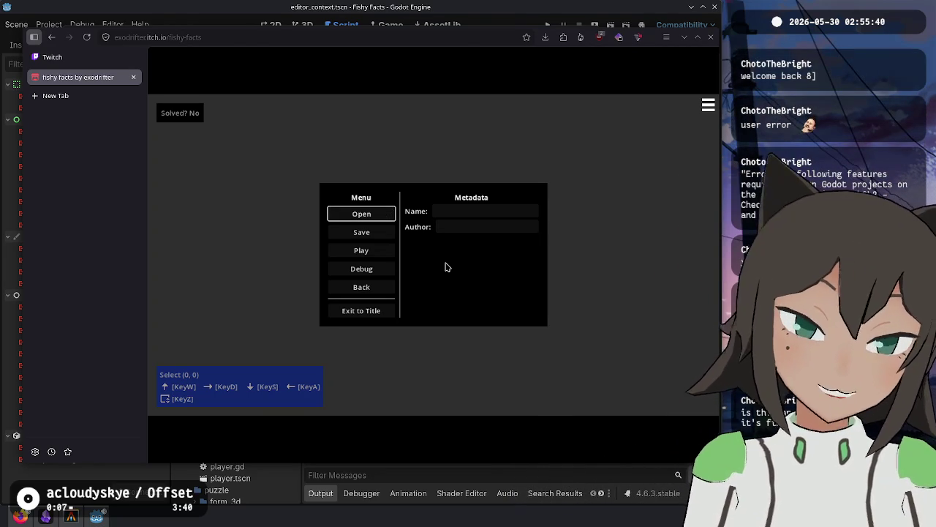
In the puzzle file browser, enlarge the dialog and look through userfs, exodrifter and the shader cache folder.
left_click(388, 214)
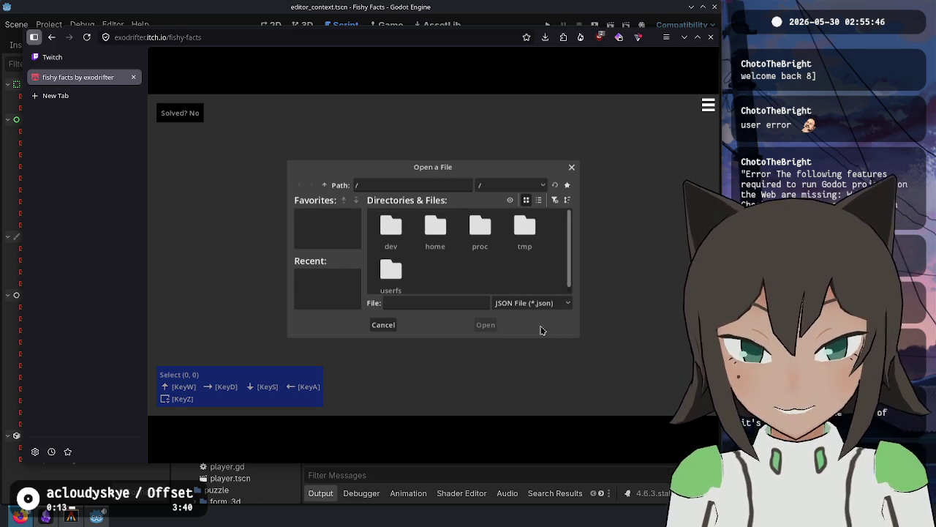
mouse_move(576, 336)
left_mouse_down()
mouse_move(577, 392)
mouse_move(577, 368)
left_mouse_up()
double_click(382, 284)
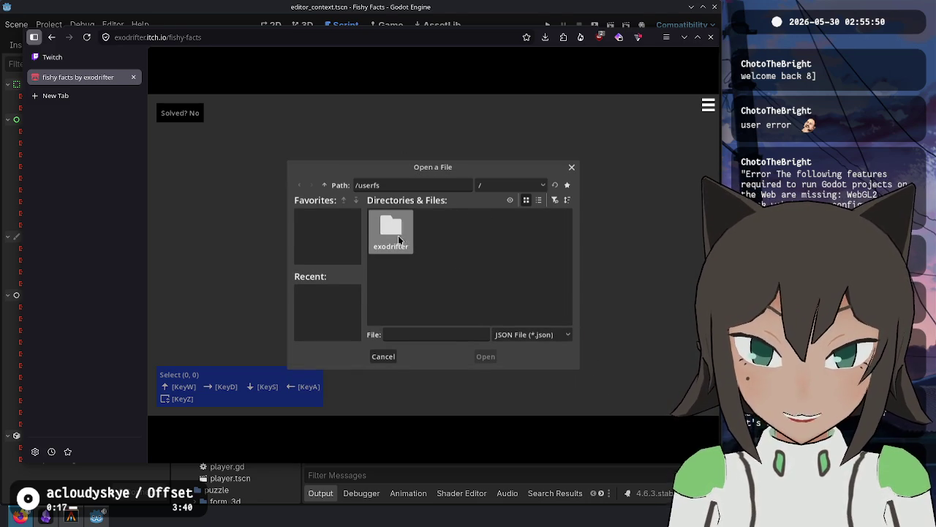
double_click(399, 232)
double_click(407, 238)
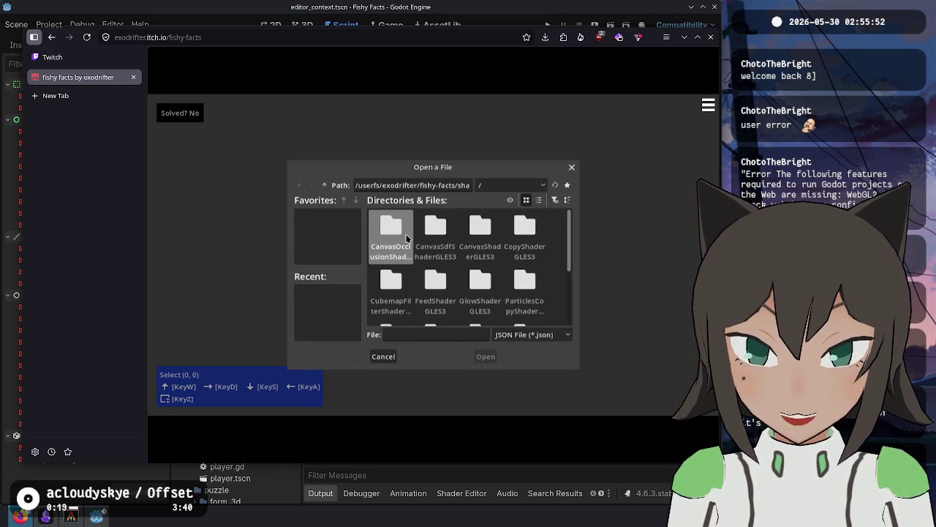
scroll(409, 242, "down", 2)
Check the root, home/web_user and proc folders, then close the file dialog without opening anything.
left_click(326, 185)
left_click(325, 185)
left_click(325, 185)
left_click(325, 185)
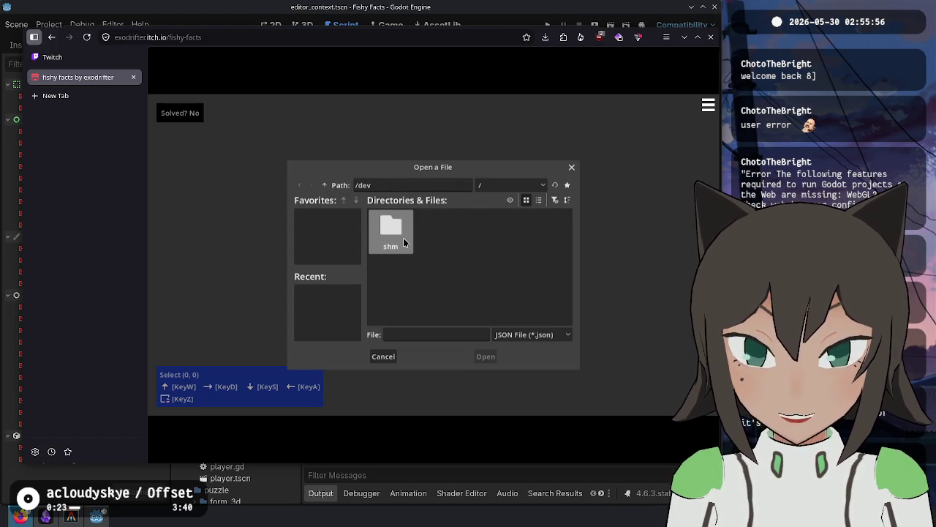
double_click(438, 227)
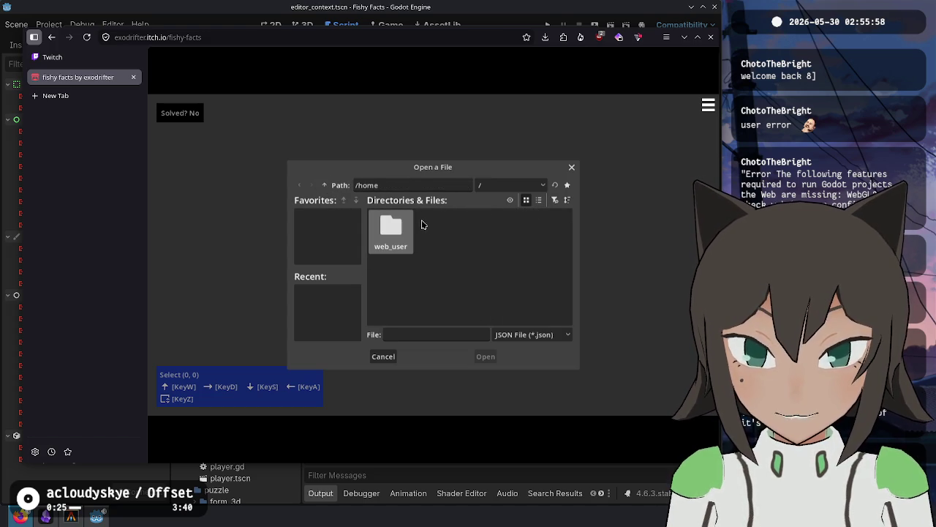
double_click(395, 232)
key("BackSpace")
key("BackSpace")
double_click(496, 244)
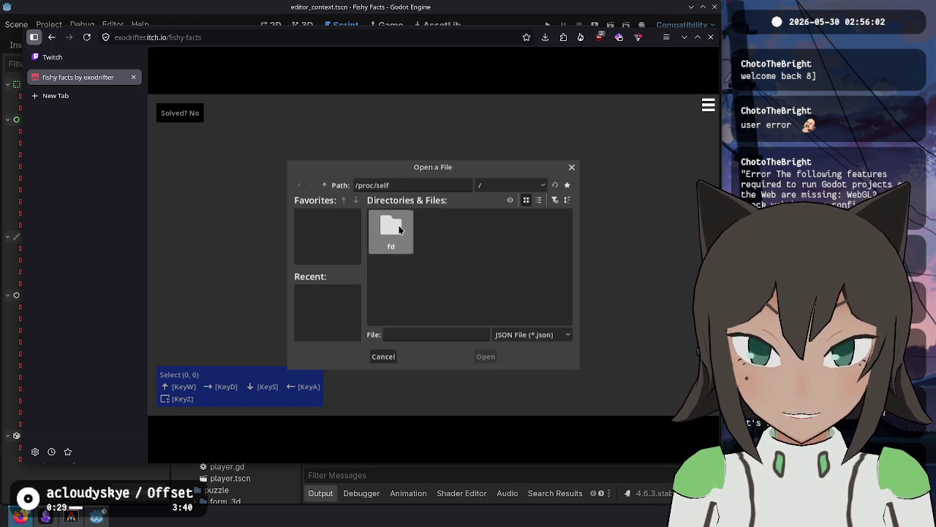
left_click(573, 168)
left_click(521, 209)
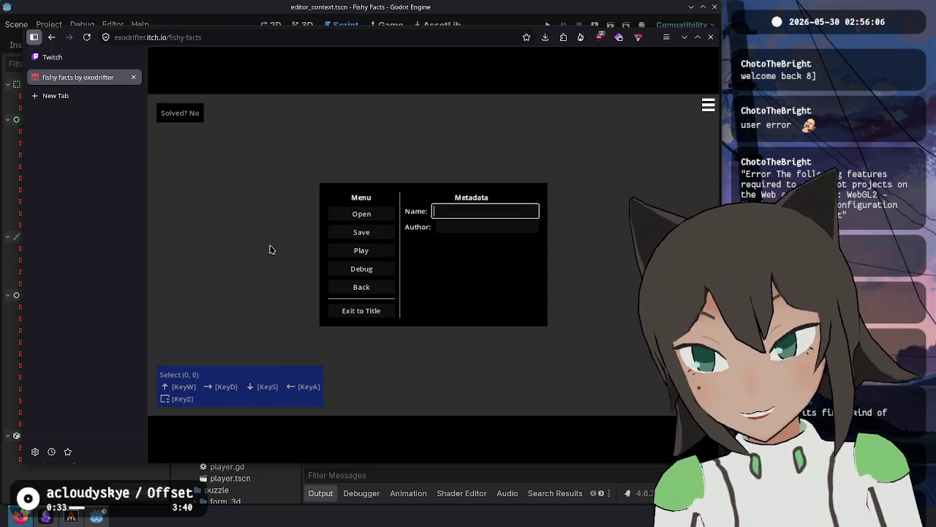
left_click(556, 481)
Dismiss the Export dialog and put the caret in the editor_context script at line 8.
left_click(593, 32)
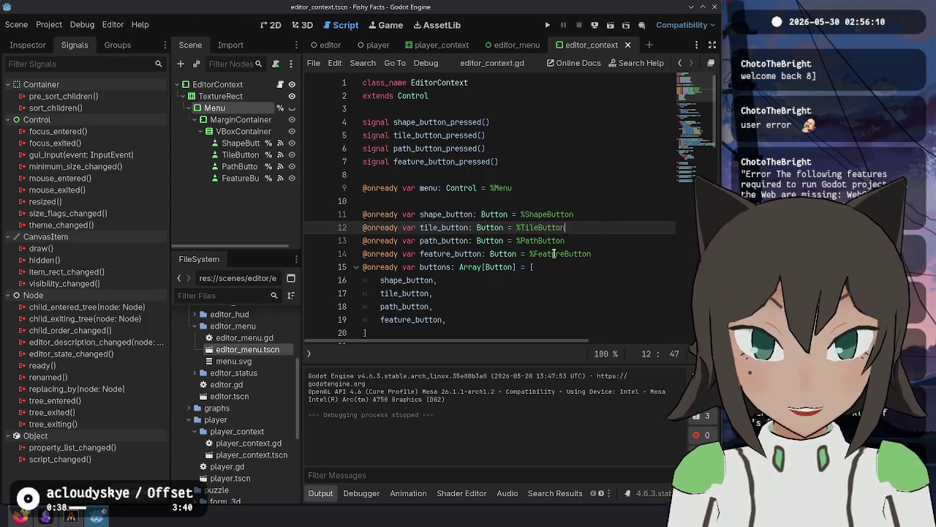
left_click(560, 214)
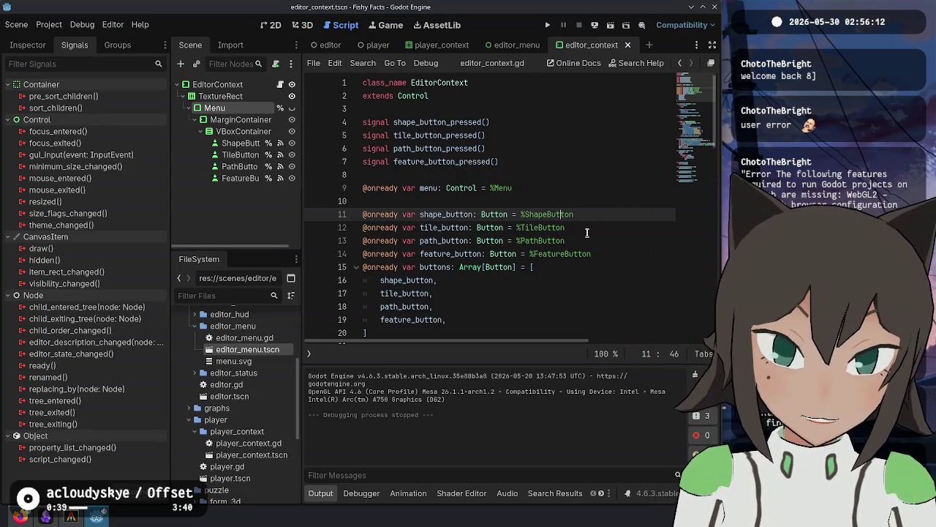
left_click(586, 233)
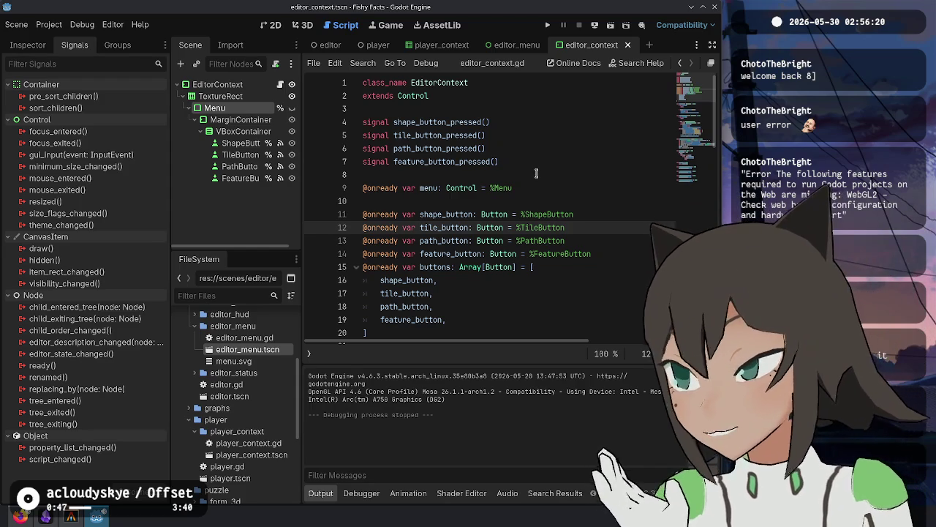
left_click(539, 169)
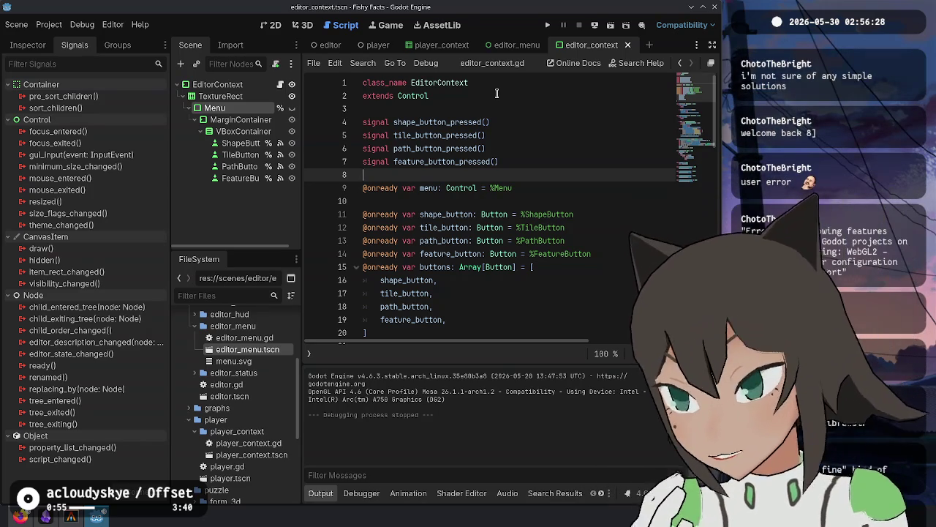
Switch to 3D, open the editor scene, then the editor_menu scene and its tab options.
left_click(305, 27)
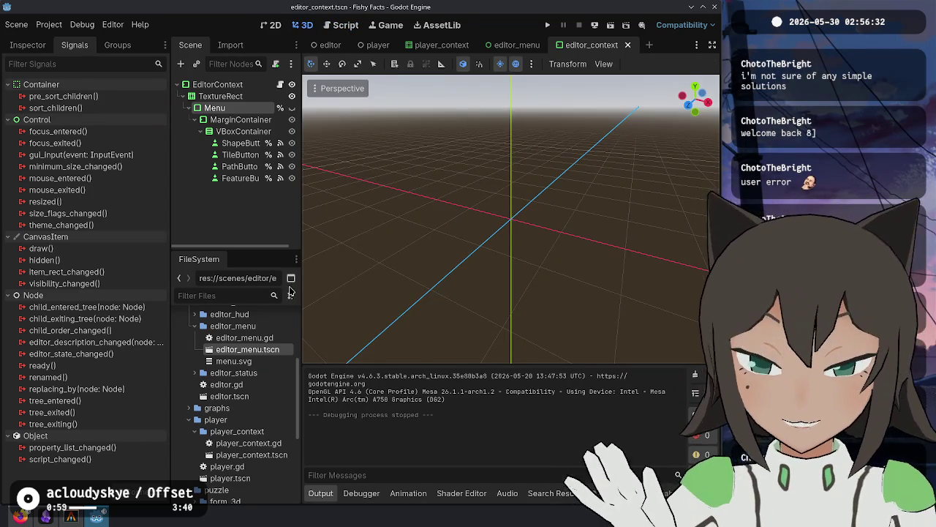
left_click(328, 45)
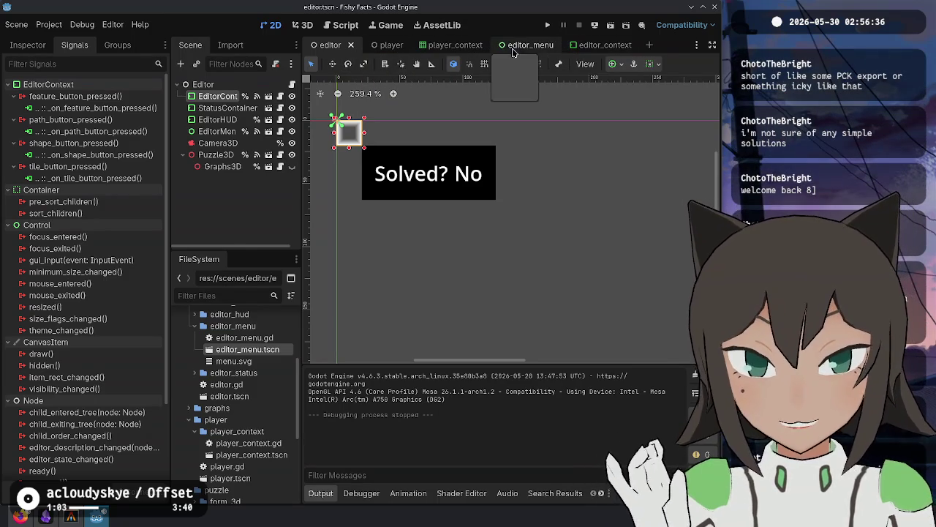
left_click(516, 49)
right_click(520, 45)
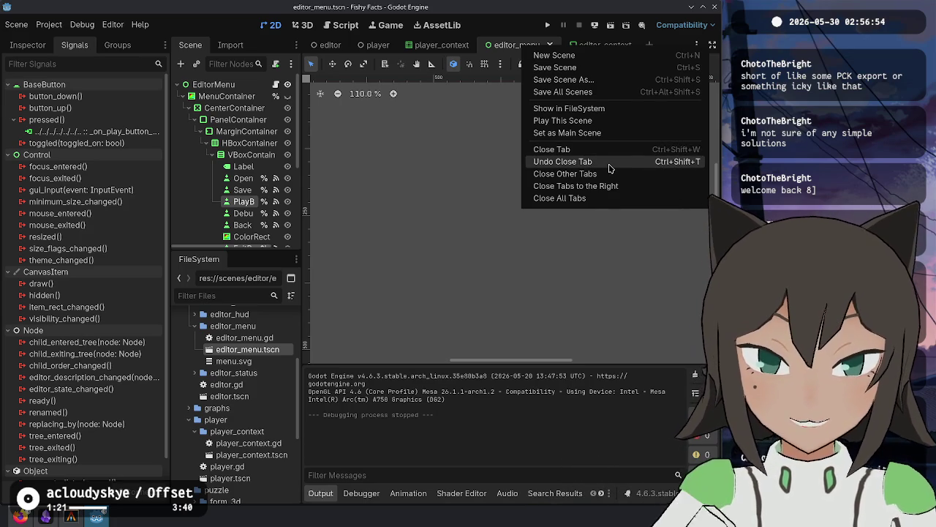
Close all scenes except editor_menu, clear the Output log's errors, and unhide the menu.
left_click(608, 175)
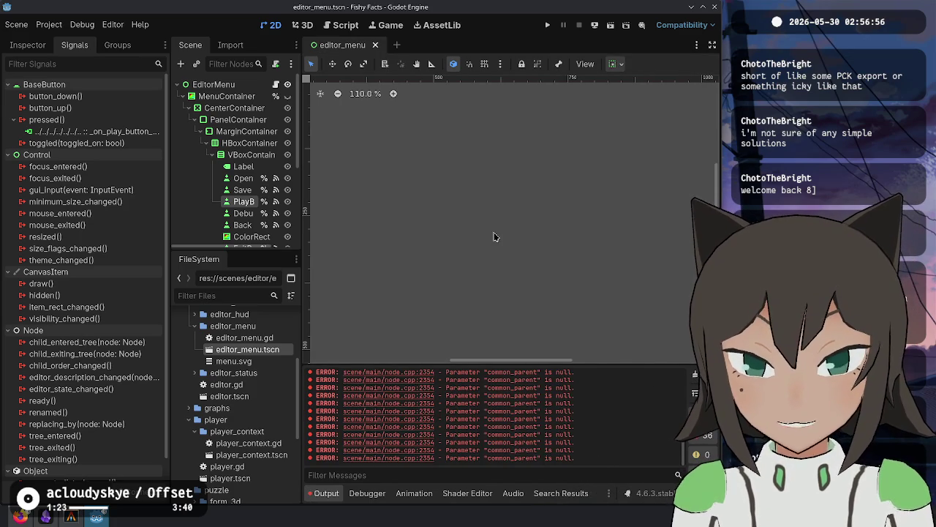
left_click(695, 373)
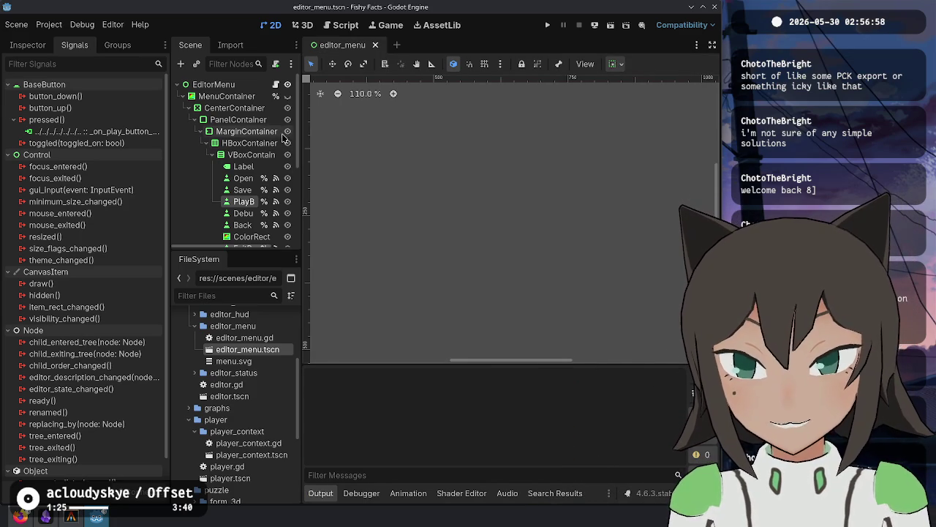
scroll(283, 138, "down", 1)
left_click(289, 83)
scroll(468, 219, "down", 2)
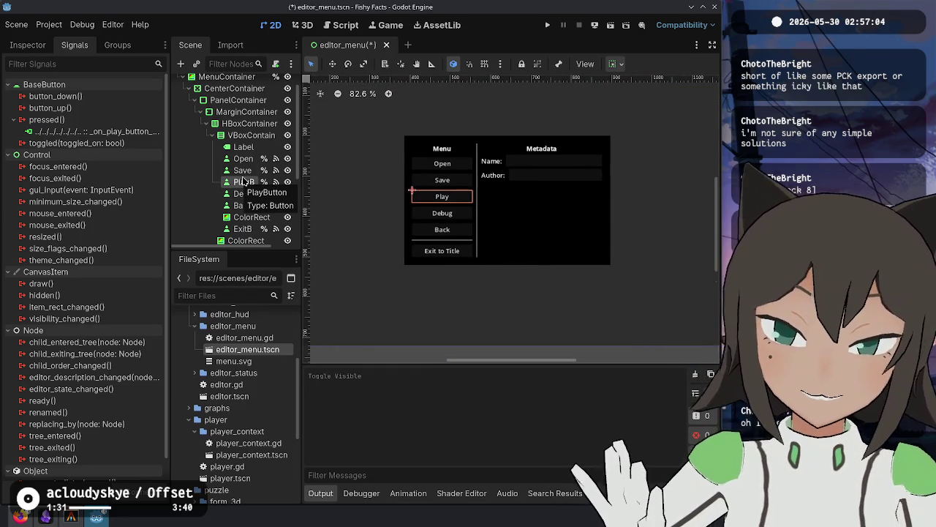
Duplicate the Save button twice, naming the copies CopyButton and PasteButton.
left_click(242, 171)
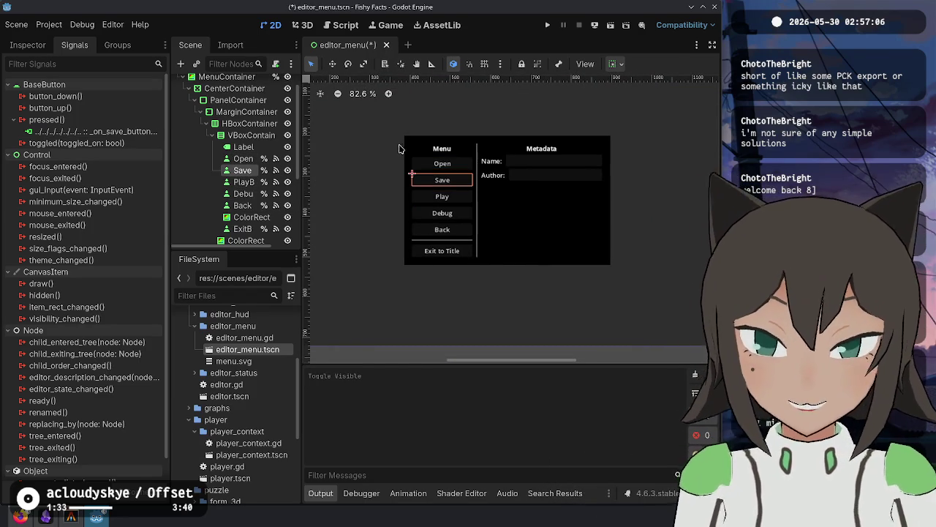
key("ctrl+d")
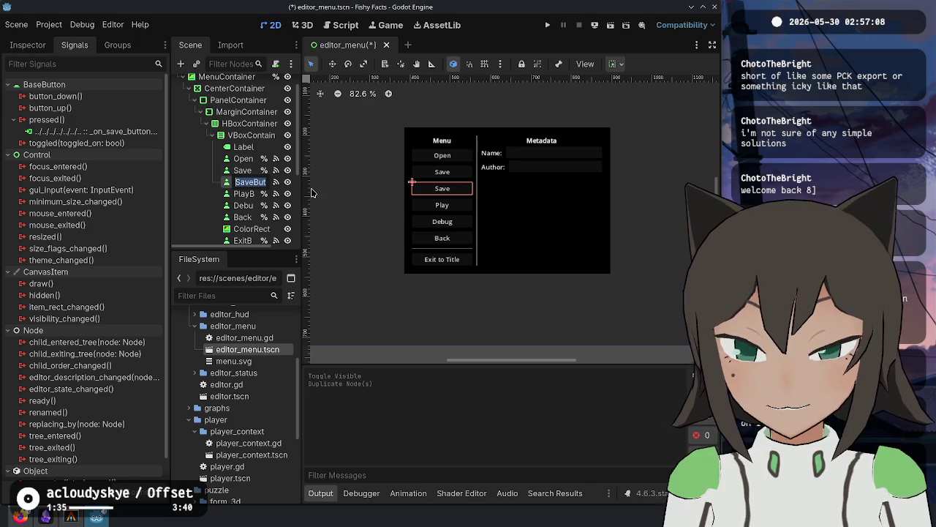
type("Copy")
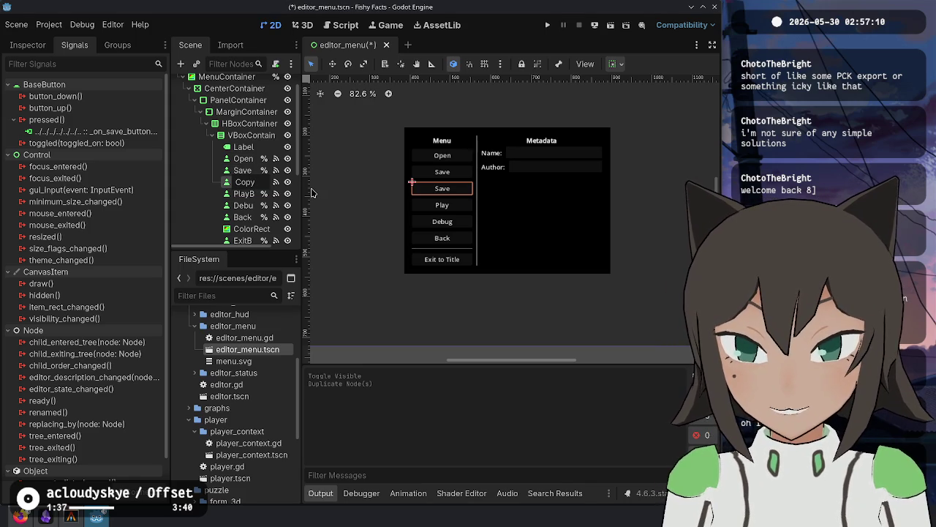
type("utton")
key("Return")
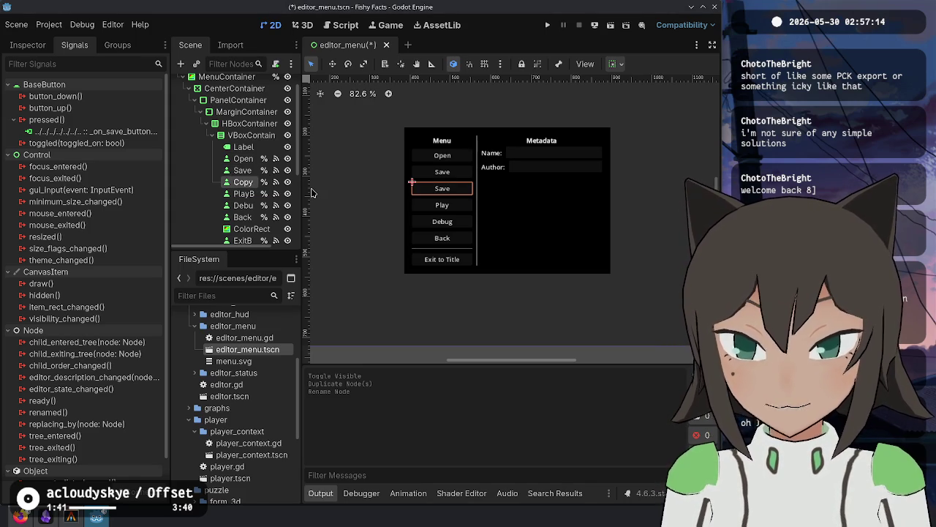
key("ctrl+d")
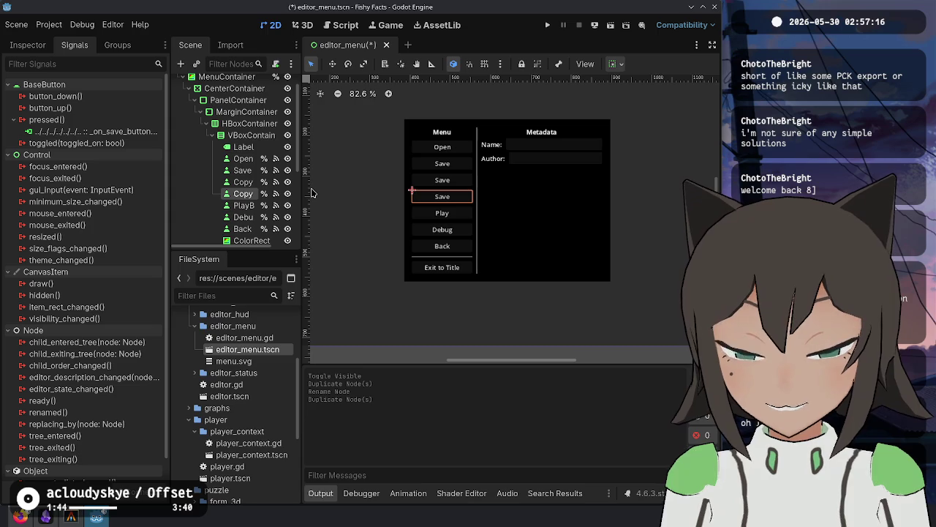
double_click(252, 193)
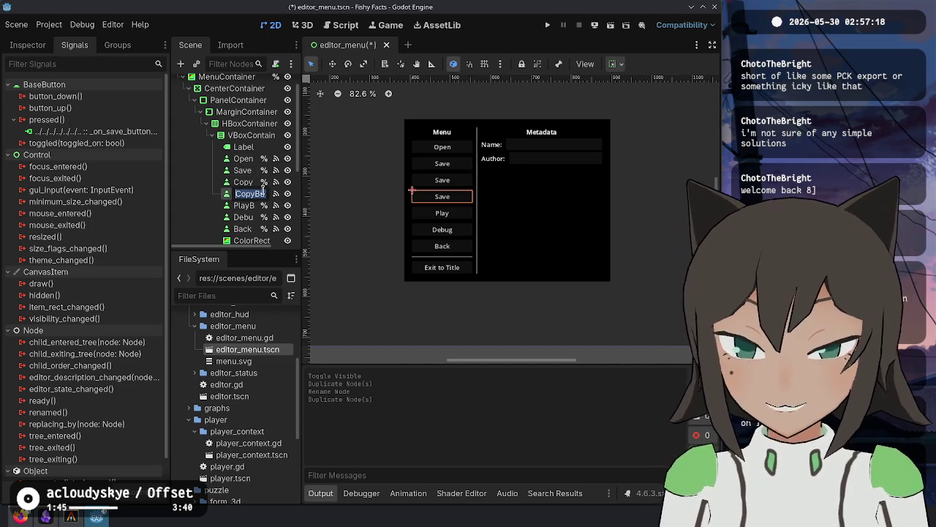
type("P")
type("utton")
key("Return")
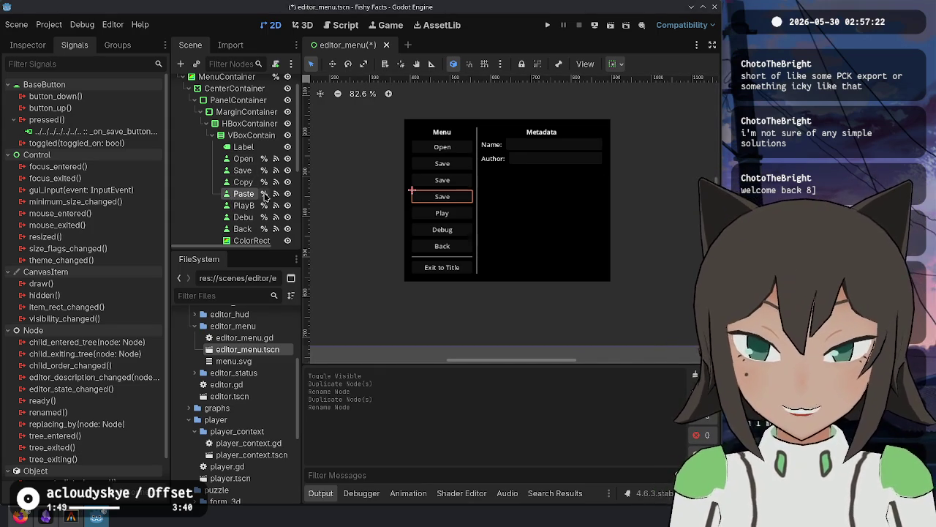
Set the PasteButton's Inspector Text to 'Load Clipboard'.
left_click(27, 44)
left_click(36, 176)
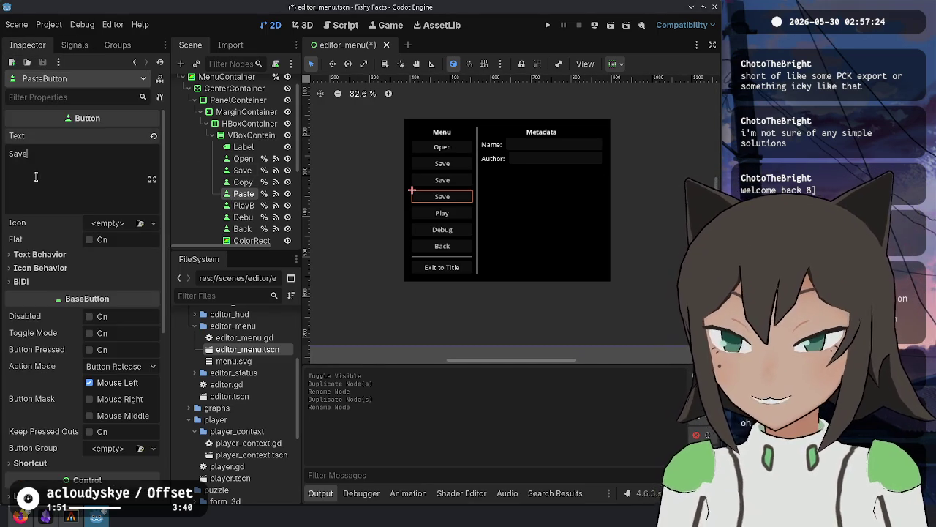
key("ctrl+a")
type("Past")
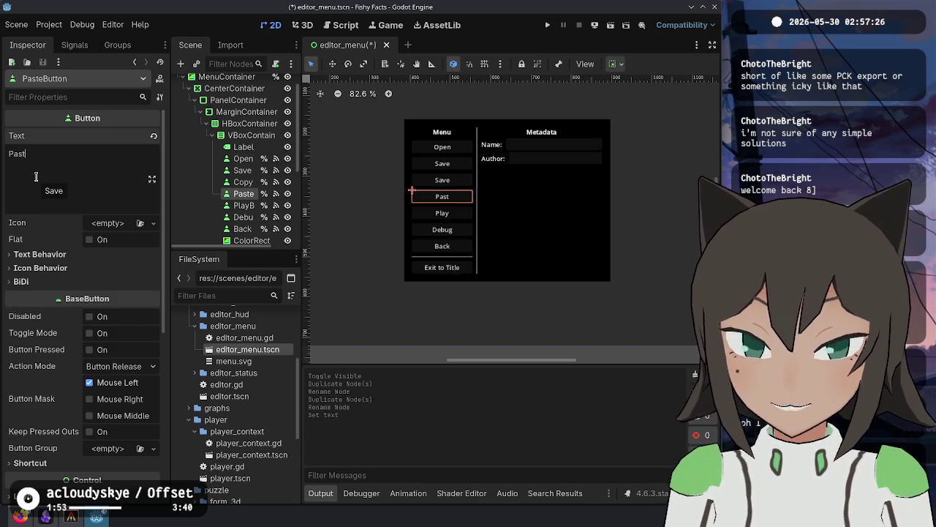
type("e")
key("ctrl+a")
type("Load ")
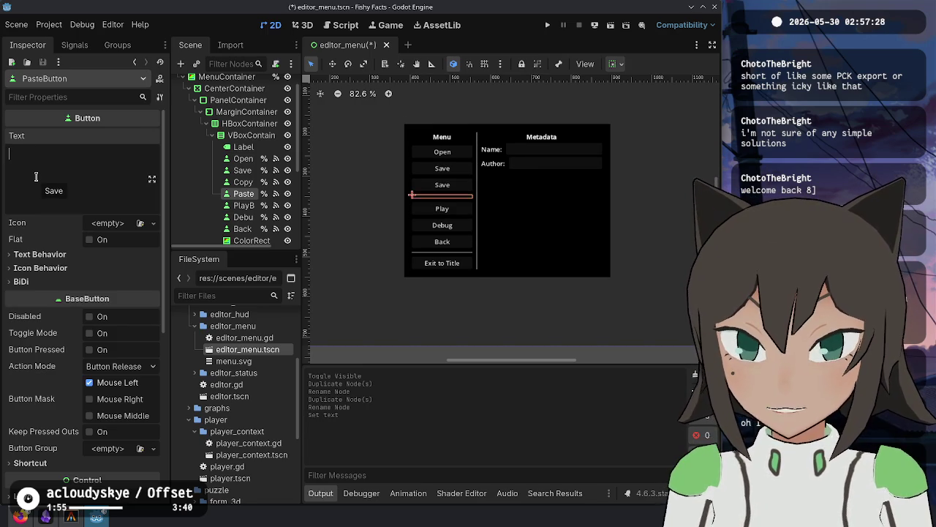
type("from C")
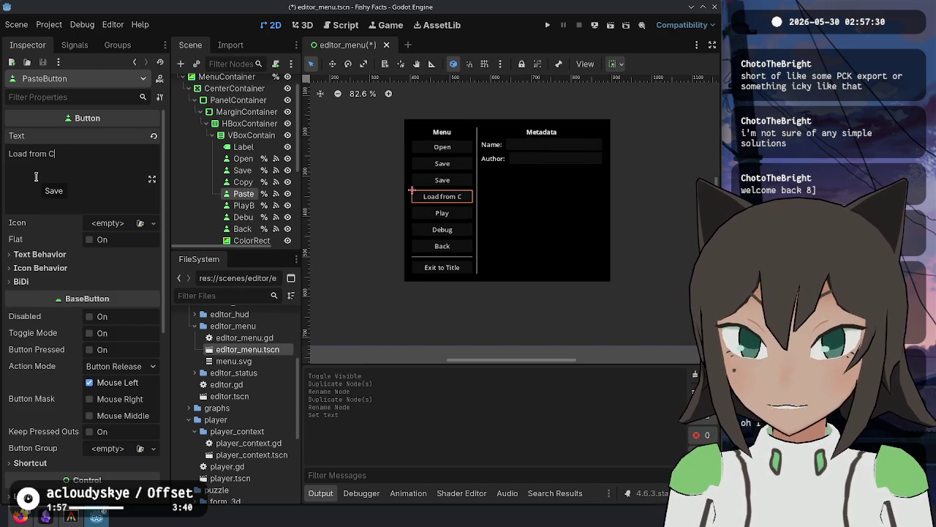
type("lipboard")
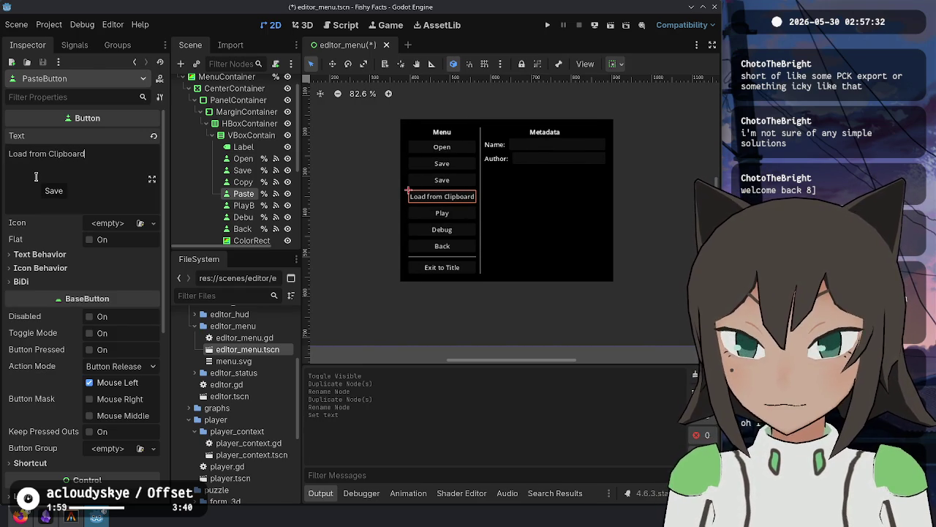
key("ctrl+BackSpace")
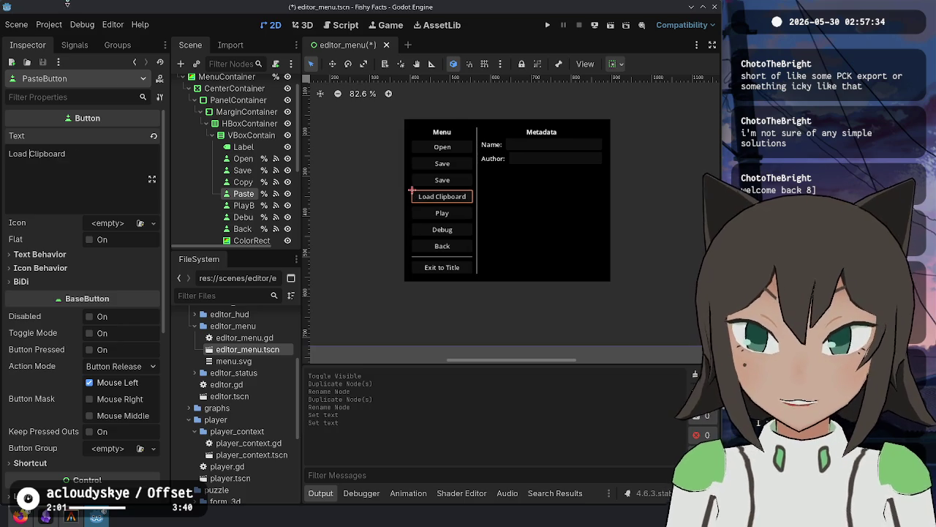
Set the CopyButton's label to 'Save to Clipboard'.
left_click(242, 182)
left_click(123, 167)
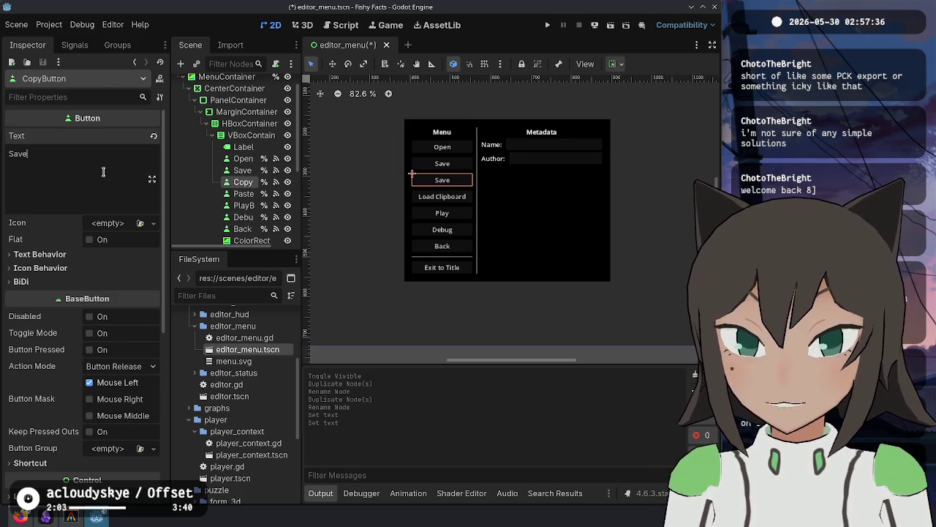
type("Clip")
key("ctrl+BackSpace")
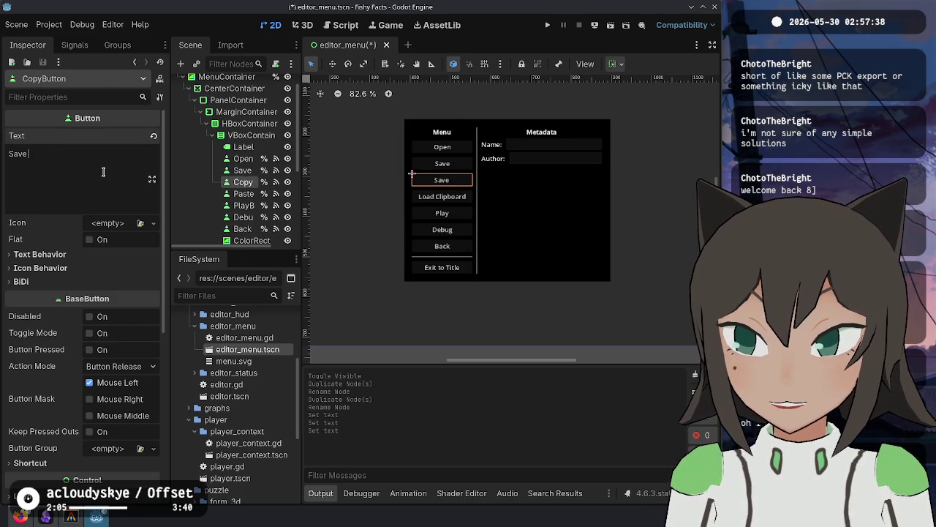
type("to Clipboard")
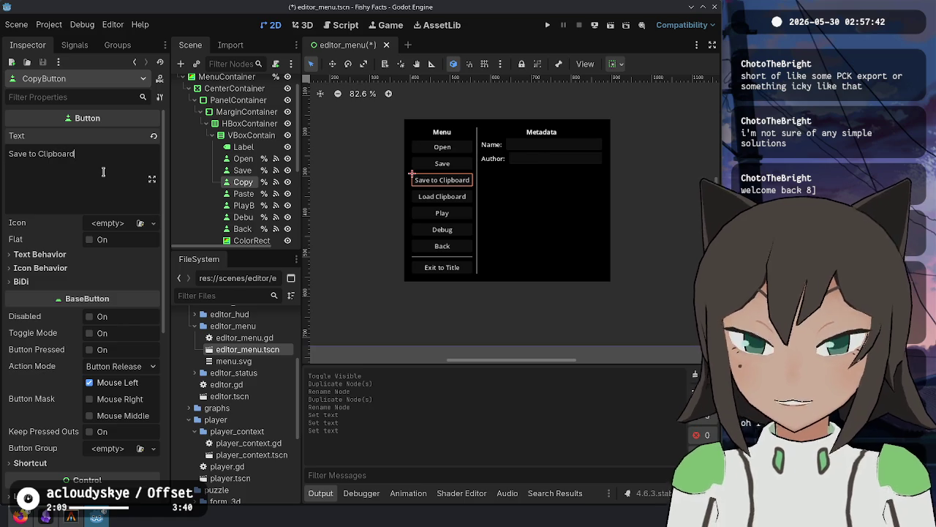
Change the PasteButton label to 'Load from Clipboard' and save the editor_menu scene.
left_click(243, 194)
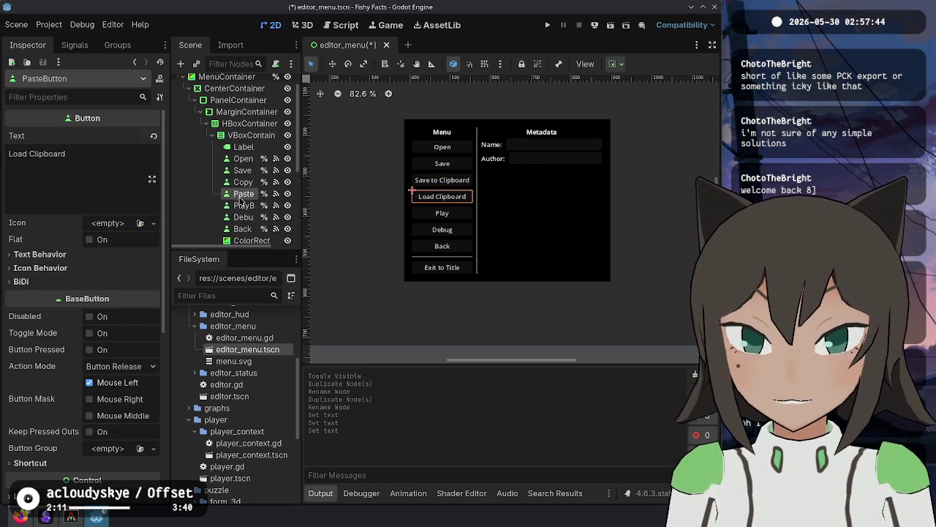
key("ctrl+Right")
type("from")
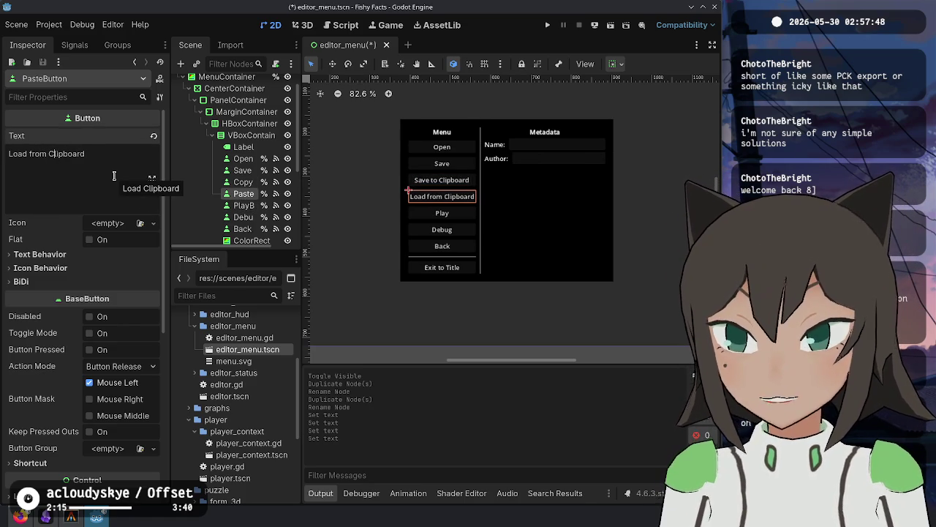
key("BackSpace")
type("c")
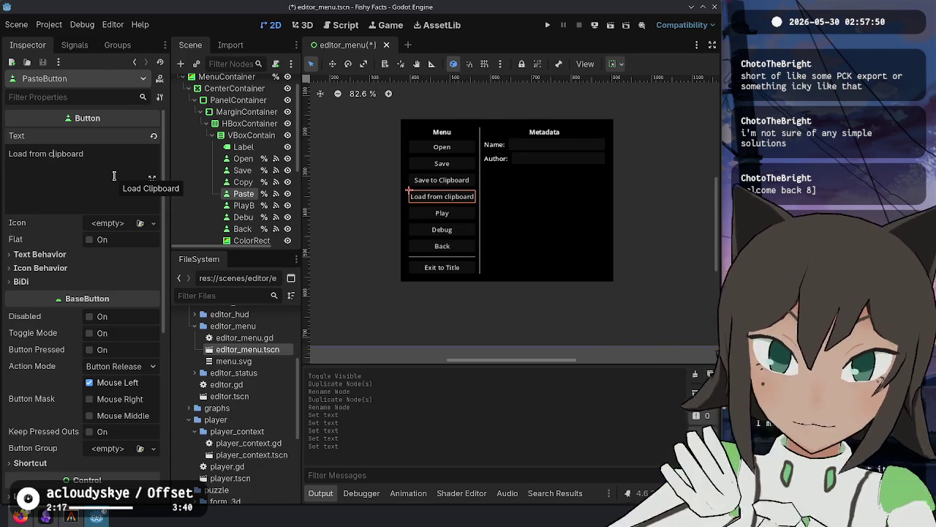
key("BackSpace")
type("C")
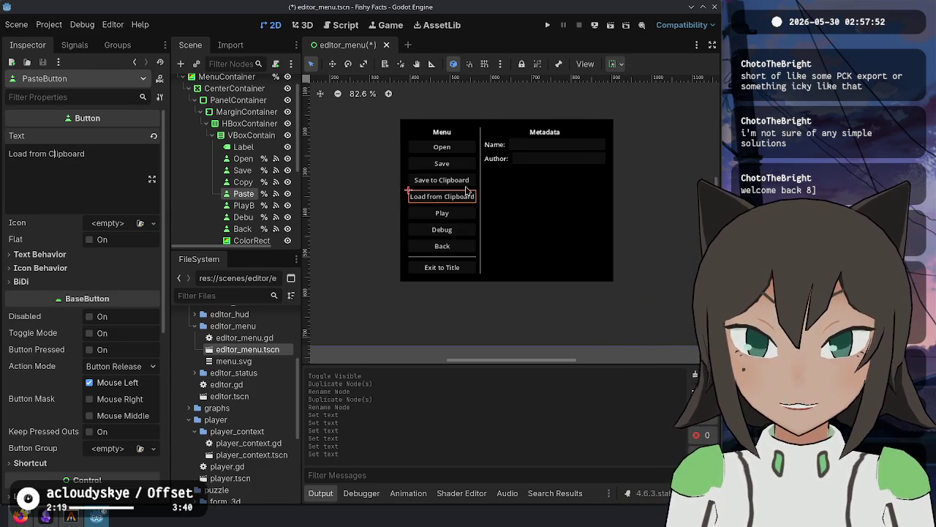
left_click(243, 181)
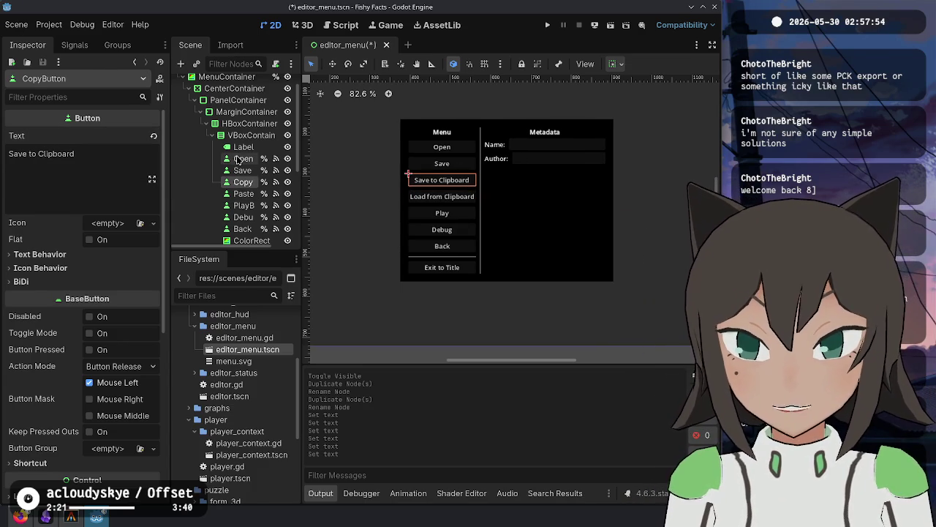
key("ctrl+s")
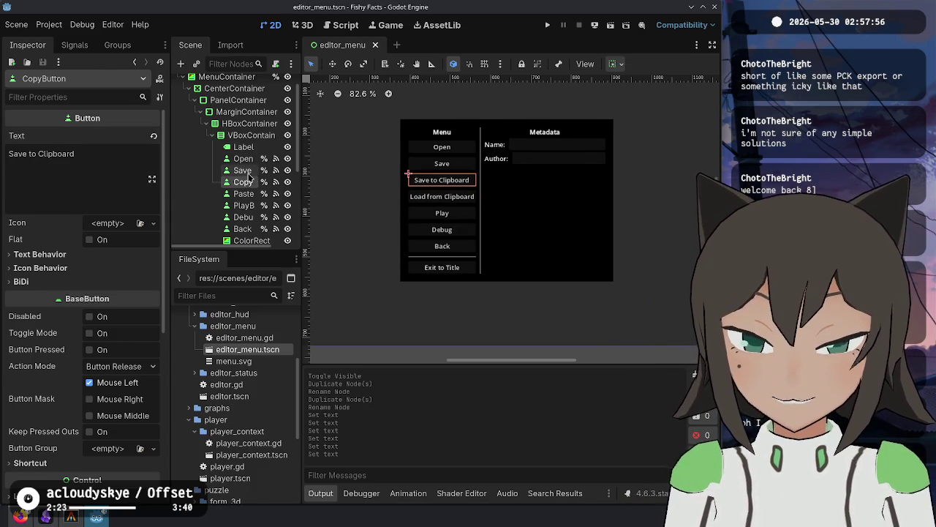
Reconnect the Save button's signal to _on_copy_button_pressed by mistake, then undo it.
left_click(243, 170)
left_click(75, 44)
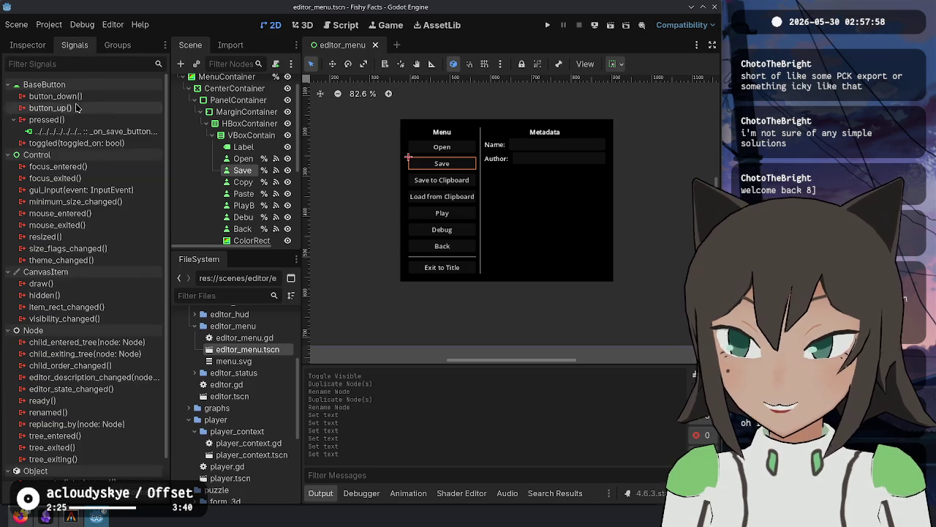
left_click(136, 132)
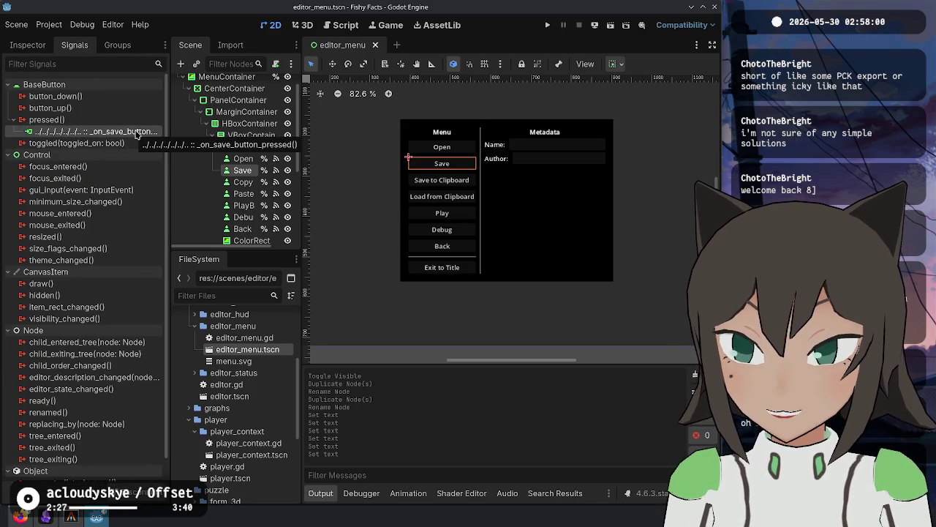
right_click(135, 131)
left_click(160, 139)
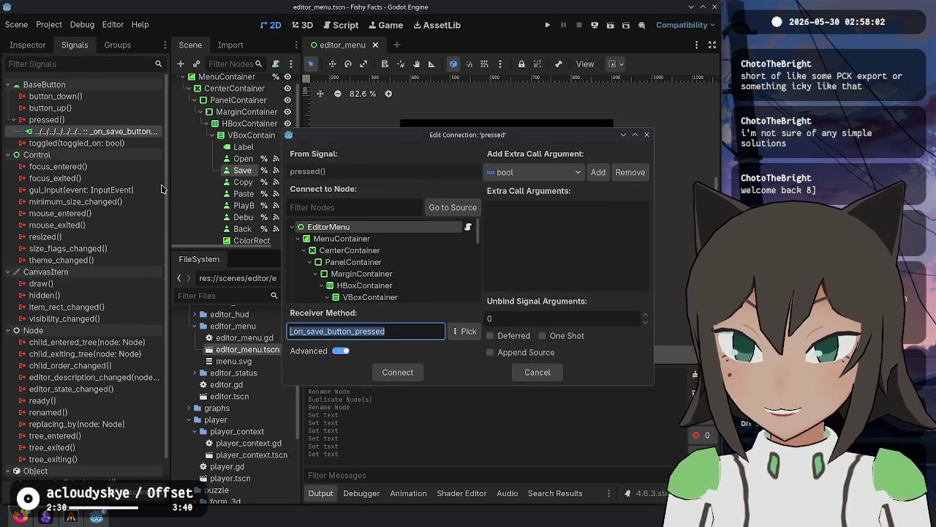
key("End")
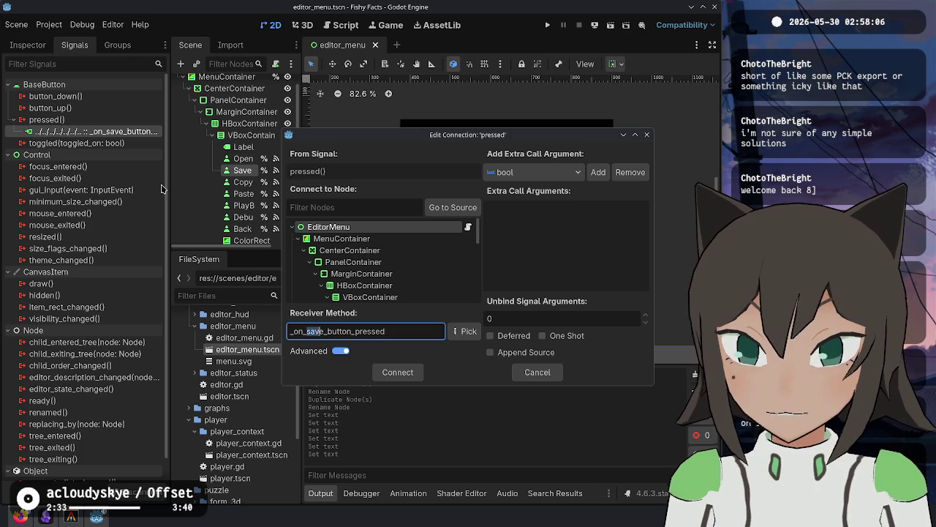
type("copy")
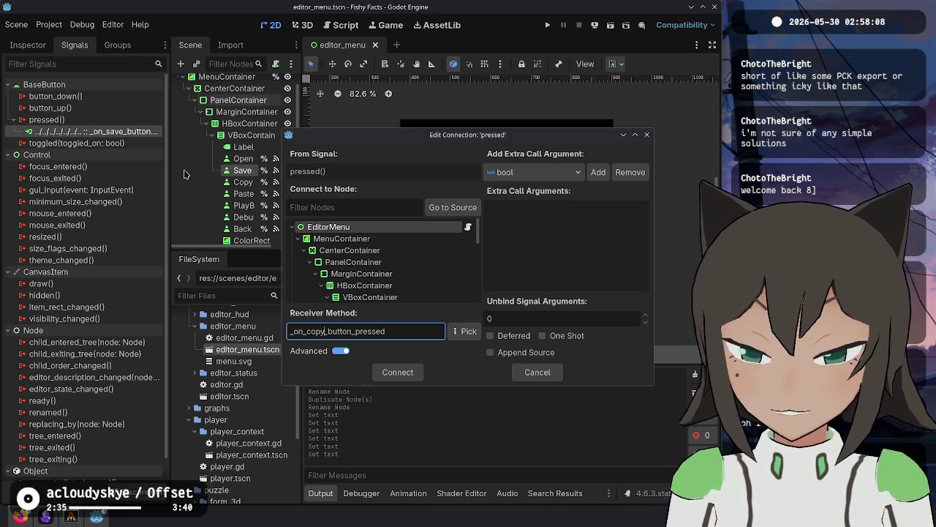
key("Return")
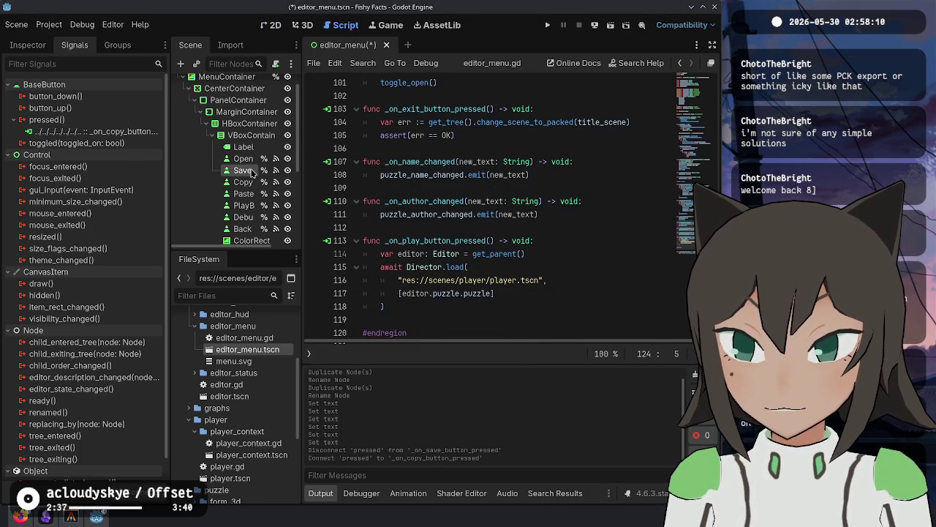
left_click(252, 171)
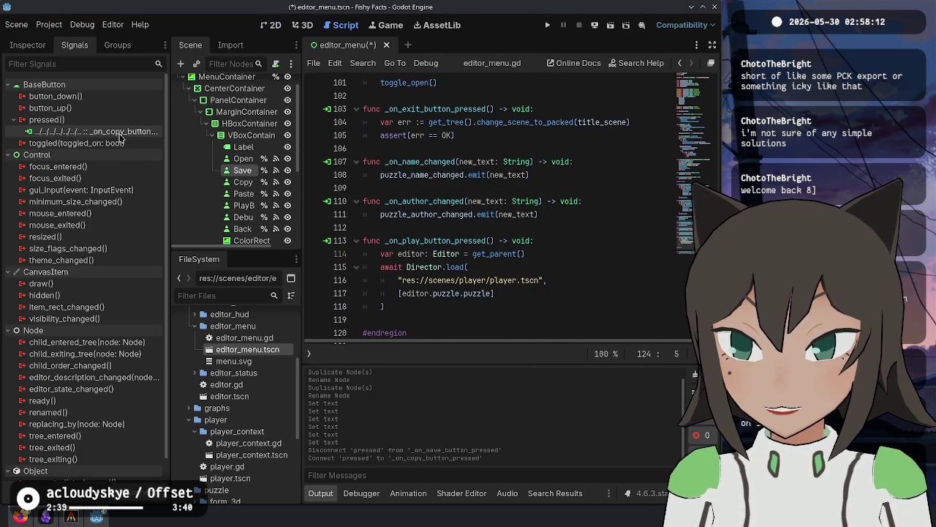
double_click(121, 132)
key("ctrl+z")
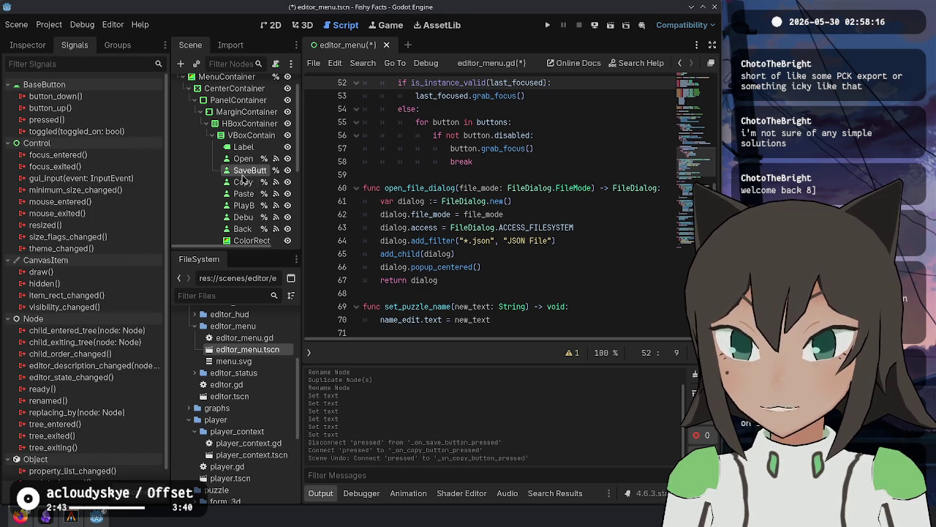
Connect the Save button's pressed() signal back to _on_save_button_pressed.
right_click(249, 170)
left_click(89, 128)
double_click(88, 121)
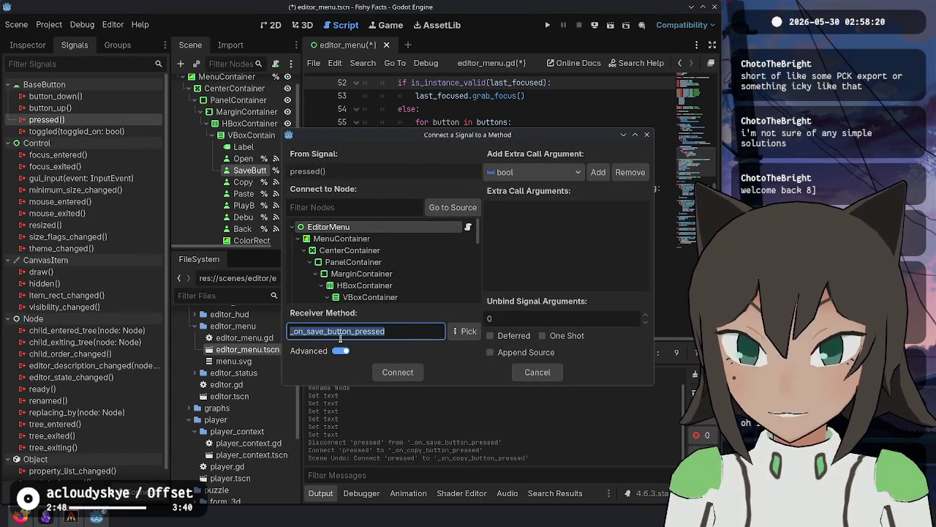
left_click(328, 331)
left_click(397, 373)
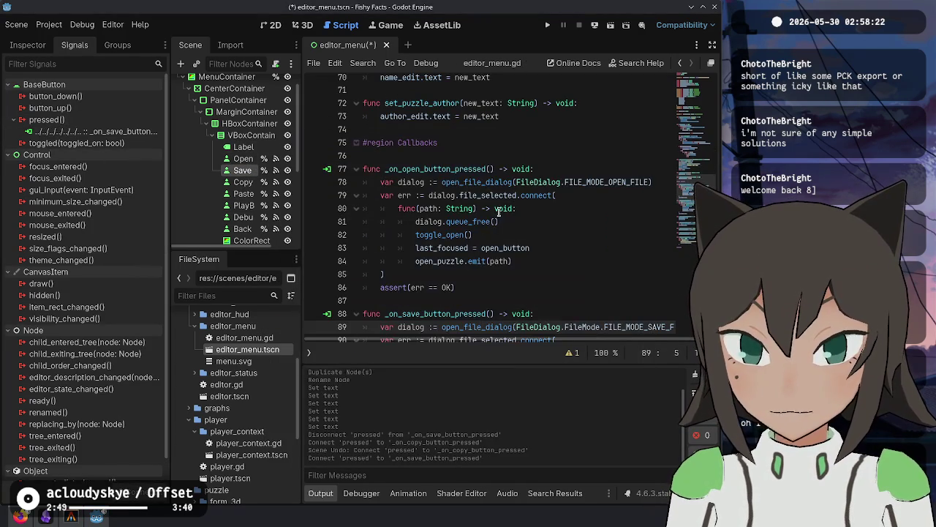
Scroll through editor_menu.gd and search it for 'control'.
scroll(499, 207, "down", 7)
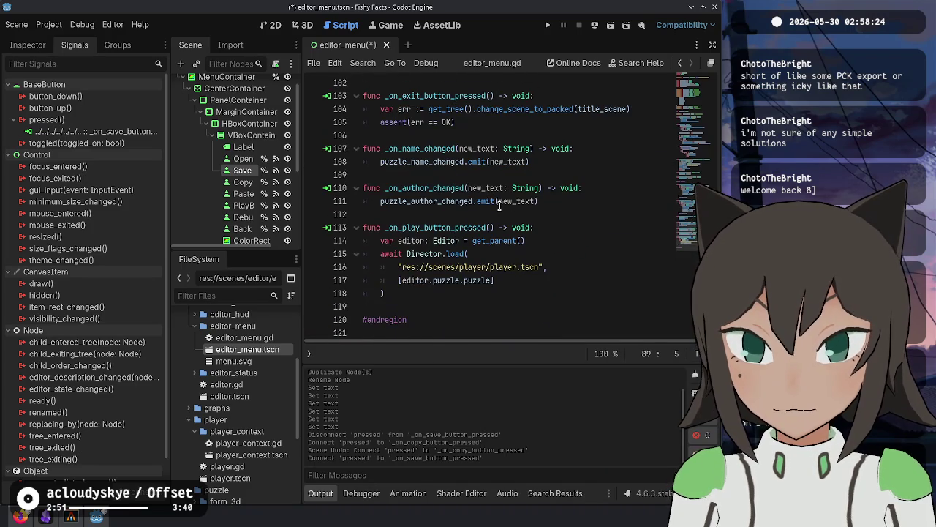
scroll(499, 206, "up", 12)
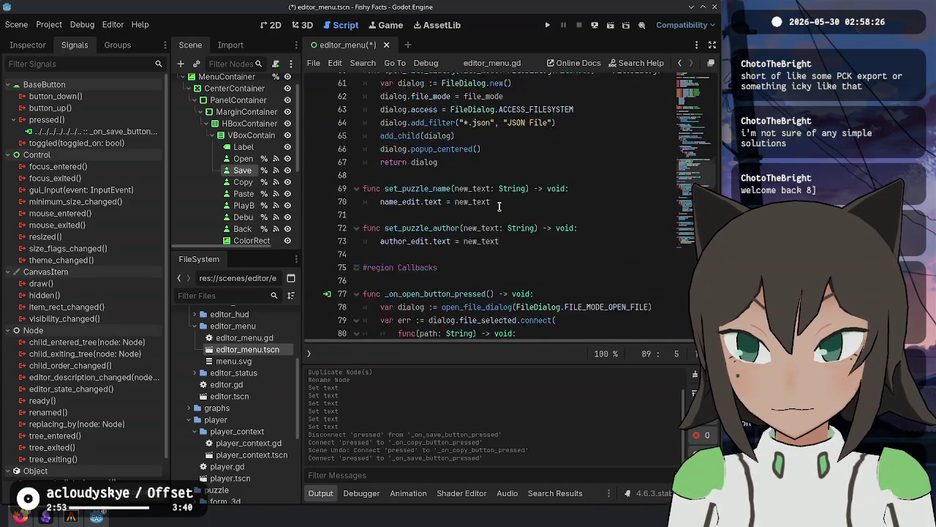
scroll(500, 207, "down", 8)
scroll(500, 206, "down", 4)
key("ctrl+f")
type("control")
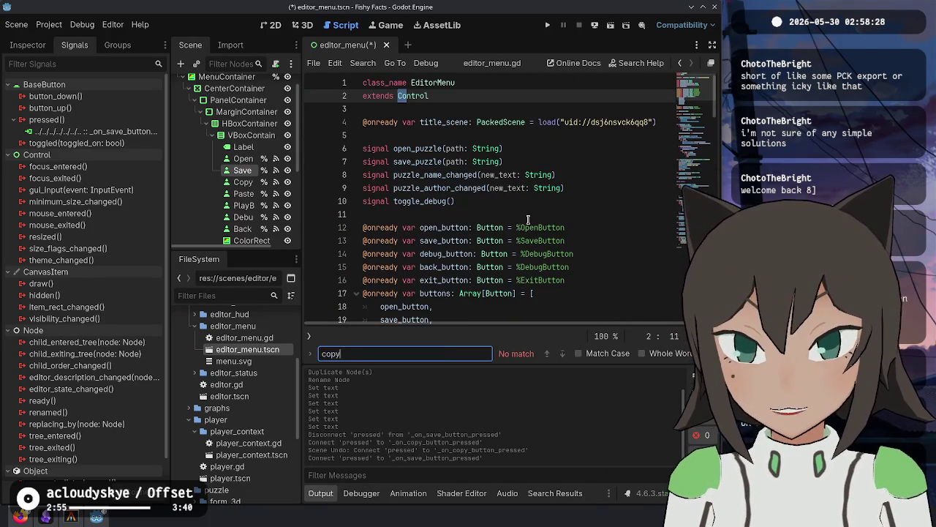
key("Escape")
Connect the Copy button's pressed signal to a new _on_copy_button_pressed method.
left_click(245, 182)
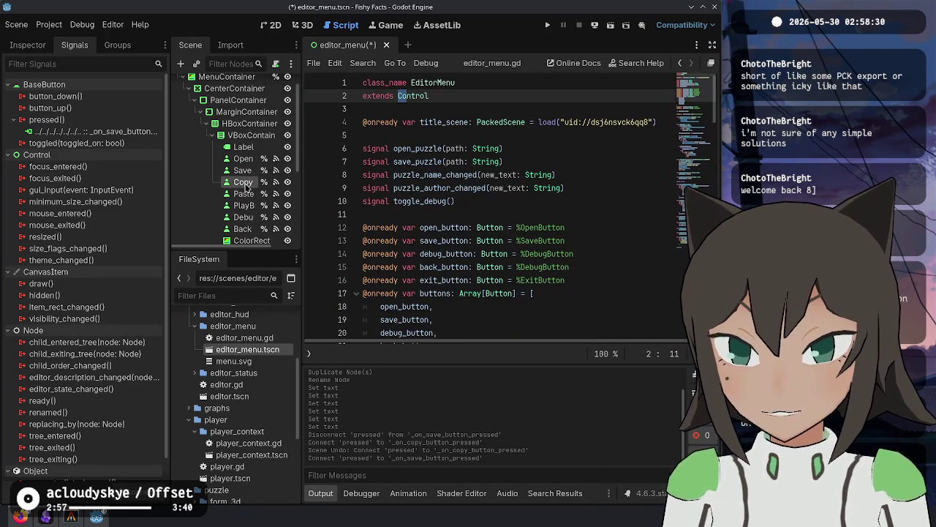
right_click(114, 133)
left_click(139, 144)
left_click(380, 332)
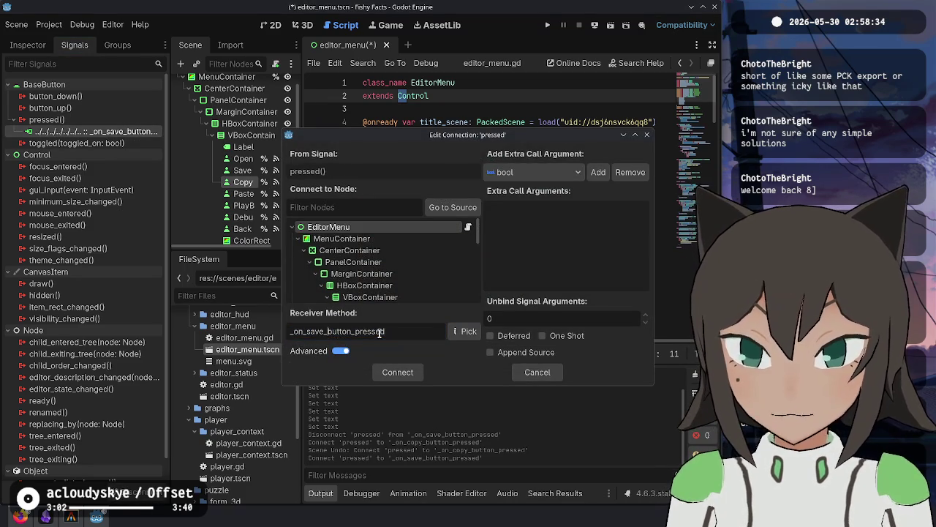
key("BackSpace")
key("BackSpace")
key("BackSpace")
type("copy")
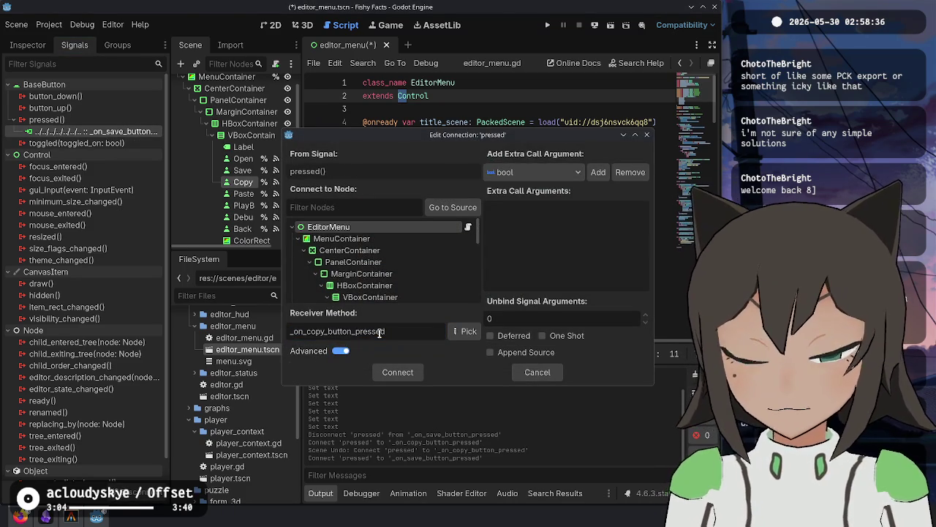
key("Return")
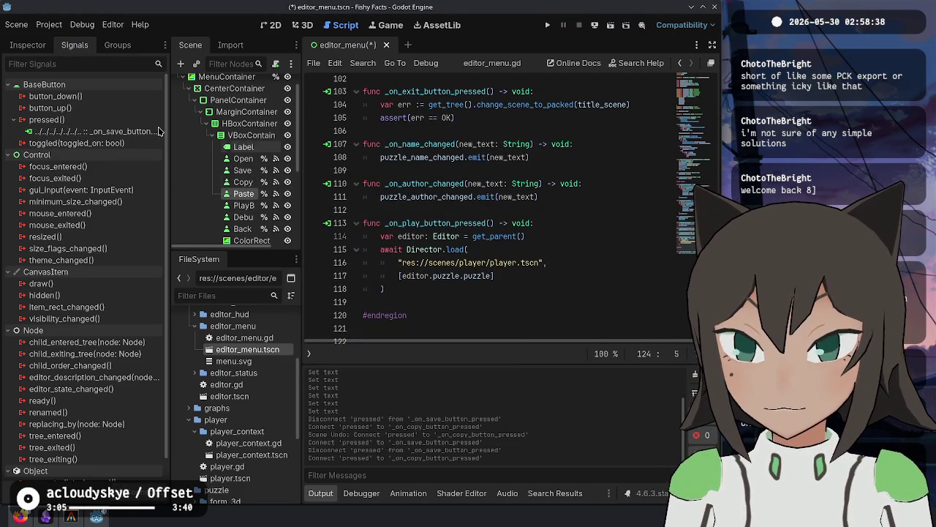
Connect the Paste button's pressed signal to a new _on_paste_button_pressed method.
double_click(146, 132)
right_click(118, 138)
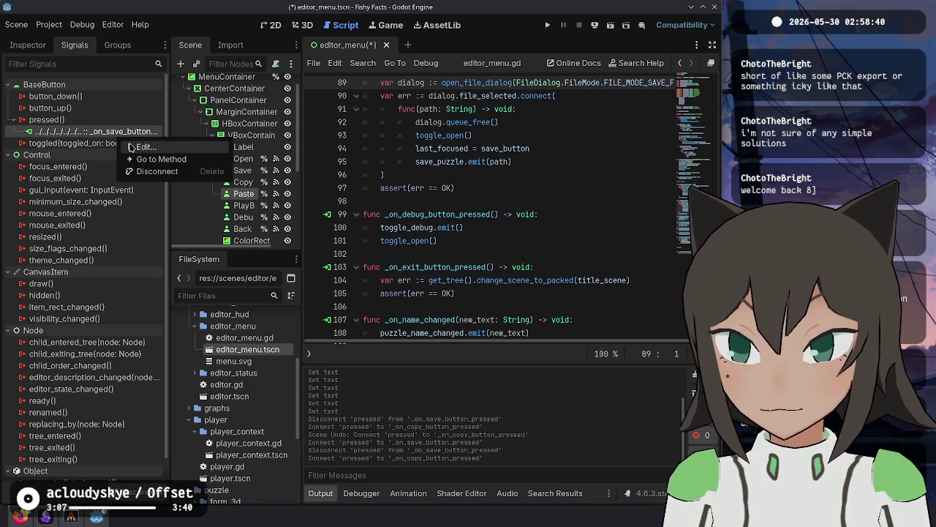
left_click(139, 147)
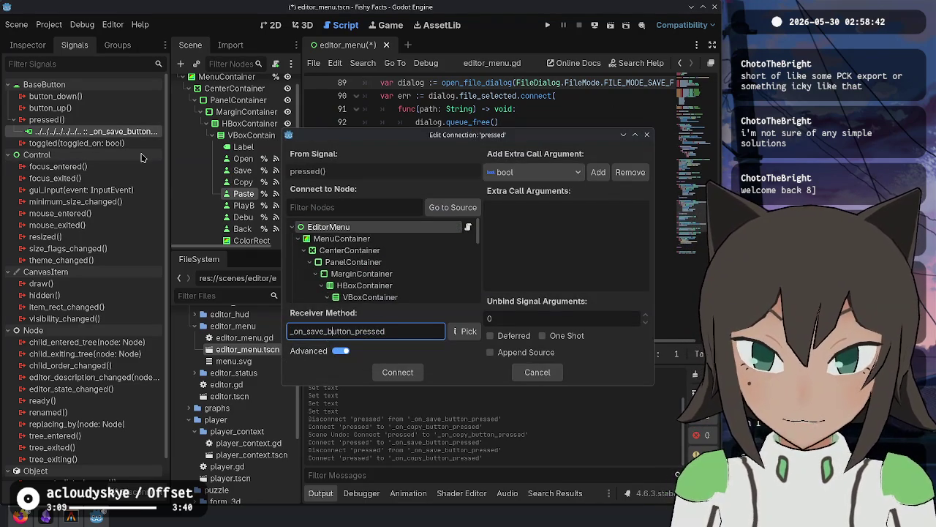
key("BackSpace")
key("BackSpace")
key("BackSpace")
type("past")
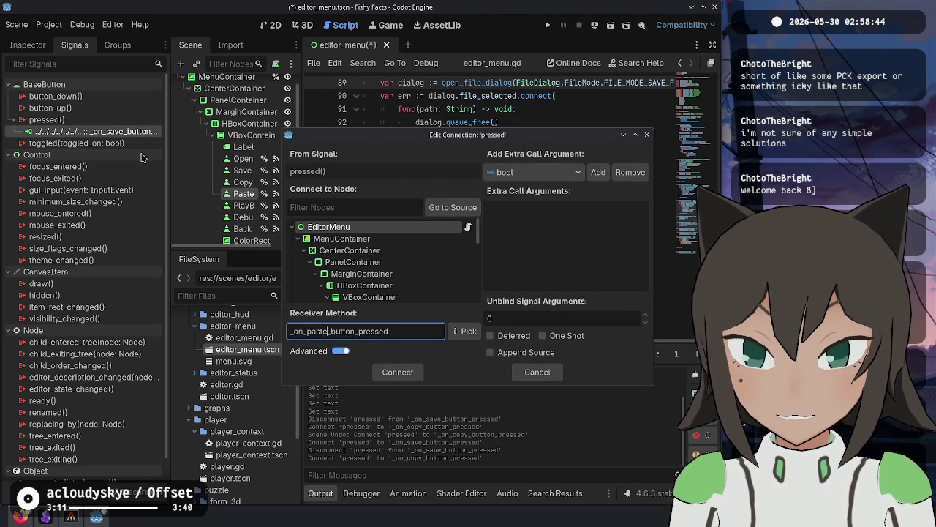
type("e")
key("Return")
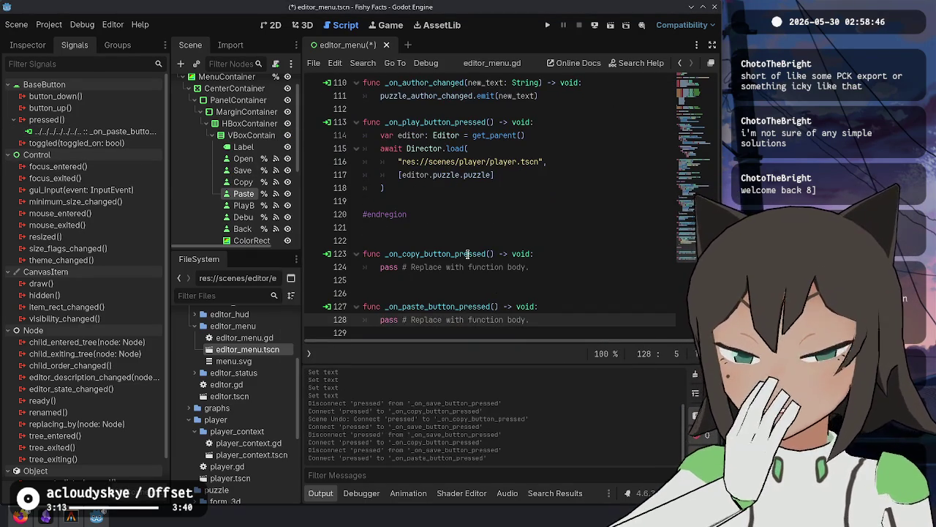
left_click(426, 285)
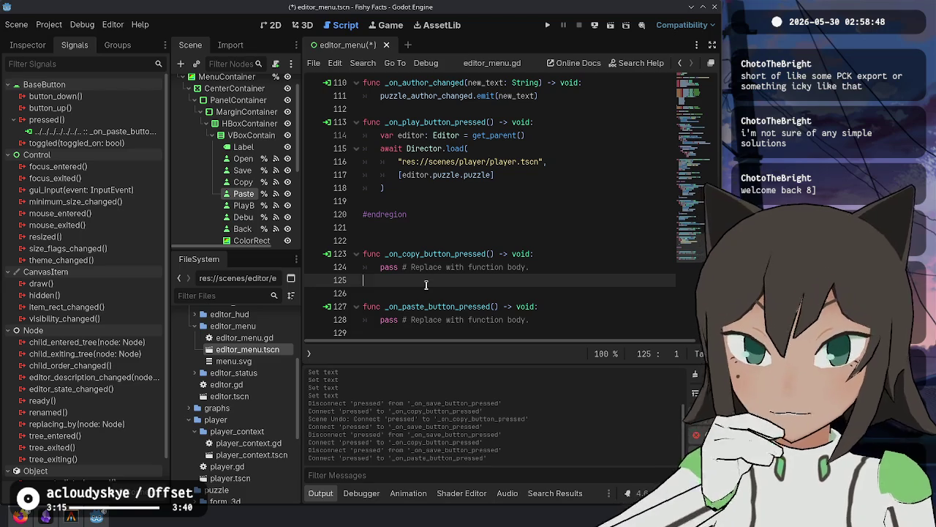
Cut the copy and paste stubs from the script's end and paste them above _on_debug_button_pressed.
key("BackSpace")
left_click_drag(396, 243, 400, 334)
key("BackSpace")
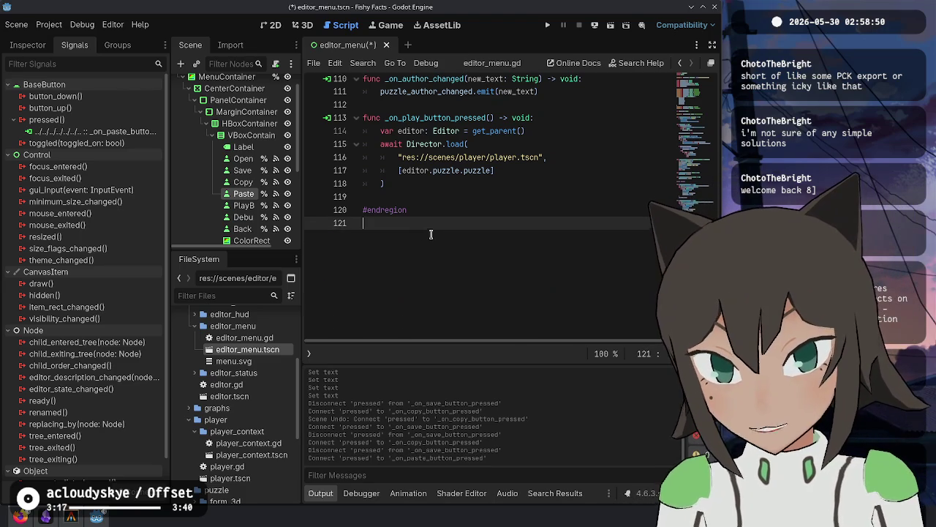
scroll(480, 210, "up", 6)
scroll(480, 210, "down", 2)
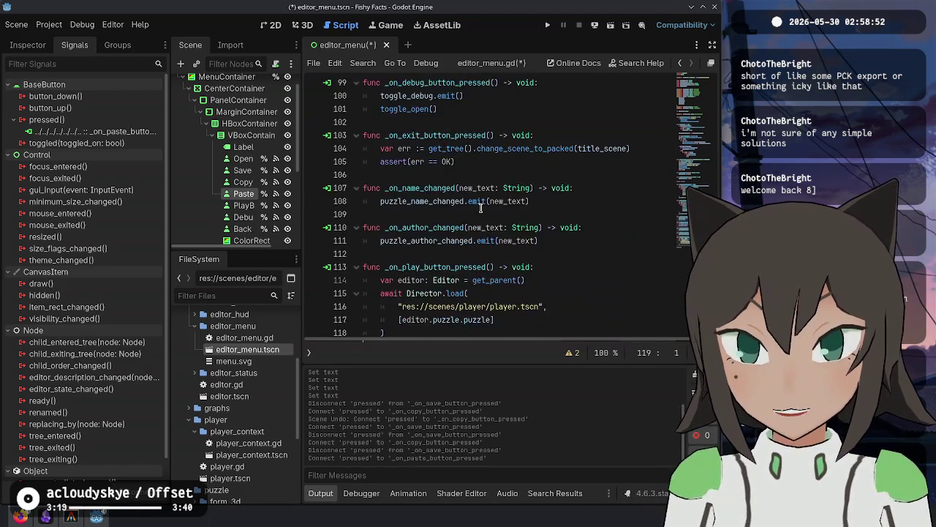
scroll(480, 210, "up", 3)
scroll(481, 210, "up", 3)
scroll(481, 208, "down", 4)
left_click(424, 201)
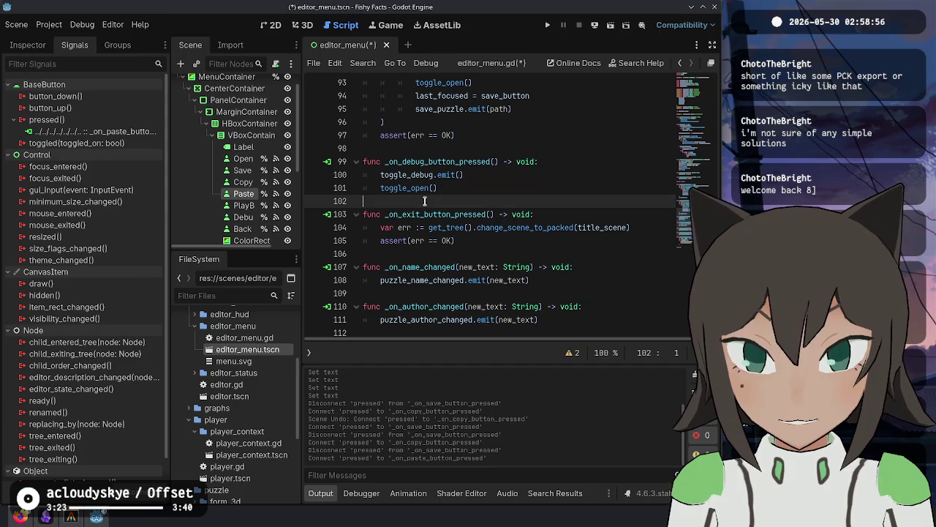
scroll(481, 219, "up", 1)
left_click(440, 188)
key("ctrl+v")
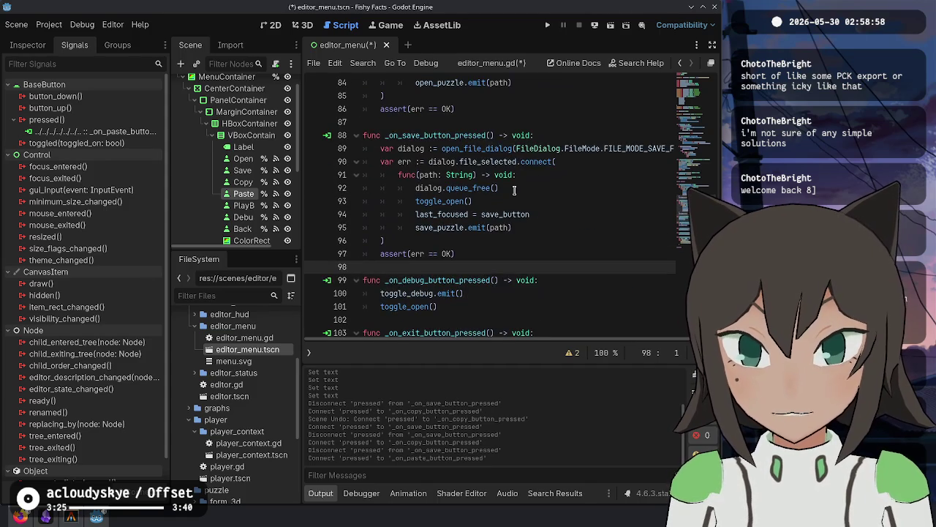
Delete the placeholder pass line from the _on_copy_button_pressed body.
scroll(514, 192, "up", 2)
scroll(514, 194, "up", 3)
scroll(490, 212, "down", 4)
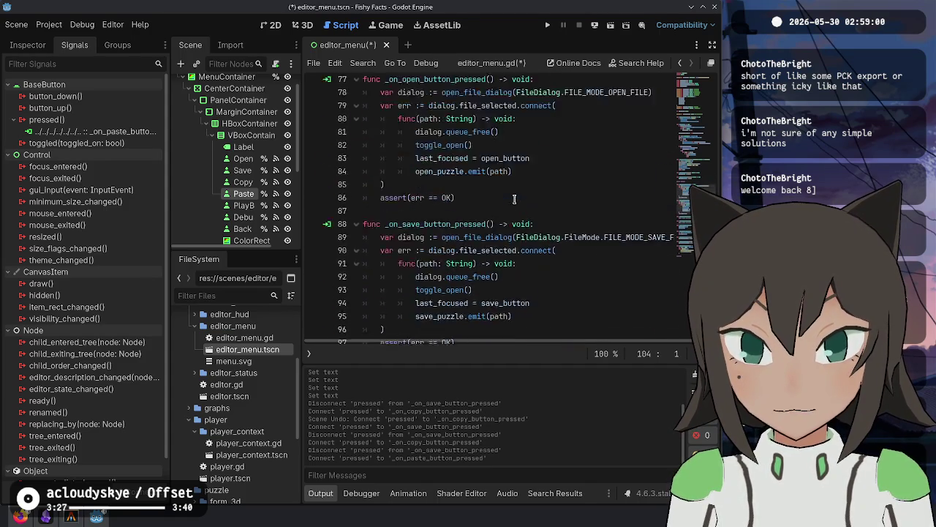
left_click(508, 241)
key("shift+Home")
key("BackSpace")
type("_pa")
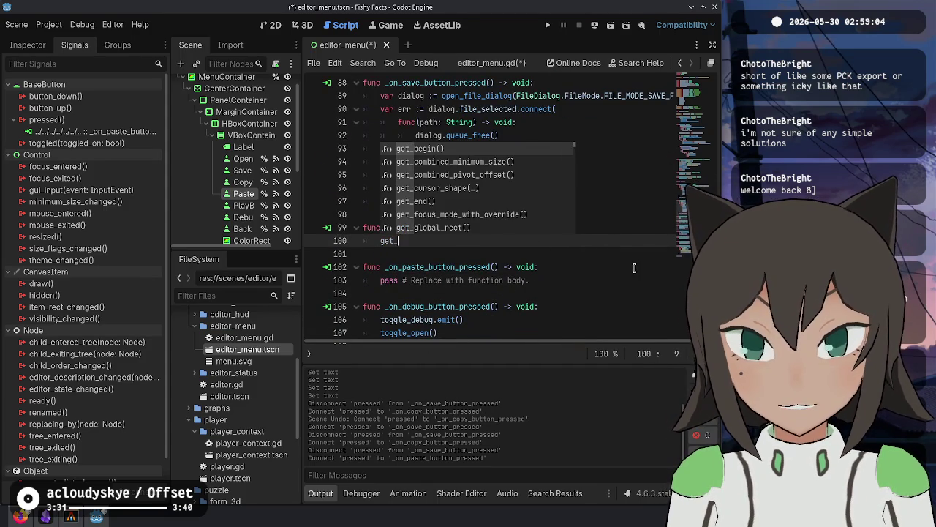
key("ctrl+BackSpace")
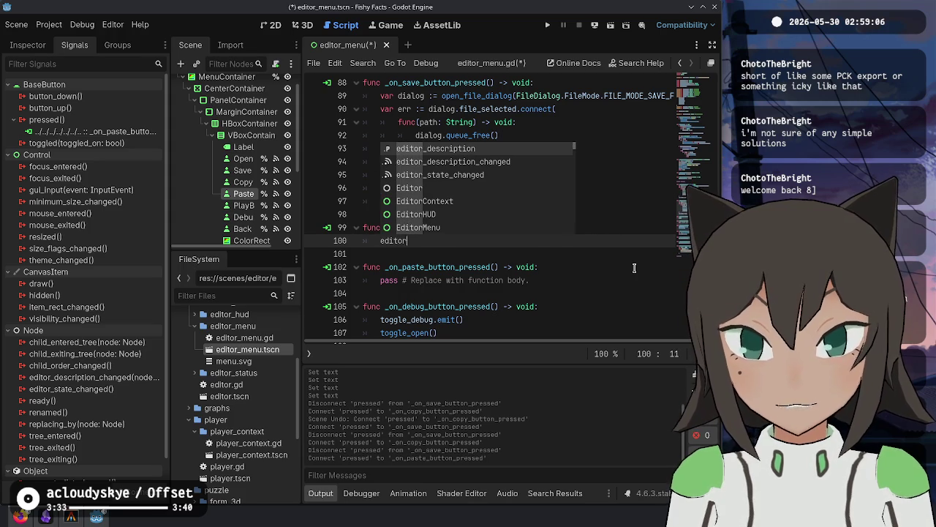
key("Escape")
Copy the 'var editor: Editor = get_parent()' line into the copy handler's body.
scroll(448, 310, "up", 7)
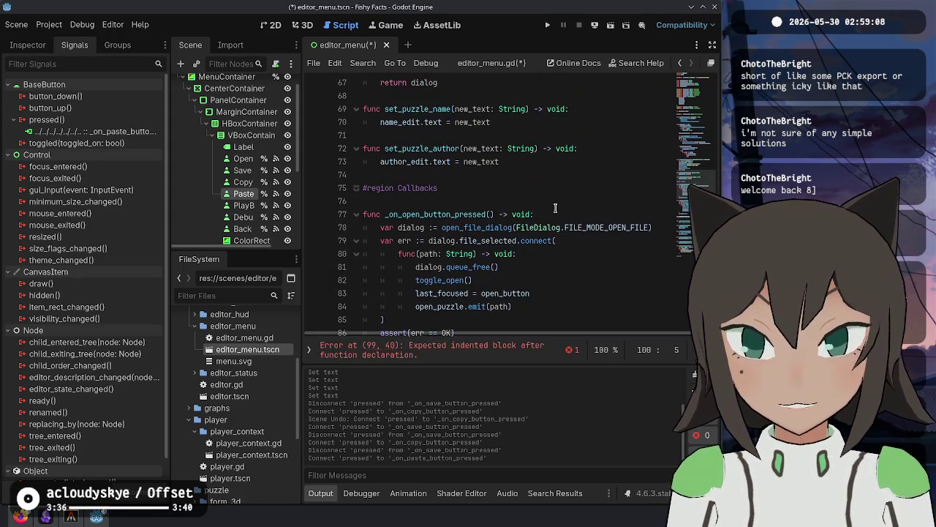
scroll(557, 208, "down", 3)
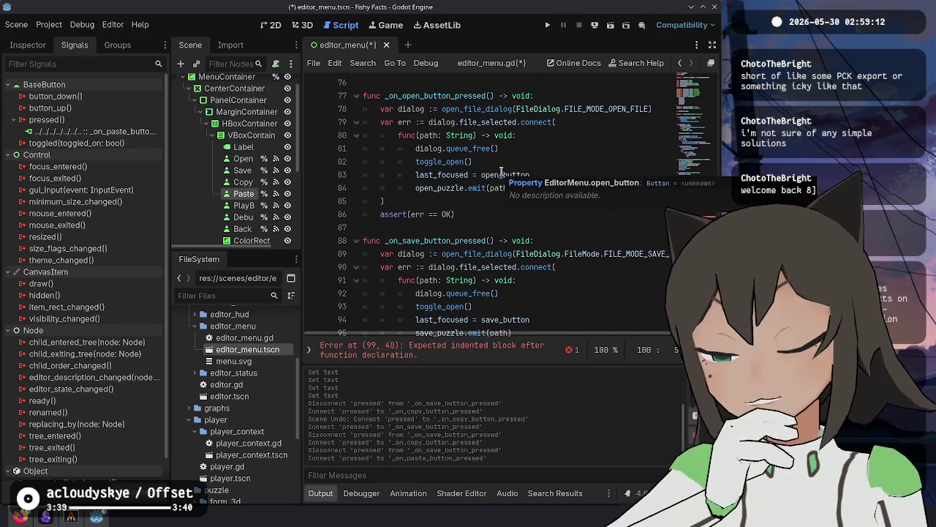
scroll(504, 173, "down", 3)
scroll(504, 172, "down", 2)
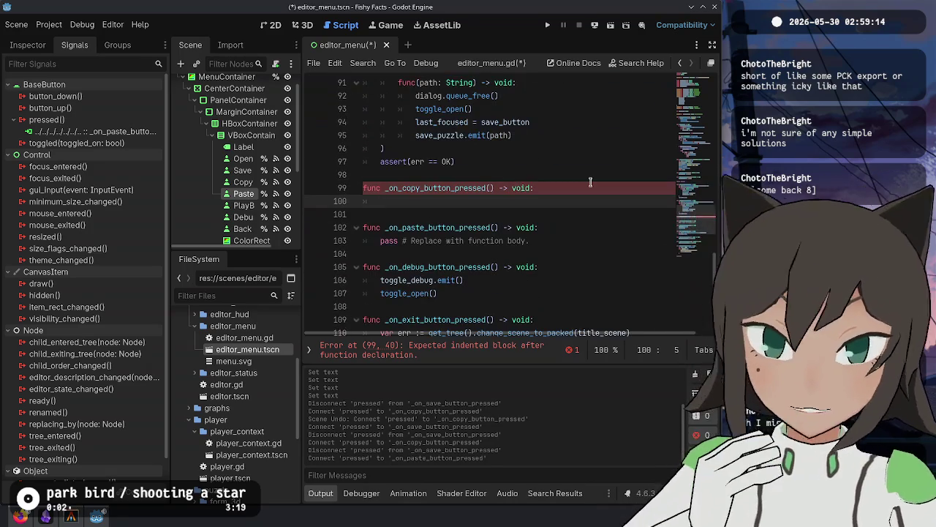
scroll(475, 106, "down", 4)
scroll(534, 199, "down", 2)
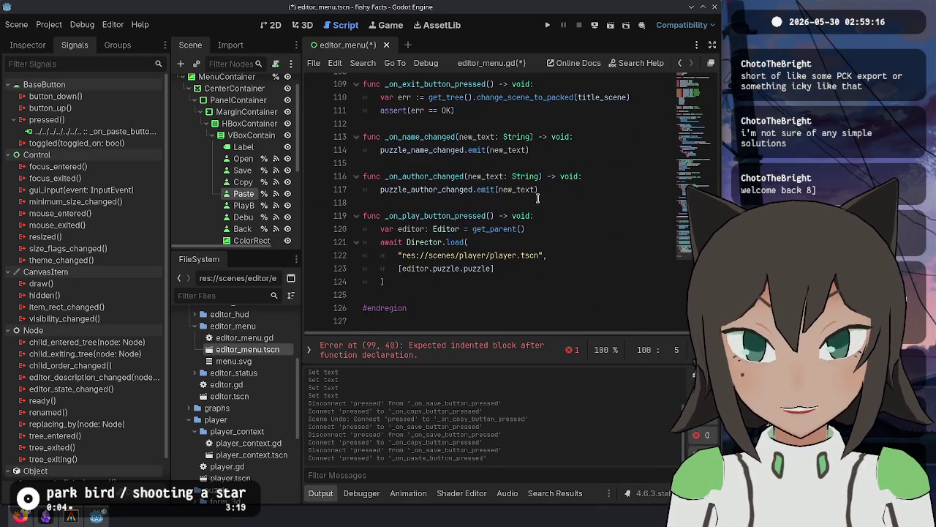
scroll(575, 195, "up", 1)
scroll(581, 199, "down", 1)
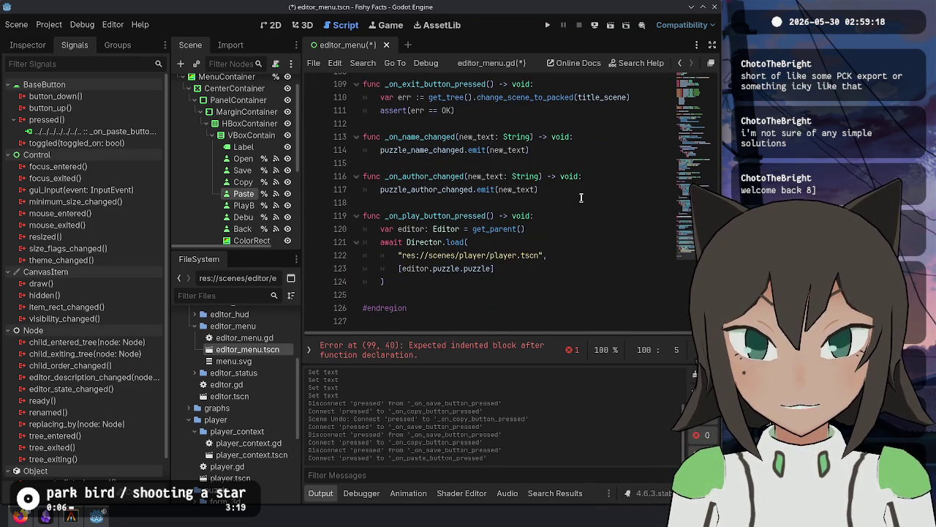
left_click_drag(556, 232, 571, 217)
scroll(490, 209, "up", 4)
left_click(550, 115)
key("ctrl+v")
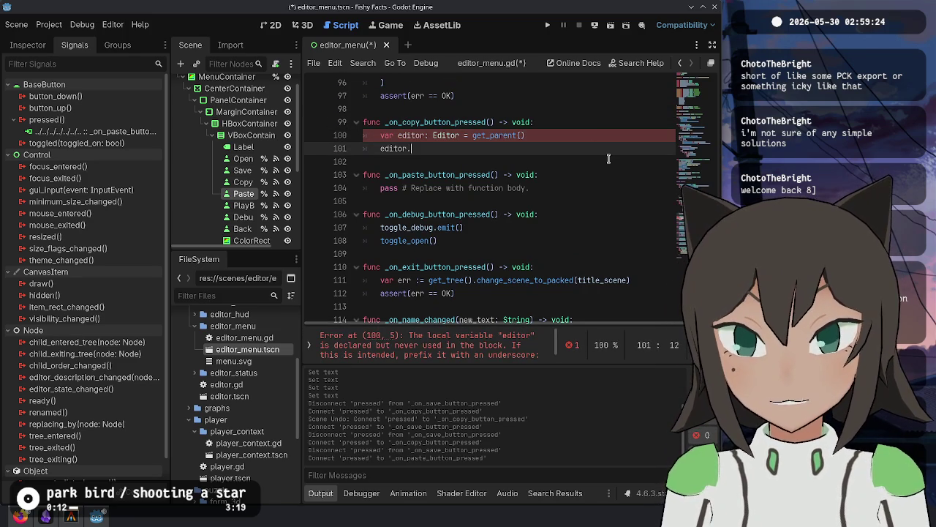
Write line 101 as 'var json := editor.puzzle.puzzle.serialize()' and fix the typos.
type("puzzle.puzzle.")
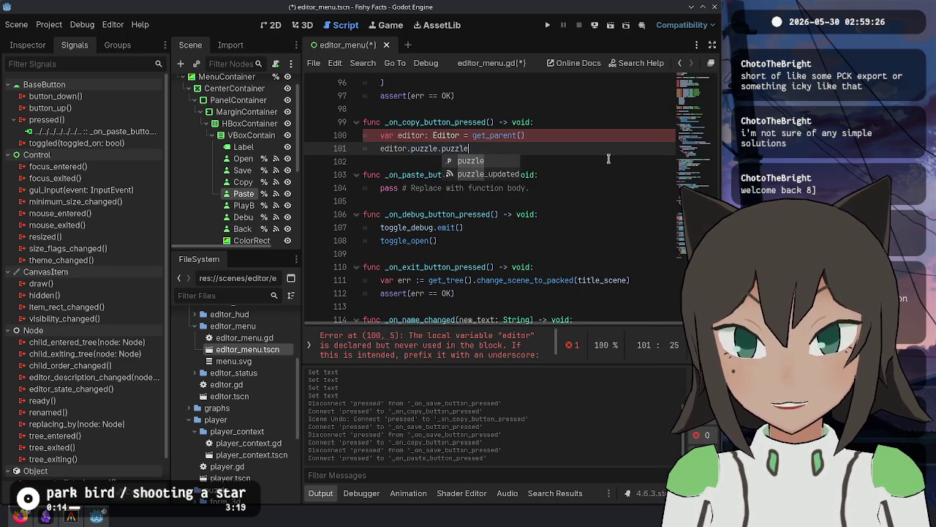
key("Home")
type("serialize")
key("Return")
key("Home")
type("var json :")
key("Right")
type("=")
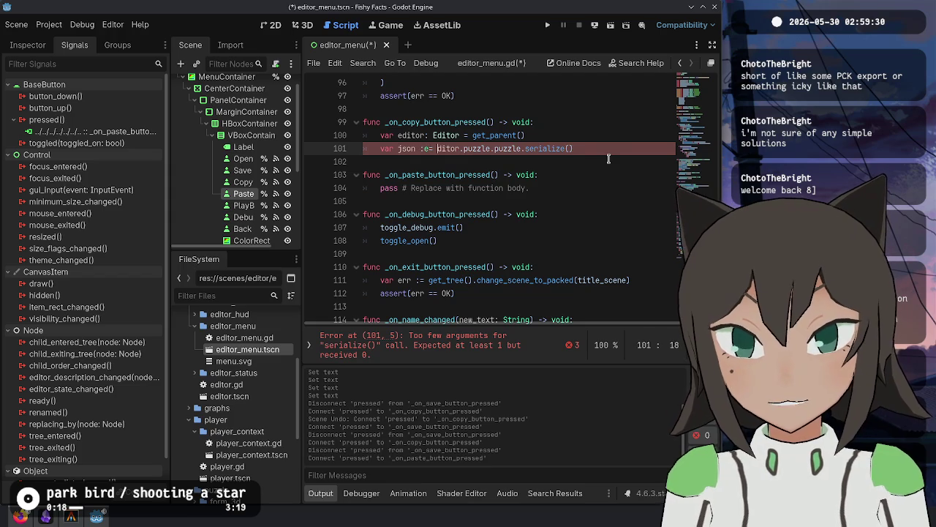
key("End")
key("BackSpace")
key("End")
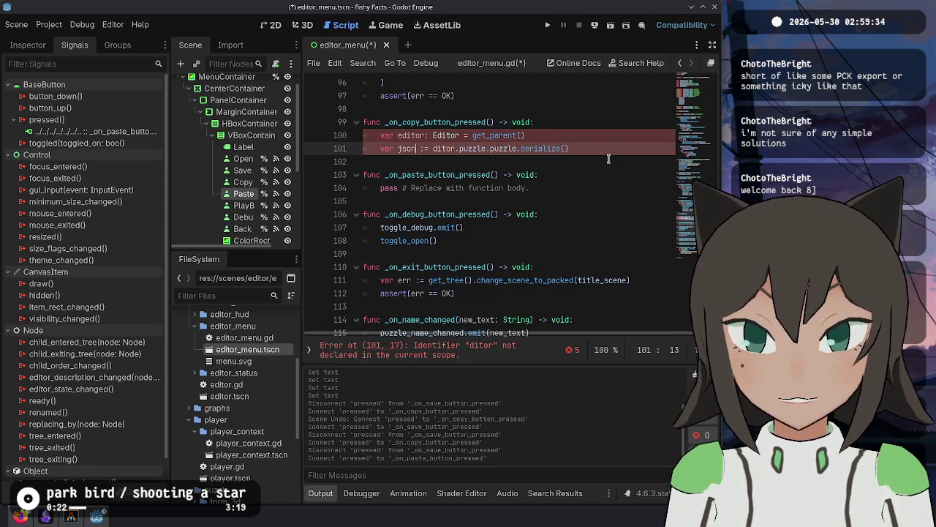
type("e")
key("End")
Start an OS. call on a new line and open the OS class reference page.
key("Return")
type("Clip")
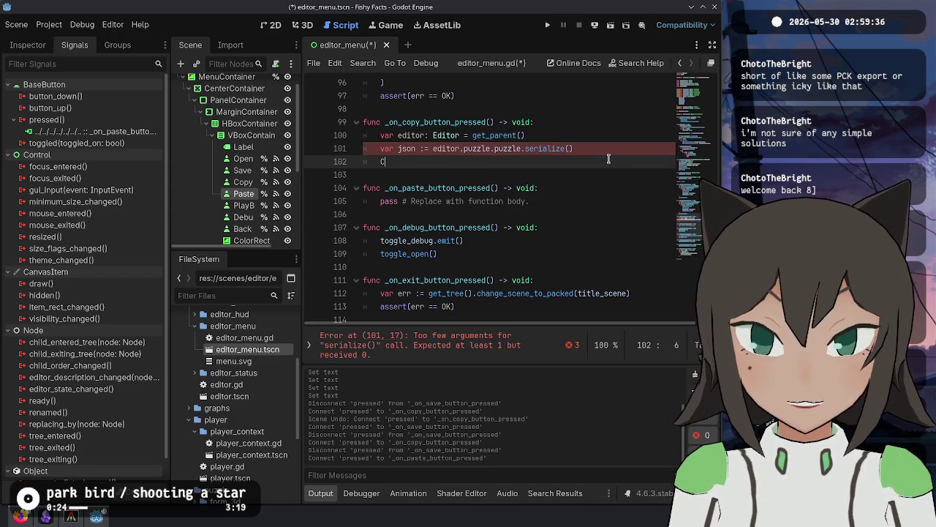
key("BackSpace")
key("BackSpace")
key("BackSpace")
type("OS.clip")
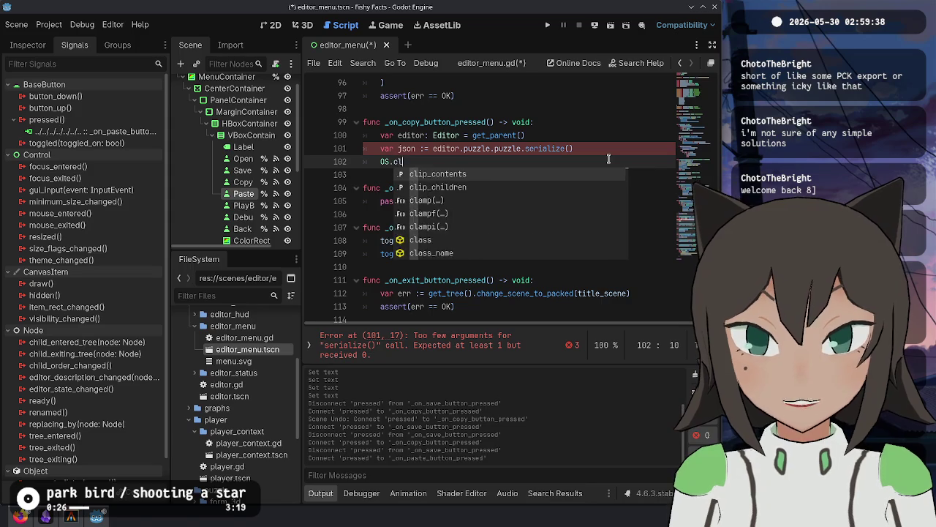
key("BackSpace")
key("BackSpace")
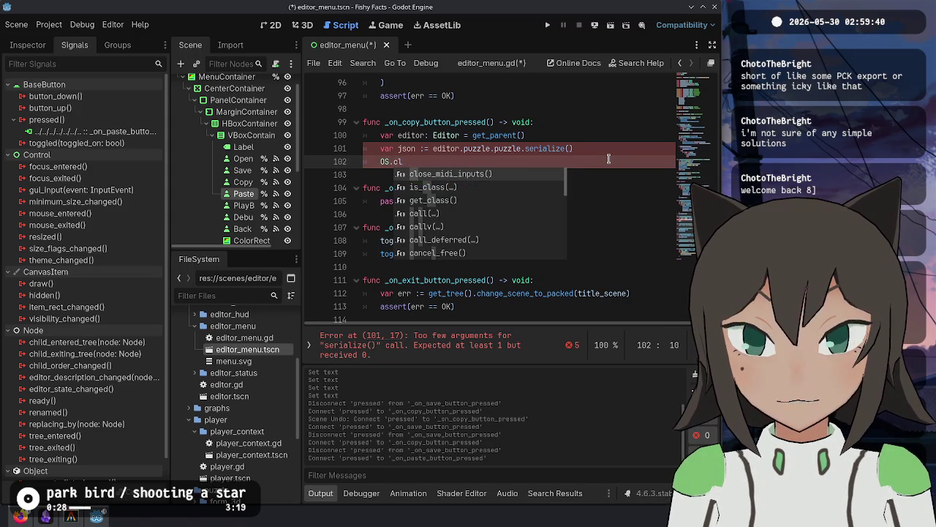
type("ip")
key("BackSpace")
key("BackSpace")
key("BackSpace")
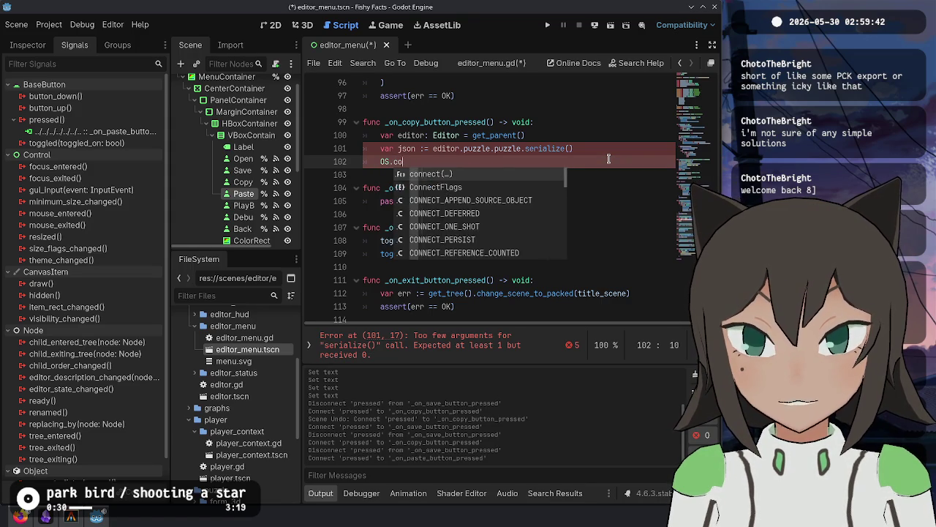
type(".s")
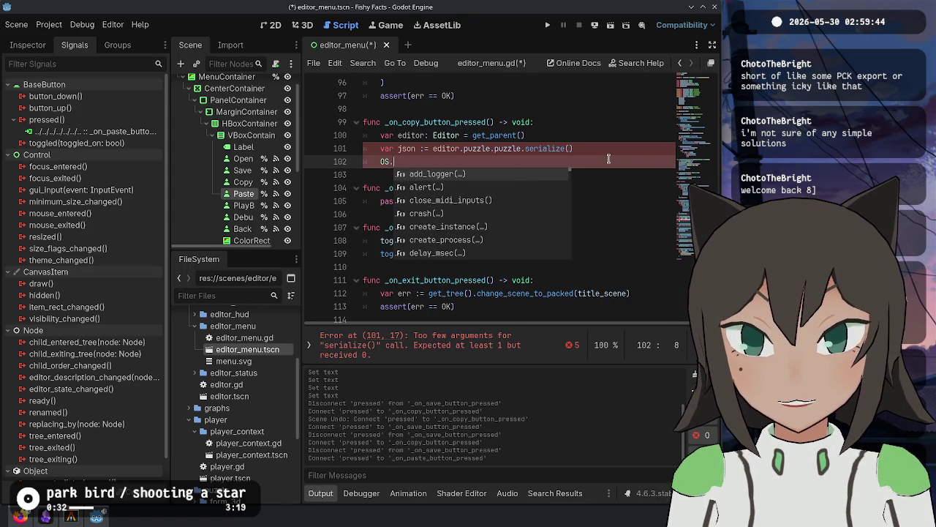
key("BackSpace")
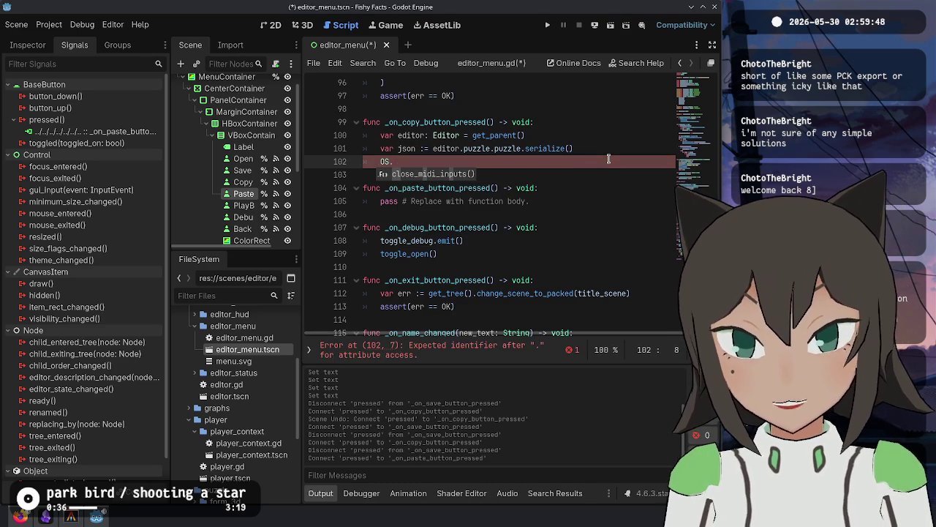
left_click(385, 162, "ctrl")
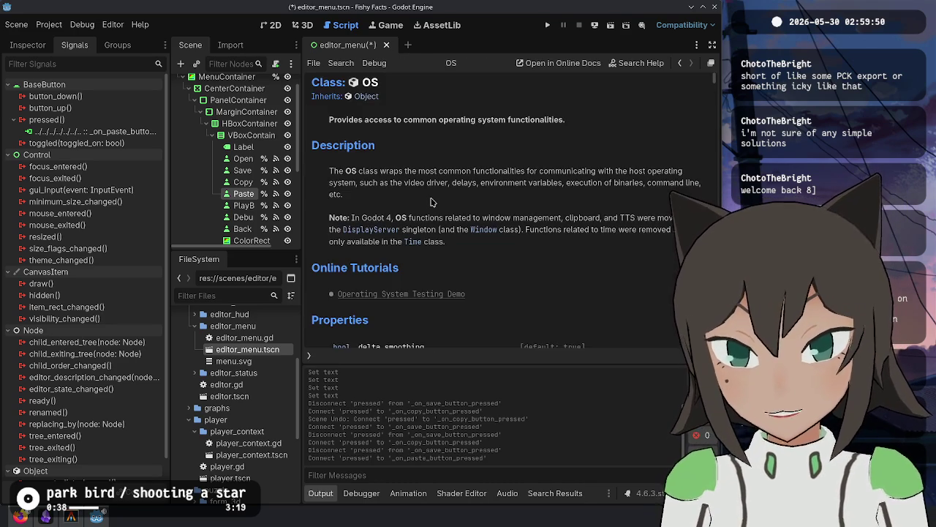
Back in editor_menu.gd, add DisplayServer.clipboard_set(json) on line 102.
type("clipboard")
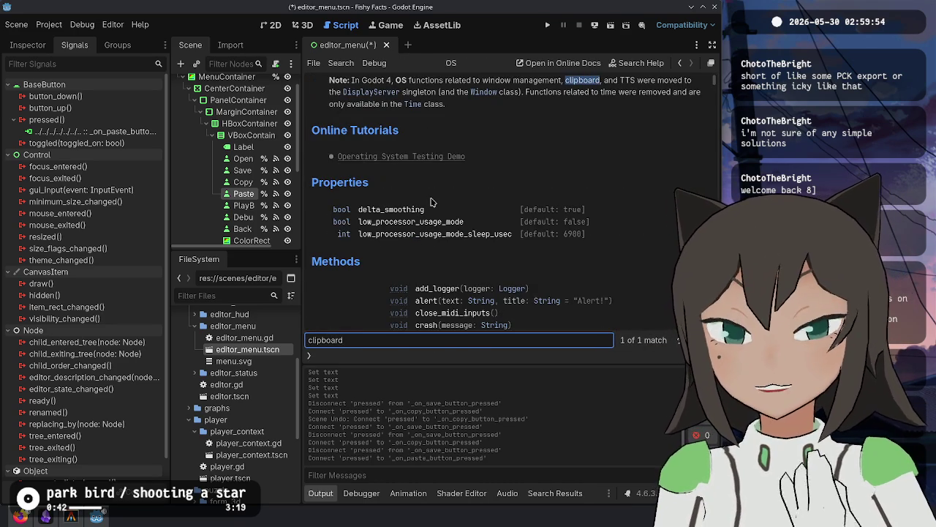
key("Escape")
key("alt+Left")
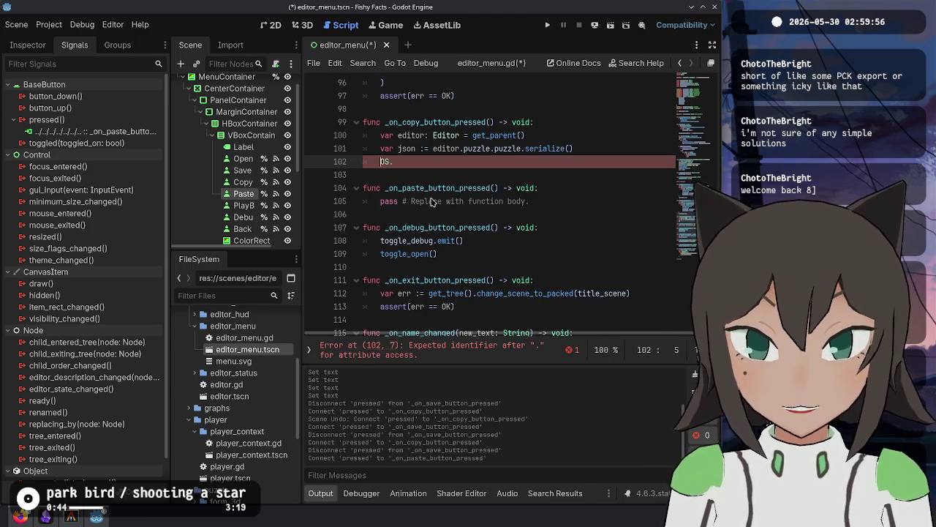
type("Displa")
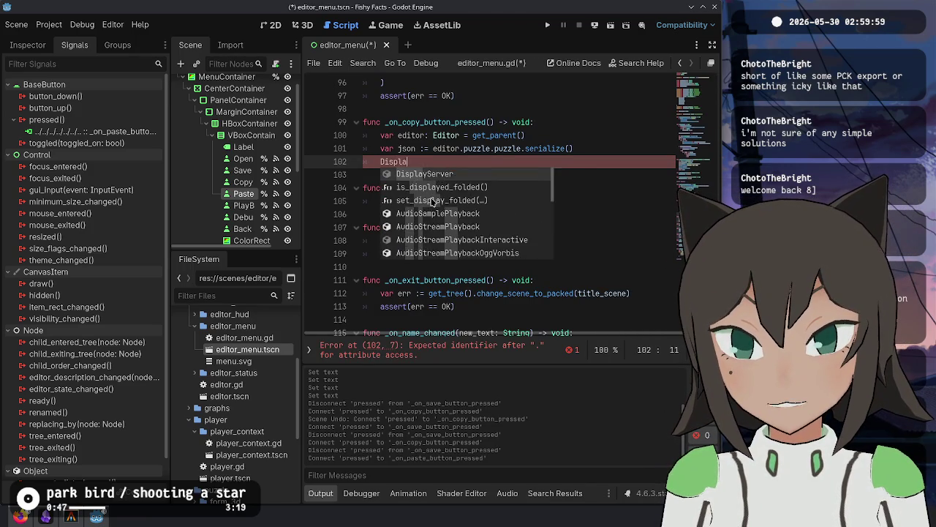
key("Return")
type(".clip")
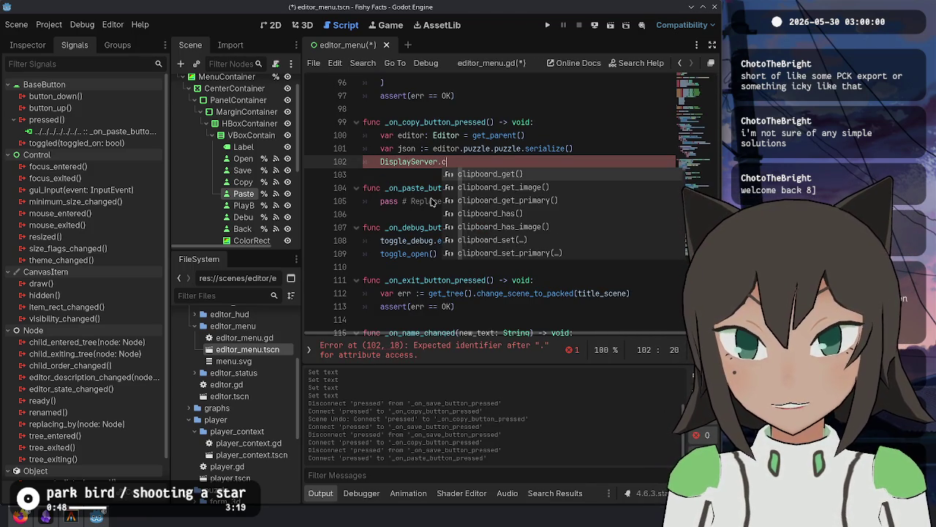
key("Down")
key("Down")
key("Down")
key("Down")
key("Down")
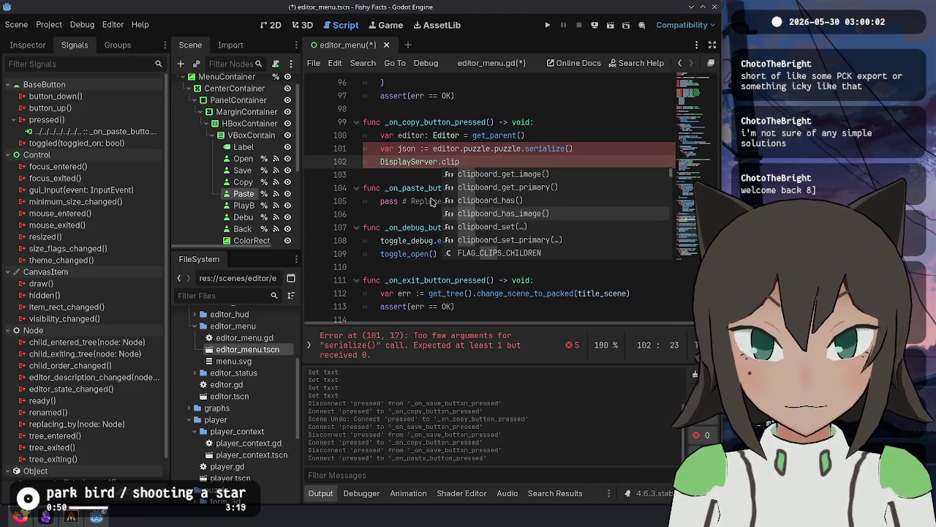
key("Return")
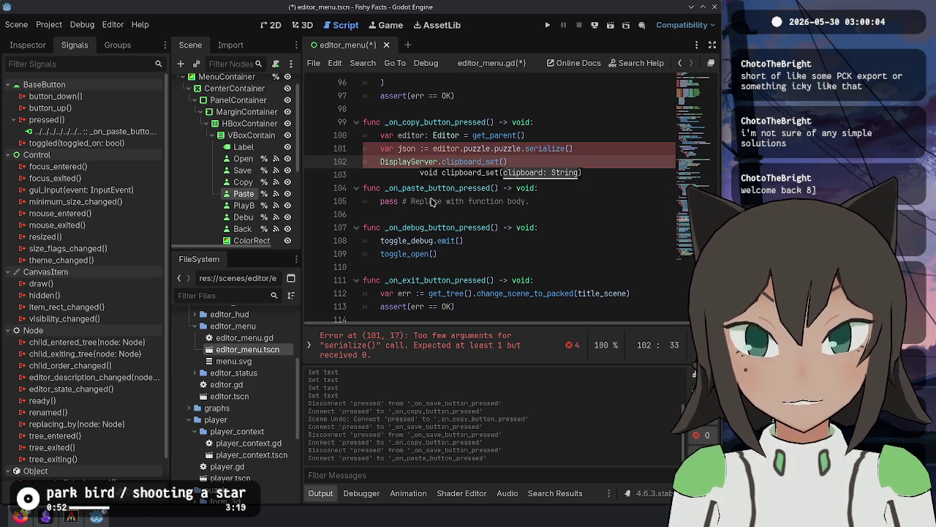
type("json")
key("Escape")
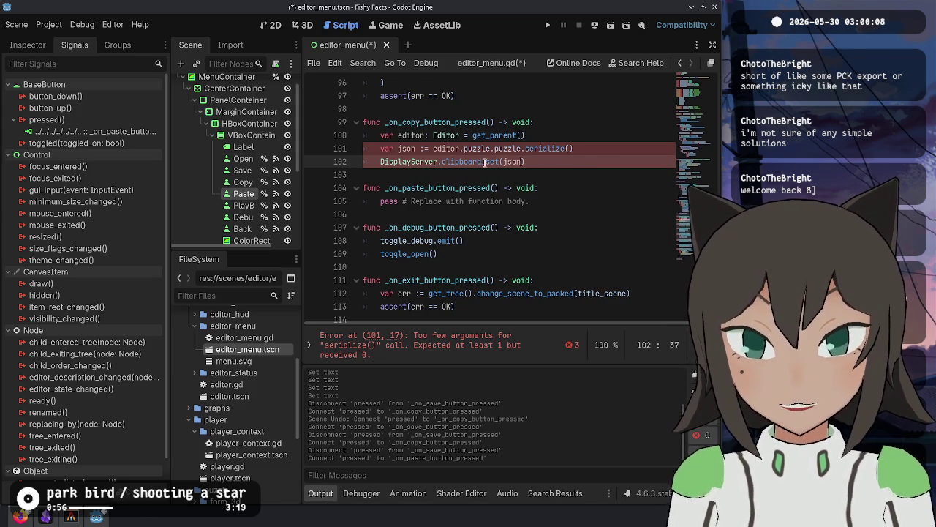
Check the serialize() definition in puzzle.gd and return to editor_menu.gd.
left_click(565, 149)
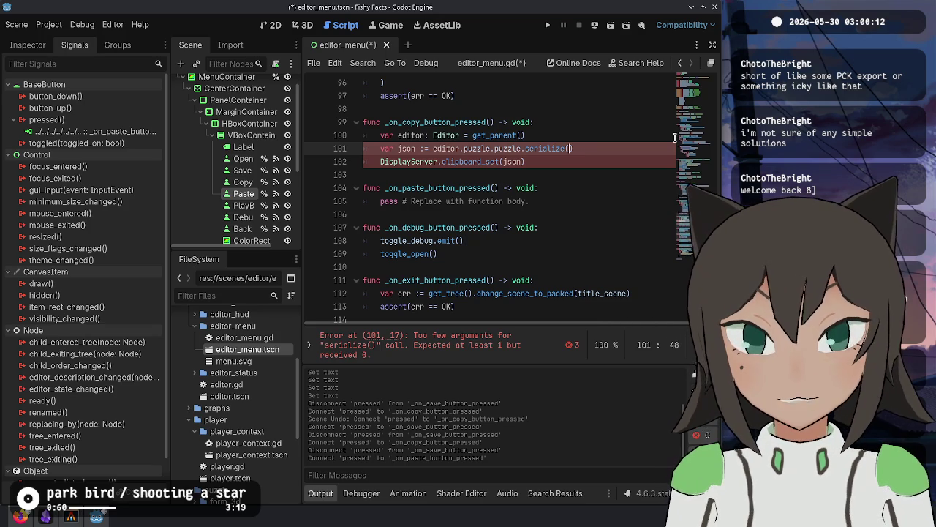
left_click(549, 148, "ctrl")
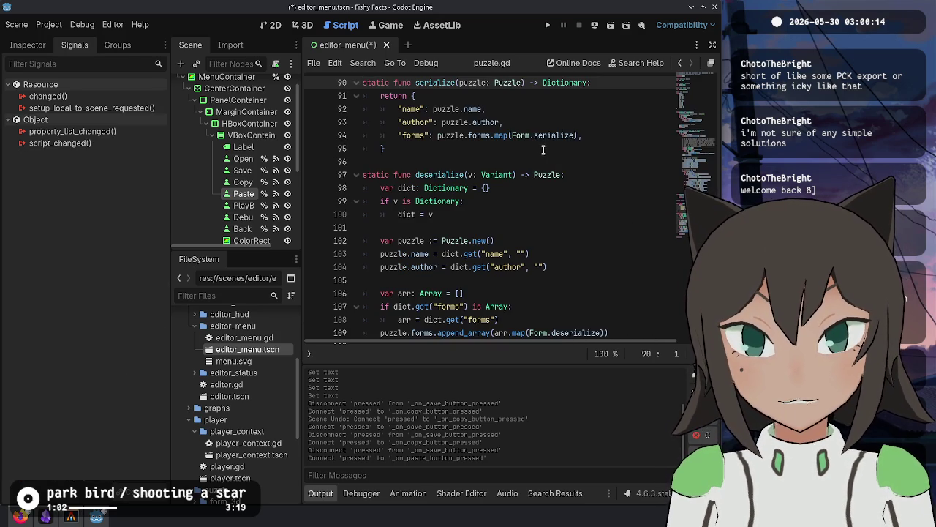
key("alt+Left")
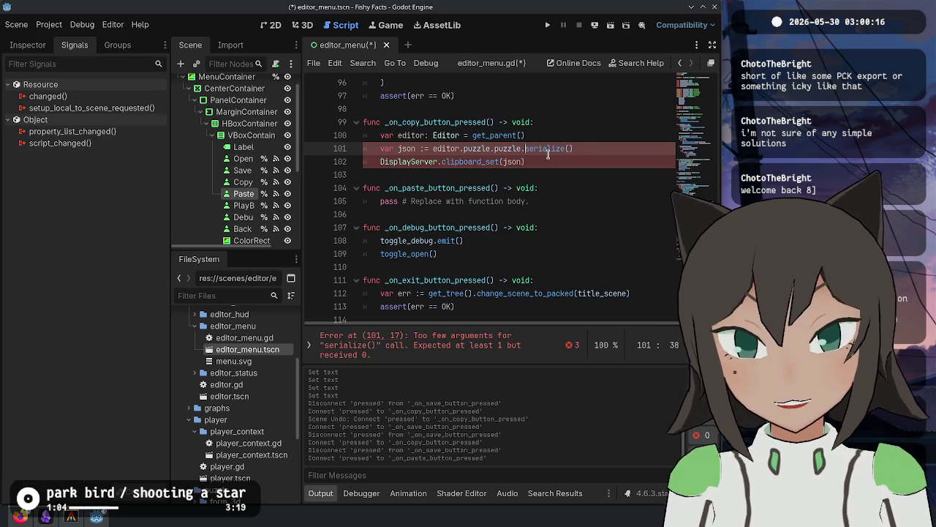
Rewrite line 101 to call Puzzle.serialize(editor.puzzle.puzzle).
key("shift+End")
key("Delete")
key("ctrl+Left")
key("ctrl+Left")
key("ctrl+Left")
type("Puzzle.")
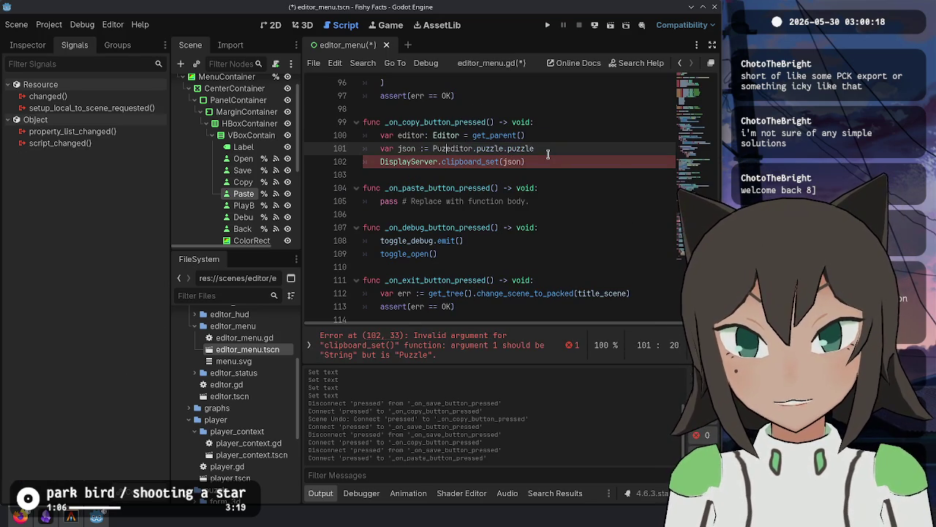
type(".serialize(")
key("End")
type(")")
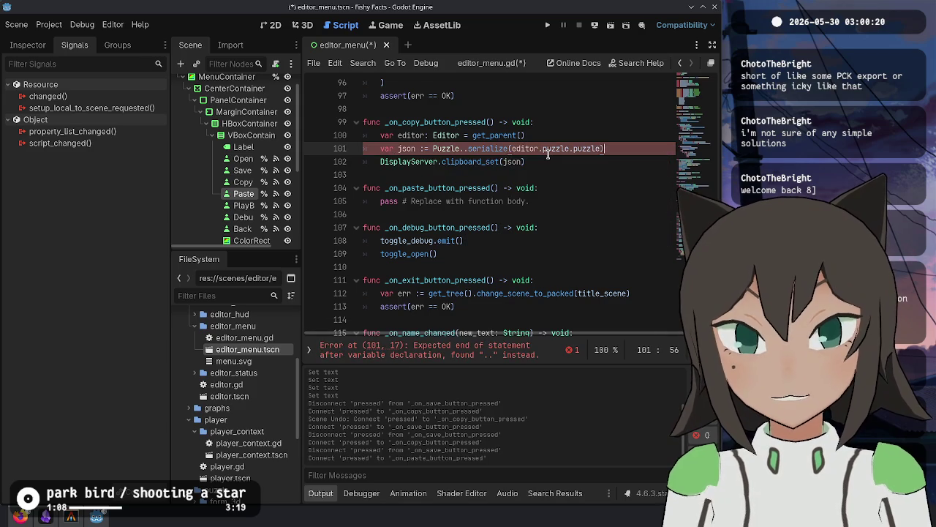
key("BackSpace")
key("Down")
key("End")
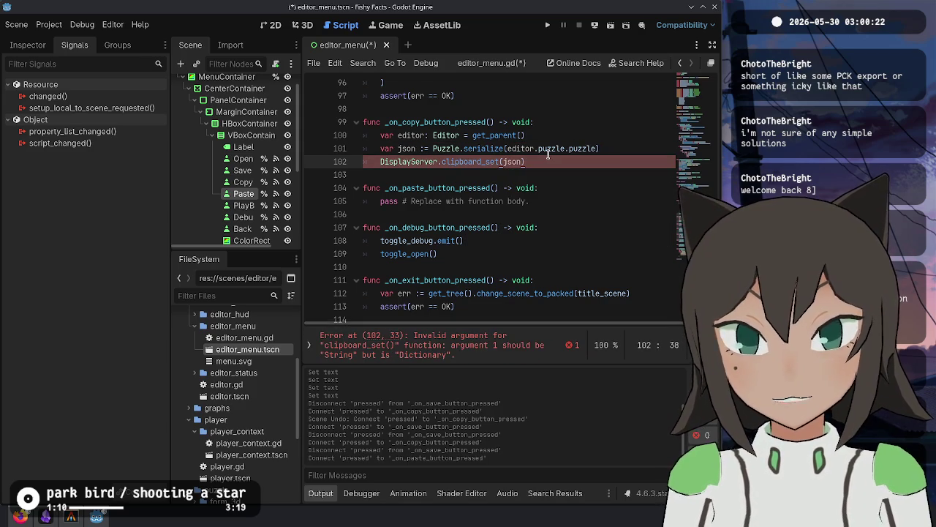
Check the clipboard_set documentation and rename the json variable to dict.
left_click(475, 161, "ctrl")
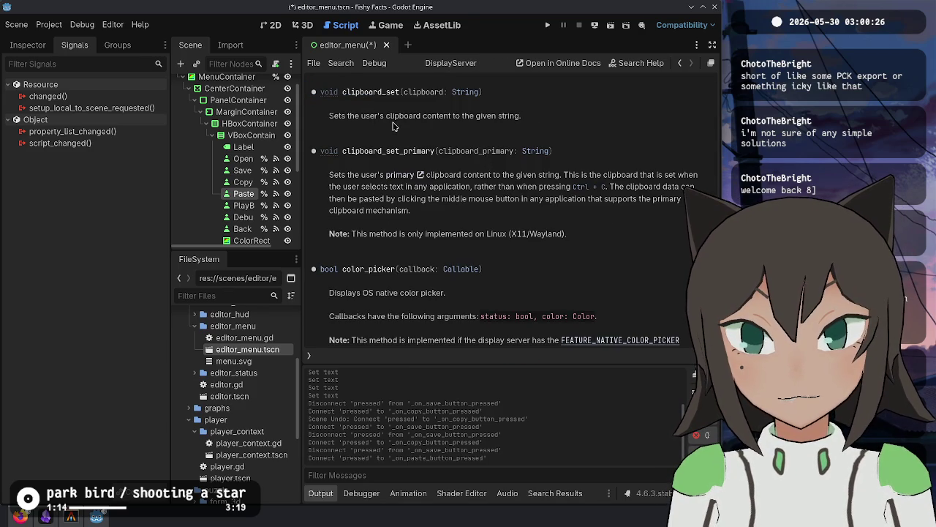
key("alt+Left")
left_click(606, 154)
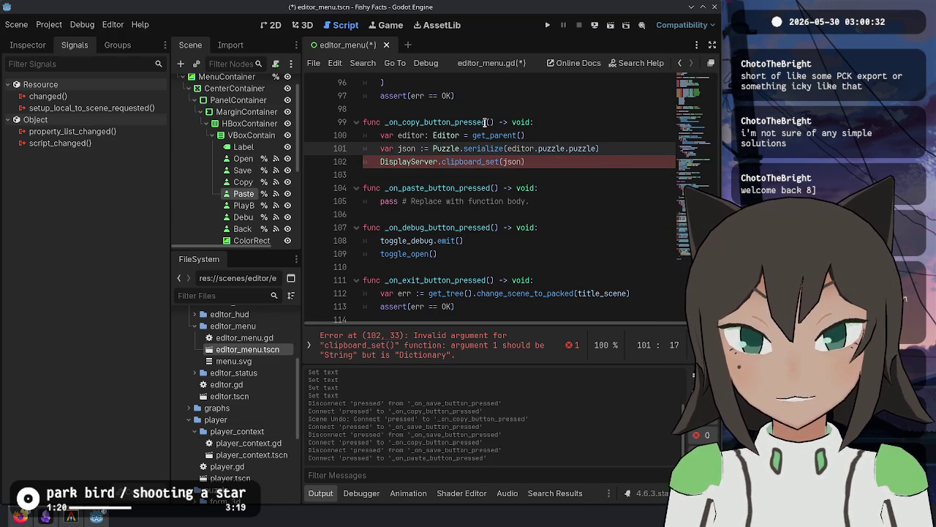
key("BackSpace")
key("BackSpace")
key("BackSpace")
type("dict")
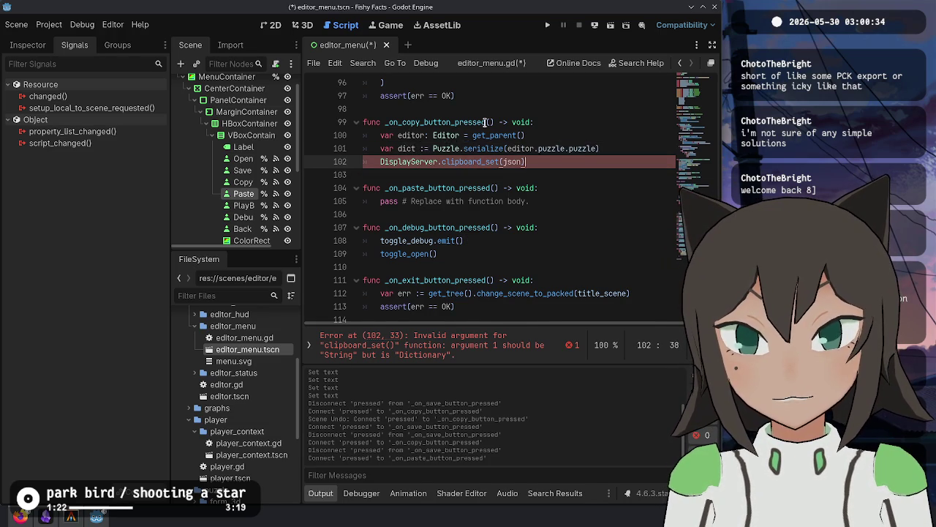
Change line 102 to DisplayServer.clipboard_set(JSON.stringify(dict)).
key("Down")
key("End")
key("Left")
key("BackSpace")
key("BackSpace")
key("BackSpace")
type("ct")
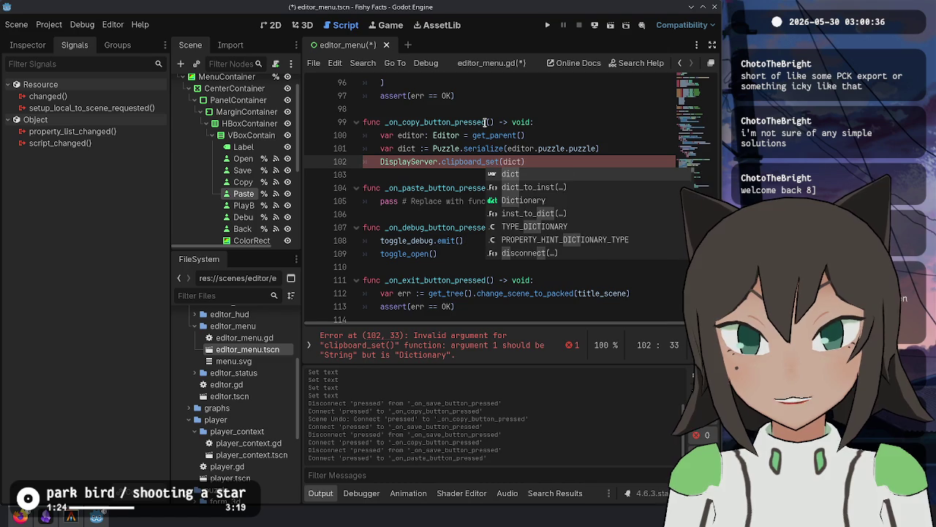
key("Left")
key("Left")
key("Left")
type("JSON")
type(".from")
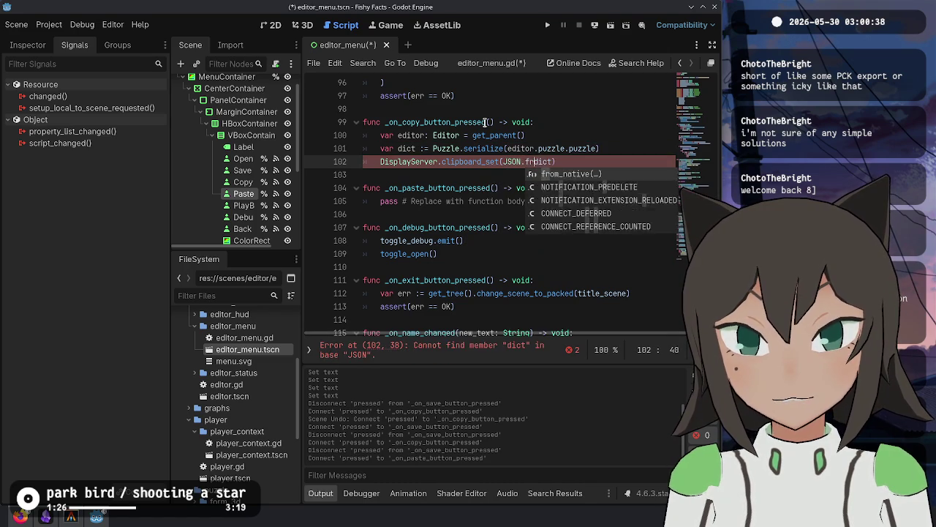
key("BackSpace")
key("BackSpace")
key("BackSpace")
key("BackSpace")
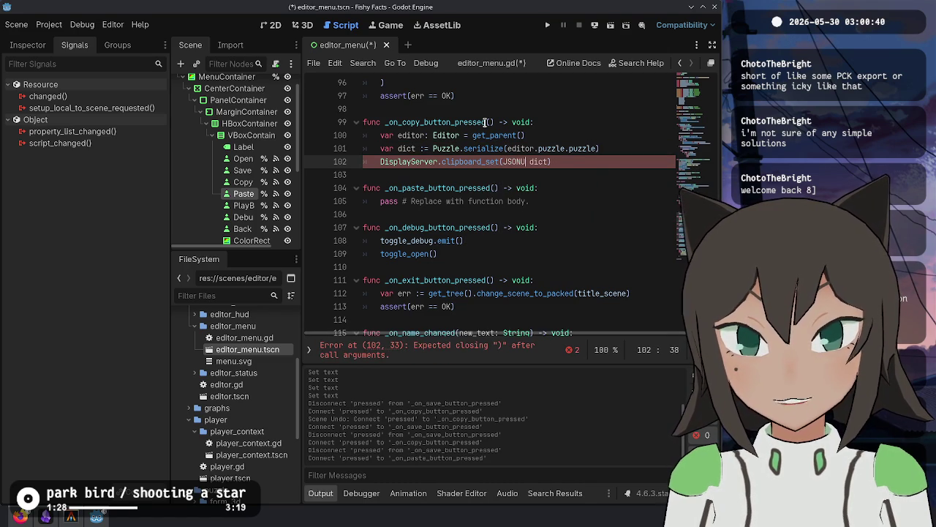
type("SON.")
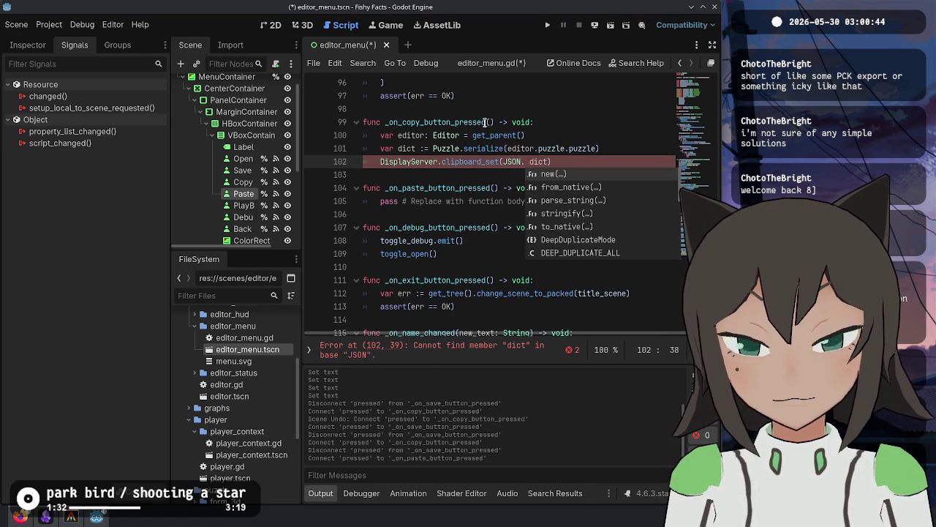
key("Down")
key("Down")
key("Down")
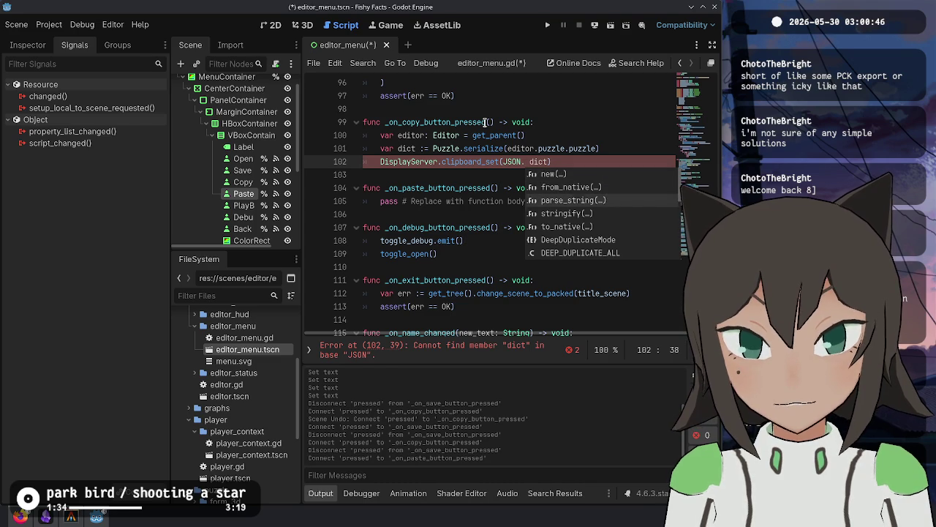
key("Return")
key("BackSpace")
key("BackSpace")
key("End")
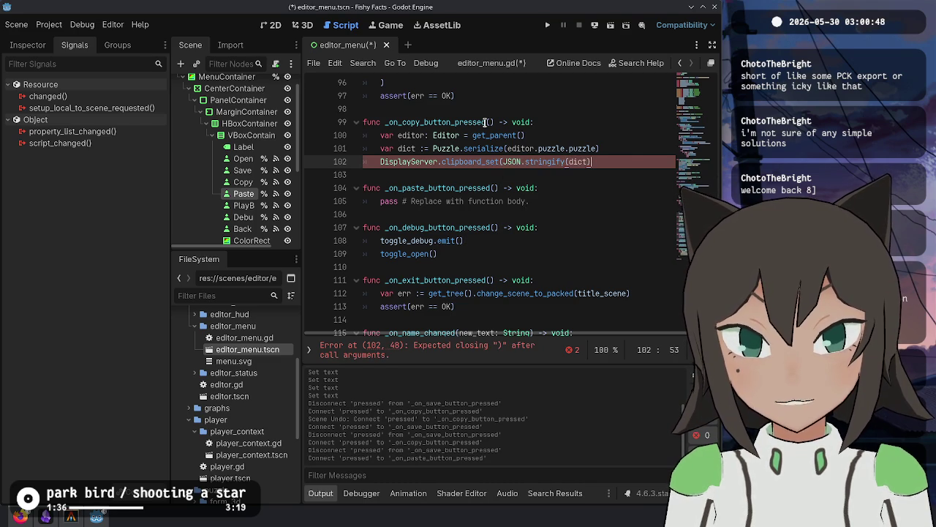
type(")")
Copy the clipboard_set line and paste it into the paste handler.
key("ctrl+c")
key("Down")
key("Down")
key("Down")
key("ctrl+v")
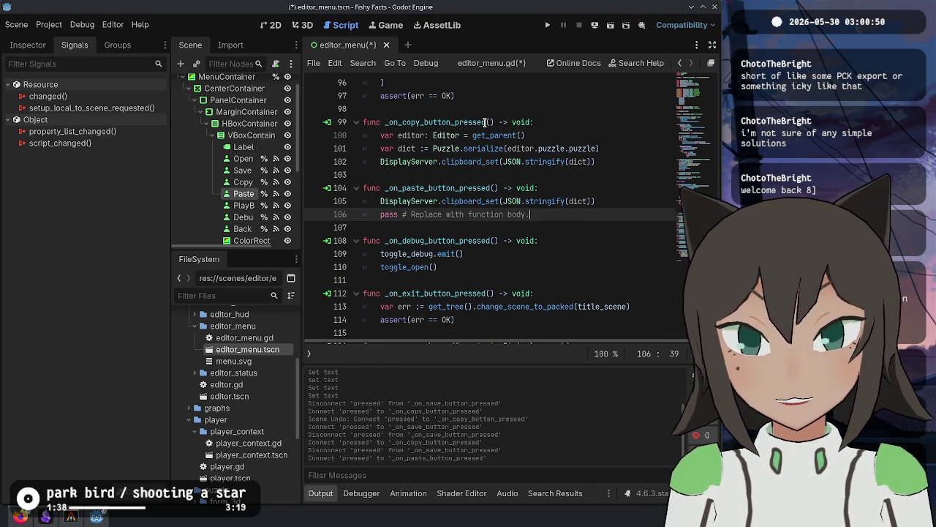
Replace the paste handler's placeholder pass line with the copied clipboard line.
key("ctrl+shift+k")
key("ctrl+Right")
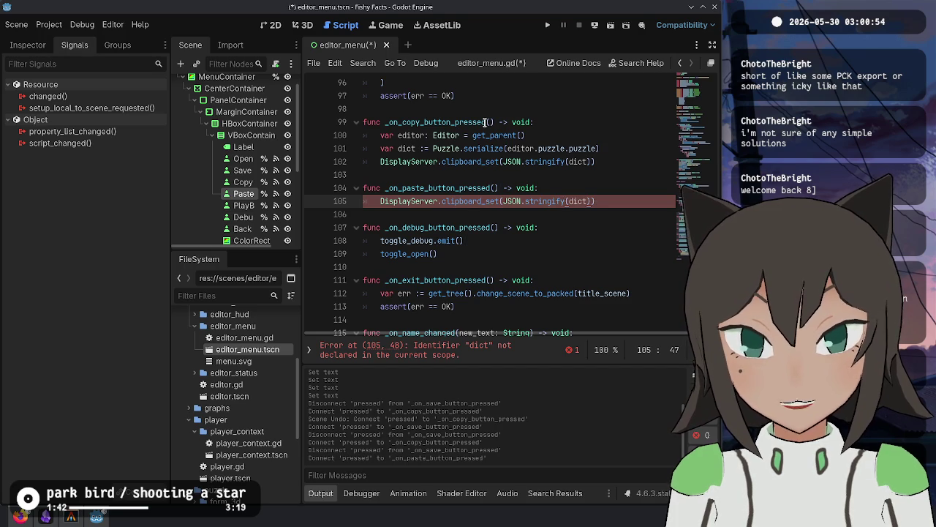
key("ctrl+shift+Return")
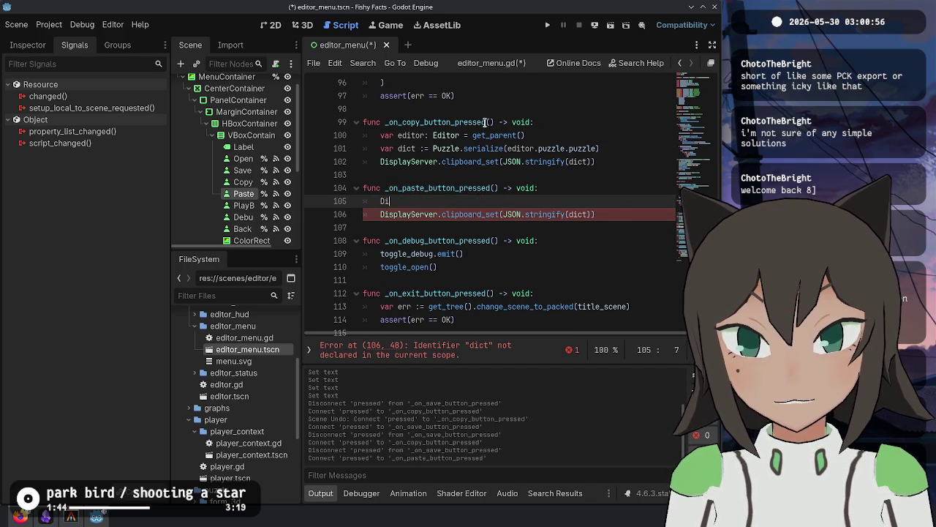
key("ctrl+z")
Turn line 105 into 'var json := DisplayServer.clipboard_get()'.
key("shift+End")
key("BackSpace")
key("BackSpace")
key("BackSpace")
type("get")
key("Return")
key("Home")
type("var json :=")
key("End")
Add line 106 parsing the text: 'var dict := JSON.parse_string(json)'.
key("Return")
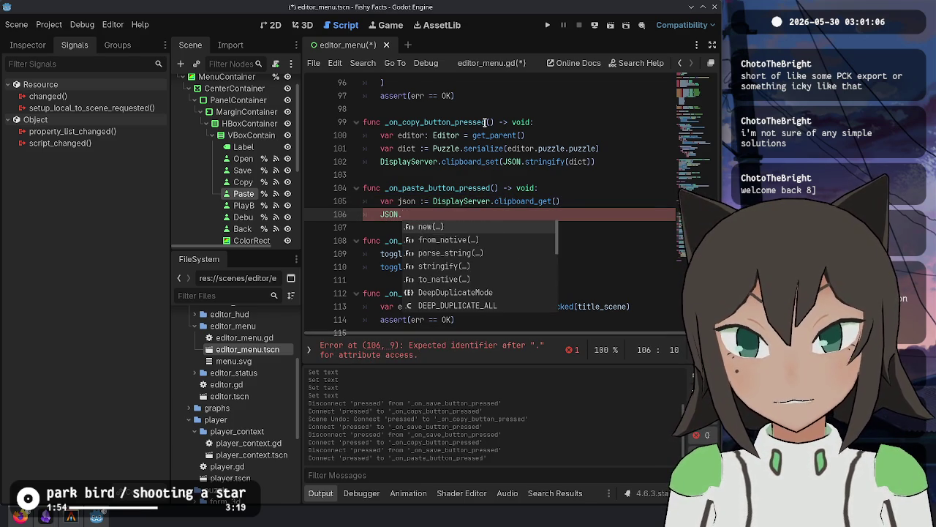
type("par")
key("Return")
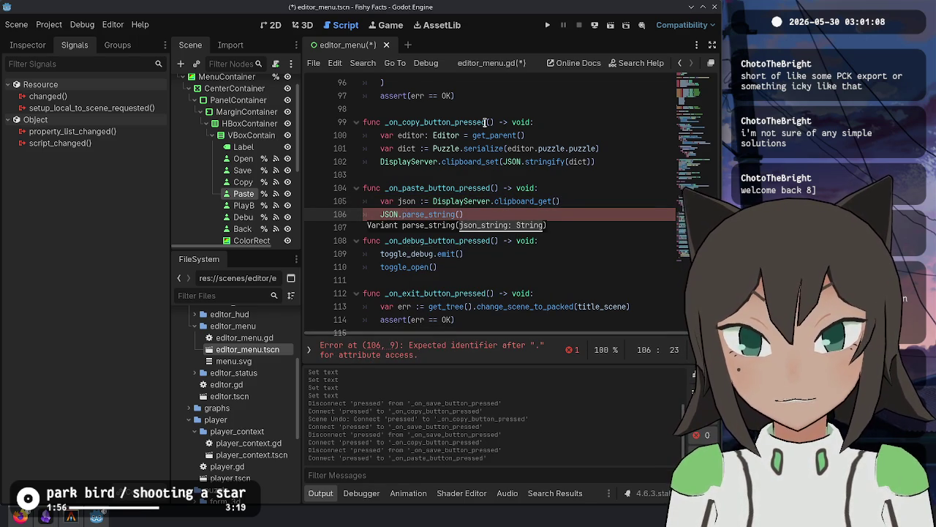
type("json")
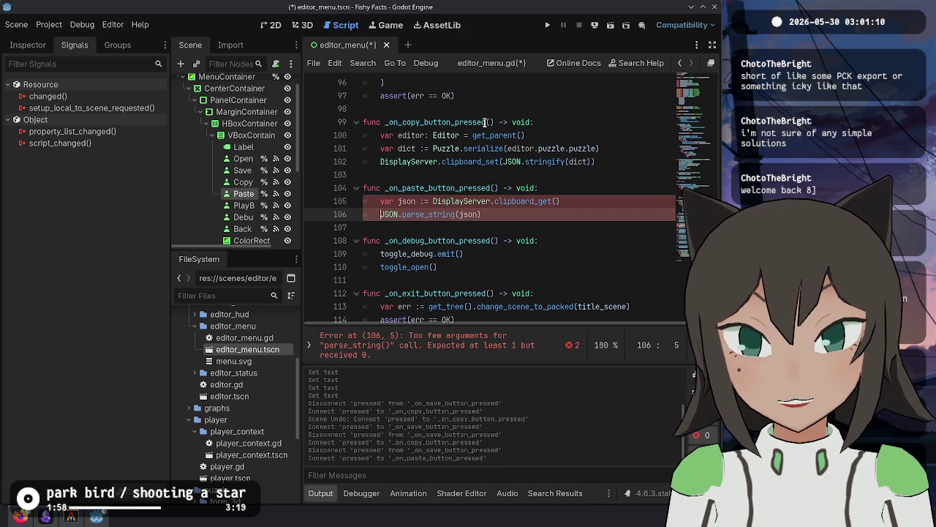
key("Home")
type("var dict :=")
key("End")
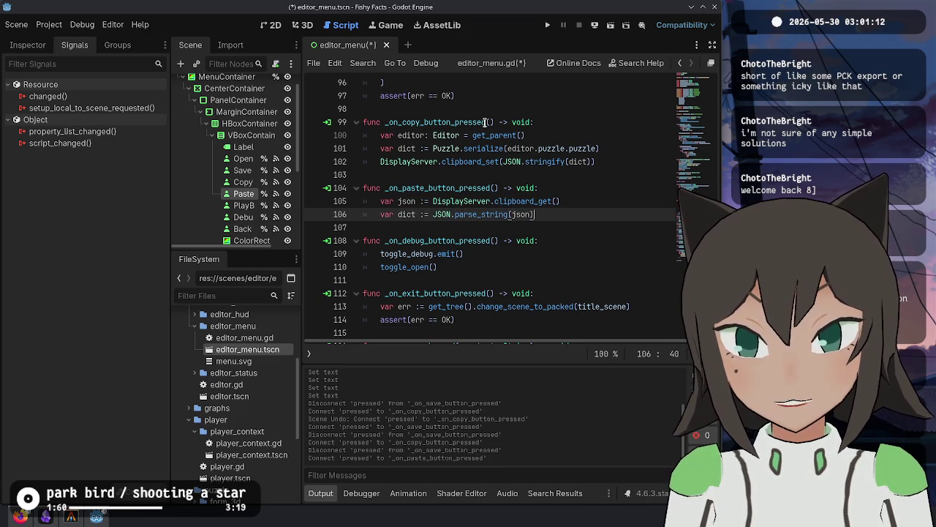
Rename the parsed variable to 'variant' typed as Variant.
key("ctrl+Right")
key("ctrl+Right")
key("Right")
key("Right")
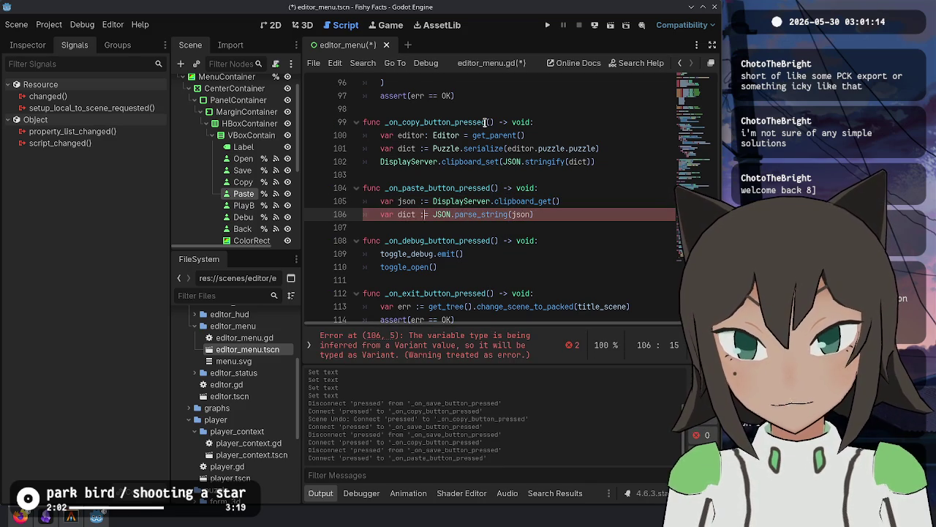
key("shift+Home")
key("Right")
key("ctrl+Right")
key("ctrl+Delete")
type("variant")
key("Delete")
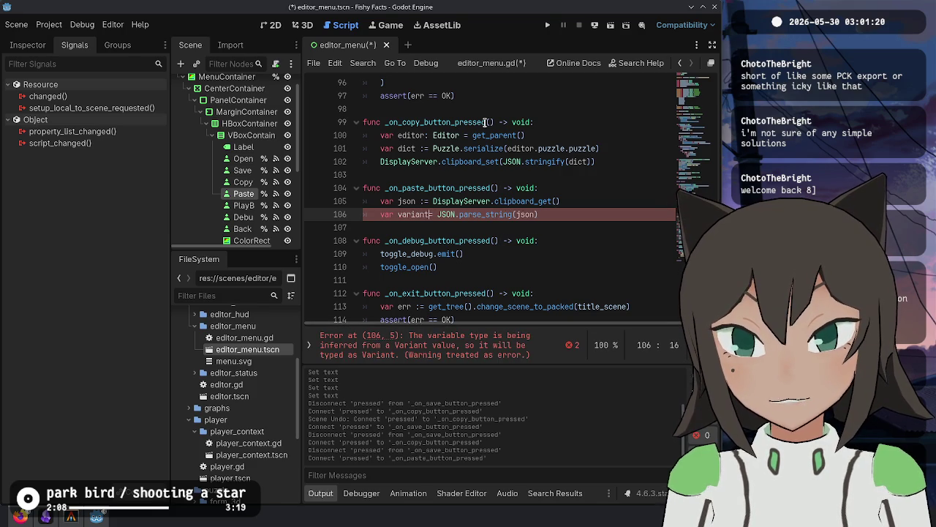
type(": Variant")
Add an 'if variant is Dictionary:' check with an indented block.
key("ctrl+Return")
key("Tab")
type("if variant is Dictionar")
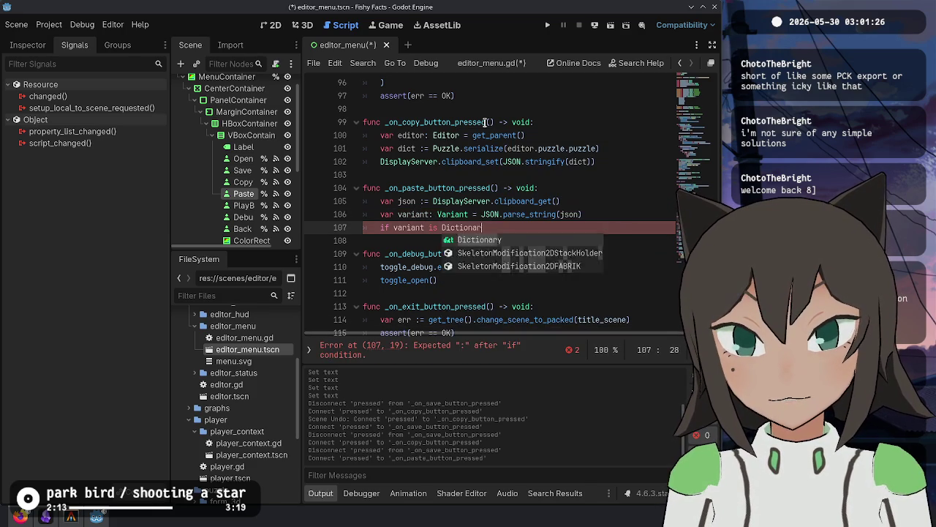
key("Return")
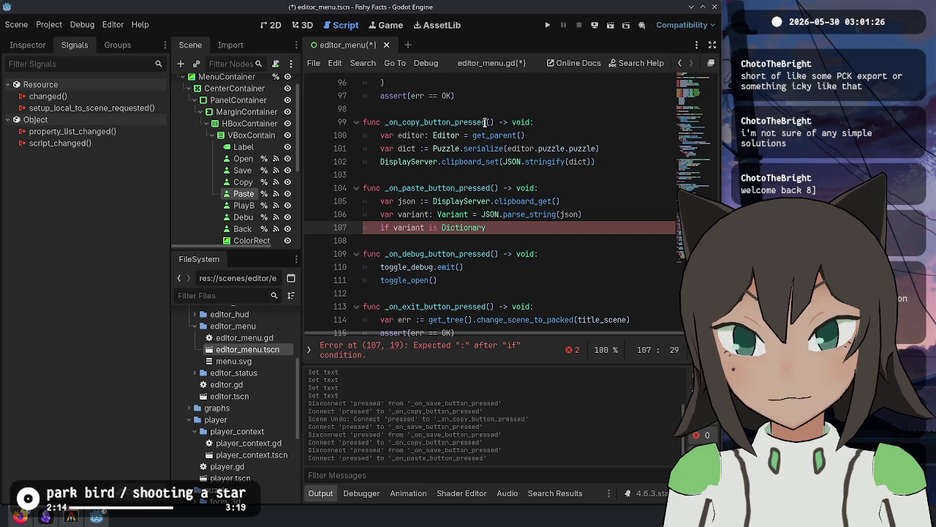
type(":")
key("Return")
key("BackSpace")
key("BackSpace")
key("BackSpace")
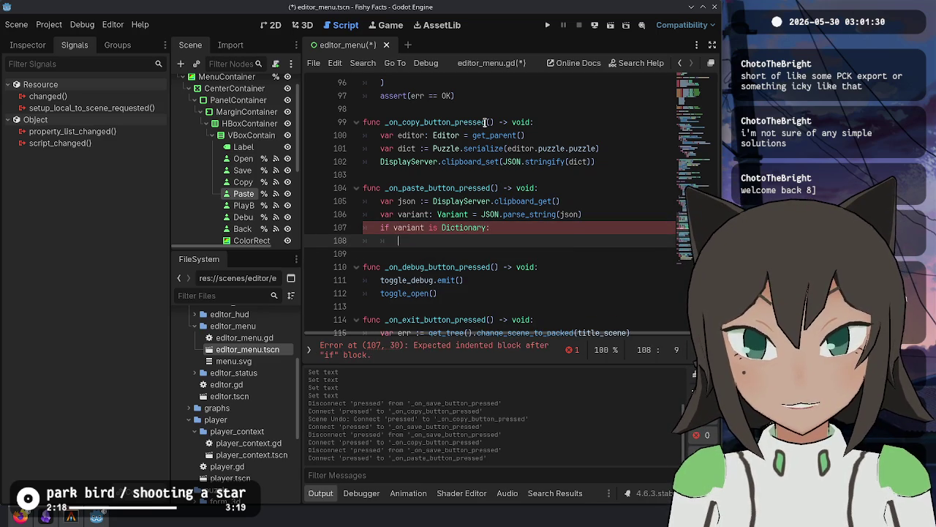
Copy the copy handler's editor and serialize lines into the if block, indented.
key("Up")
key("Up")
key("Up")
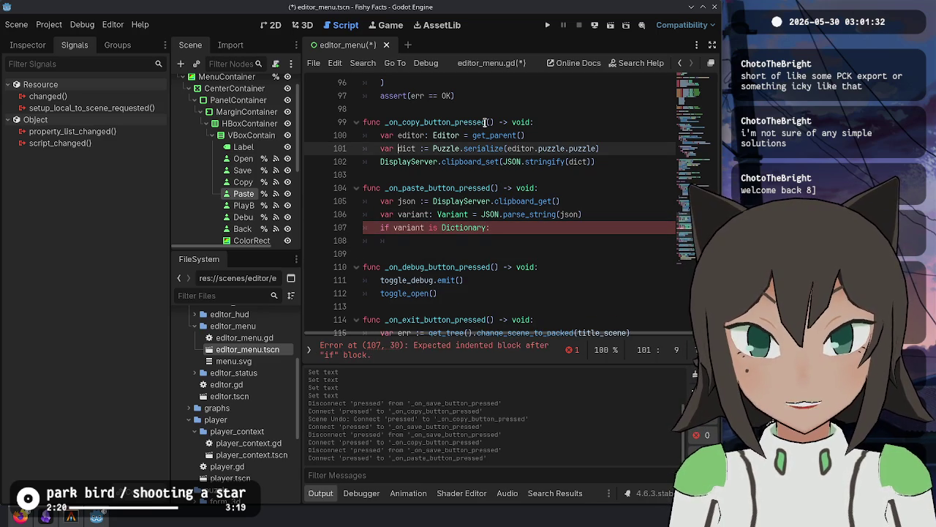
key("Up")
key("shift+Up")
key("Down")
key("Down")
key("Down")
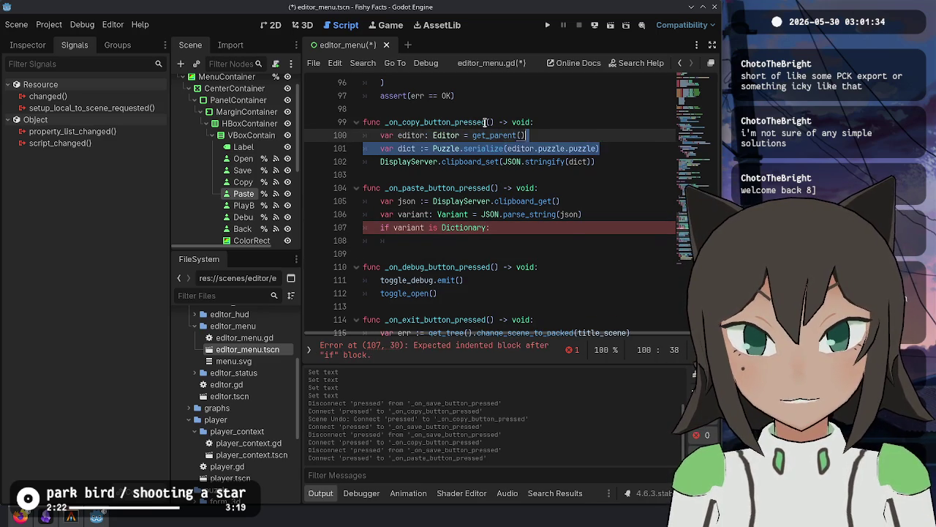
key("Down")
key("ctrl+v")
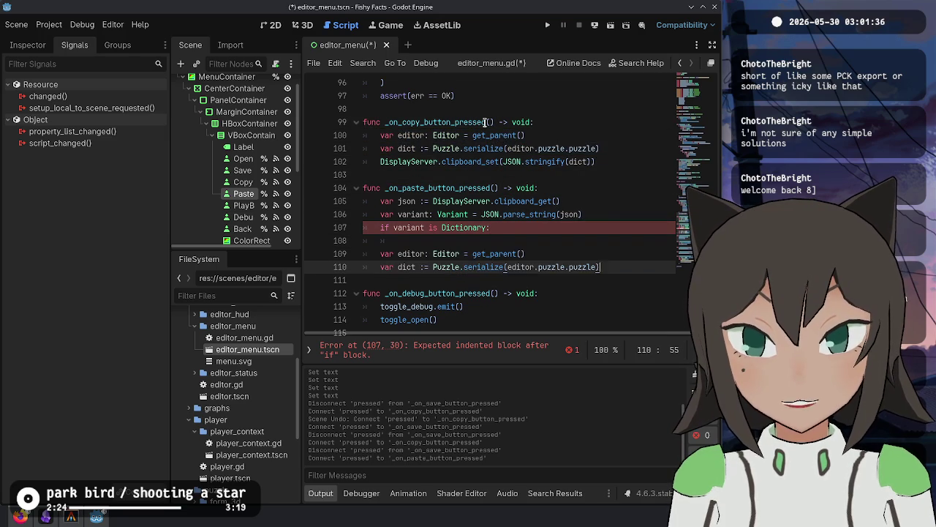
key("Tab")
Change the pasted line to 'editor.puzzle.puzzle = Puzzle.deserialize(variant)' and save the script.
key("Down")
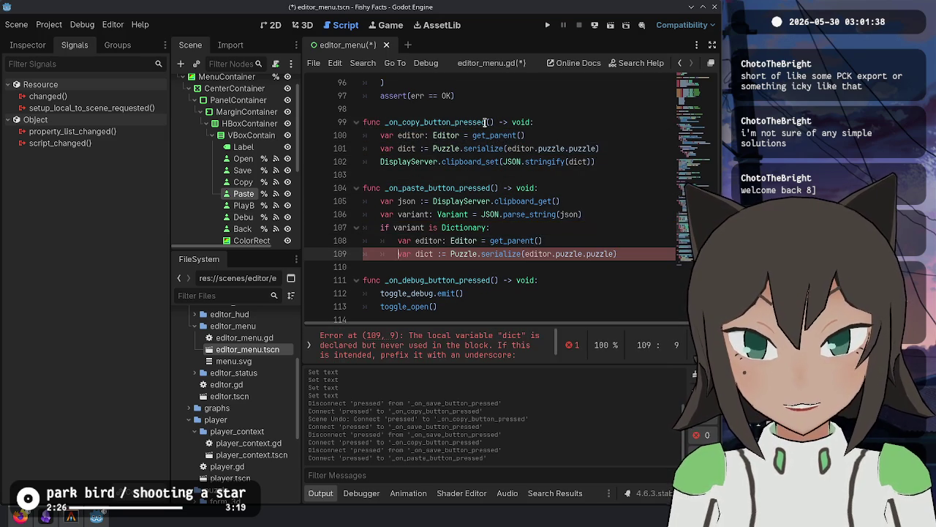
key("ctrl+Left")
key("shift+Home")
key("BackSpace")
type("= Puzzle.deserialize(d")
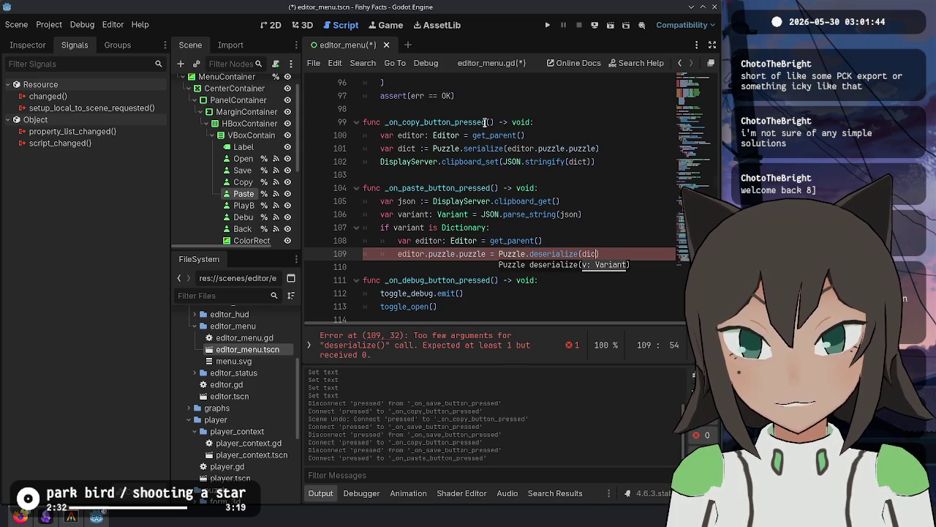
key("BackSpace")
key("BackSpace")
key("BackSpace")
type("variant")
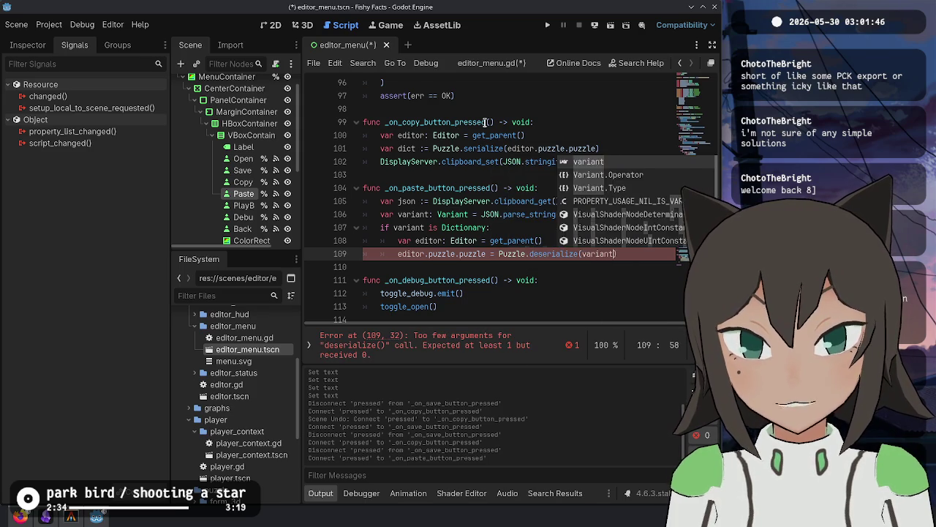
key("Return")
key("ctrl+s")
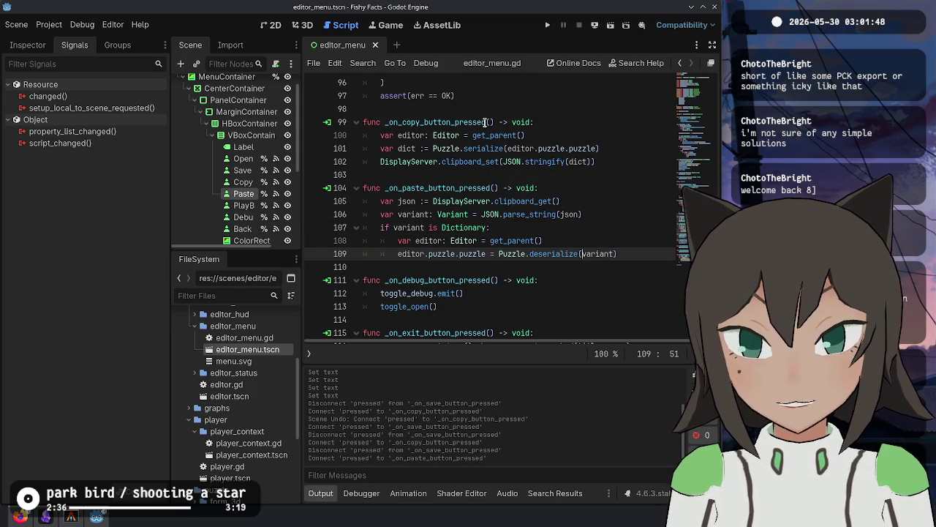
key("Up")
key("Up")
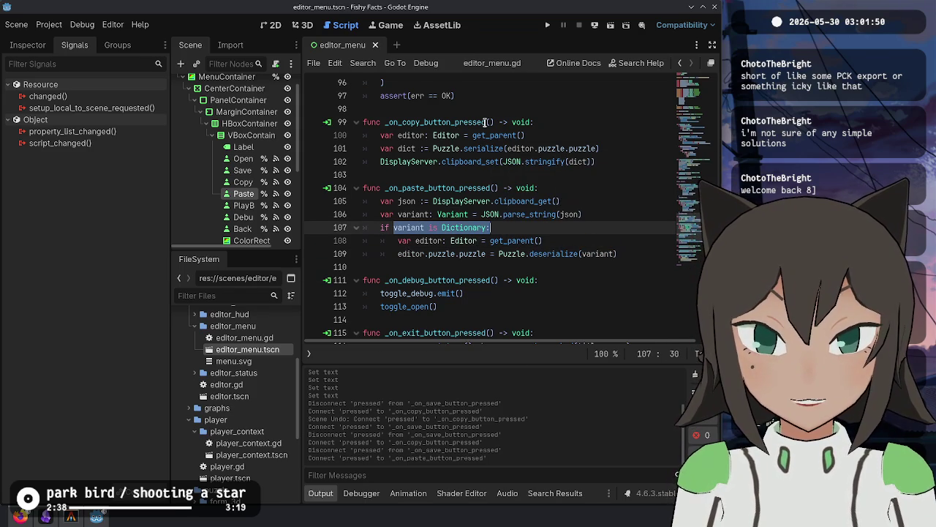
key("Down")
key("Down")
key("Down")
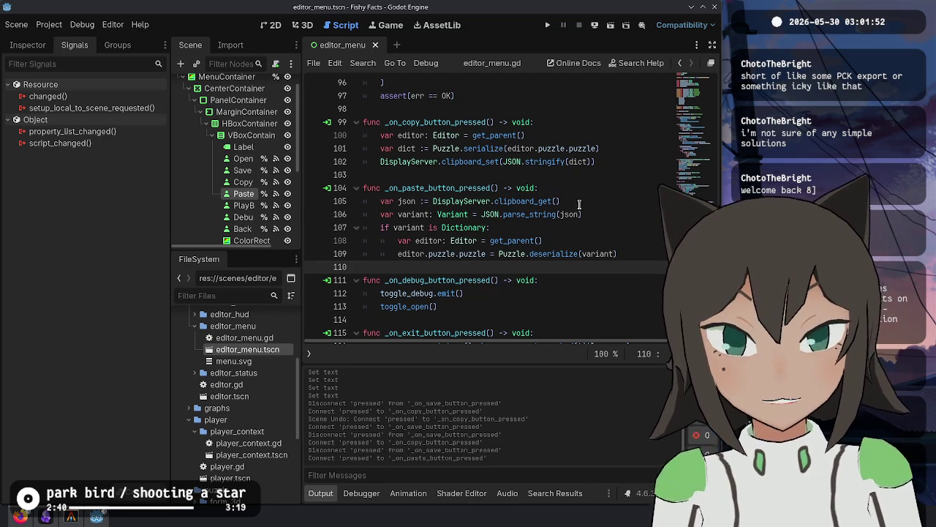
Toggle the menu container's visibility in the scene tree.
left_click(615, 227)
left_click(615, 148)
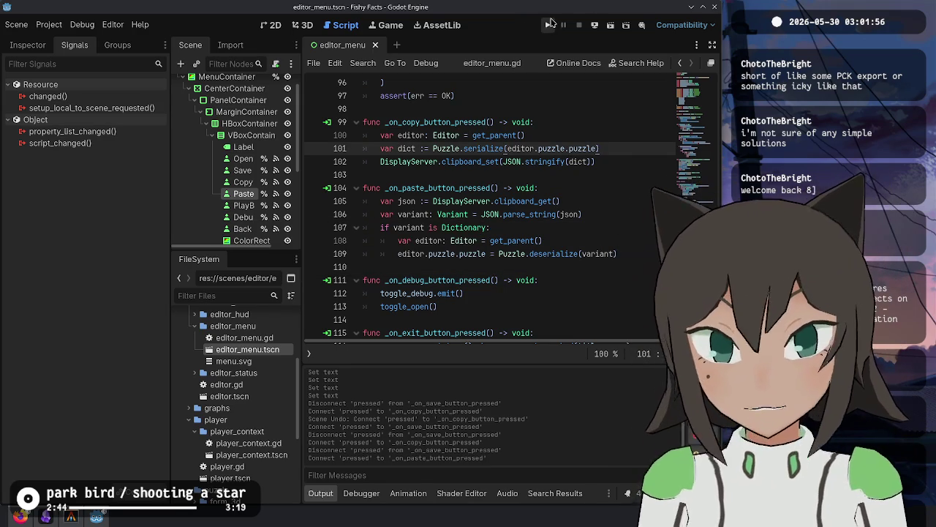
scroll(285, 102, "up", 1)
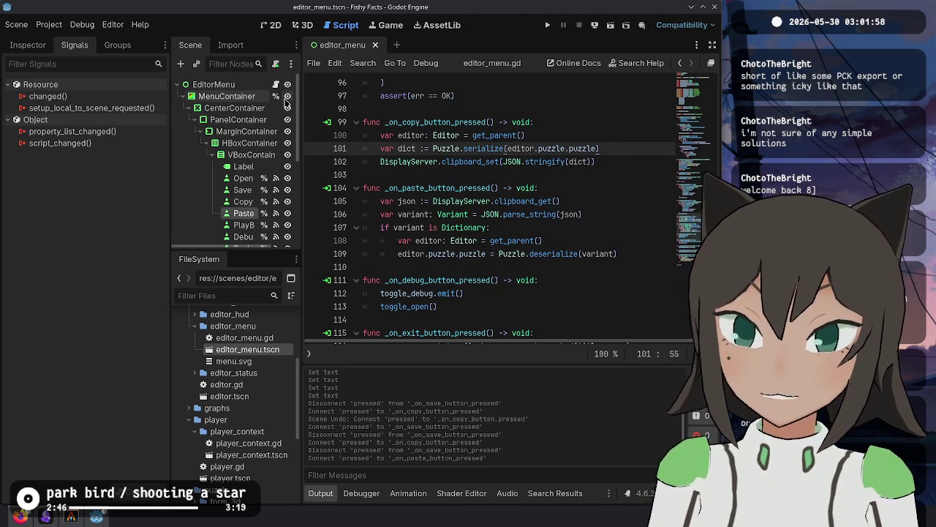
triple_click(288, 96)
left_click(522, 161)
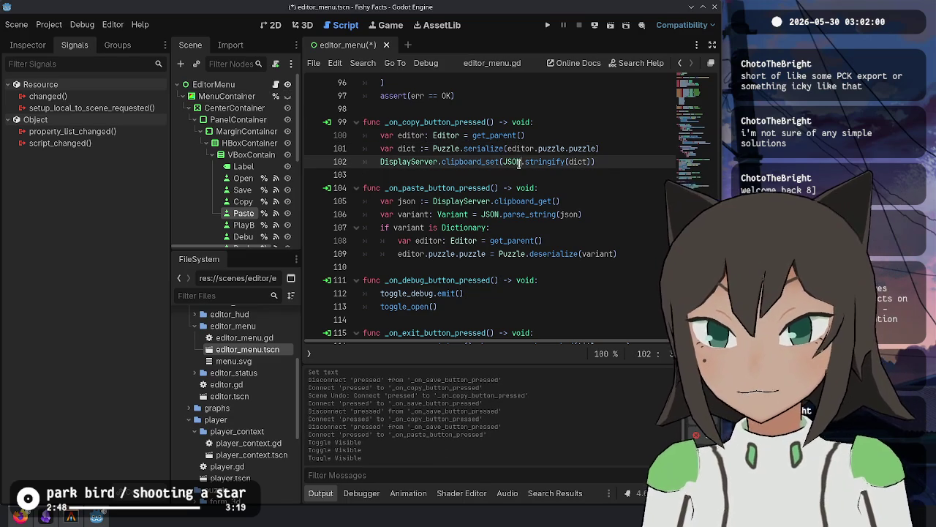
Run the game and paint an L-shaped piece with Edit Shape in the puzzle editor.
left_click(547, 25)
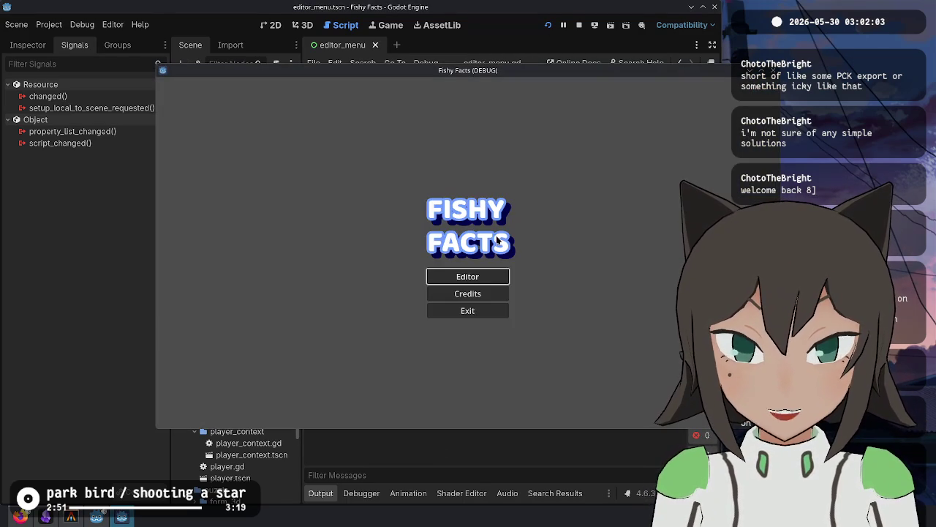
left_click(465, 272)
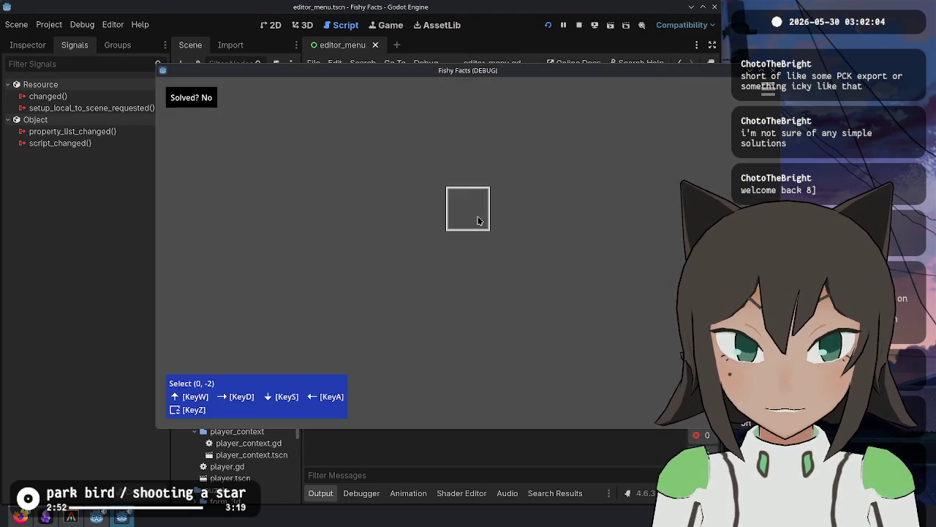
right_click(493, 220)
left_click(563, 198)
left_click(556, 164)
left_click(557, 194)
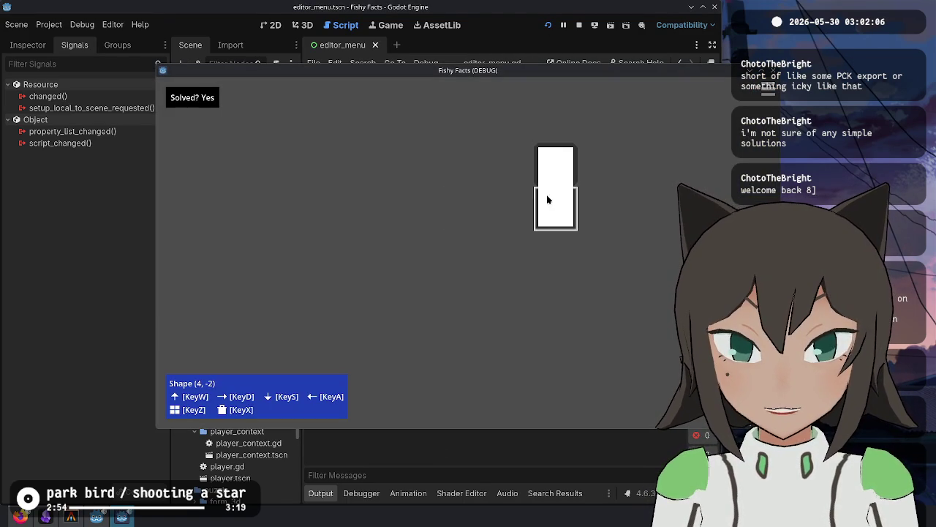
left_click(512, 165)
key("Escape")
key("Escape")
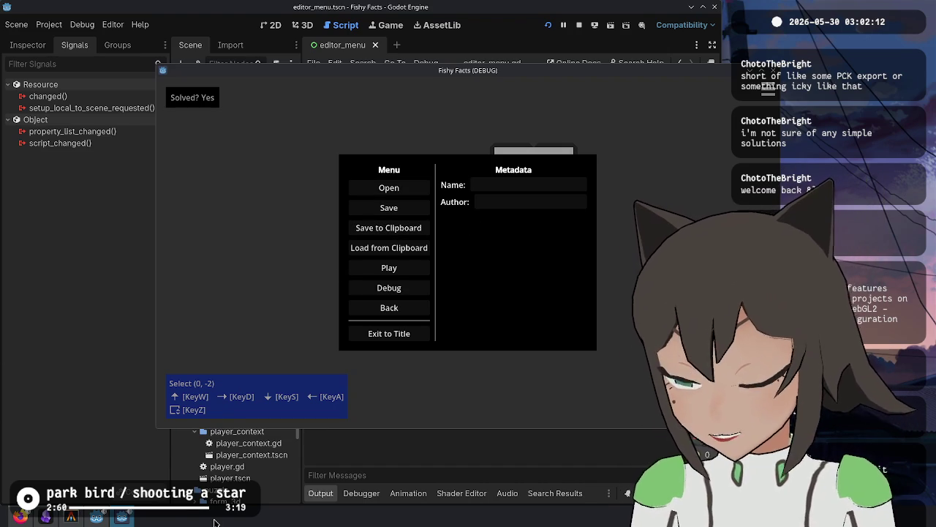
Paste the clipboard puzzle JSON into a new VS Code tab and shrink the window.
key("super")
type("code")
key("Escape")
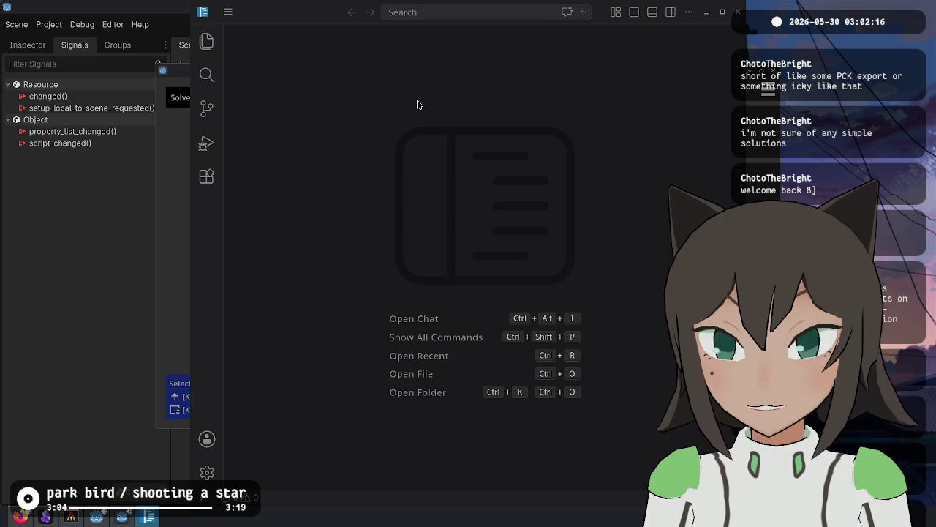
key("ctrl+n")
key("ctrl+v")
key("Home")
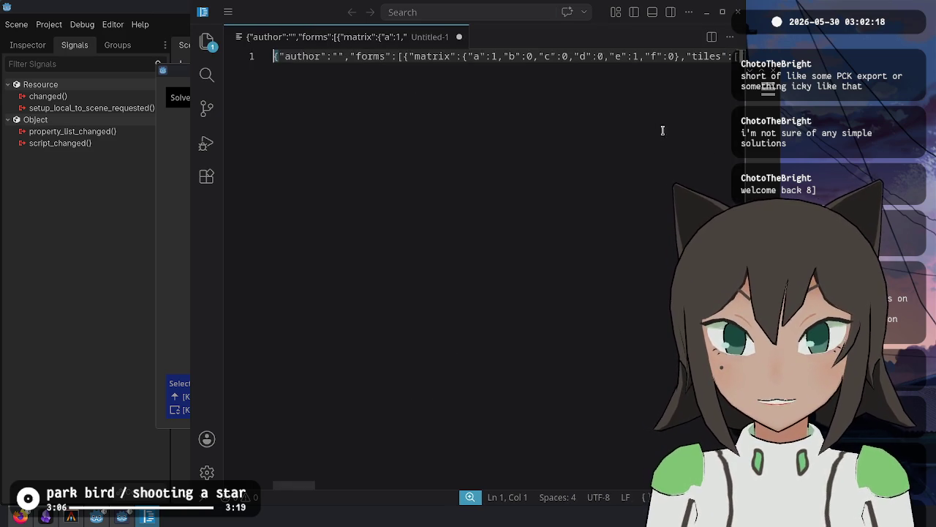
key("super+Down")
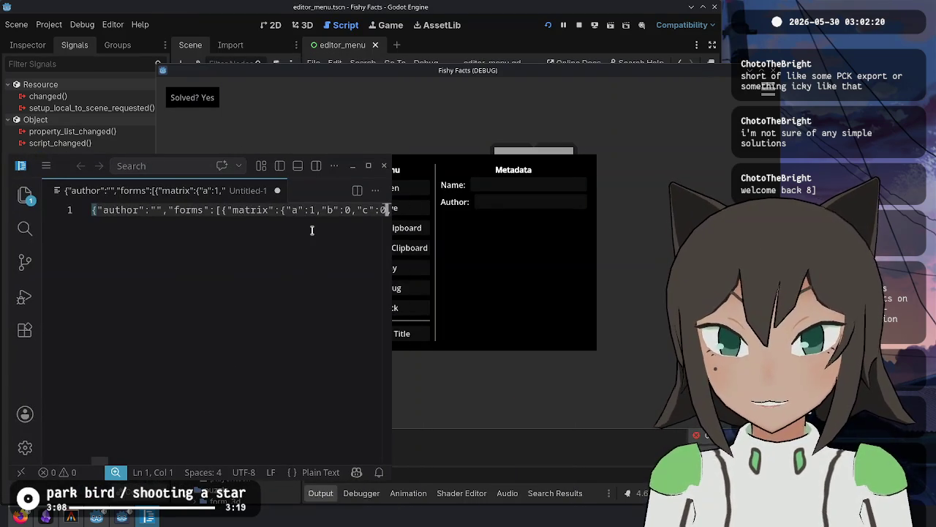
Exit the current puzzle to the title screen and start a fresh empty puzzle in the editor.
left_click(556, 176)
key("Escape")
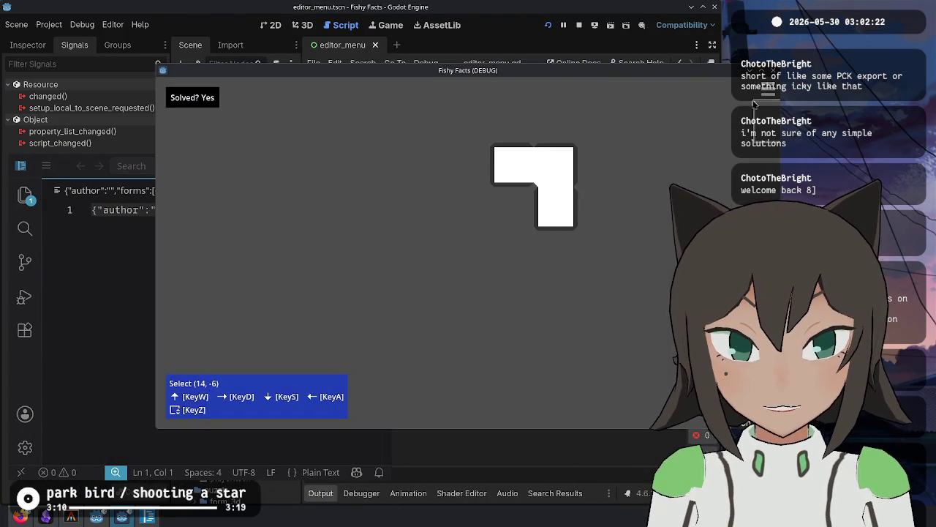
key("Escape")
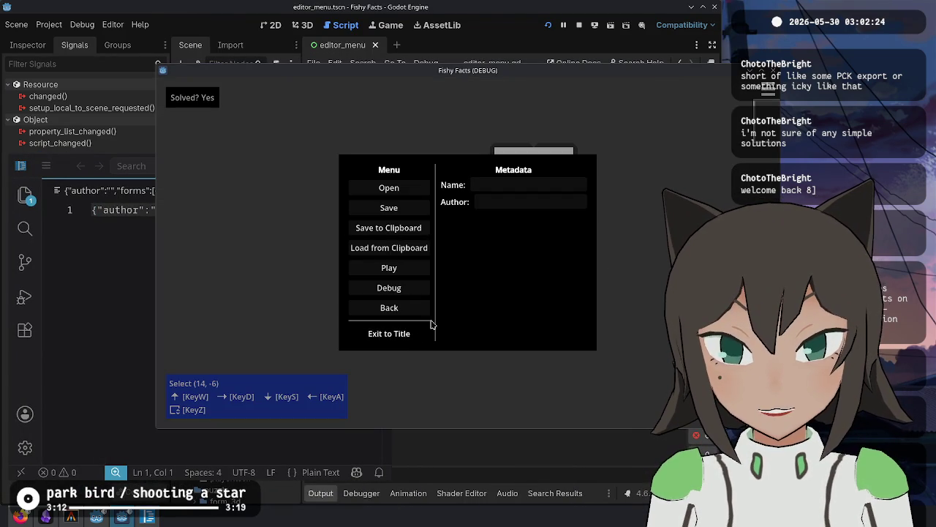
left_click(429, 329)
left_click(470, 270)
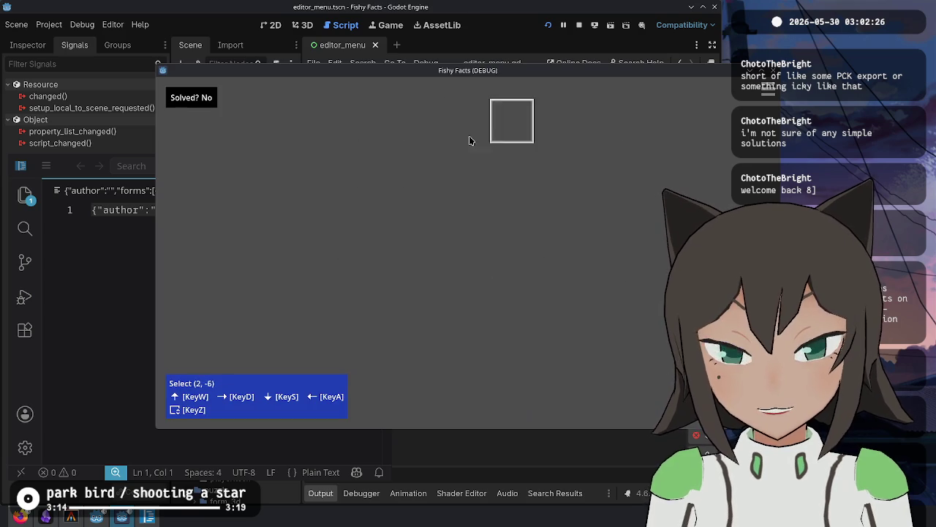
key("Escape")
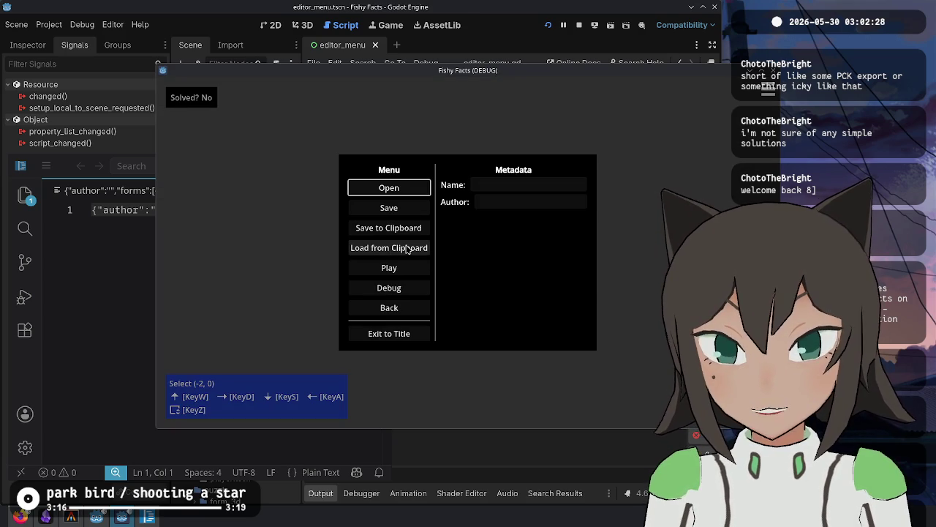
key("Escape")
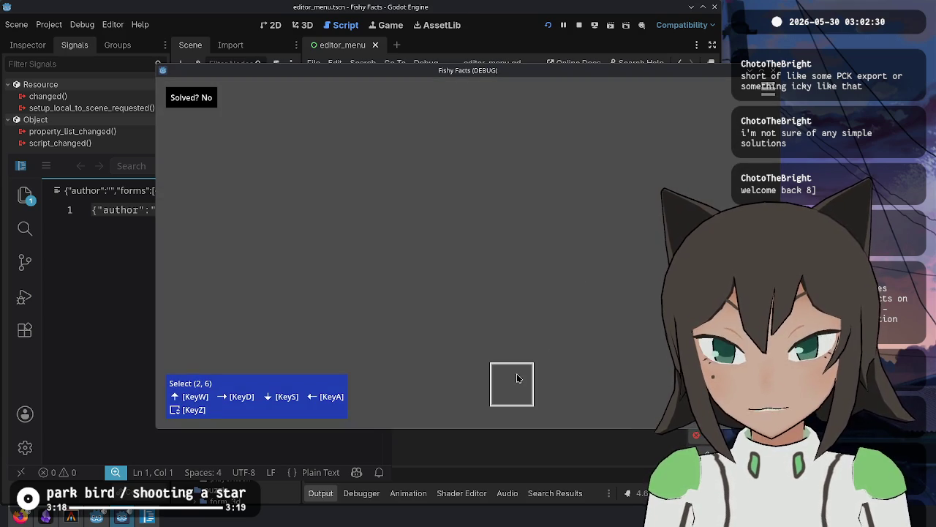
Recopy the puzzle JSON from the code editor and retry Load from Clipboard in the game.
left_click(150, 214)
left_click(285, 210)
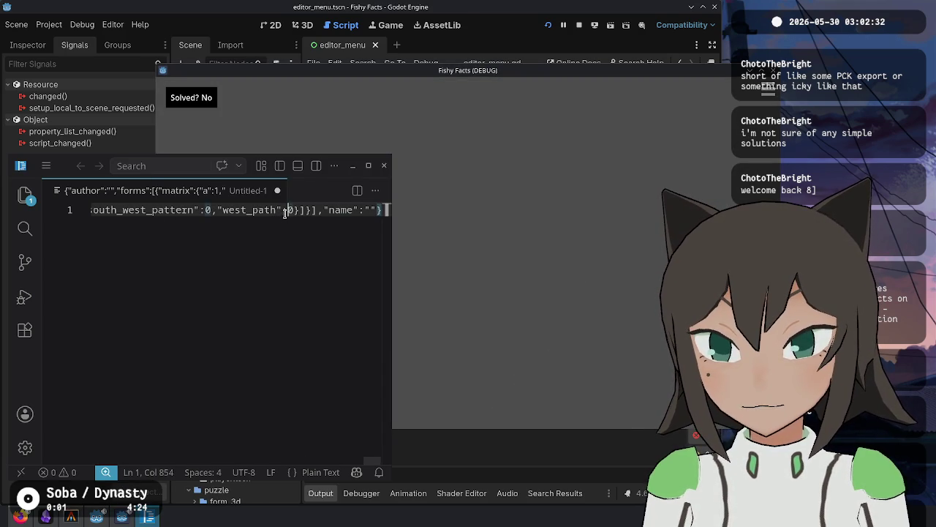
key("ctrl+a")
left_click(289, 270)
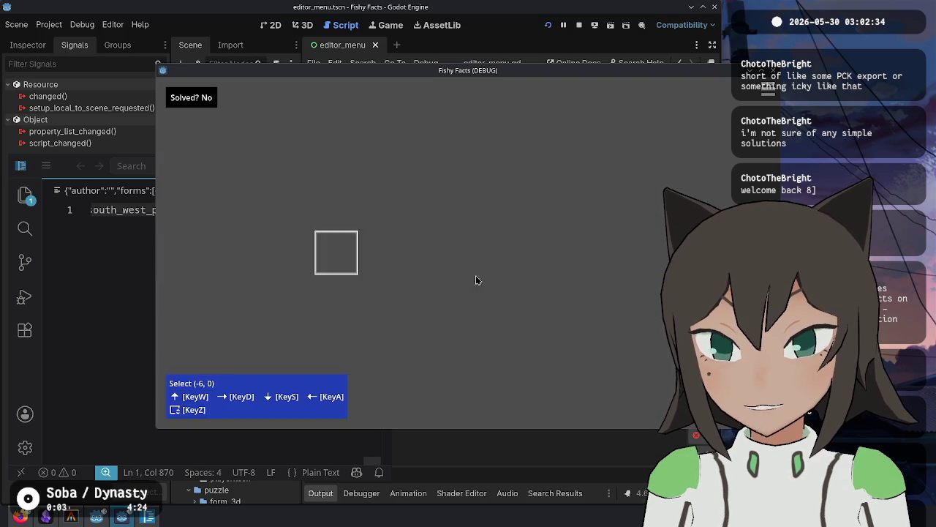
key("Escape")
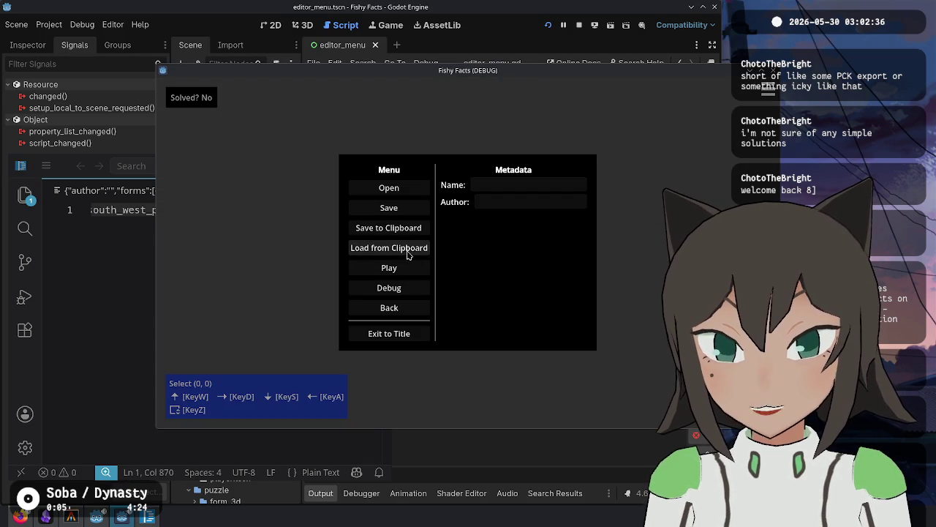
left_click(408, 254)
Add a print(json) line right after the clipboard read in the paste handler and save.
key("alt+Tab")
left_click(560, 214)
left_click(561, 201)
key("Return")
type("print(json")
key("ctrl+s")
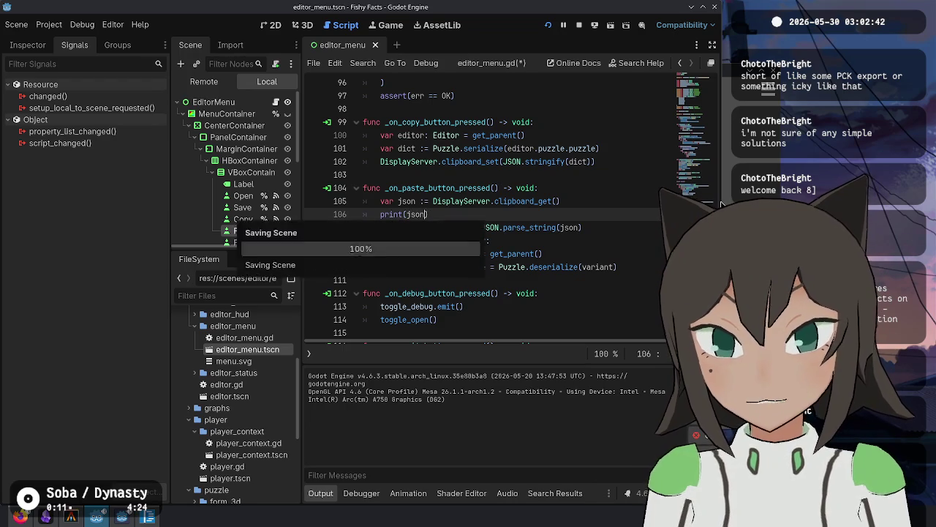
Run the game, retry Load from Clipboard with the debug print, then stop it.
key("F5")
key("Escape")
left_click(410, 249)
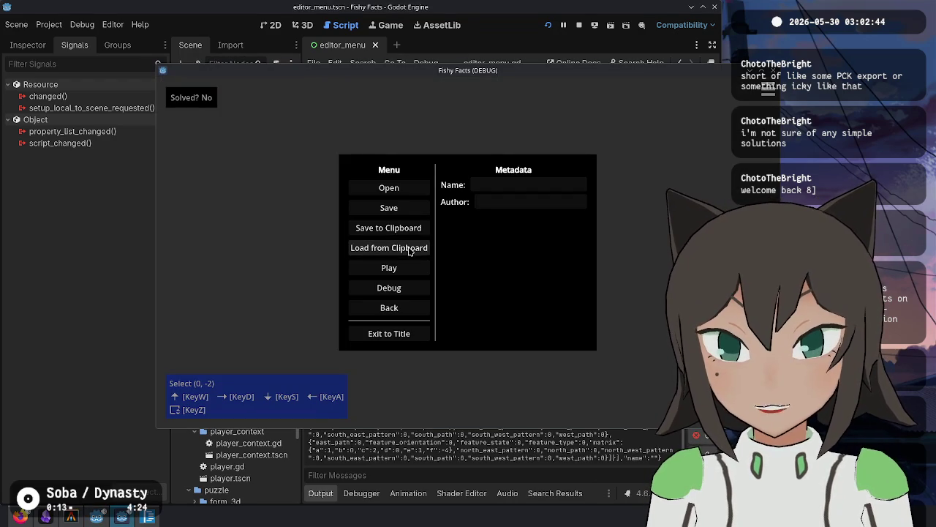
key("F8")
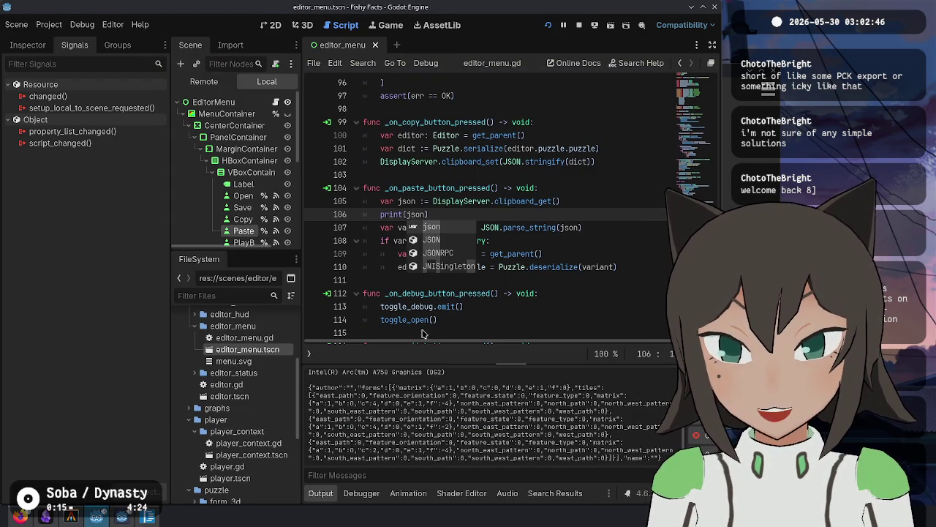
Delete the print(json) debug line and its leftover empty line from the paste handler.
left_click(505, 189)
left_click(536, 228)
left_click_drag(428, 214, 488, 201)
key("Down")
key("ctrl+shift+k")
Add a print(variant) line above the Dictionary check and test Load from Clipboard again.
key("Down")
key("End")
key("Return")
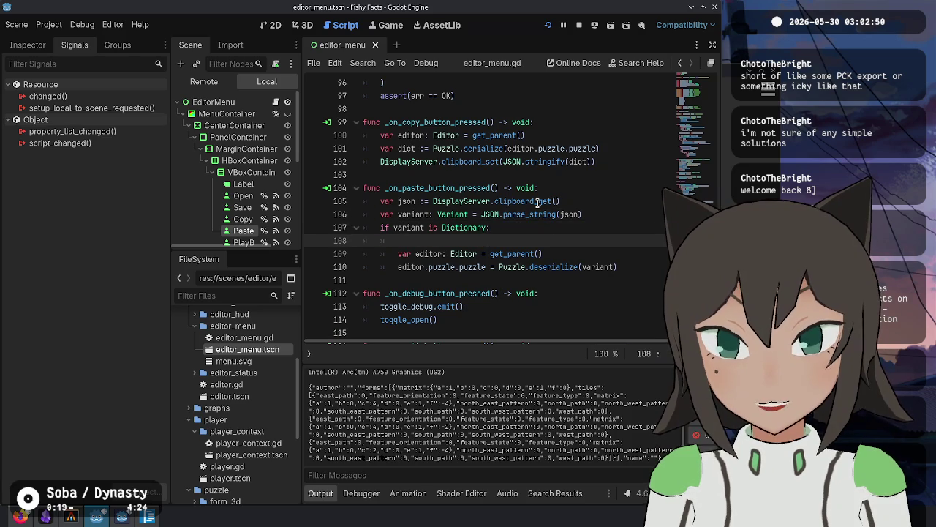
key("BackSpace")
type("p")
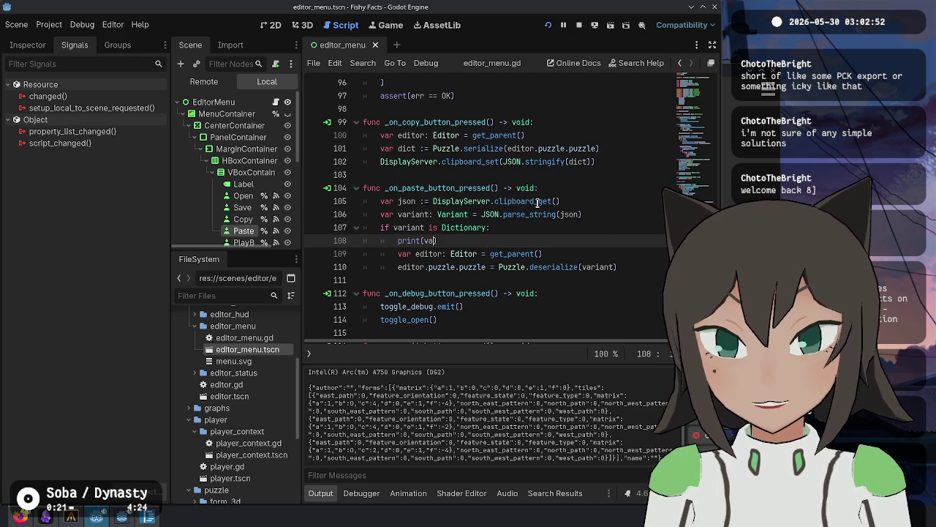
type("riant")
key("Return")
key("shift+Up")
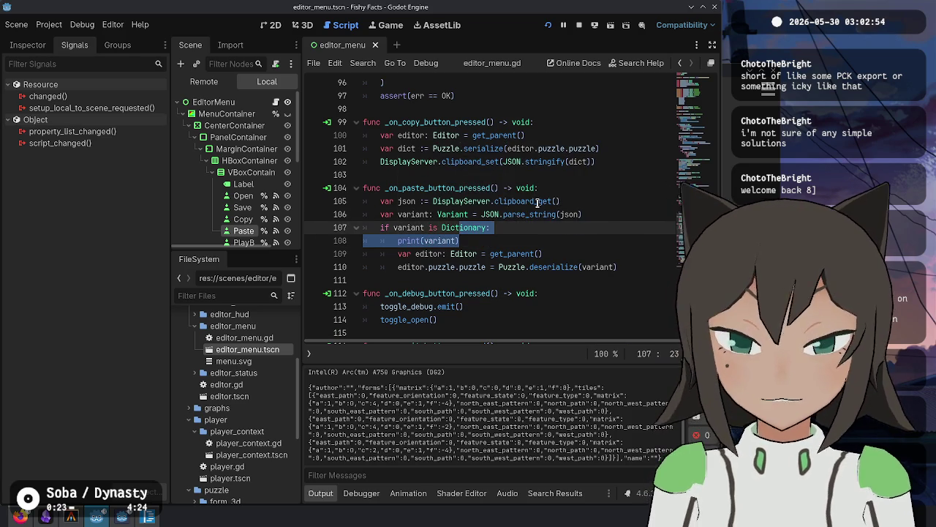
key("shift+End")
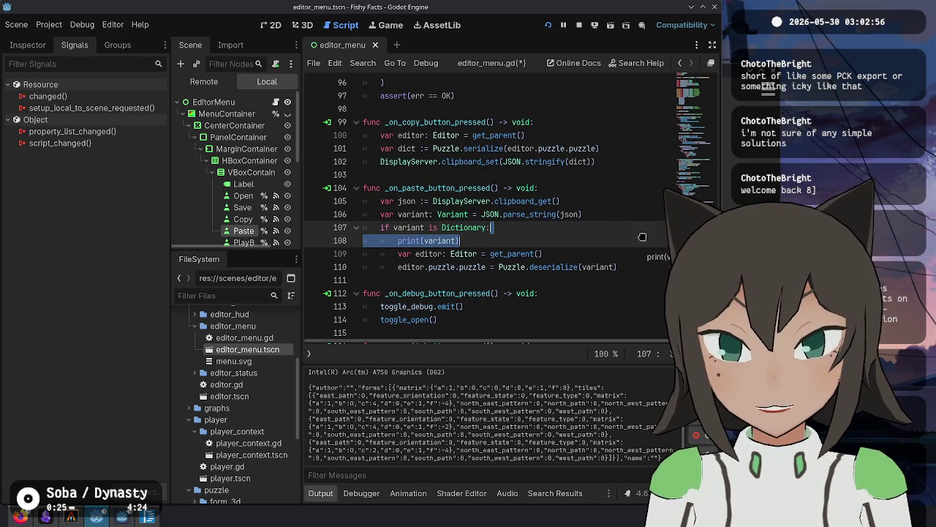
key("alt+Up")
key("shift+Tab")
left_click(533, 250)
key("F5")
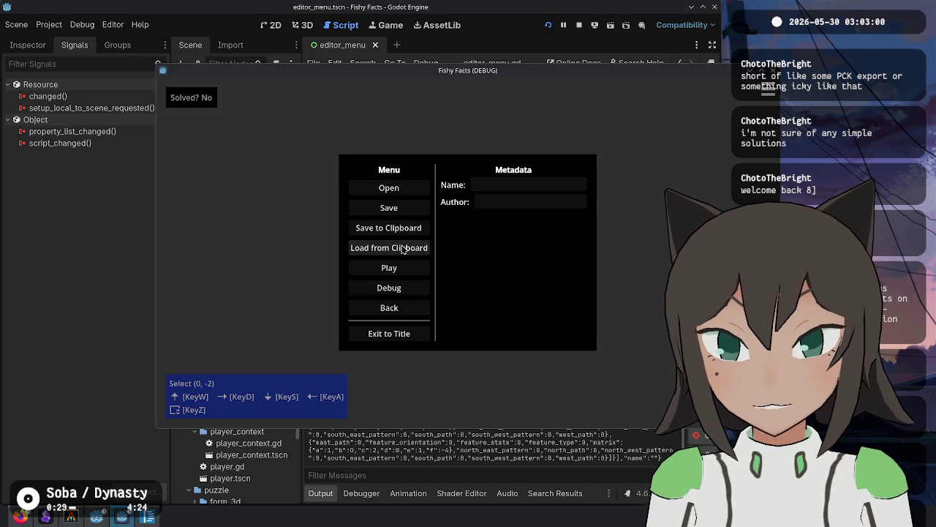
left_click(393, 248)
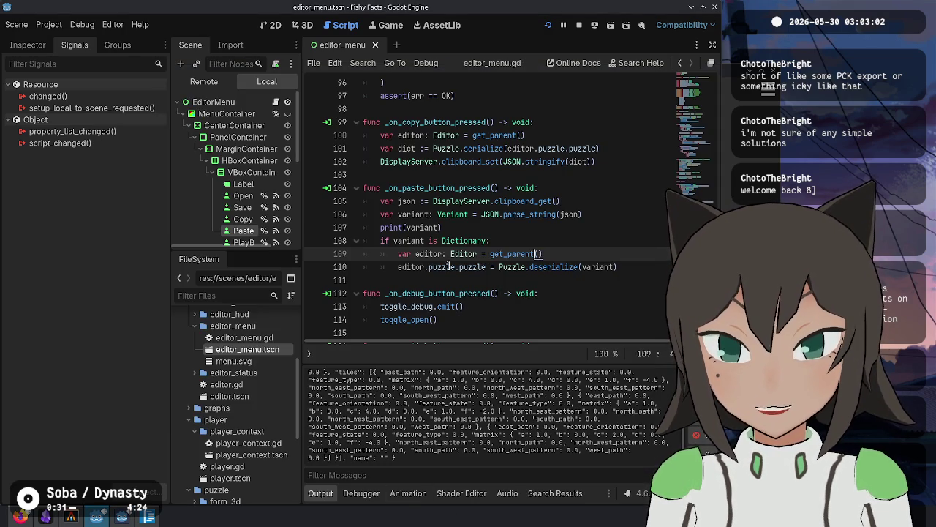
Replace the print with editor.puzzle._update() inside the Dictionary check, test clipboard loading, then stop.
left_click_drag(501, 232, 583, 214)
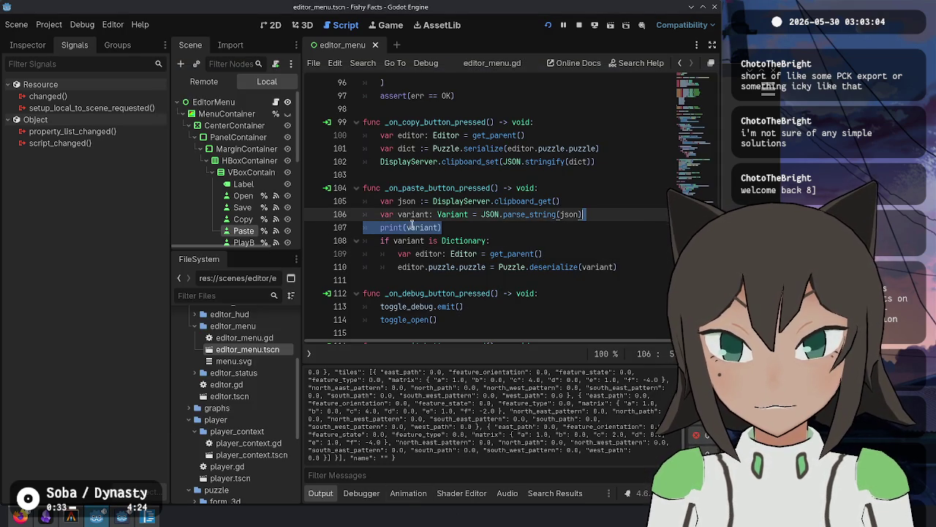
key("alt+Down")
left_click(537, 240)
key("Tab")
key("shift+End")
key("alt+Down")
key("alt+Down")
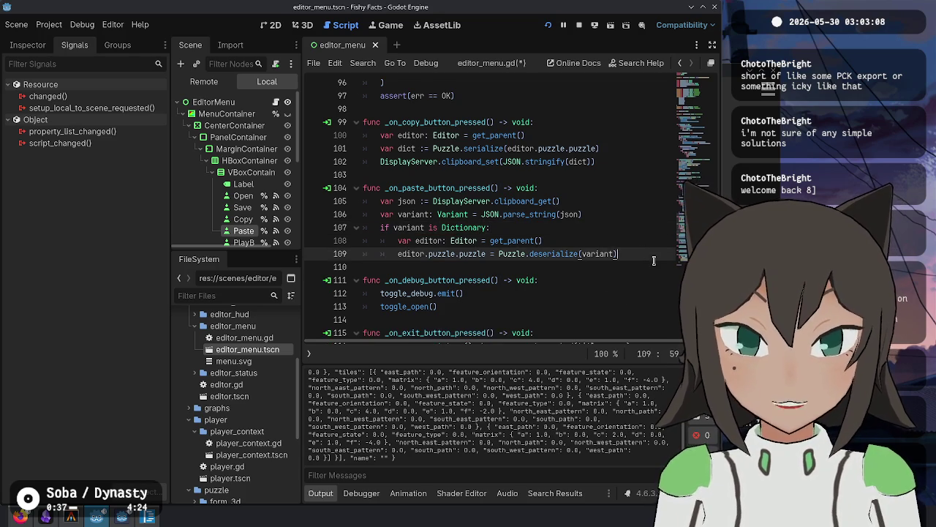
key("BackSpace")
type("itor.p")
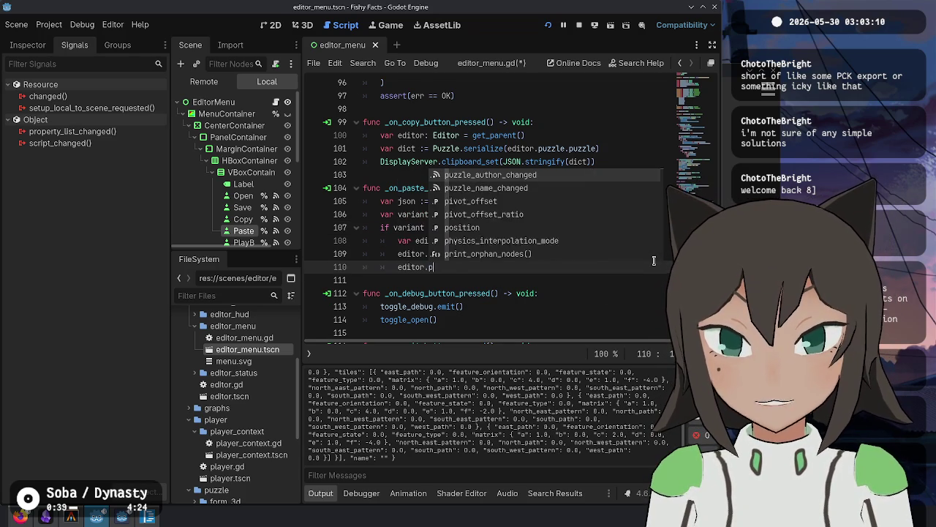
type("uzzle.upd")
key("Return")
key("F5")
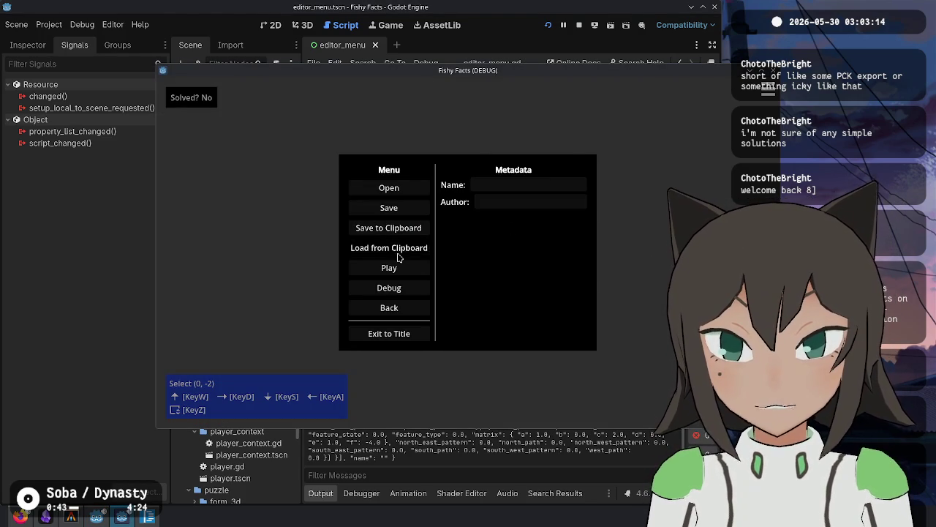
left_click(389, 247)
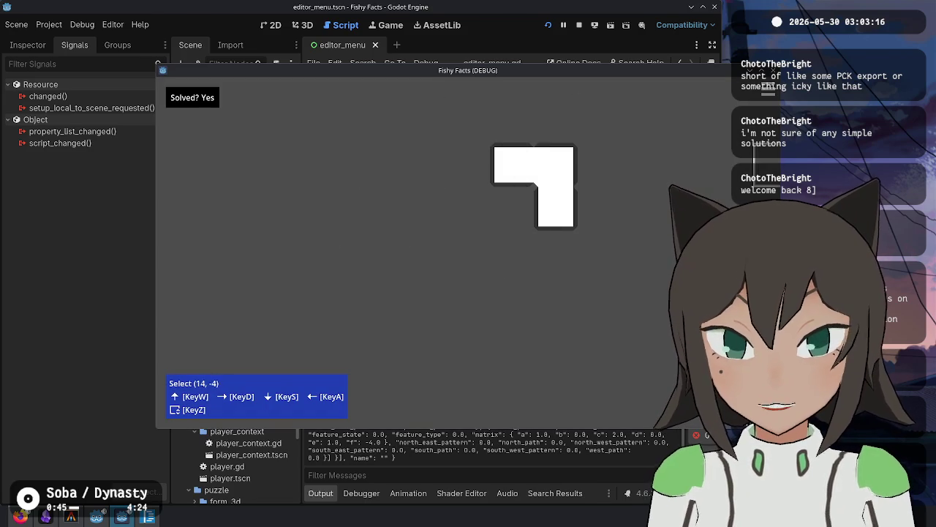
left_click(580, 26)
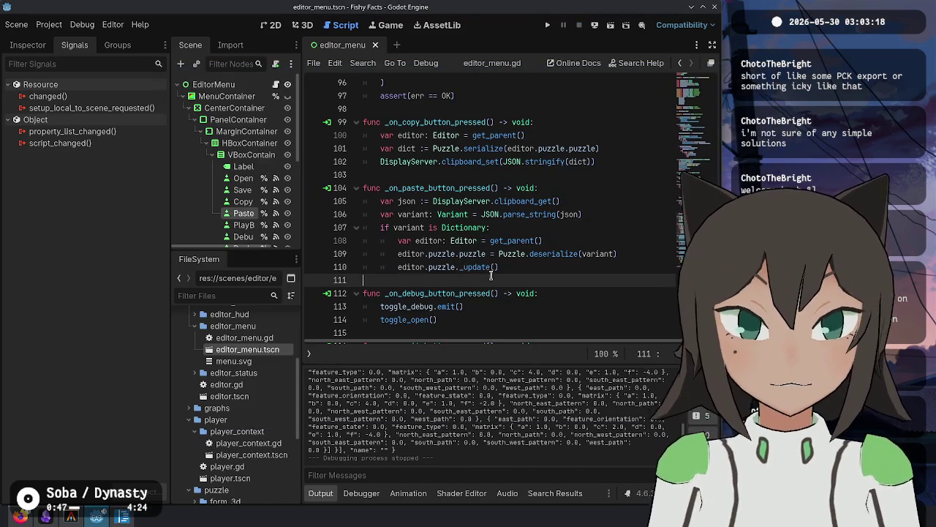
Stage the editor_menu.gd change and both scene file changes with git add -p, then check status.
left_click(70, 517)
type("git")
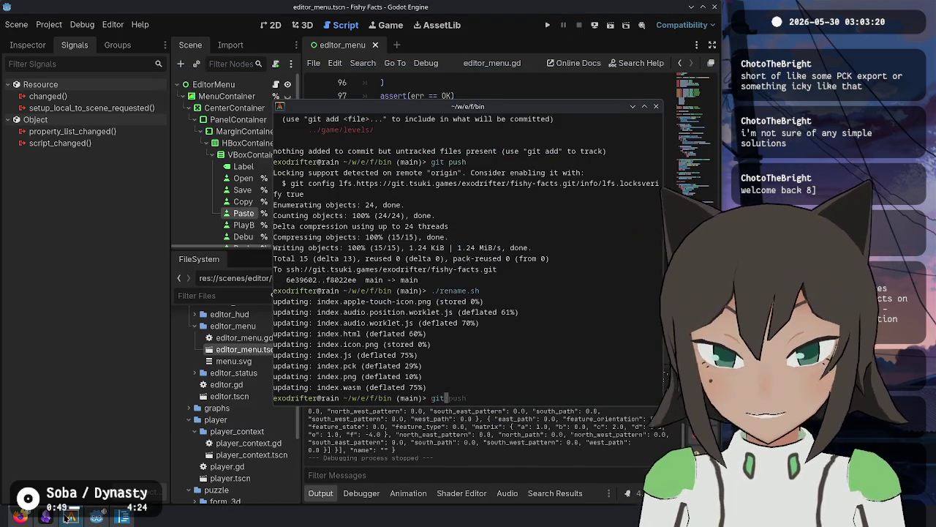
type("-p")
key("Return")
type("y")
key("Return")
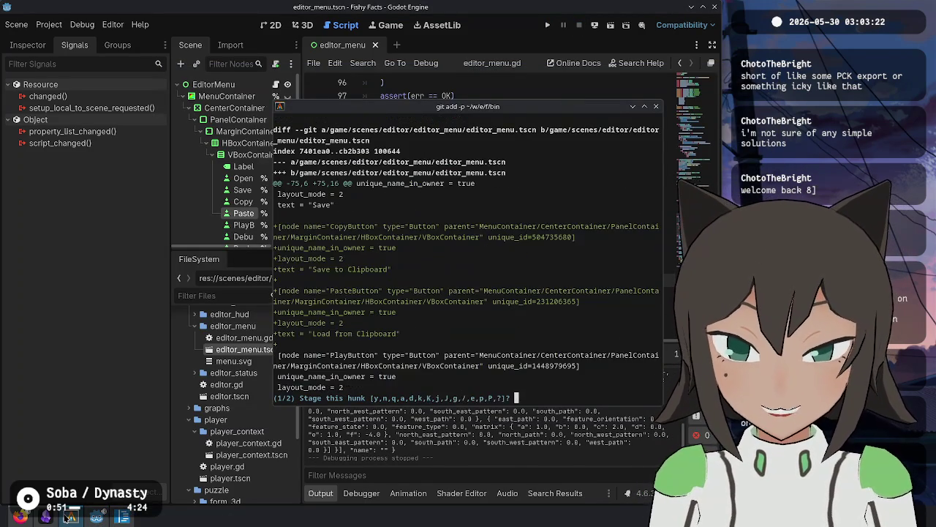
type("y")
key("Return")
type("y")
key("Return")
type("git stat")
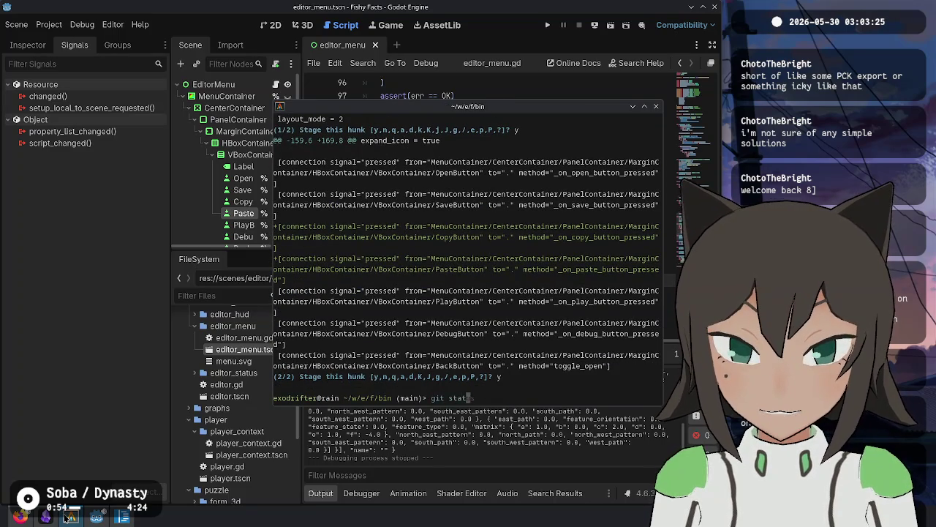
type("us")
key("Return")
Commit the changes and amend the message to "Add load/save puzzle to clipboard" in Vim.
type("git c")
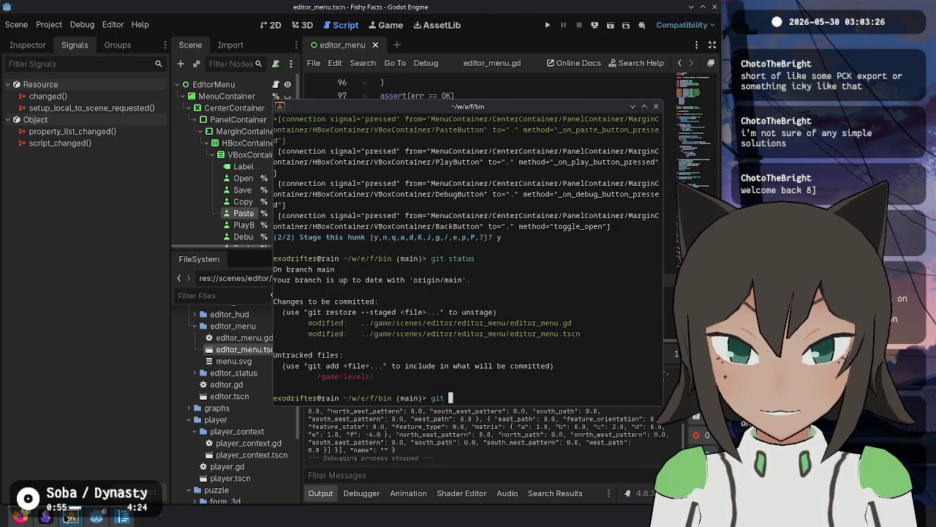
type("-m \"Add a way to copy puzzle to")
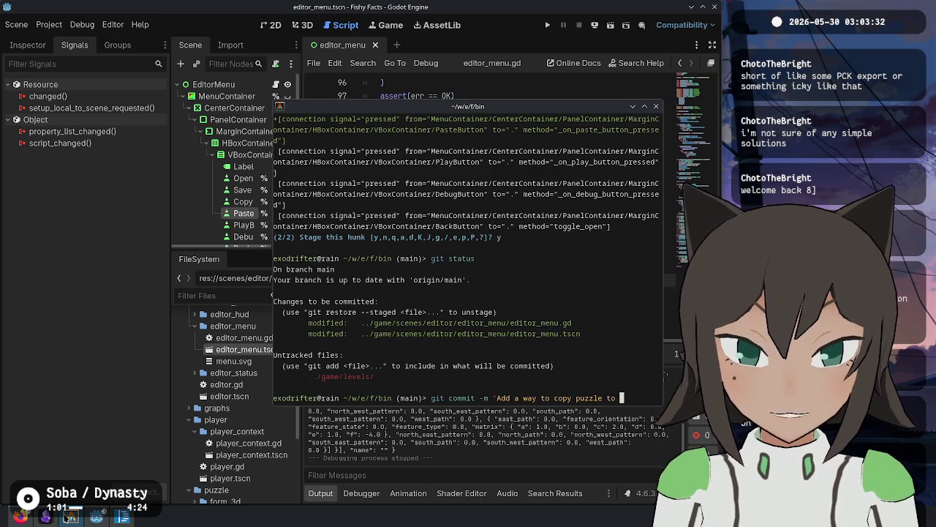
type("board\"")
key("Return")
type("git")
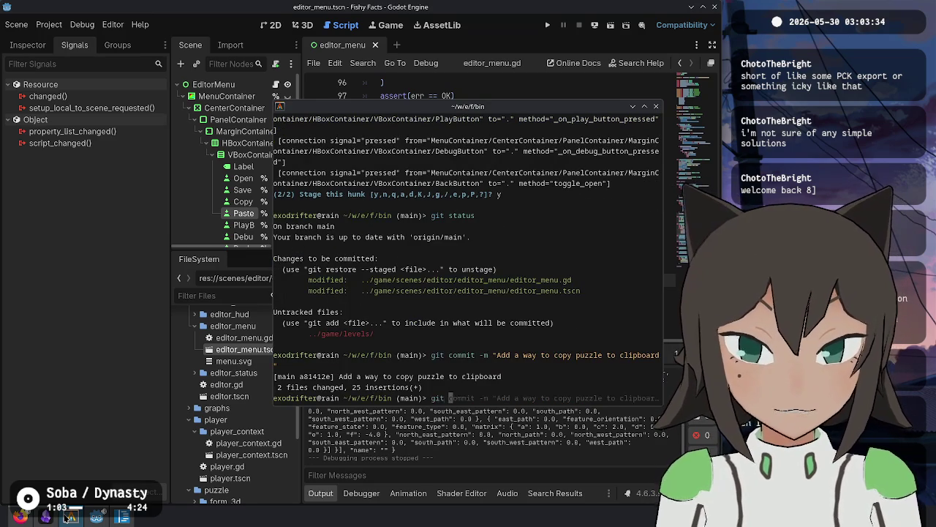
type("-am")
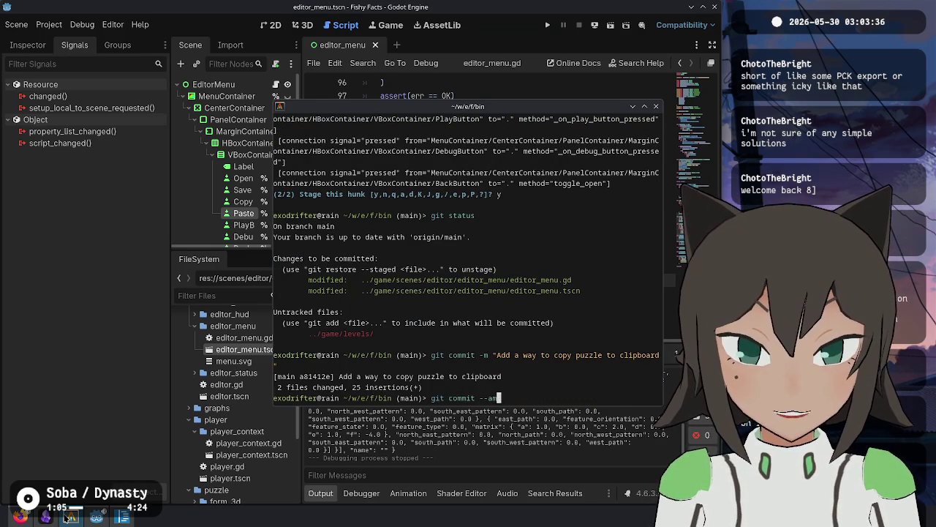
type("enend")
key("Return")
key("e")
key("a")
key("BackSpace")
key("BackSpace")
key("BackSpace")
type("load/save")
key("End")
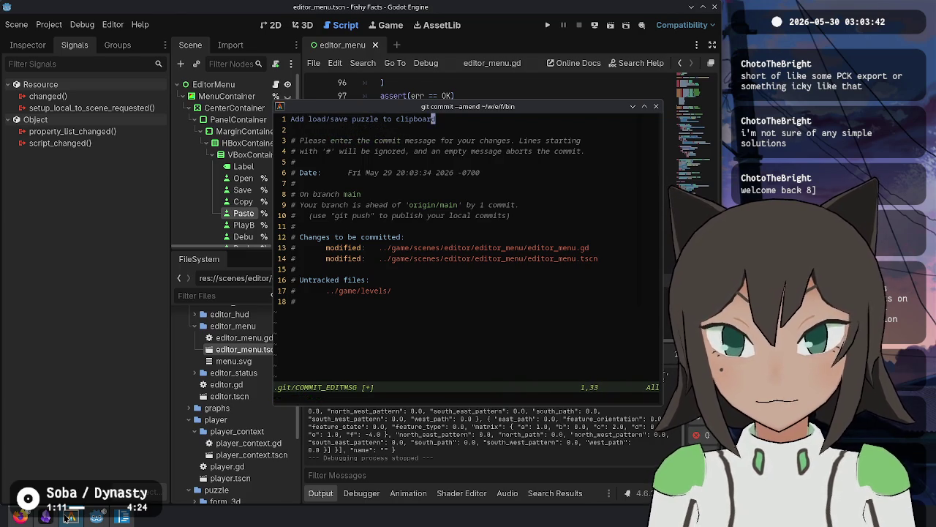
type("wq")
key("Return")
Check git status, push the commit to the remote, and open Godot's export settings.
type("git status")
key("Return")
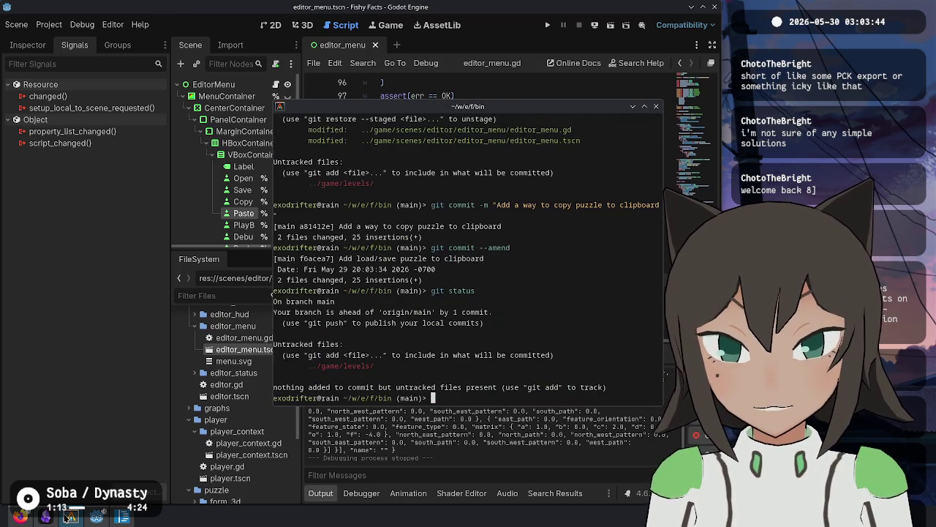
type("git push")
key("Return")
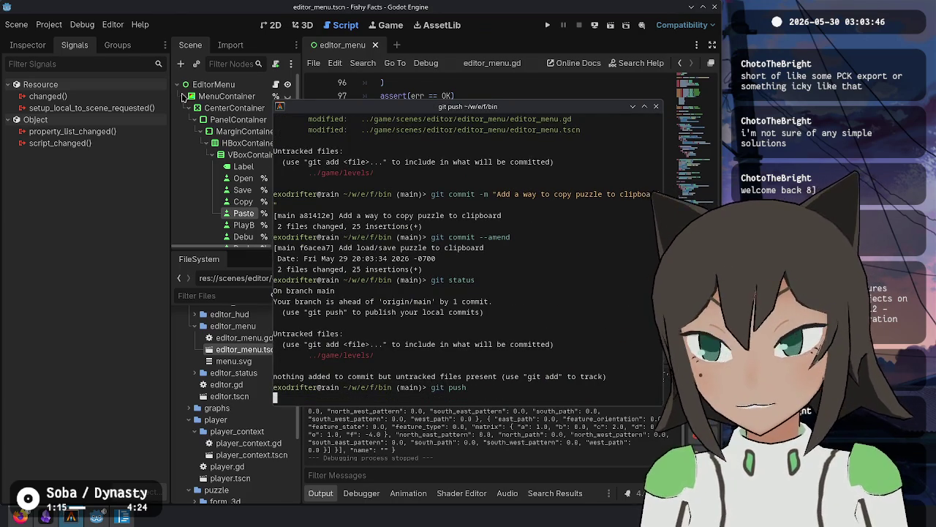
left_click(55, 31)
left_click(78, 89)
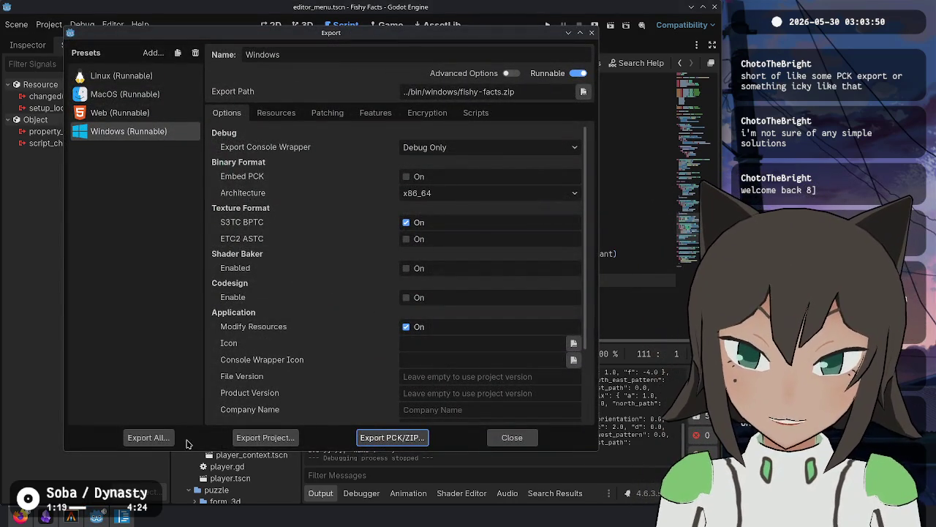
Cancel the single Windows export and run Export All as release builds.
left_click(278, 439)
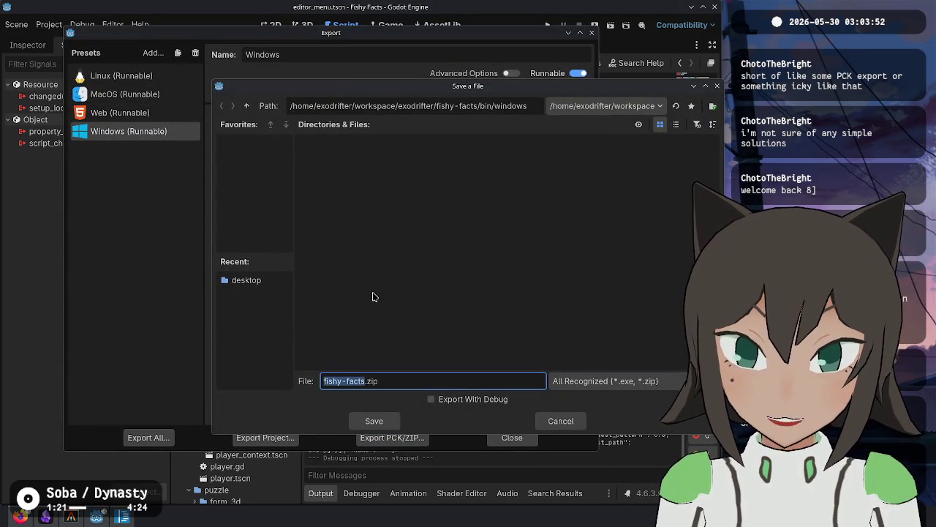
key("Escape")
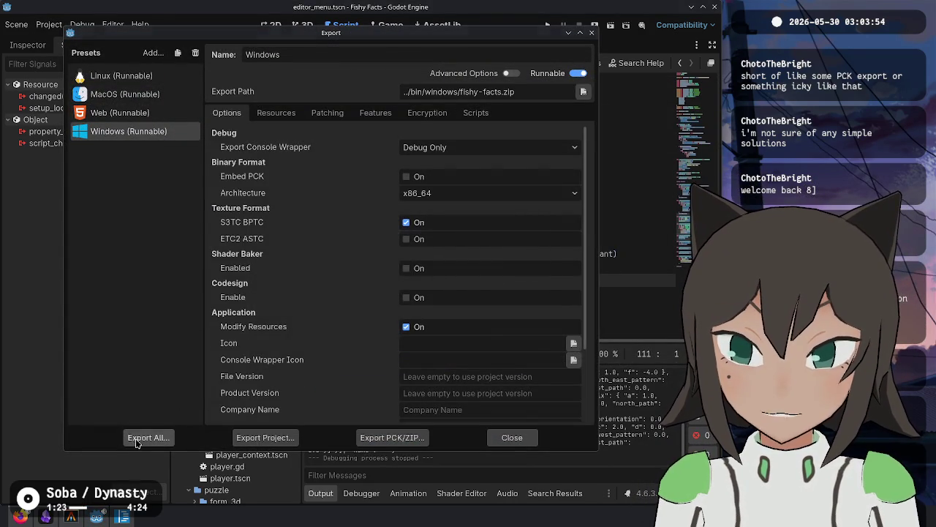
left_click(137, 439)
left_click(508, 275)
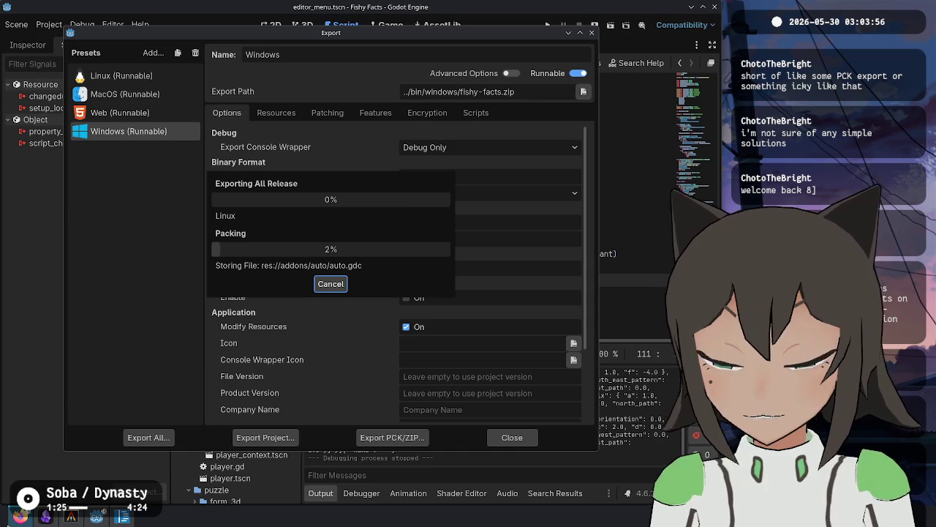
left_click(19, 518)
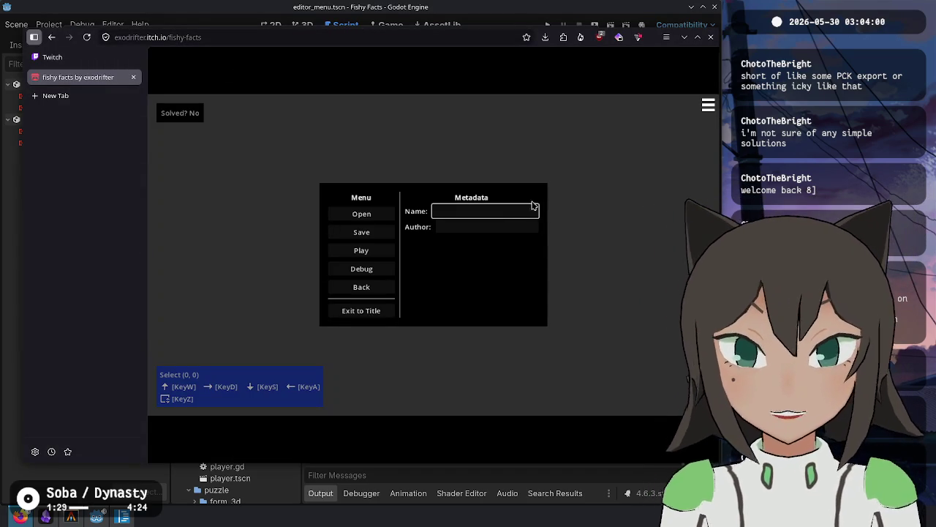
Reload the itch.io page, go back to the edit page, and close the 404 lfs link tab.
left_click(171, 35)
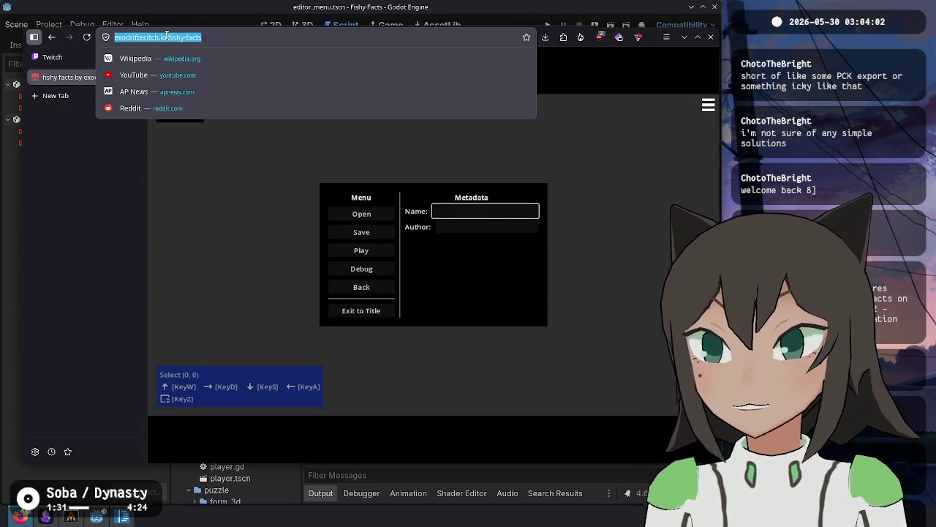
key("Return")
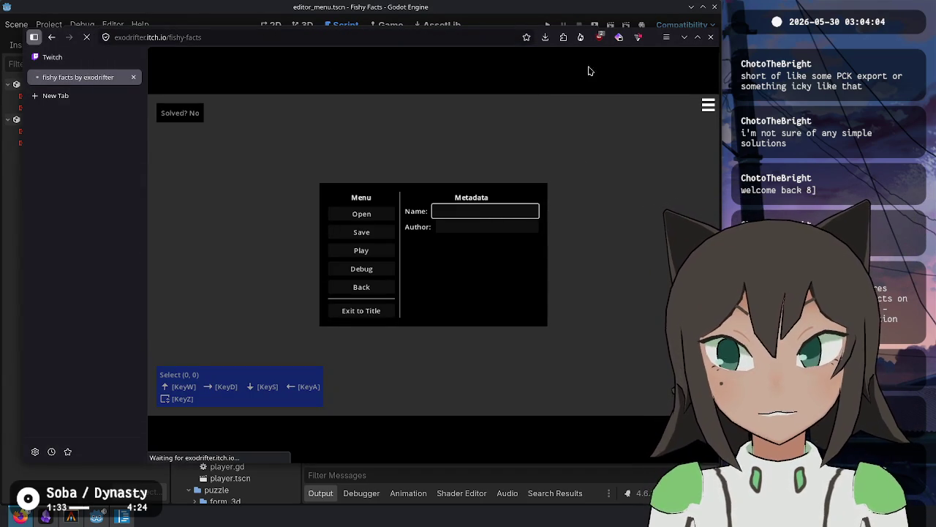
right_click(52, 38)
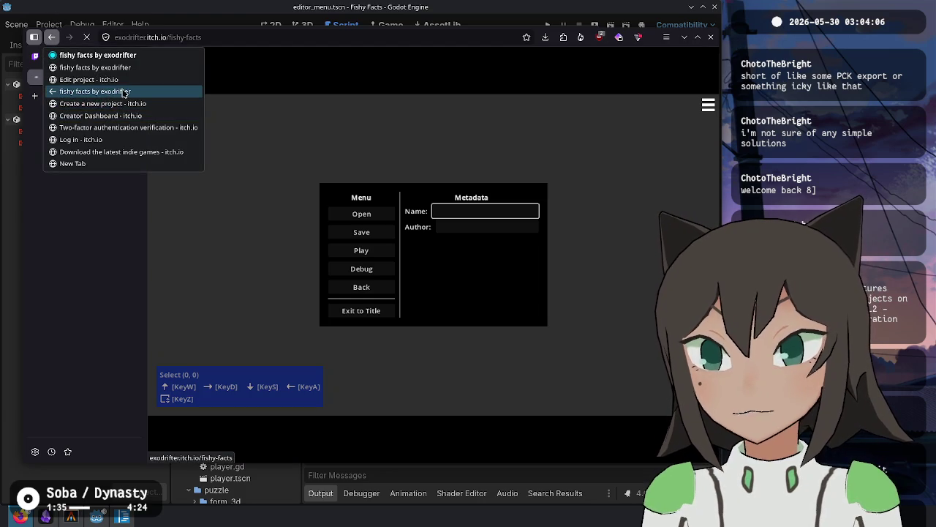
left_click(110, 86)
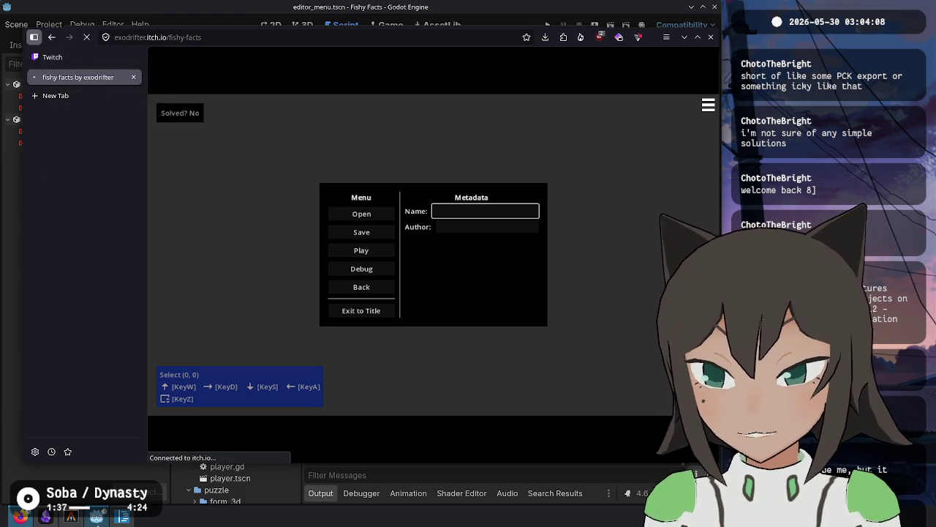
key("alt+Tab")
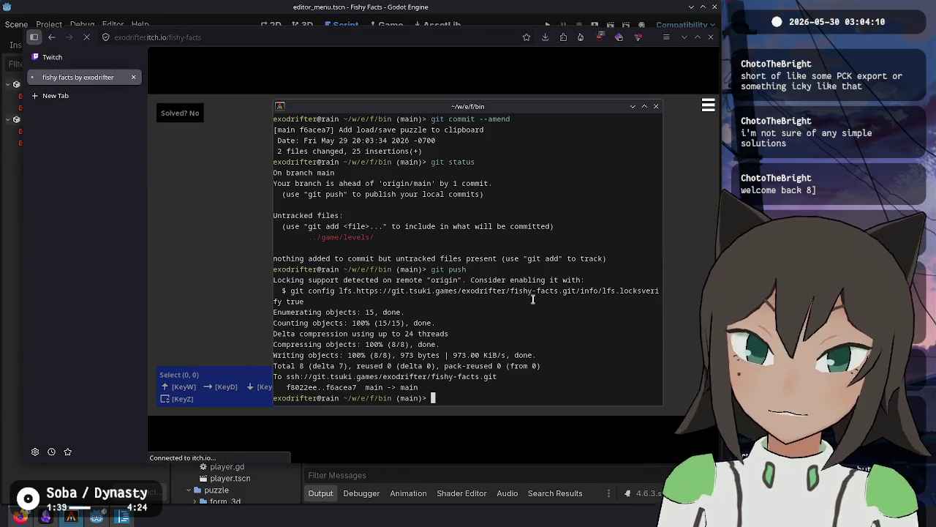
left_click(439, 291)
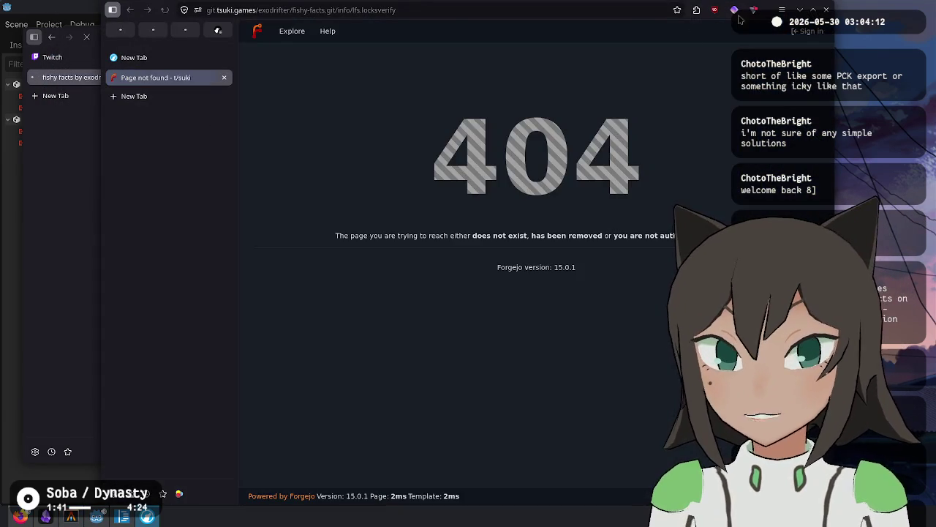
key("ctrl+w")
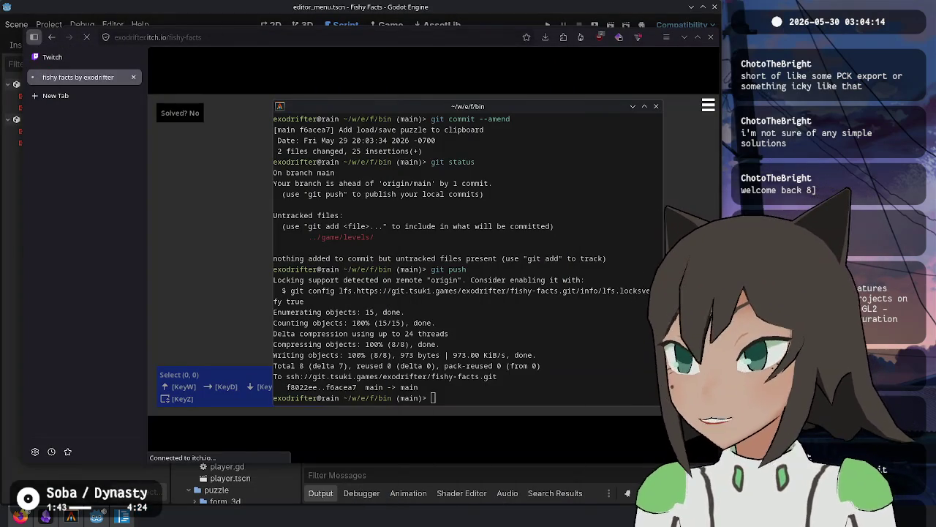
left_click(542, 258)
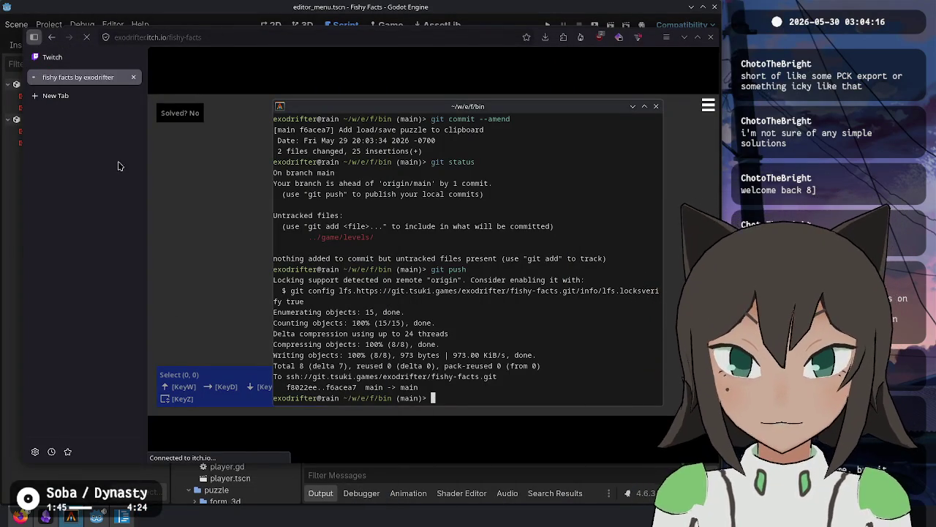
left_click(129, 129)
Return to the fishy facts game page, then trim its URL to load exodrifter.itch.io.
left_click(181, 39)
key("End")
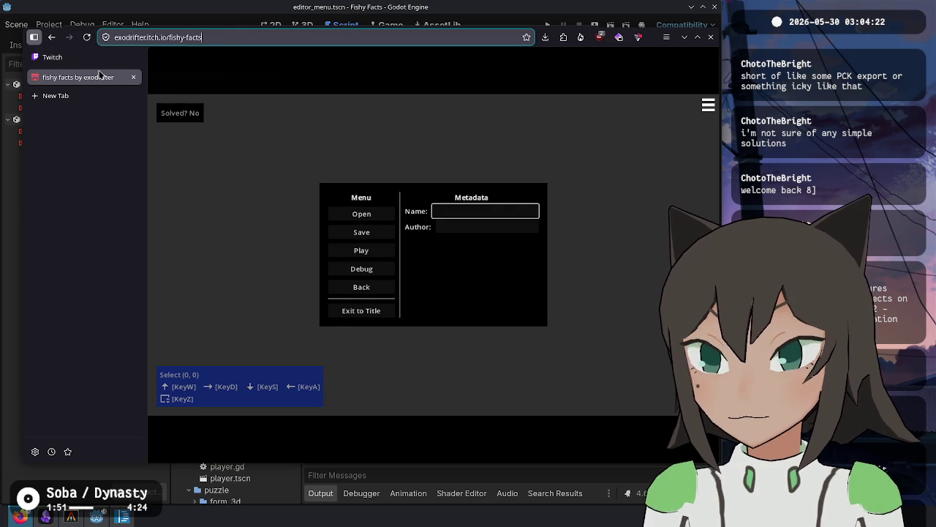
right_click(51, 37)
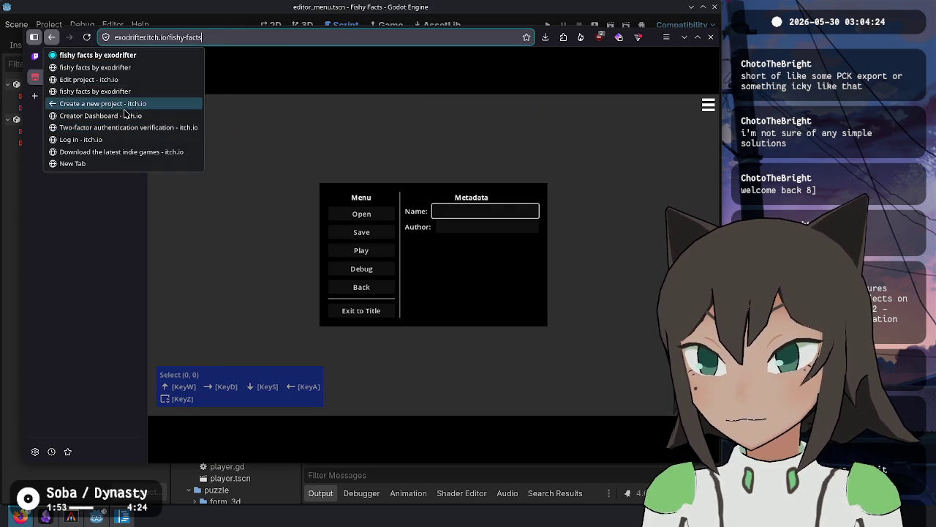
left_click(133, 91)
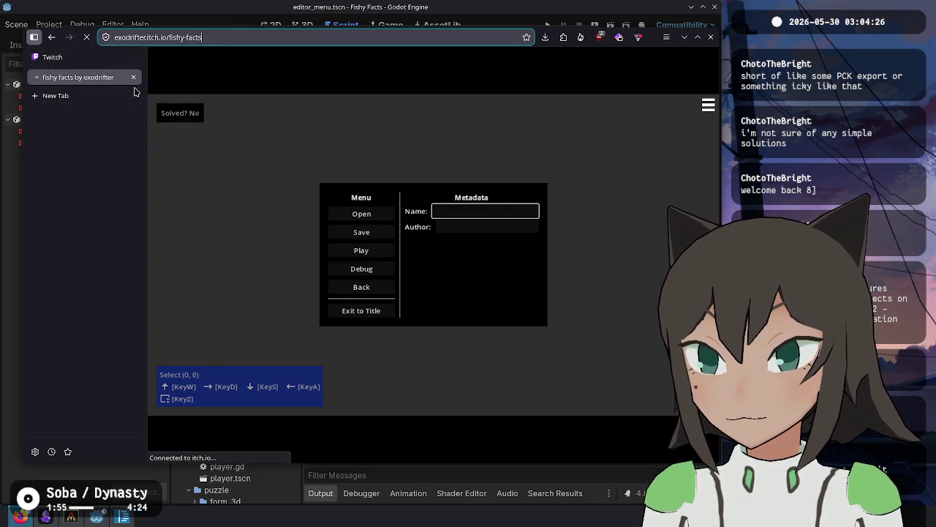
double_click(172, 38)
key("BackSpace")
key("BackSpace")
key("Return")
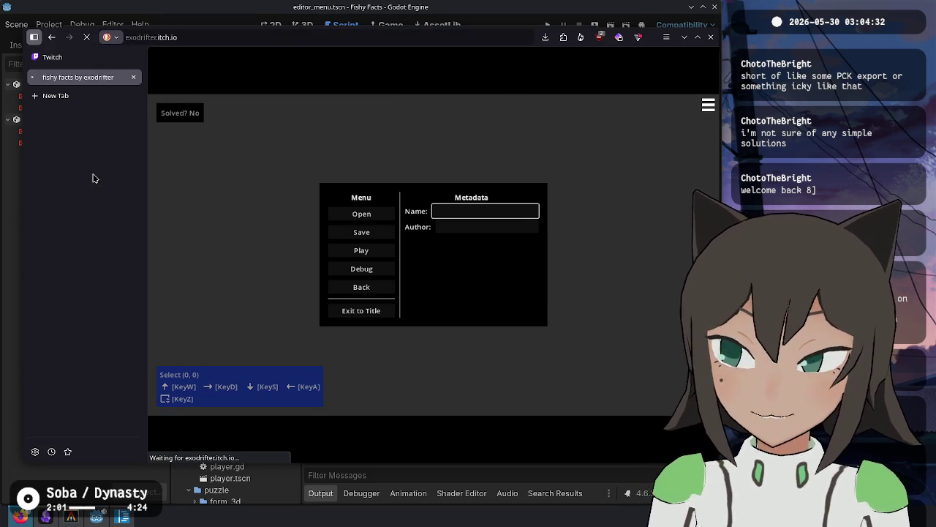
key("ctrl+t")
Load and close Google, cut the exodrifter.itch.io address, and close the stalled tab.
type("google.co")
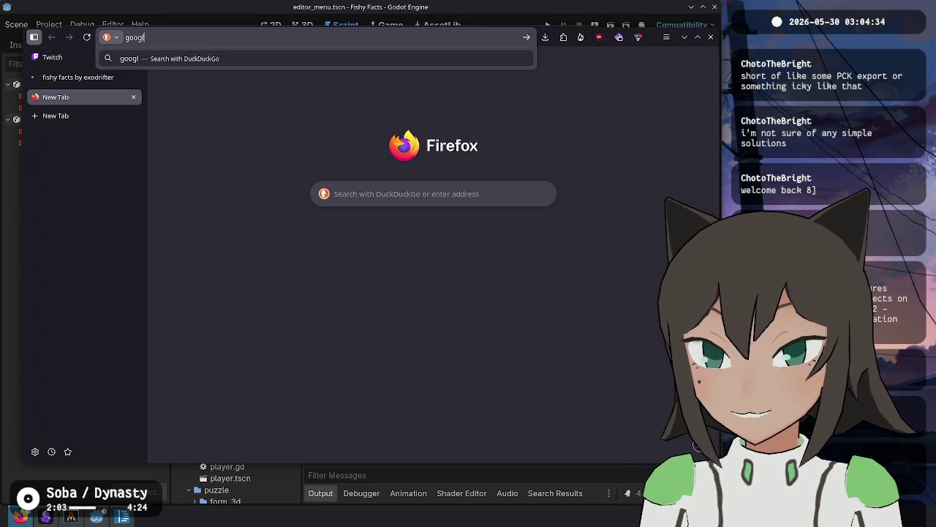
key("Return")
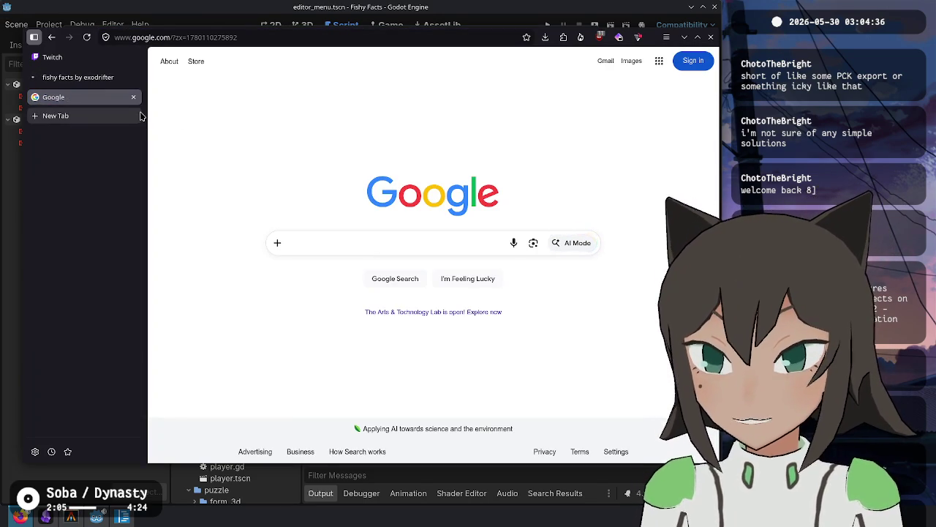
key("ctrl+w")
left_click(166, 37)
key("End")
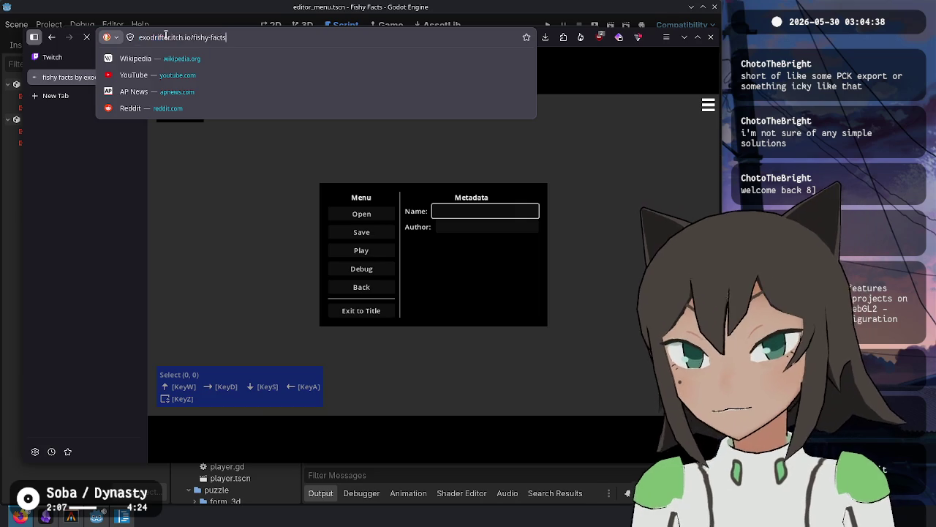
key("BackSpace")
key("BackSpace")
key("BackSpace")
key("ctrl+a")
key("ctrl+x")
key("ctrl+w")
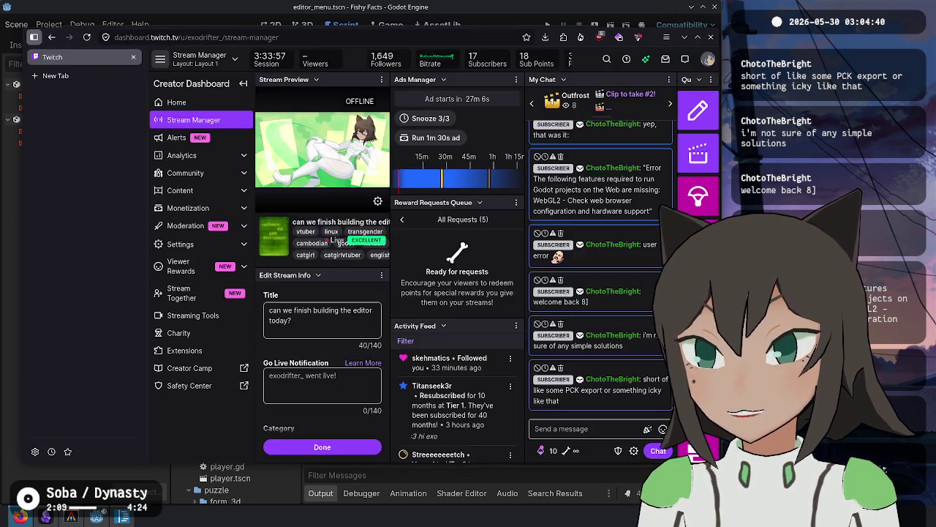
In a fresh tab load exodrifter.itch.io, then the fishy-facts page, and open its edit page.
key("ctrl+t")
key("ctrl+v")
key("Return")
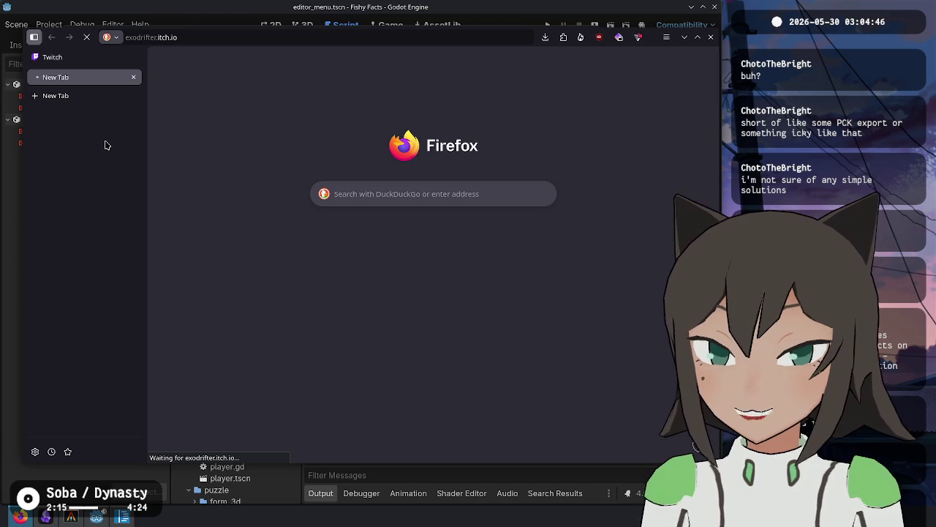
key("ctrl+l")
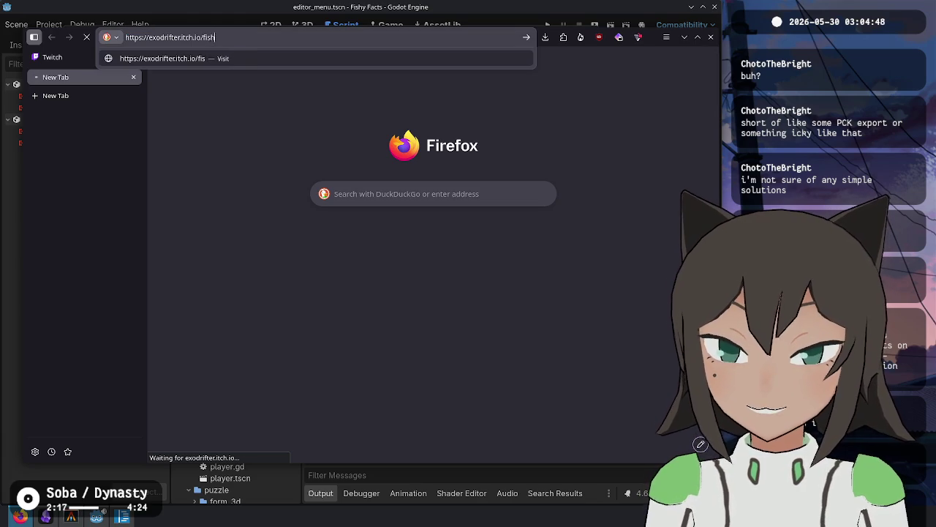
type("ts")
key("Return")
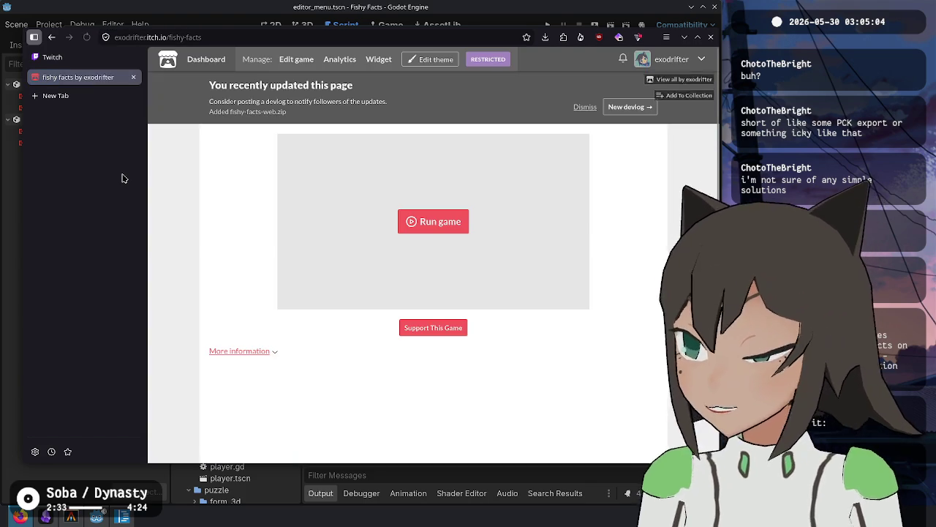
left_click(302, 59)
Repackage the build with ./rename.sh and upload fishy-facts-web.zip to the game page.
scroll(265, 380, "down", 5)
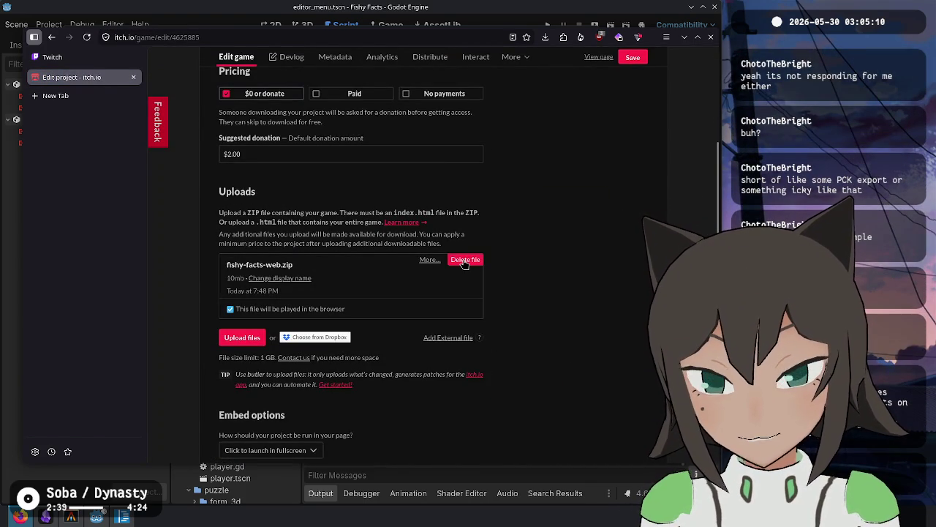
left_click(242, 338)
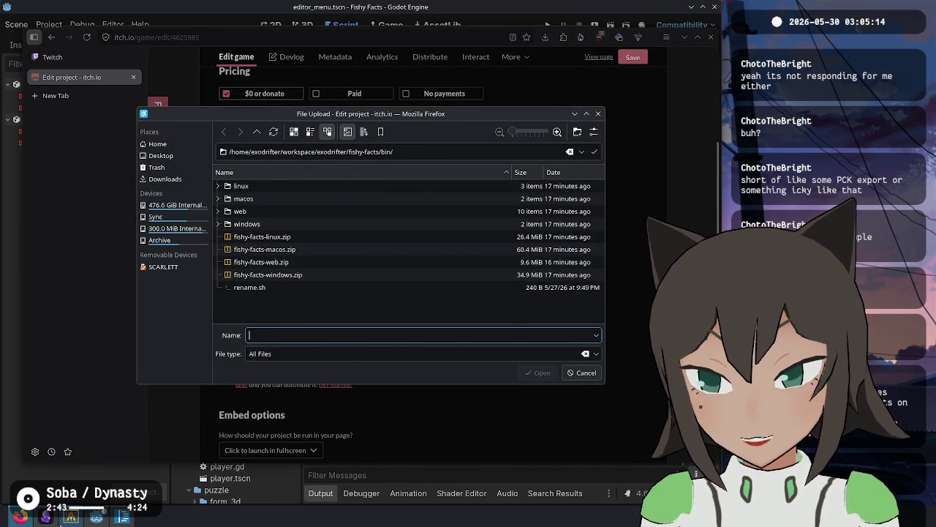
left_click(71, 516)
type("/rename.sh")
key("Return")
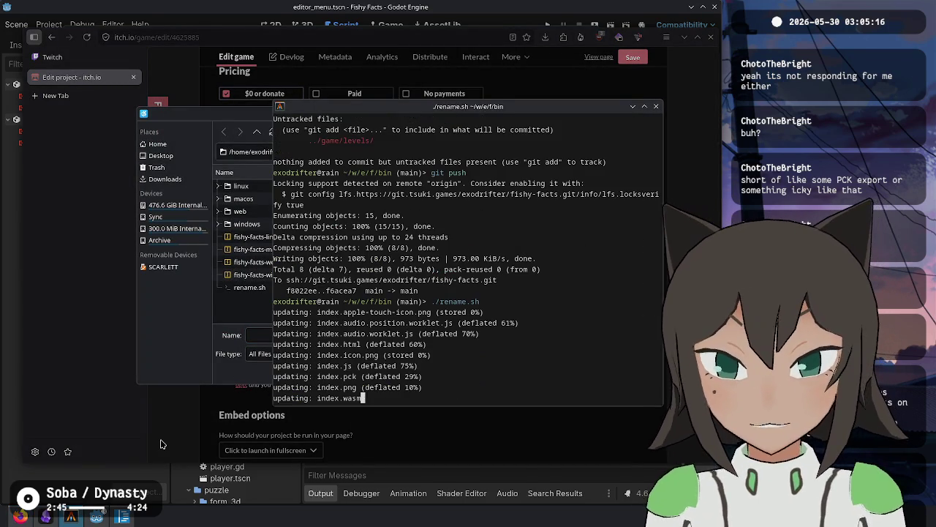
left_click(252, 261)
double_click(253, 262)
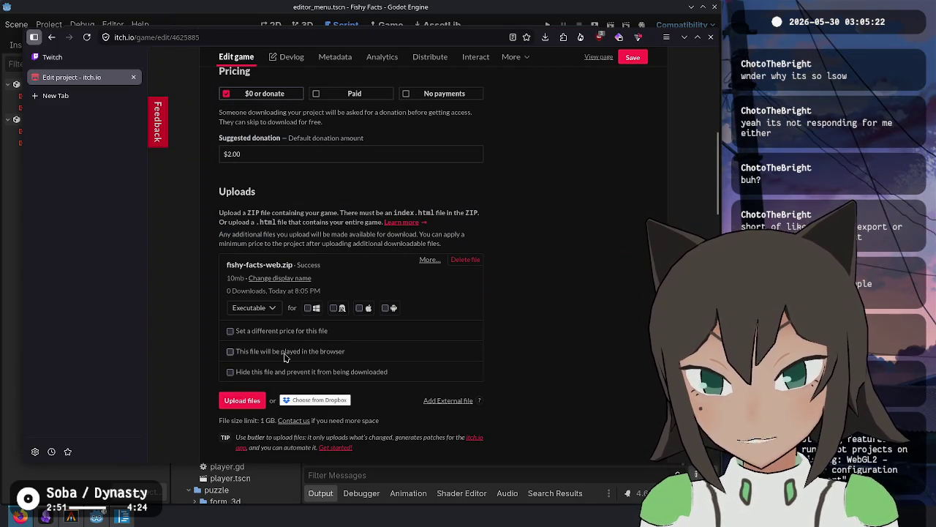
Mark the zip as played in the browser, save, and launch the web build from the game page.
left_click(284, 352)
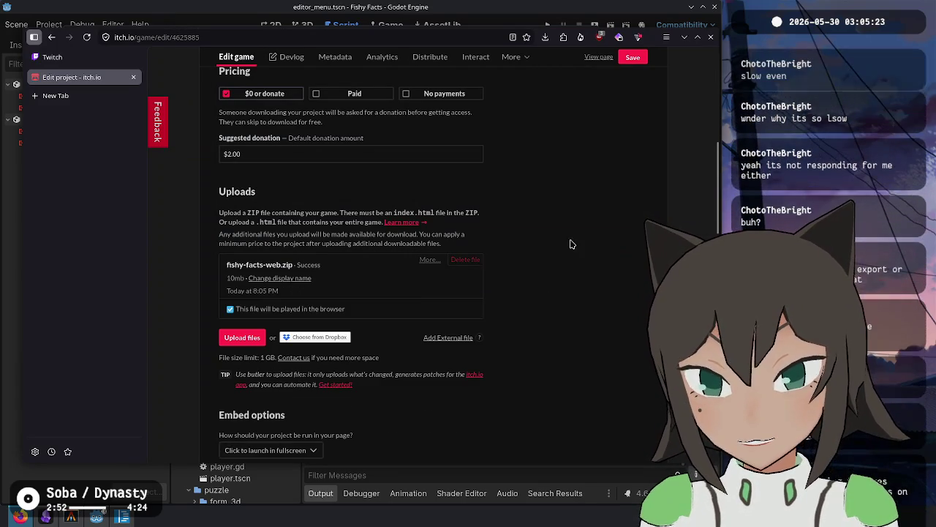
left_click(633, 59)
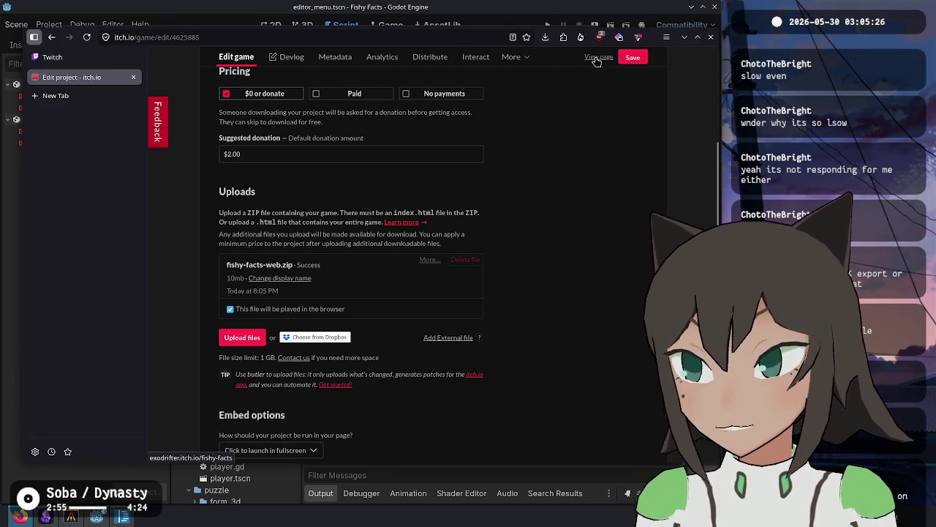
left_click(597, 58)
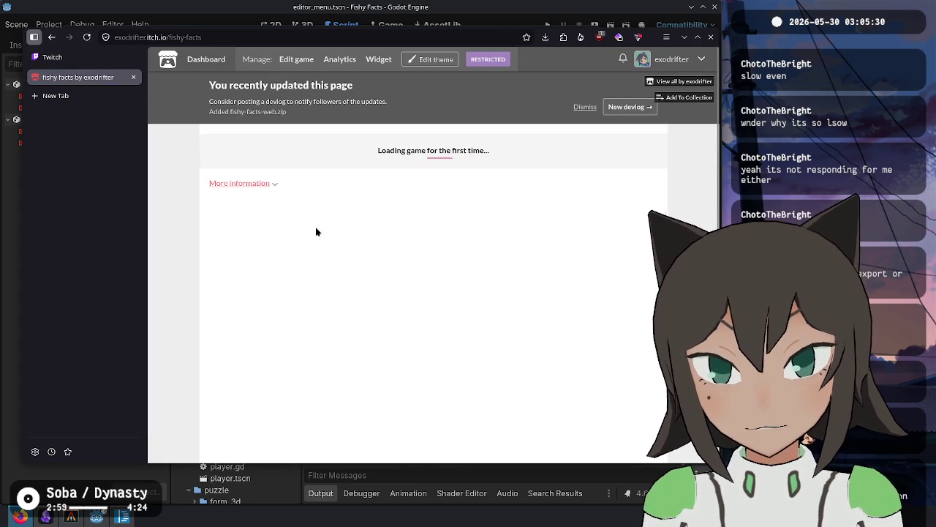
left_click(428, 227)
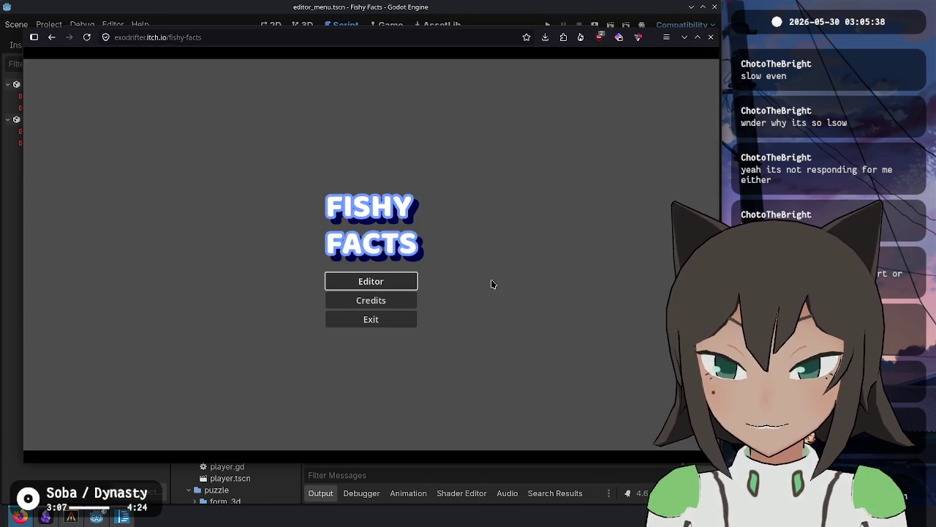
Open the web build's puzzle editor and check the tile options and editor menu.
left_click(390, 284)
left_click(358, 239)
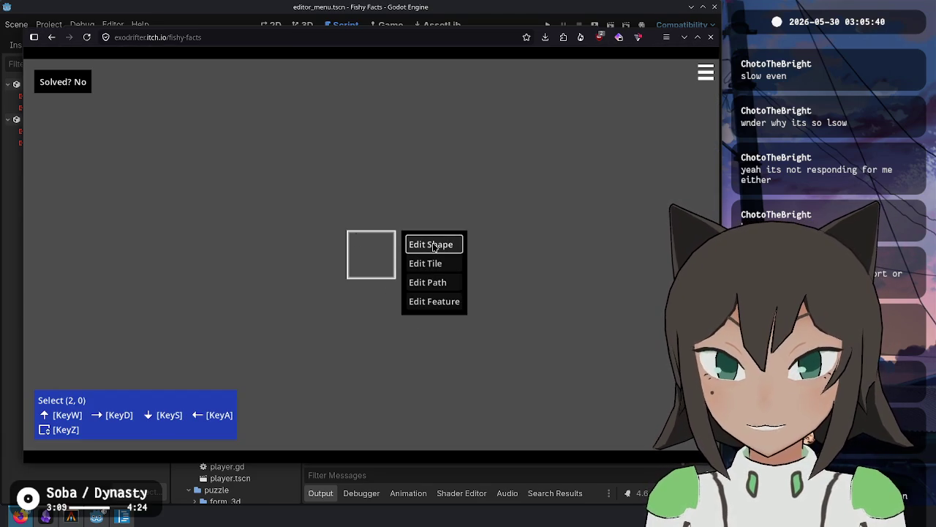
key("Escape")
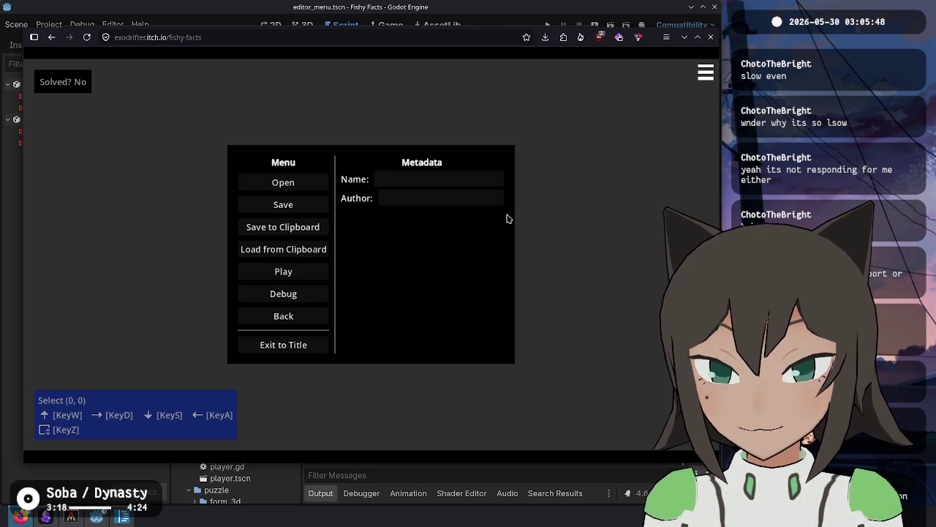
key("Escape")
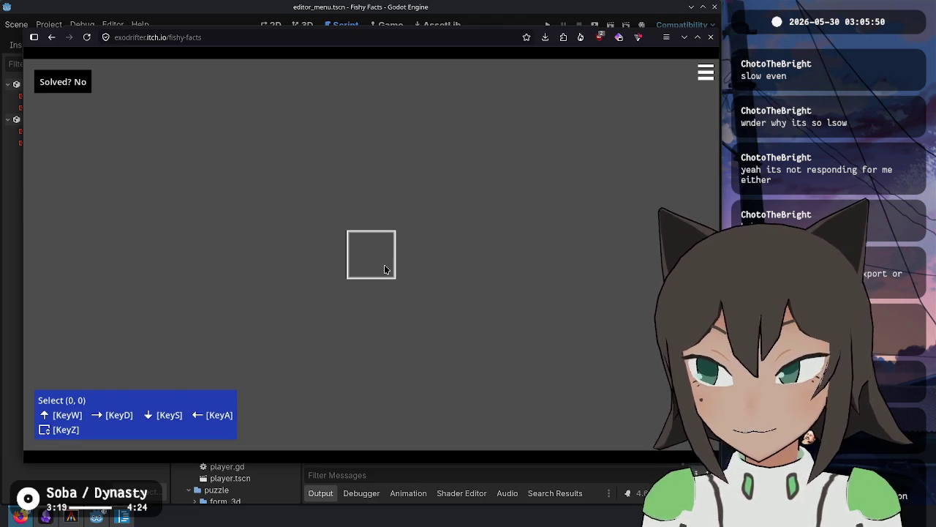
Copy the whole puzzle JSON line in the code editor and reopen the in-game editor menu.
left_click(122, 517)
key("ctrl+a")
right_click(487, 228)
key("Escape")
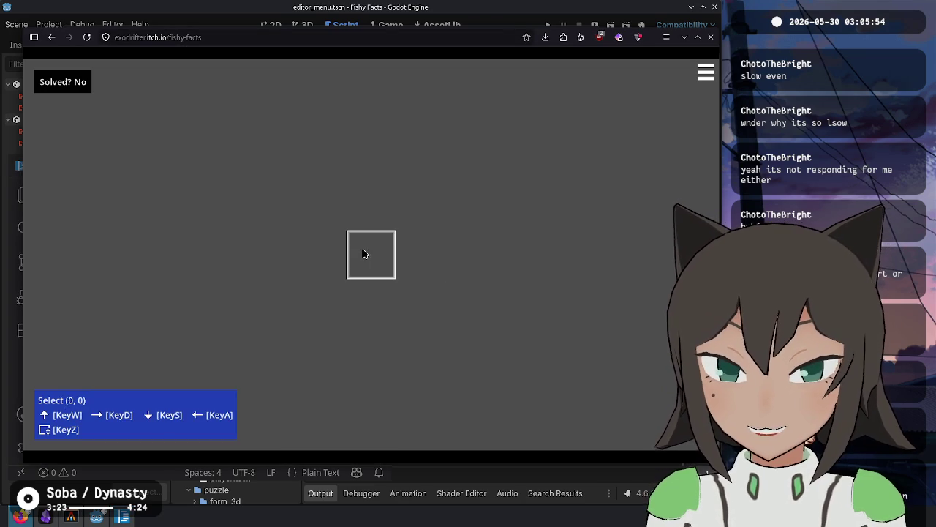
key("Escape")
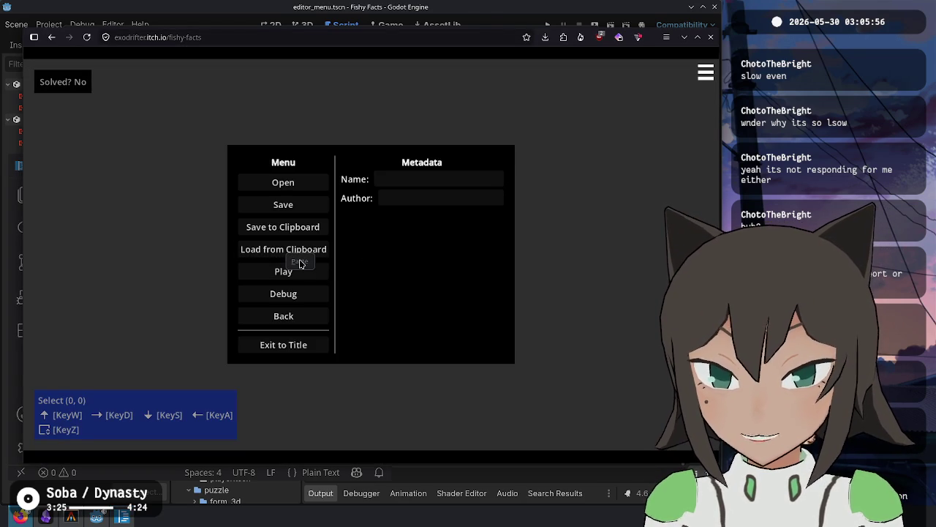
key("Escape")
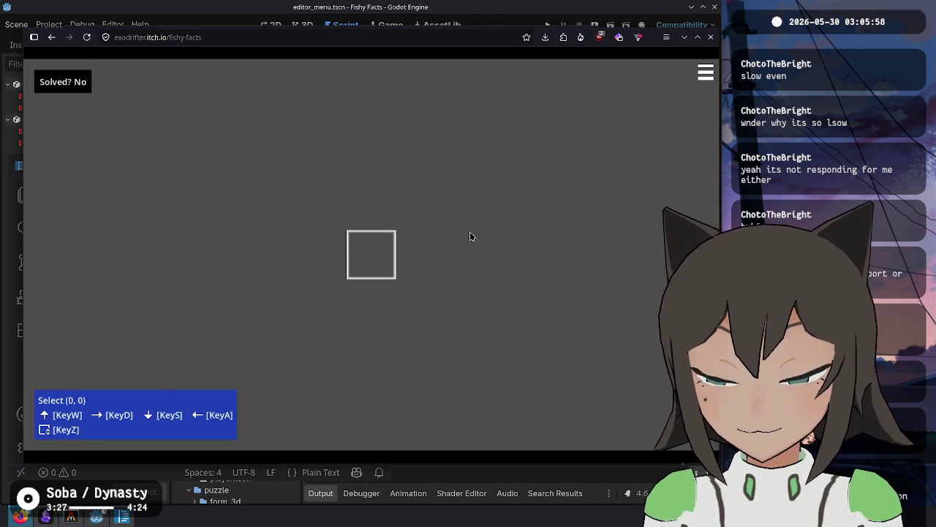
key("Escape")
Attempt a first clipboard load, then inspect the L piece's shape editing.
left_click(281, 252)
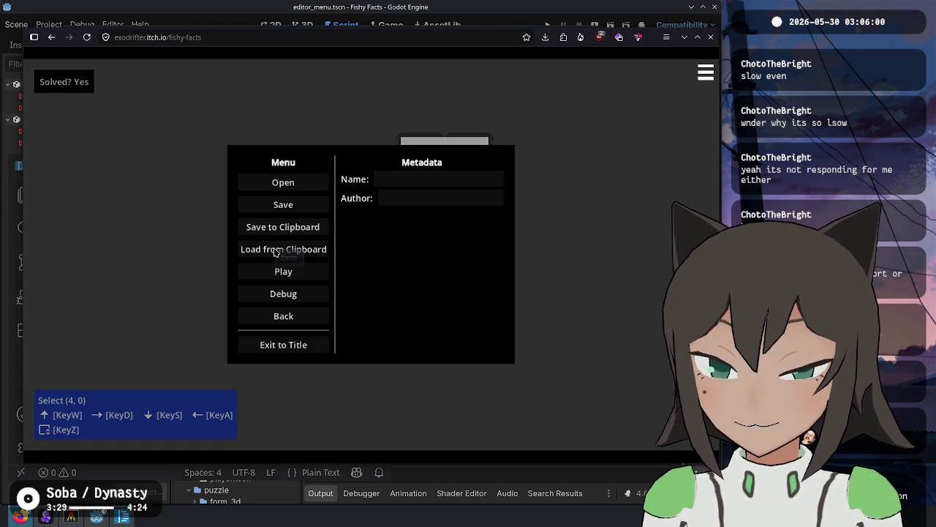
key("Escape")
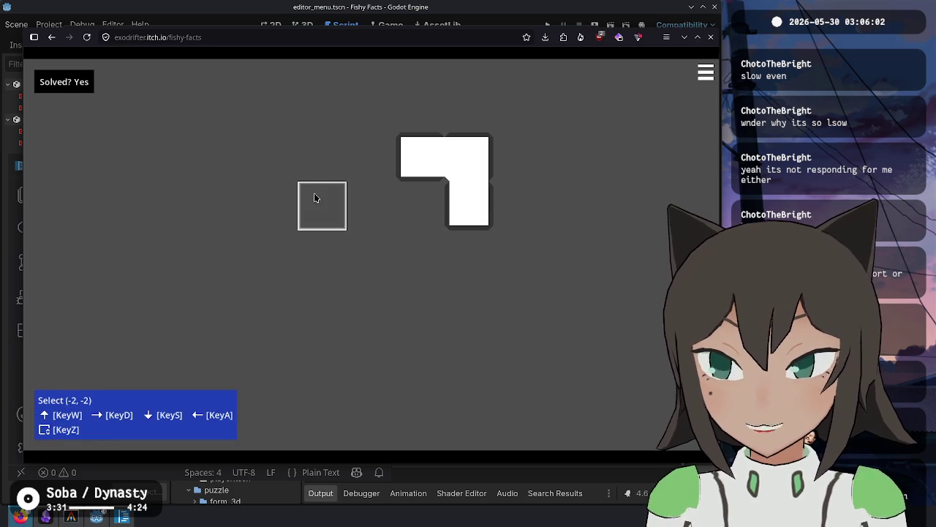
key("Escape")
key("Escape")
left_click(449, 166)
key("Return")
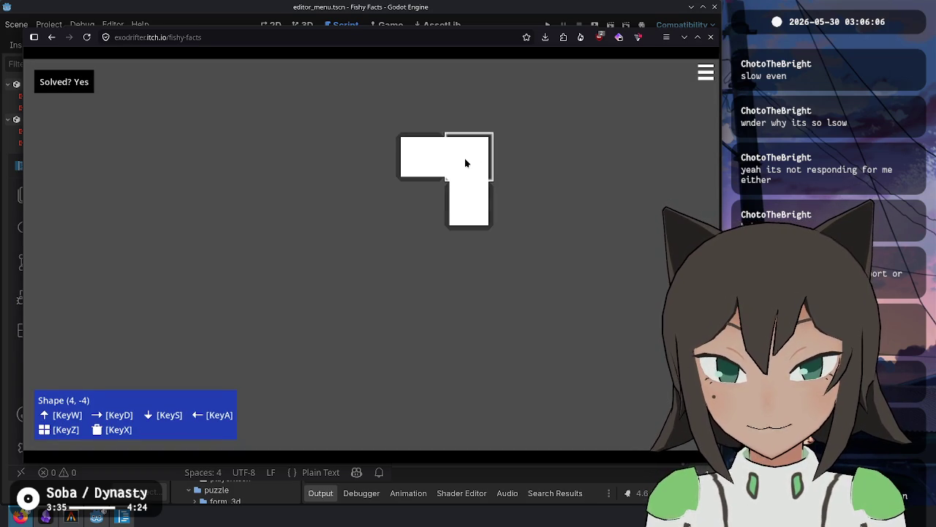
key("Escape")
key("Escape")
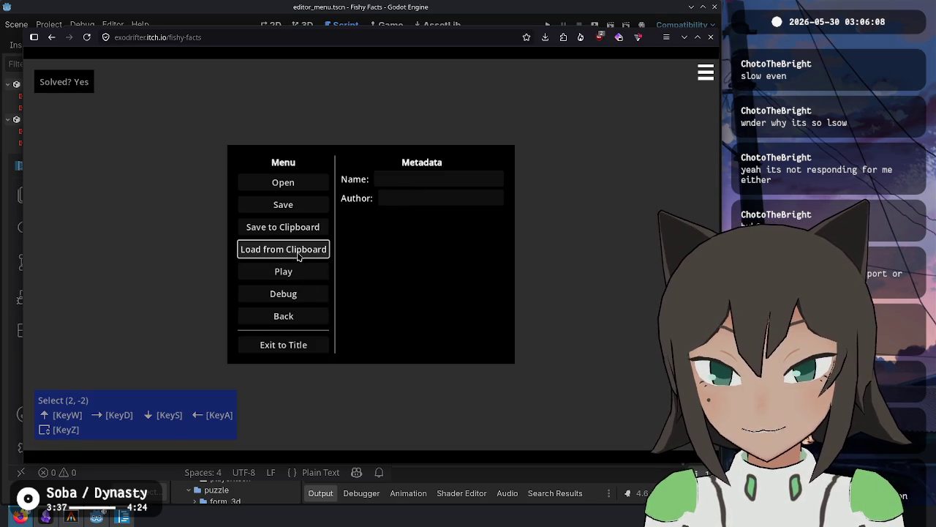
Retry Load from Clipboard and accept Firefox's Paste prompt.
left_click(298, 254)
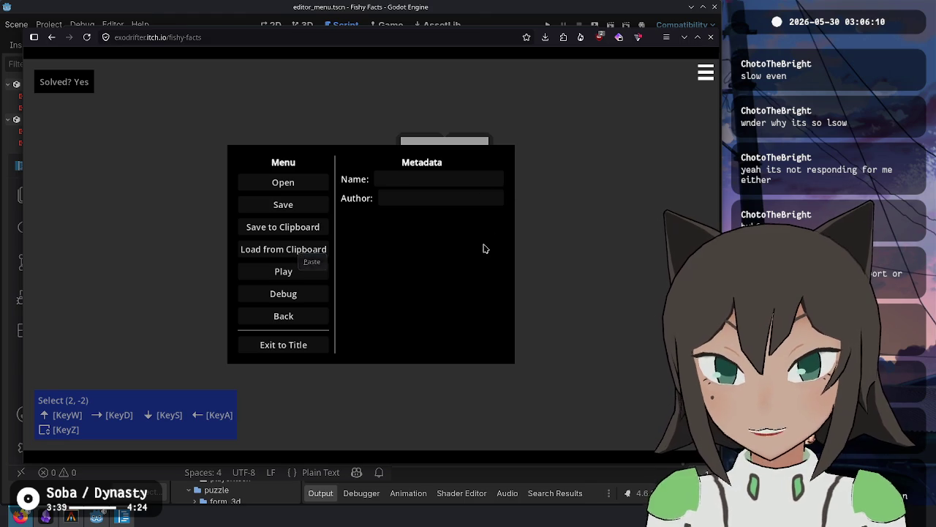
key("Return")
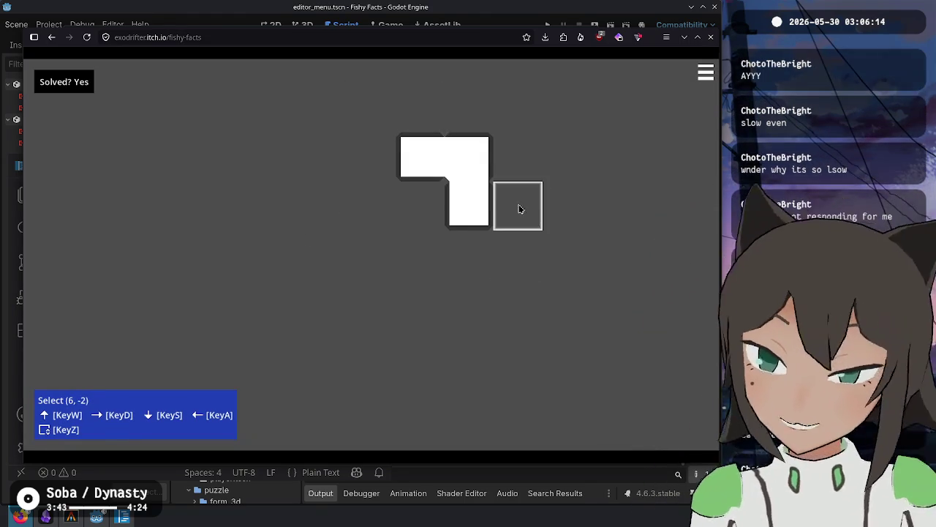
key("Escape")
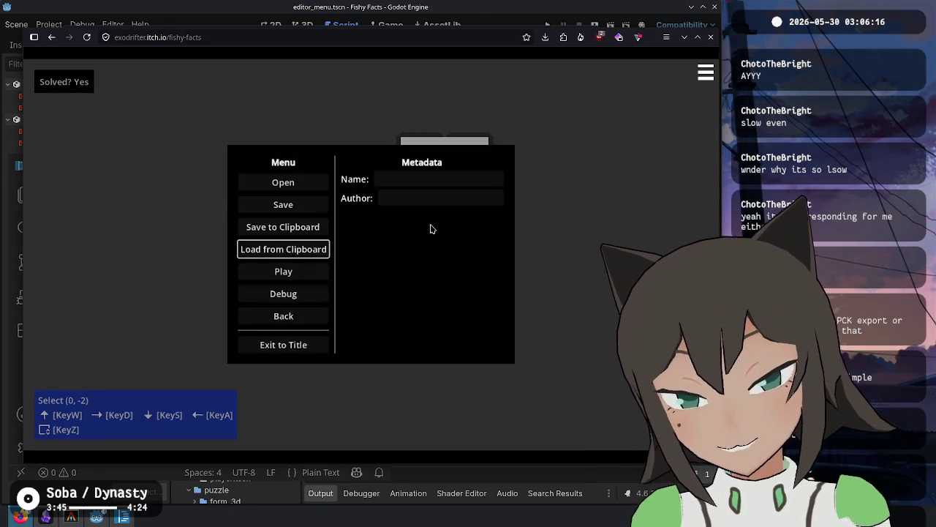
key("Escape")
key("Escape")
left_click(308, 250)
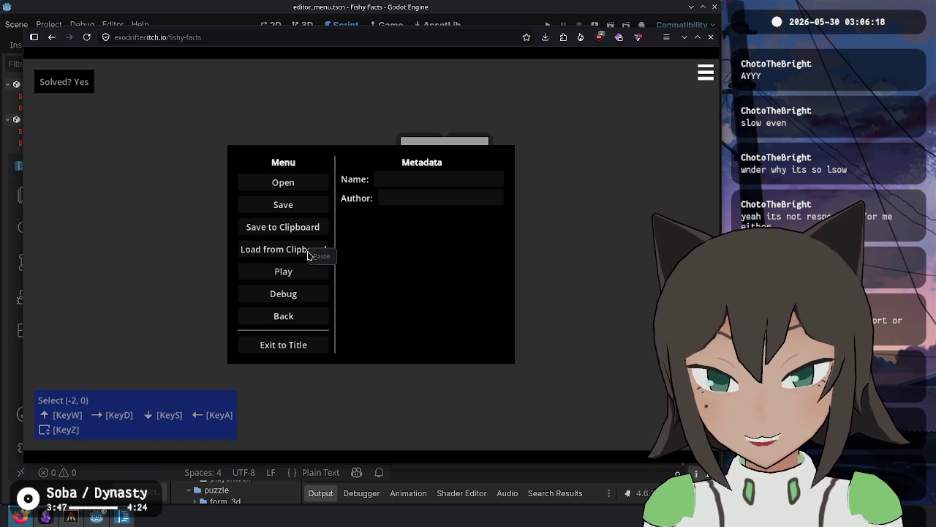
left_click(434, 292)
Check the copied puzzle JSON in the code editor, then load it again in the browser.
left_click(100, 518)
left_click(291, 272)
key("alt+Tab")
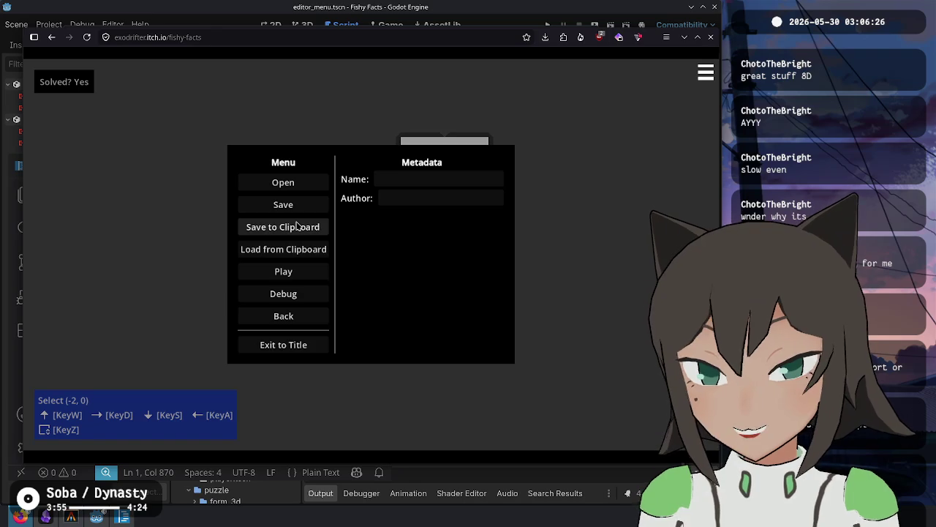
left_click(298, 250)
left_click(310, 254)
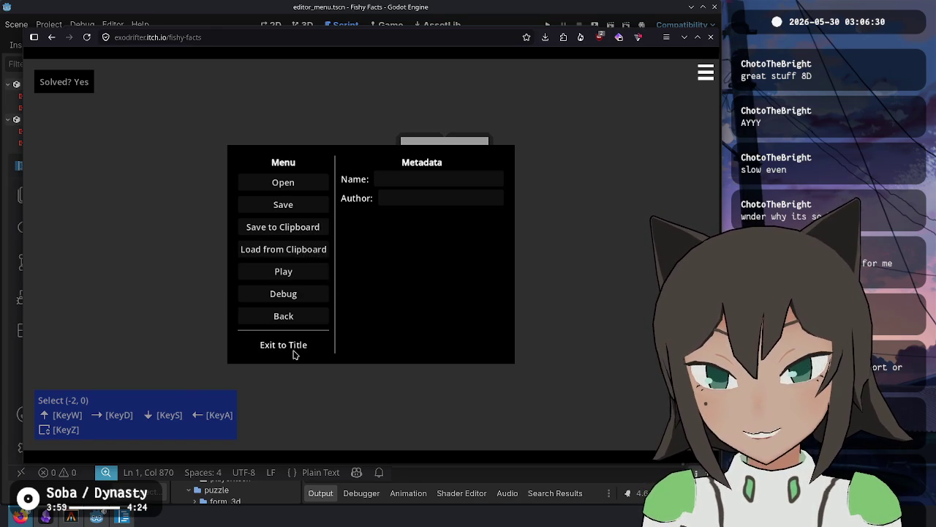
Exit to the title, open a fresh editor, and load the clipboard L-shaped puzzle there.
left_click(294, 354)
left_click(378, 287)
key("Escape")
left_click(292, 249)
left_click(292, 258)
left_click(300, 251)
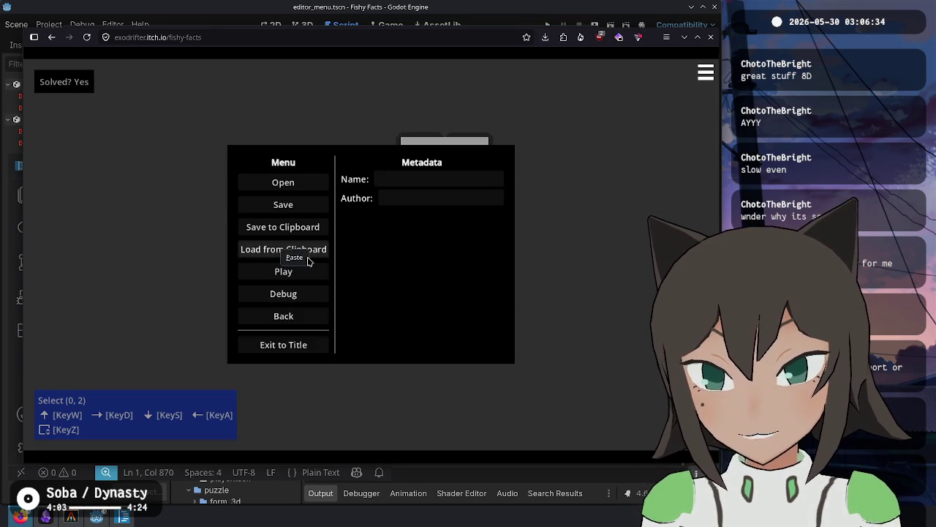
left_click(560, 313)
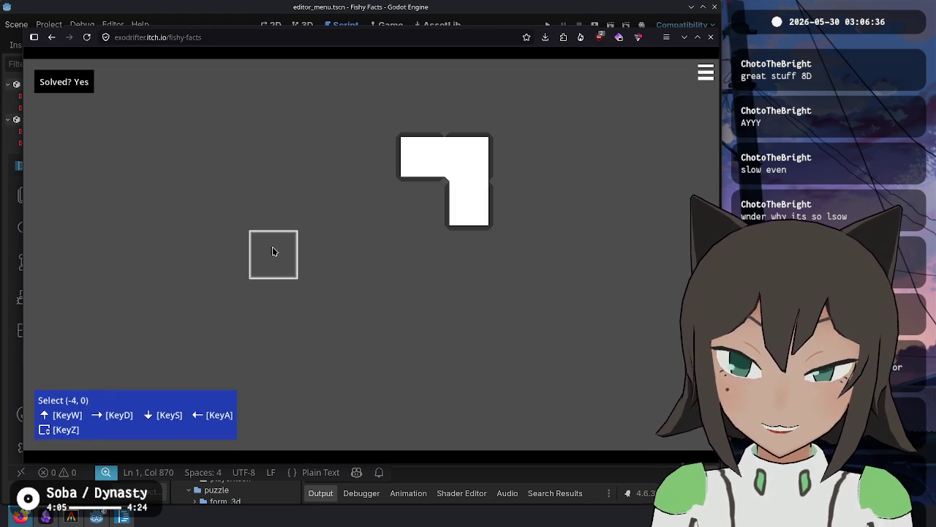
Rotate the L piece and move it to its new spot on the board.
left_click(490, 160)
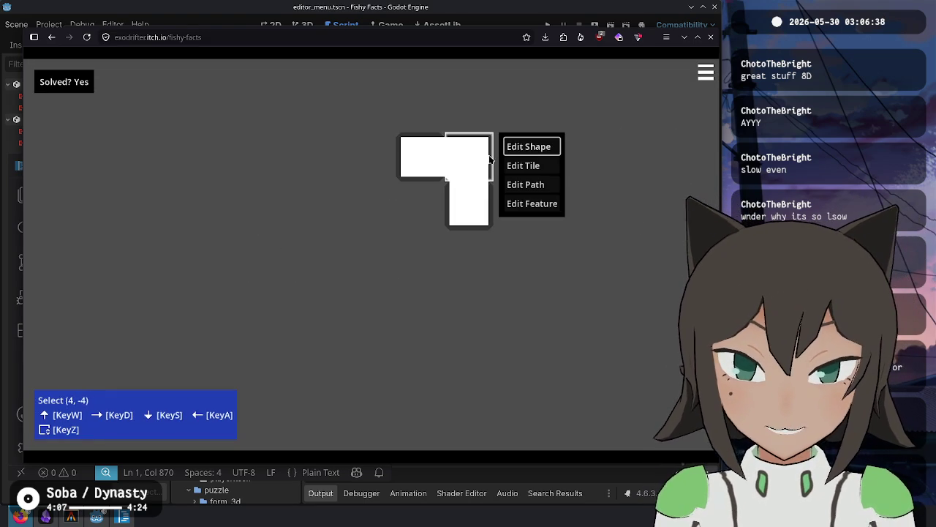
left_click(507, 148)
scroll(292, 266, "down", 1)
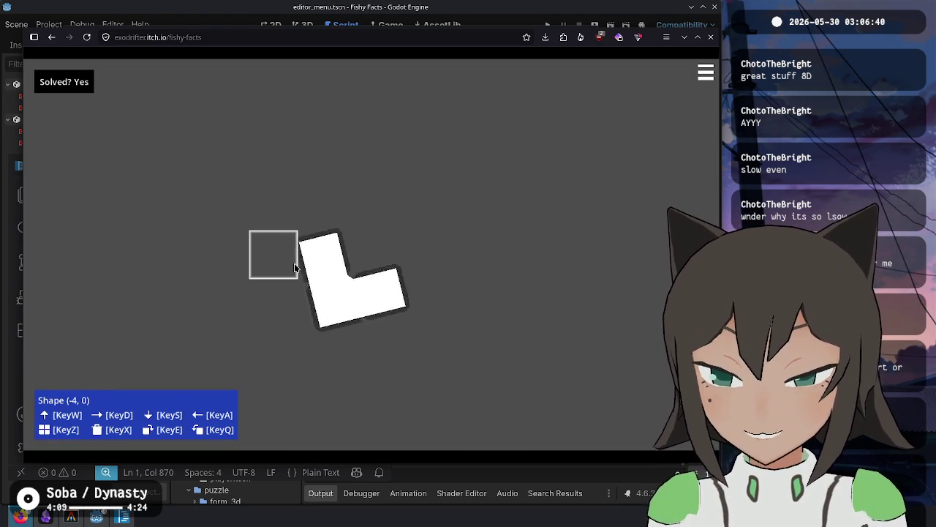
scroll(286, 263, "down", 2)
scroll(370, 300, "up", 1)
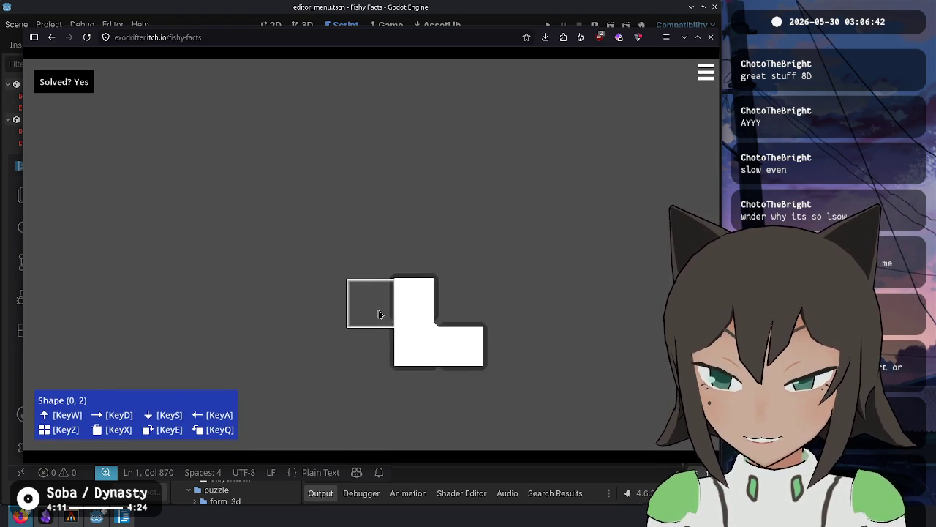
left_click(400, 314)
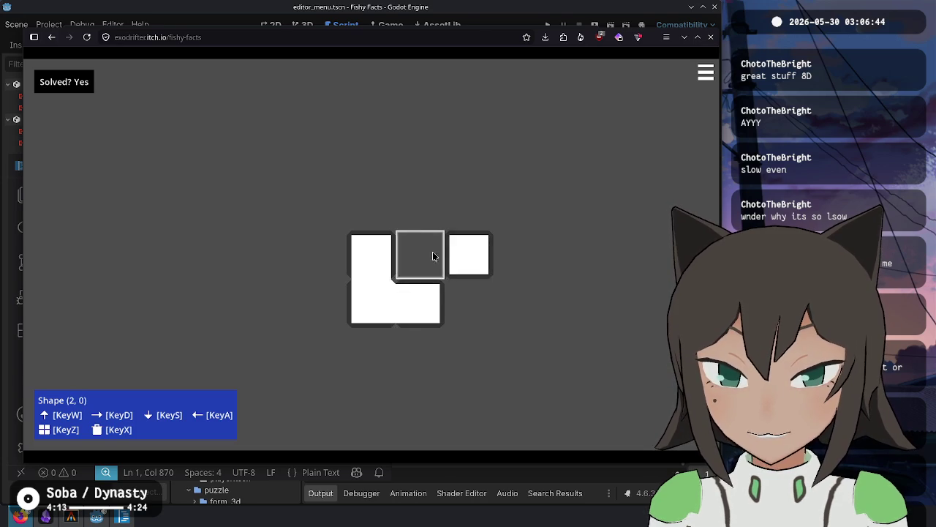
scroll(468, 258, "down", 1)
scroll(468, 258, "up", 1)
key("z")
Add tiles beside the L, forming a two-tile bar and a single lower-right tile.
key("z")
left_click(510, 262)
left_click(471, 249)
key("z")
key("z")
left_click(507, 251)
left_click(437, 257)
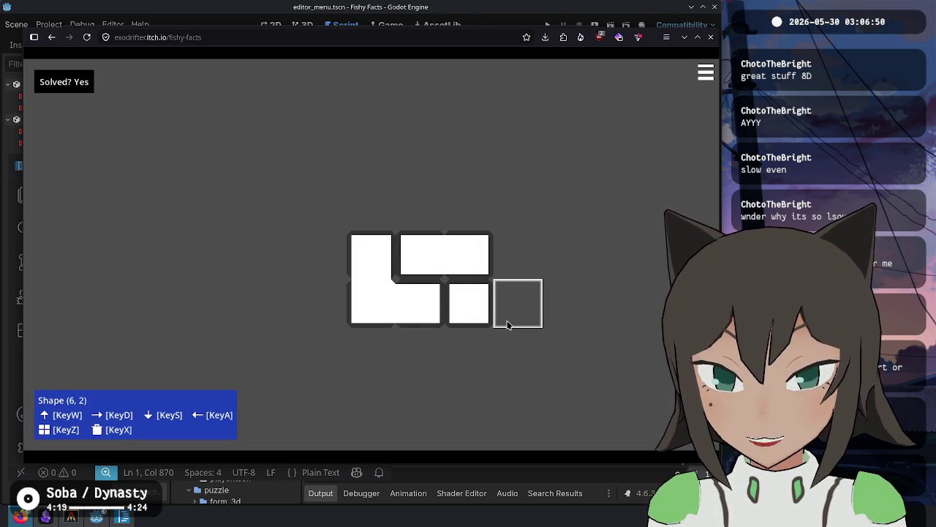
left_click(483, 314)
left_click(528, 292)
left_click(469, 311)
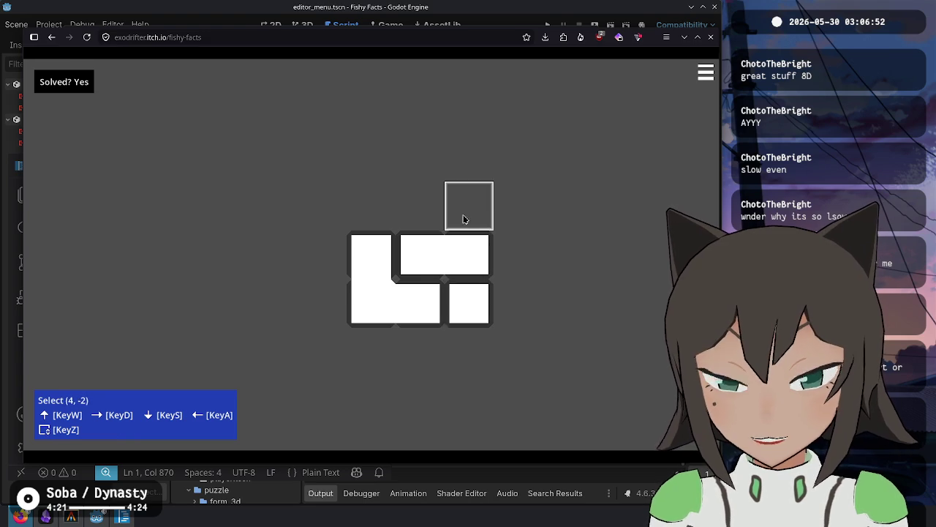
Draw a red looping path through the tiles and add a light grey circle feature.
left_click(381, 265)
left_click(429, 280)
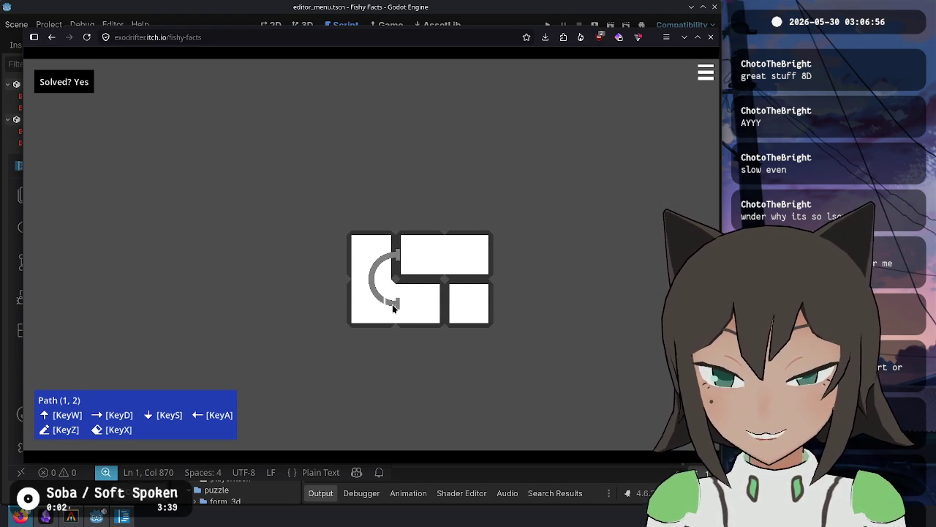
mouse_move(437, 308)
left_mouse_down()
mouse_move(459, 301)
mouse_move(464, 261)
mouse_move(441, 253)
mouse_move(392, 265)
mouse_move(423, 291)
left_mouse_up()
left_click_drag(427, 257, 427, 267)
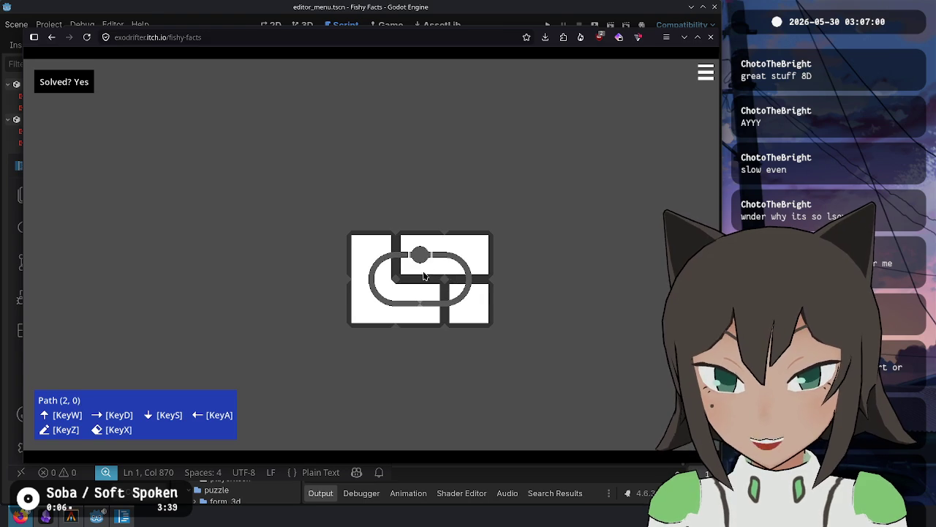
left_click(516, 253)
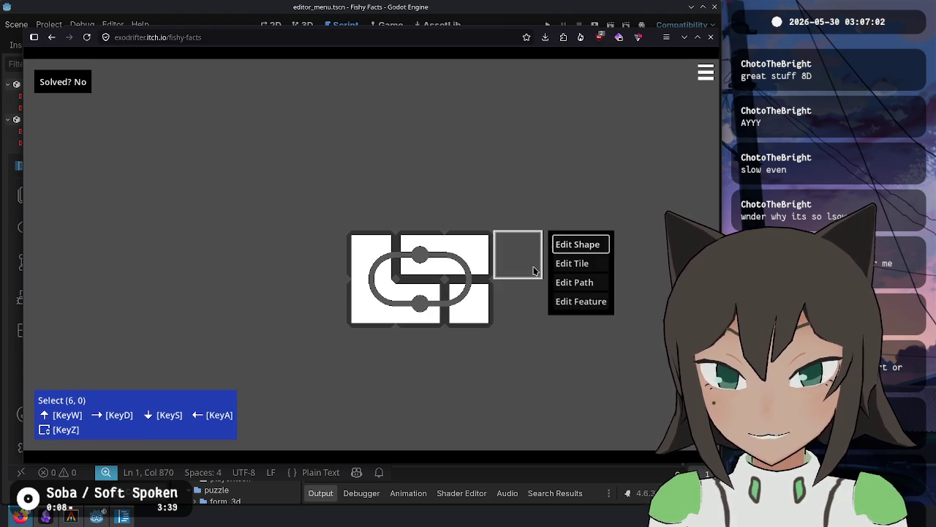
left_click(585, 300)
key("z")
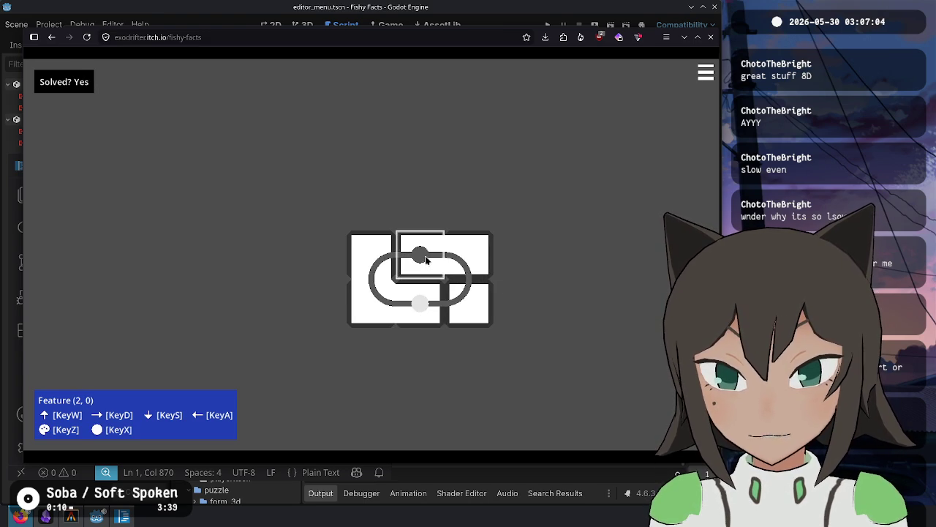
Reposition the lower single tile, then resume feature editing on the top-right tile.
left_click(437, 315)
left_click(448, 285)
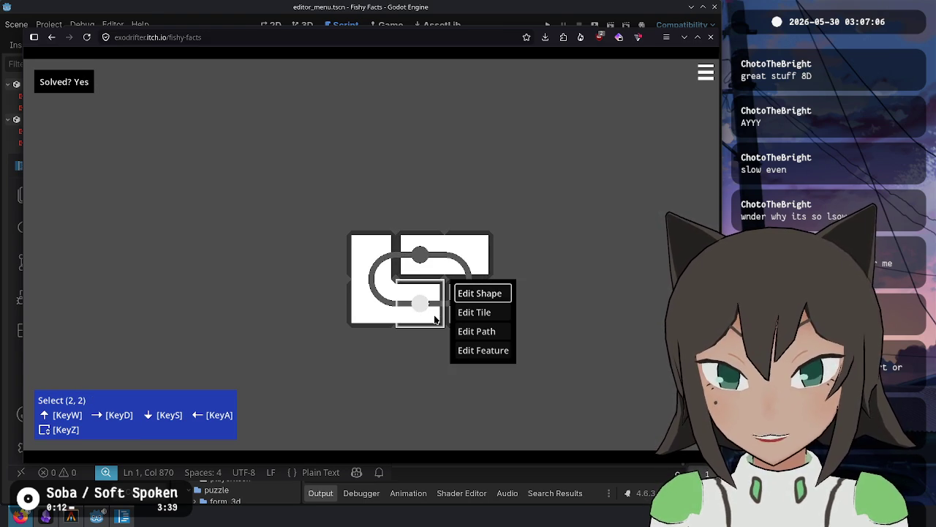
left_click(464, 294)
left_click(434, 313)
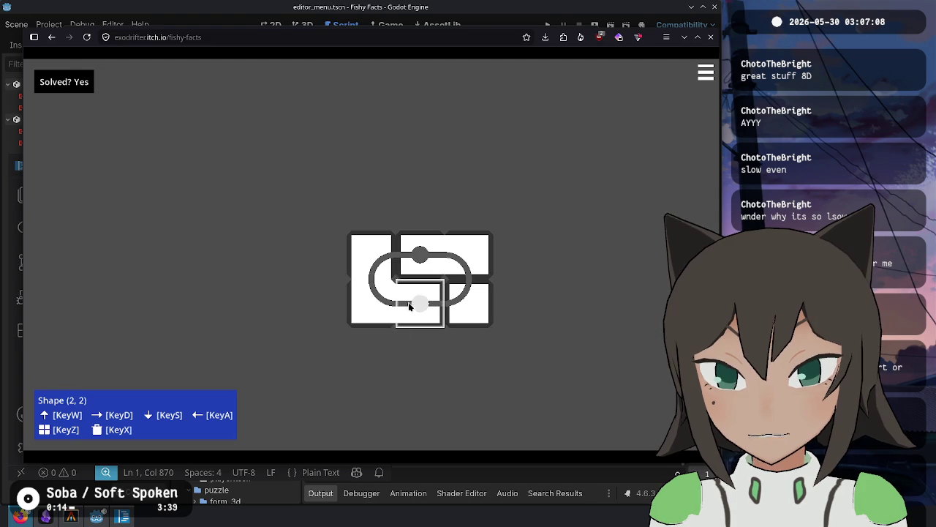
key("z")
key("z")
left_click(493, 299)
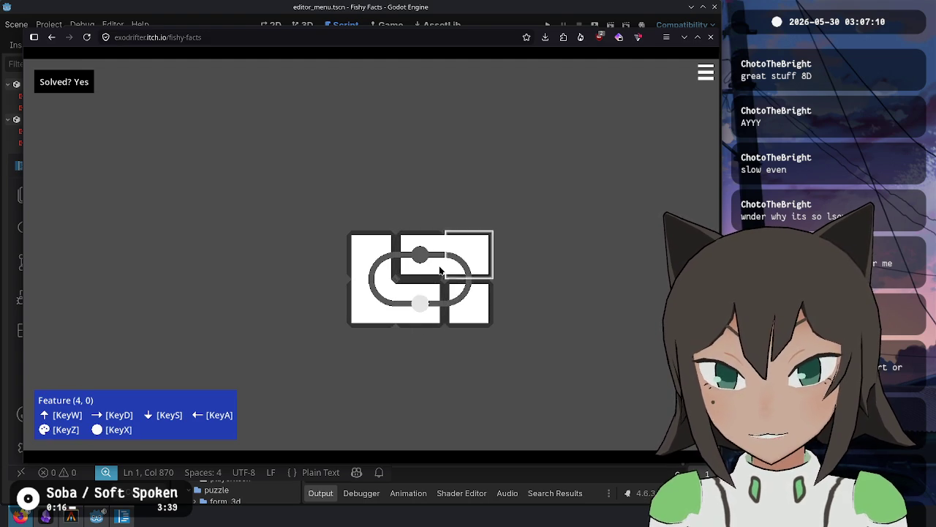
key("z")
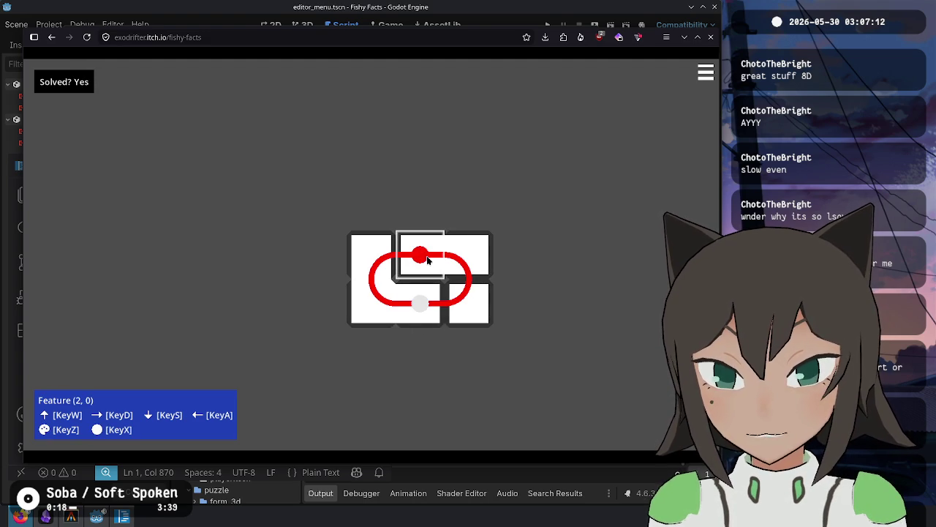
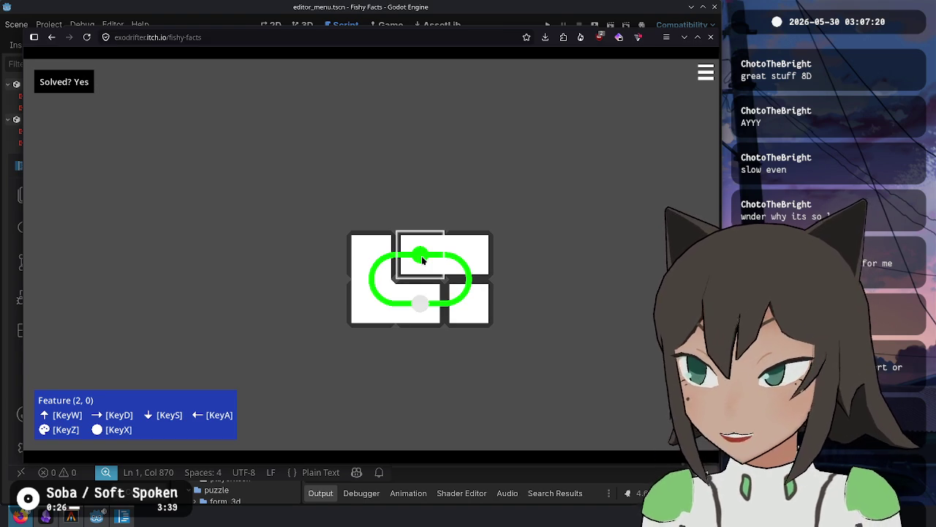
Detach the L-shaped tile block from the green loop, rotate it, and drop it left of the loop.
right_click(424, 307)
left_click(481, 293)
mouse_move(411, 331)
left_mouse_down()
mouse_move(286, 265)
mouse_move(376, 261)
left_mouse_up()
key("q")
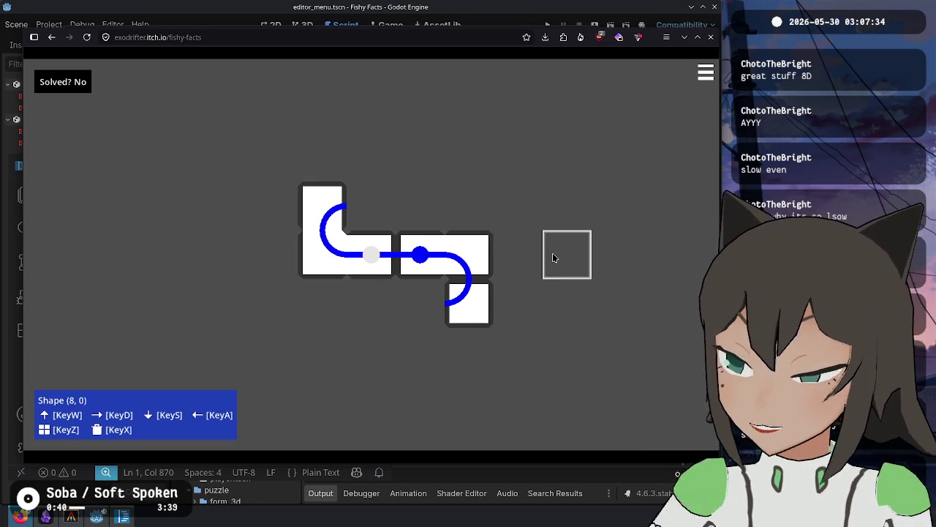
left_click(71, 517)
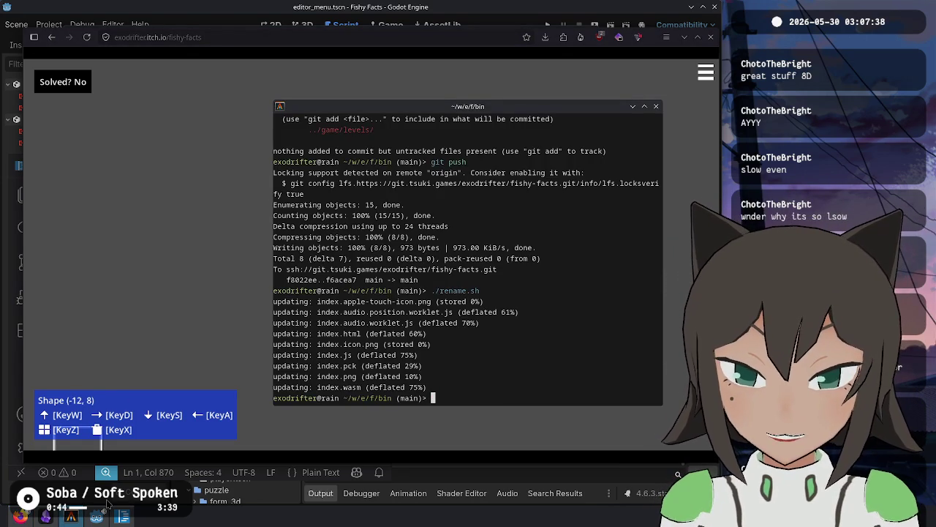
Run git status in the terminal, then review editor_menu.gd around lines 101-118 in Godot.
type("git statu")
key("Return")
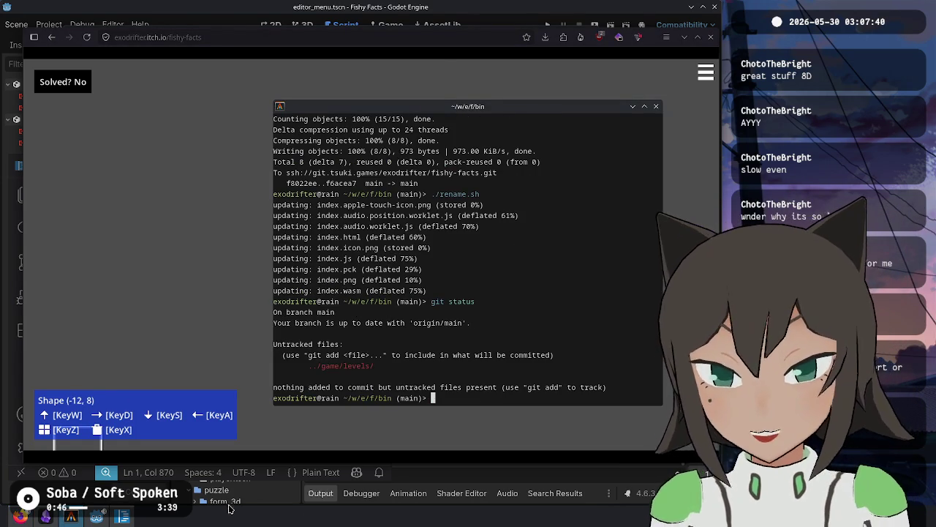
left_click(501, 3)
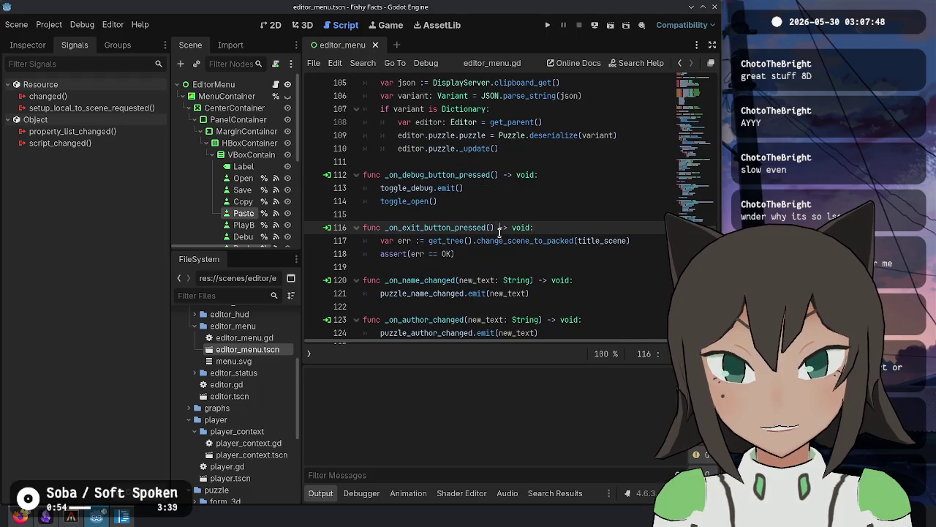
left_click(503, 255)
scroll(503, 255, "down", 4)
scroll(528, 208, "up", 8)
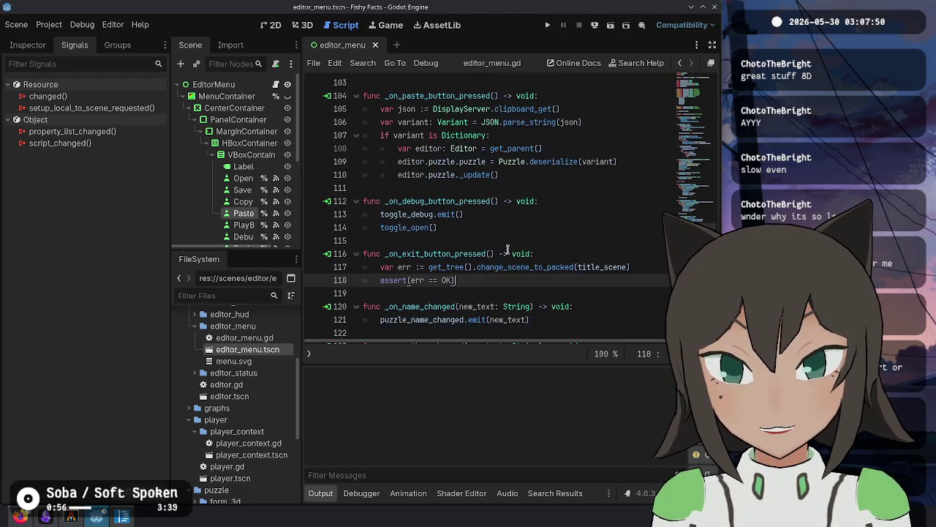
left_click(528, 214)
Search all project scripts for 'print' with Find in Files, then close the results.
key("ctrl+shift+f")
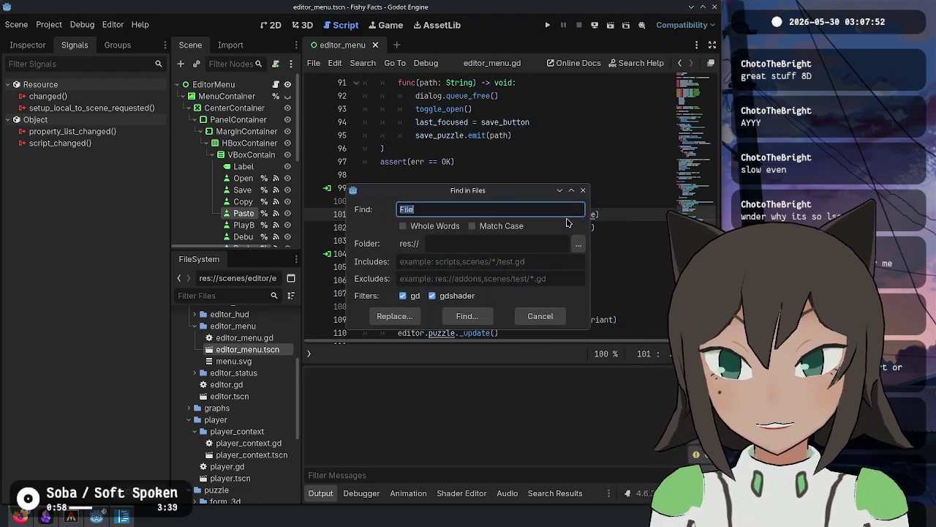
type("nt")
key("Return")
scroll(500, 431, "down", 5)
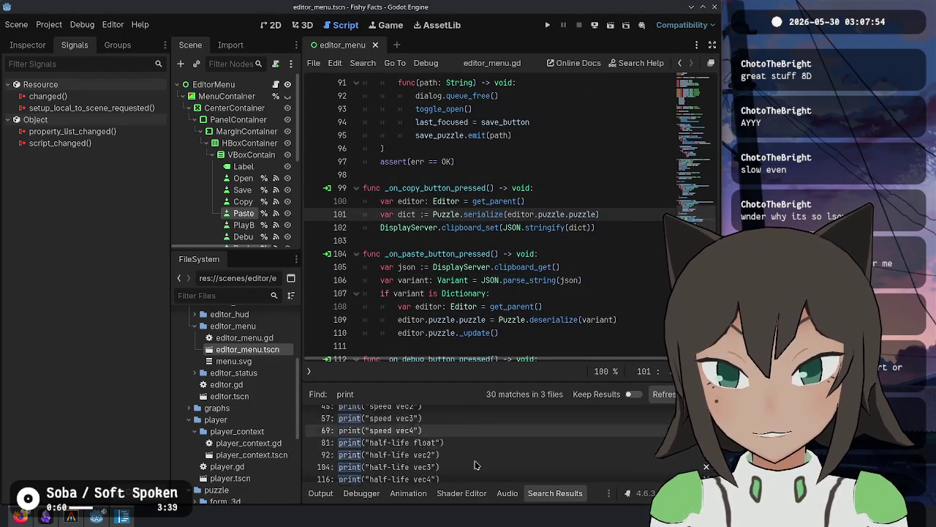
scroll(499, 432, "up", 5)
scroll(563, 419, "down", 2)
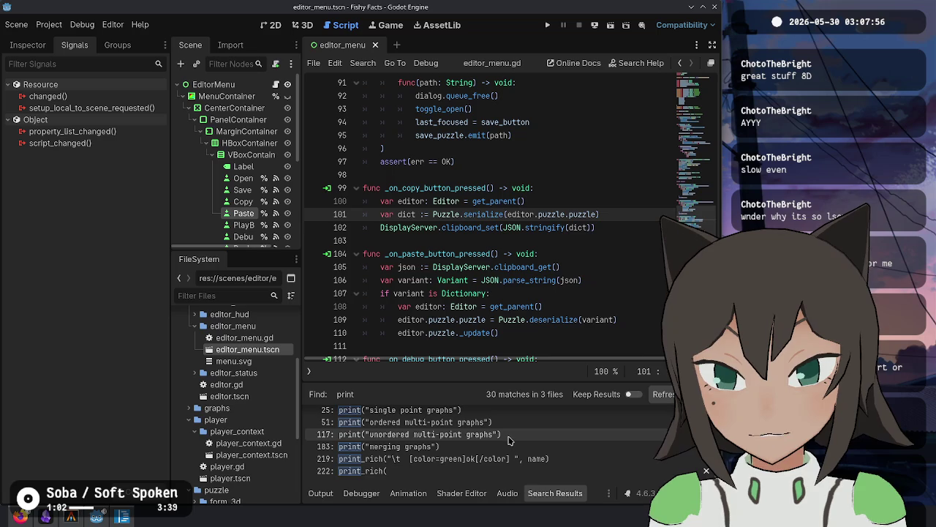
left_click(556, 493)
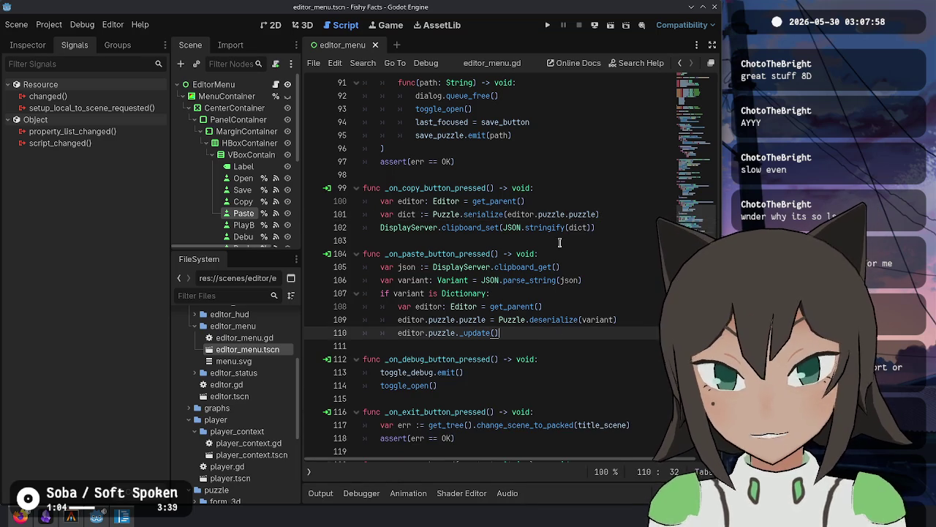
Close the editor_menu scene tab, keeping editor_menu.gd open in the script view.
left_click(560, 213)
left_click(452, 160)
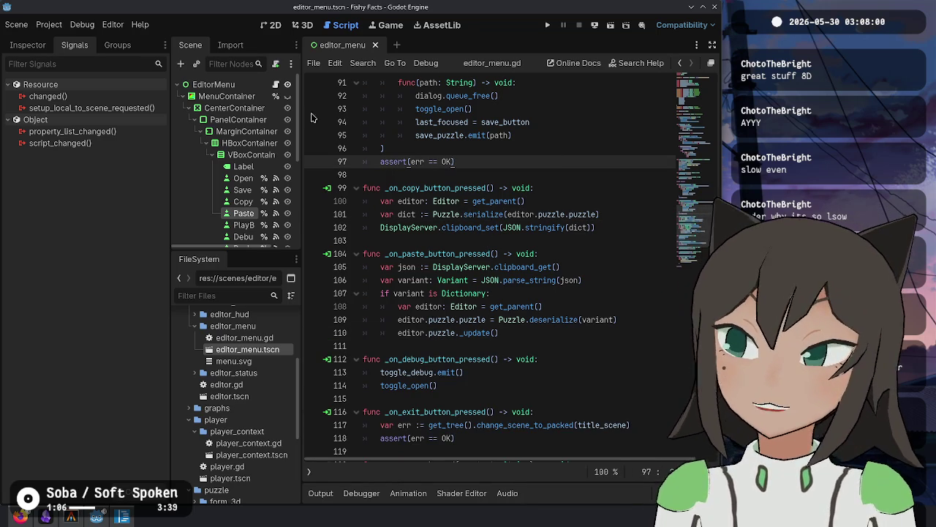
key("alt+Tab")
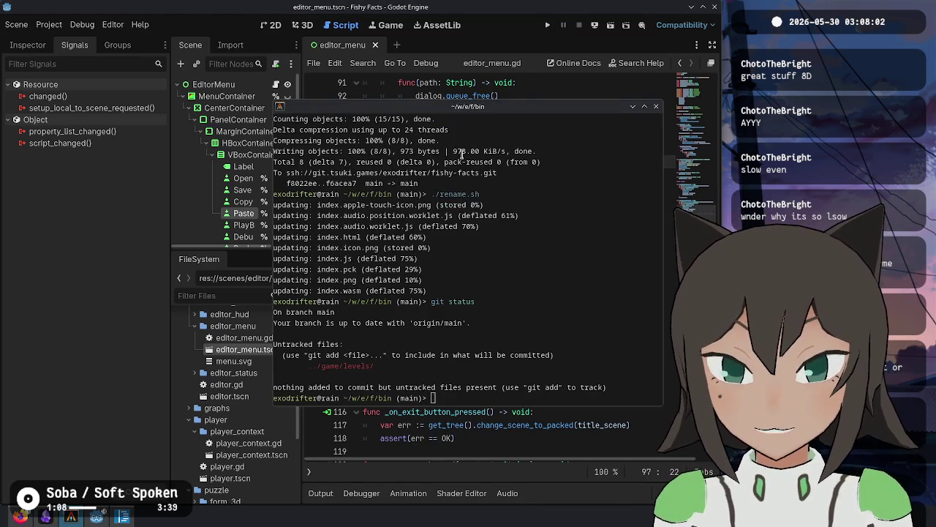
key("alt+Tab")
middle_click(316, 47)
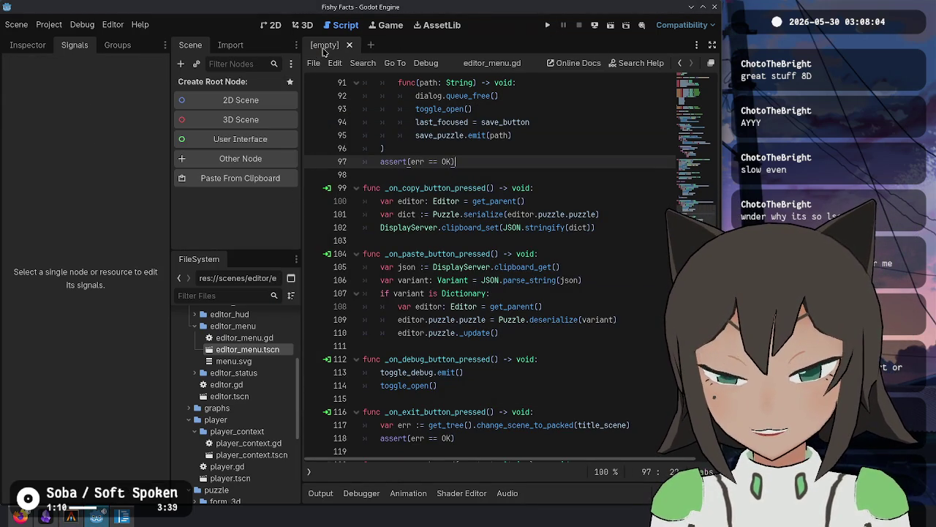
left_click(233, 294)
In source mode, duplicate the play-mode TODO line and reword it to 'Add a save to and load from clipboard for web builds'.
key("alt+Tab")
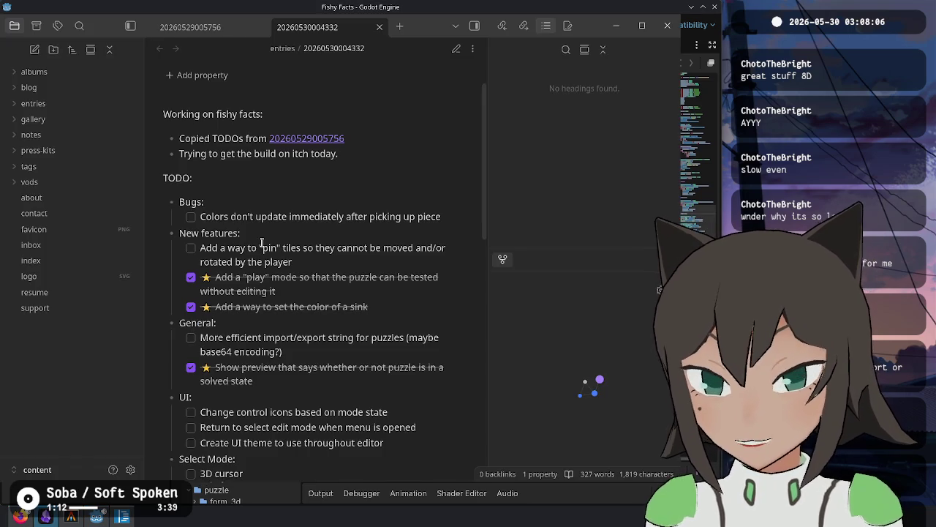
key("ctrl+e")
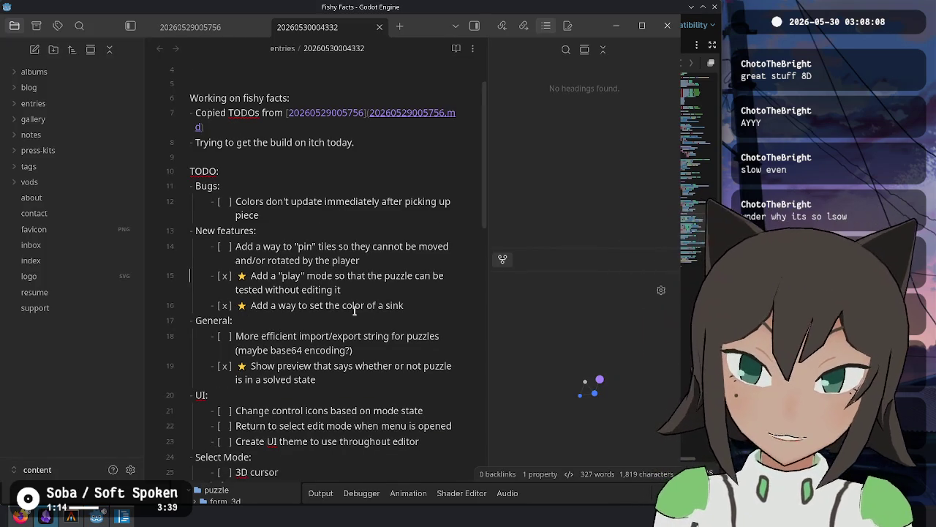
triple_click(374, 289)
key("ctrl+c")
key("ctrl+v")
key("ctrl+v")
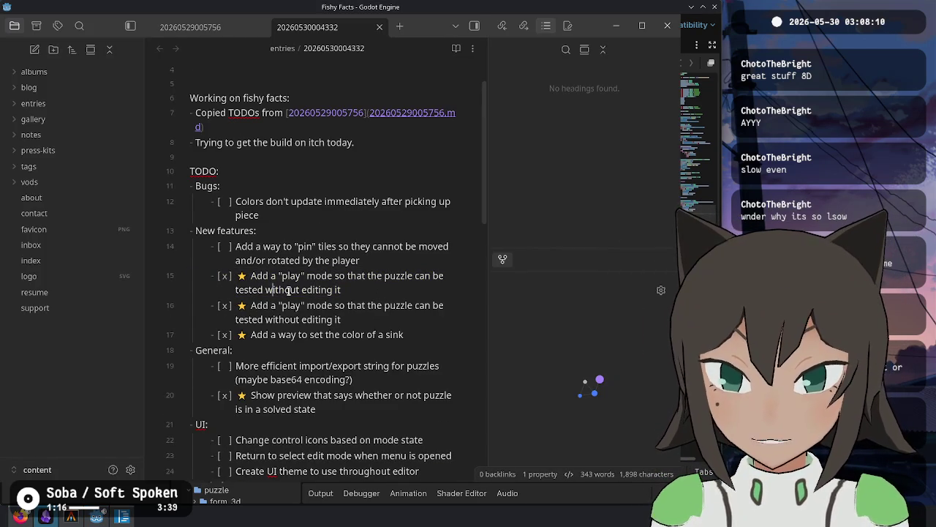
key("shift+End")
type("save/")
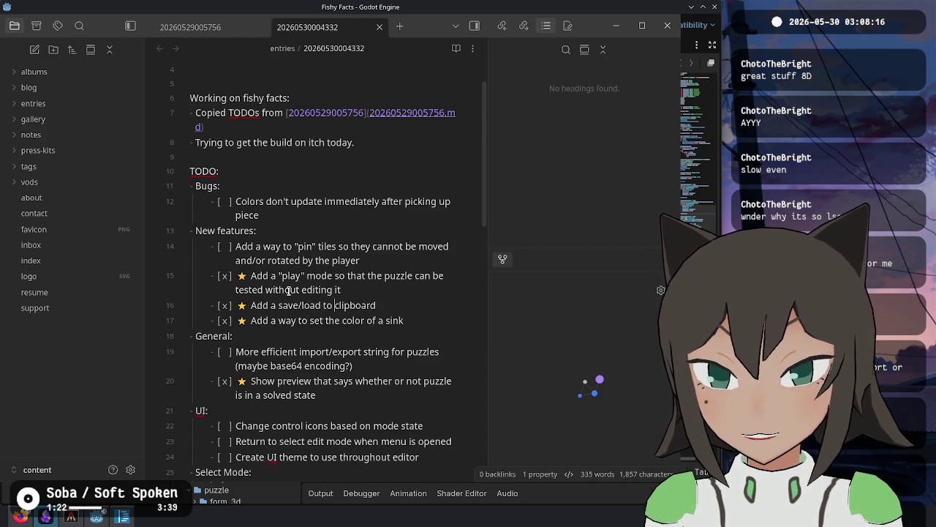
key("BackSpace")
type("to and ")
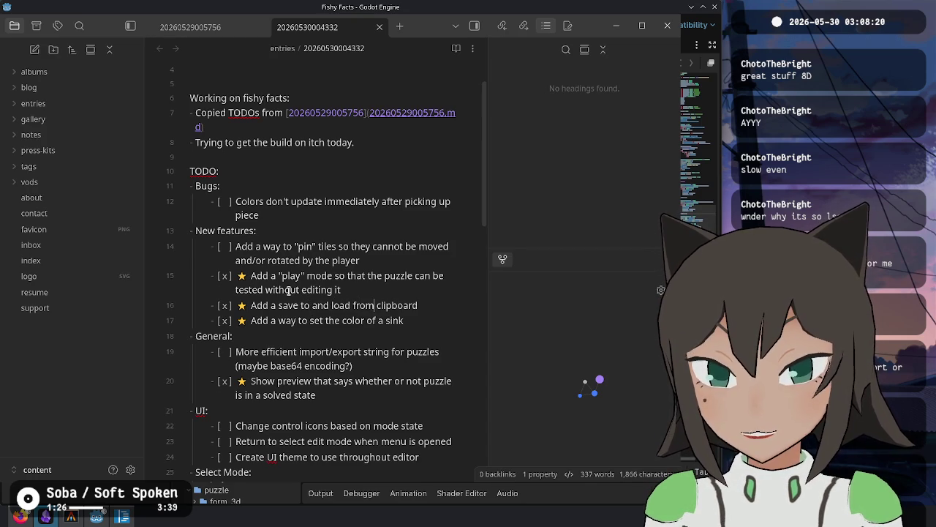
type("builds")
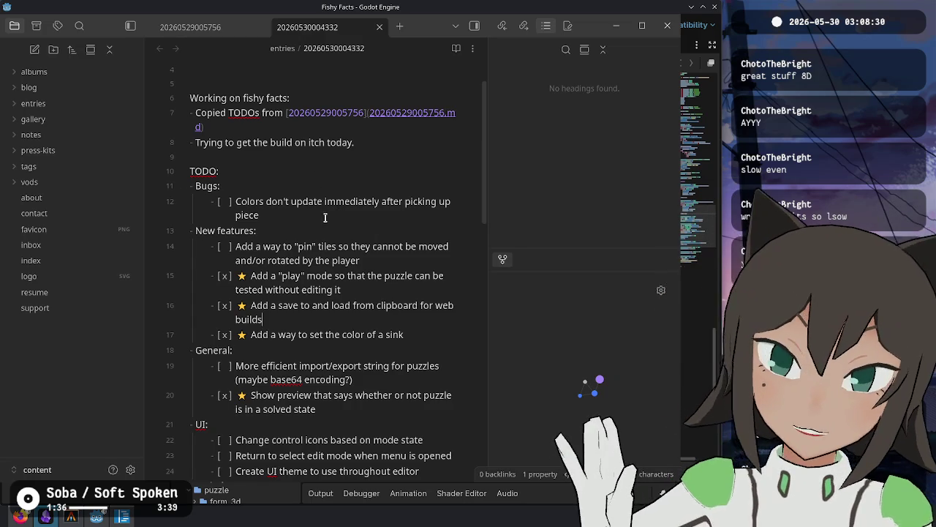
key("Return")
Enter the bug 'Mixed colors are not detected correctly.' and switch back to Godot.
type("Mix")
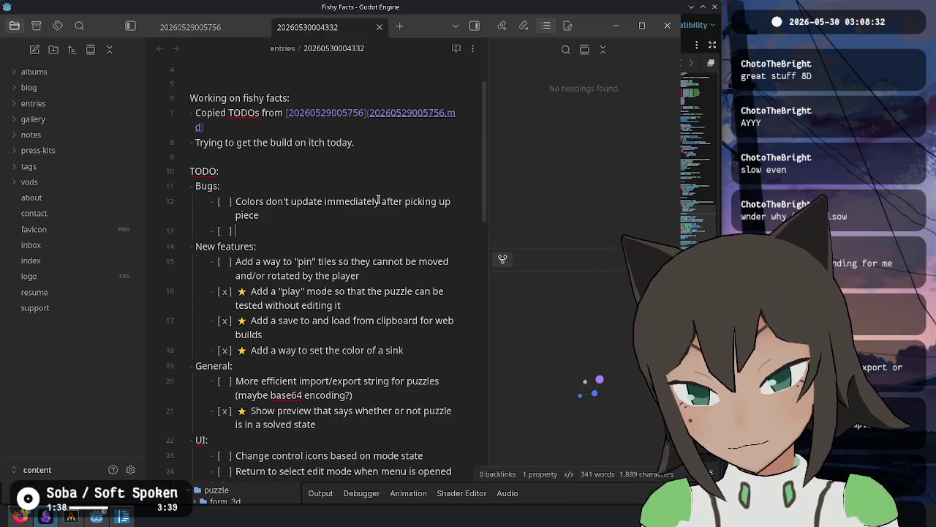
type("ed colors ")
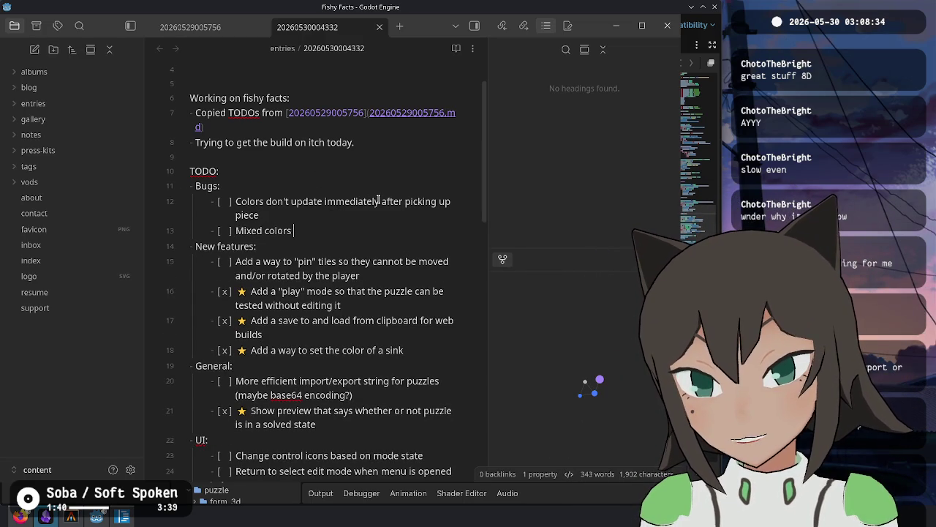
type("are not detected")
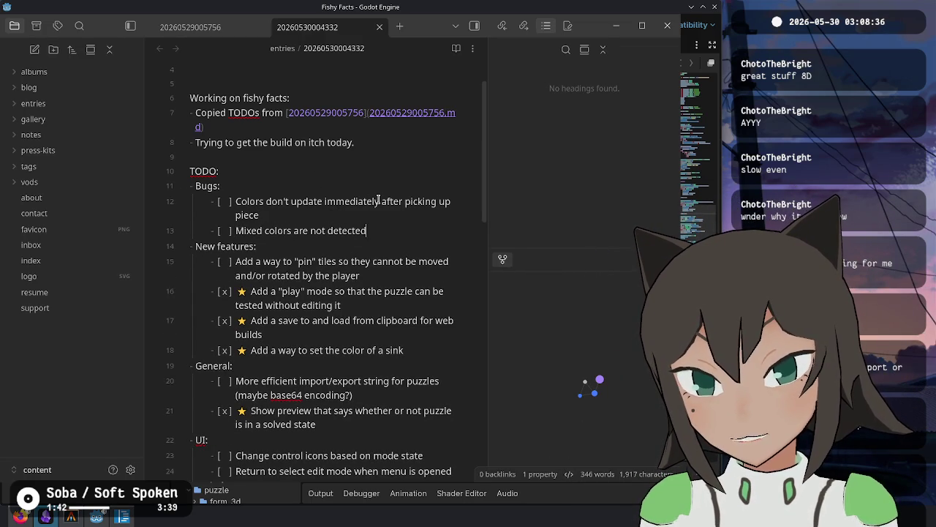
type(" correctly.")
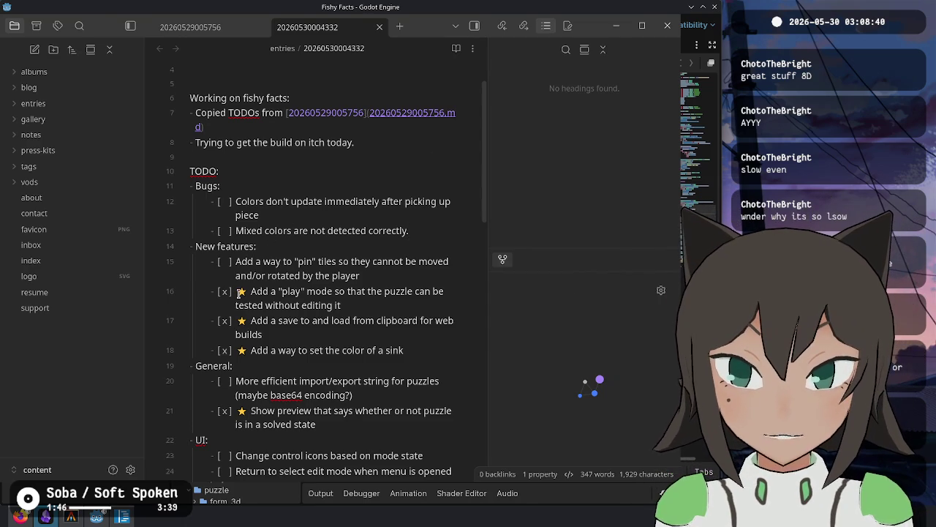
key("alt+Tab")
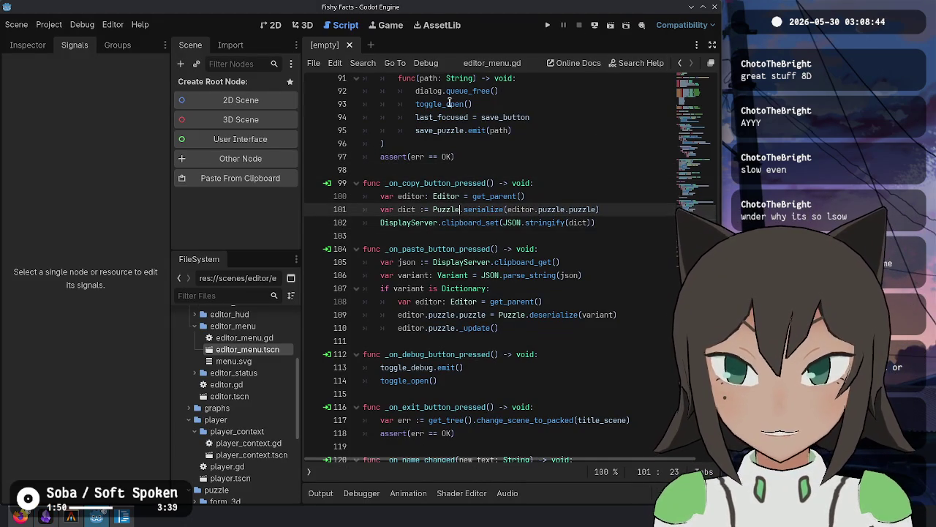
Filter the FileSystem for 'graph', open puzzle/solver/graph.gd, and go to merge_link's pigment code at line 42.
left_click(550, 245)
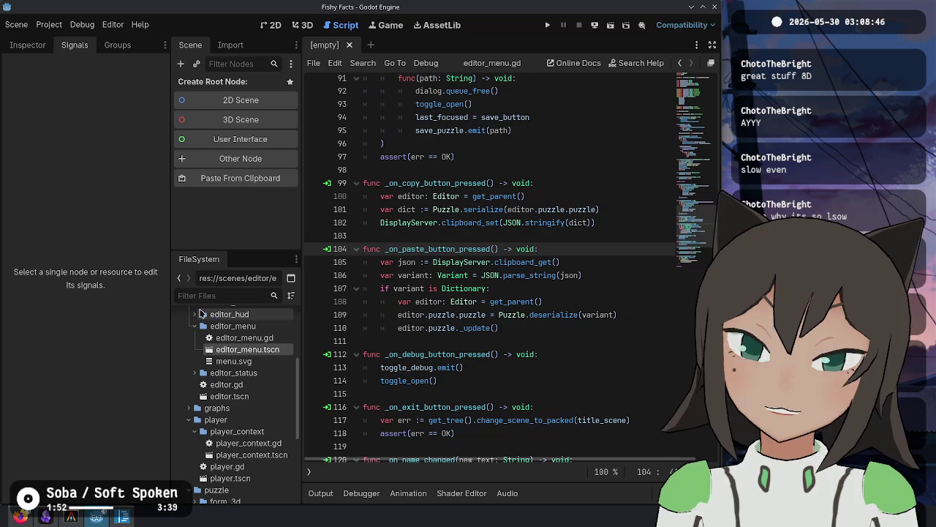
left_click(207, 292)
left_click(386, 143)
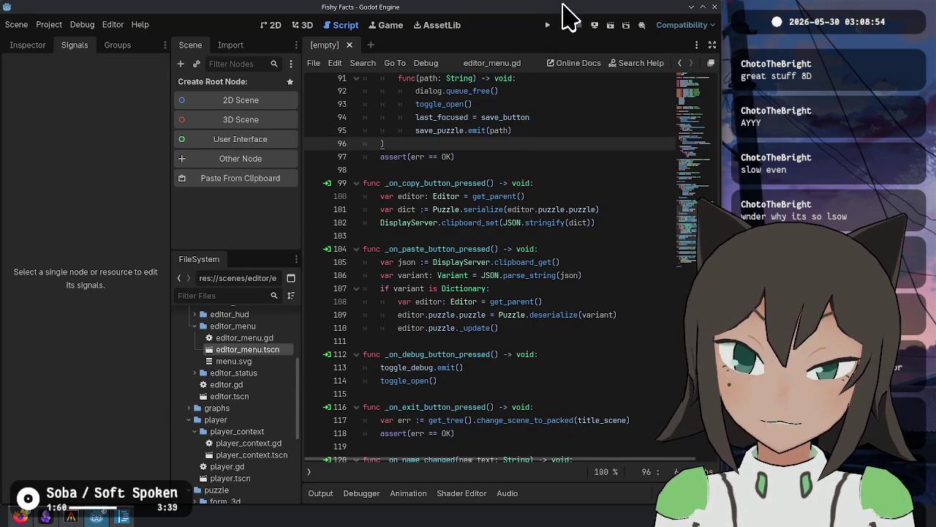
left_click(249, 296)
type("graph")
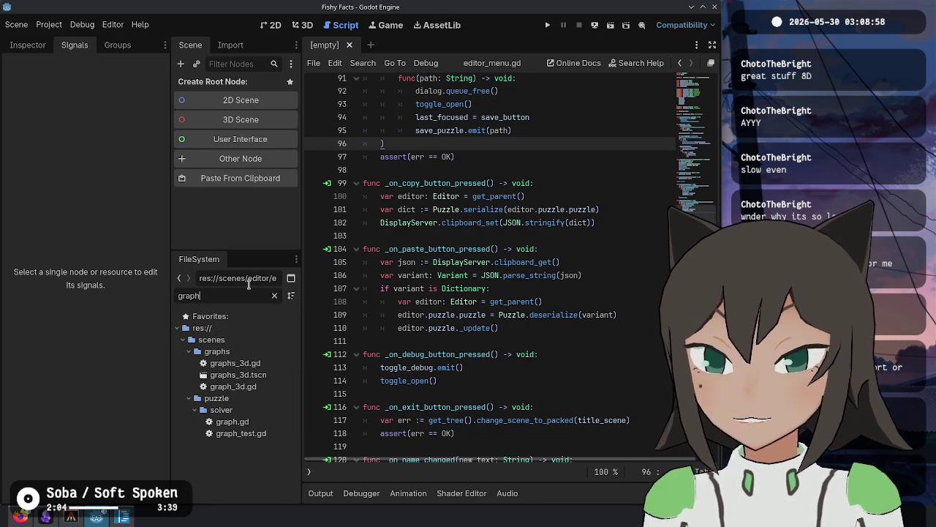
double_click(232, 421)
left_click(494, 306)
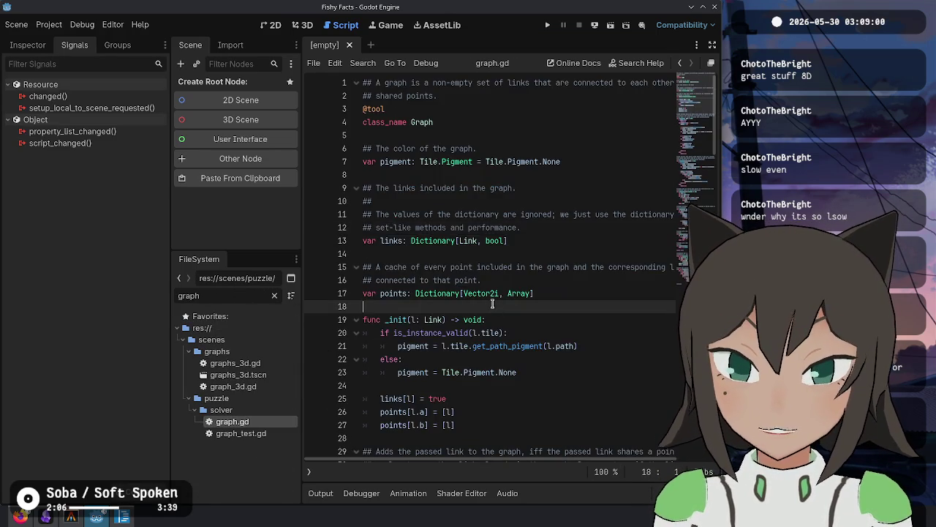
scroll(492, 303, "down", 9)
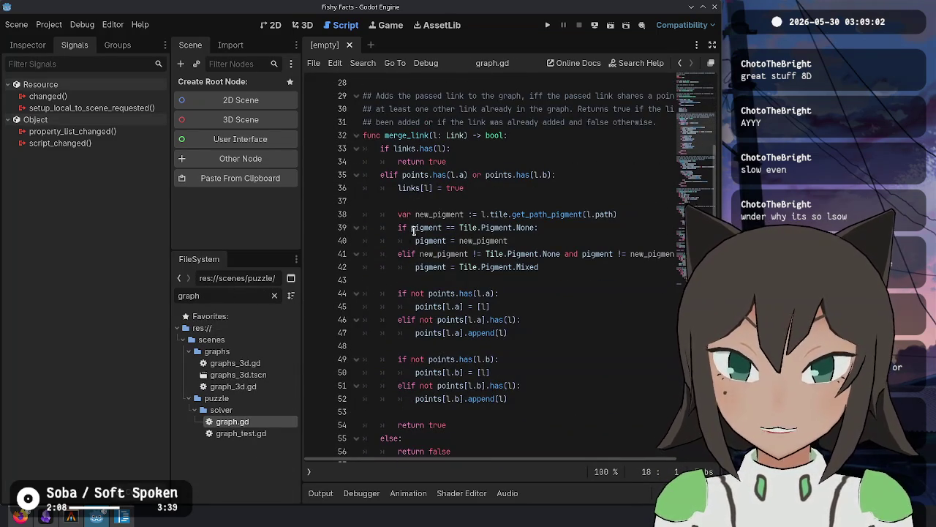
double_click(418, 229)
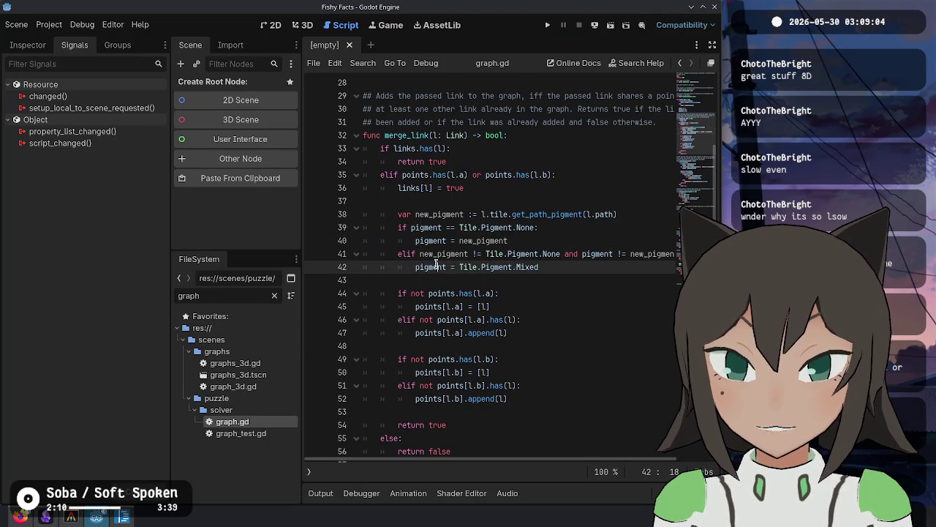
left_click(541, 267)
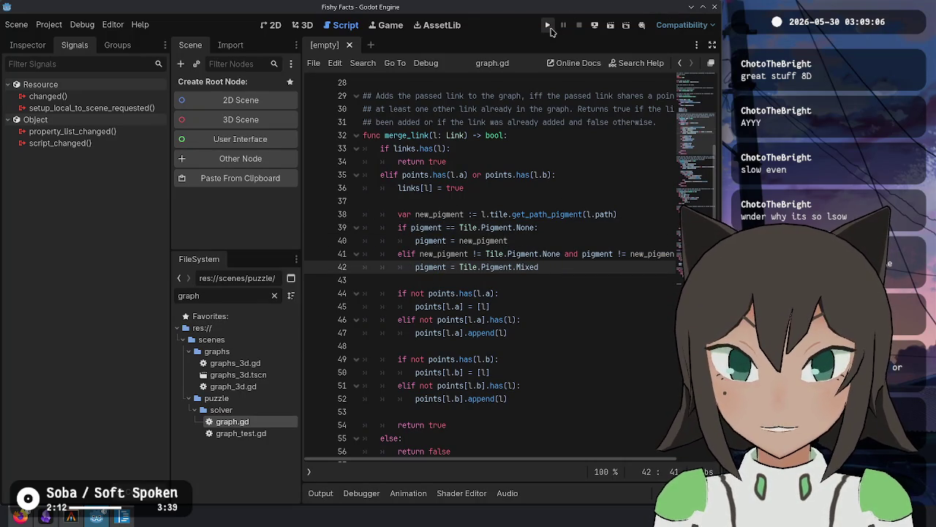
Launch Fishy Facts, open the puzzle editor, and build a tall two-cell piece joined by a path.
left_click(548, 27)
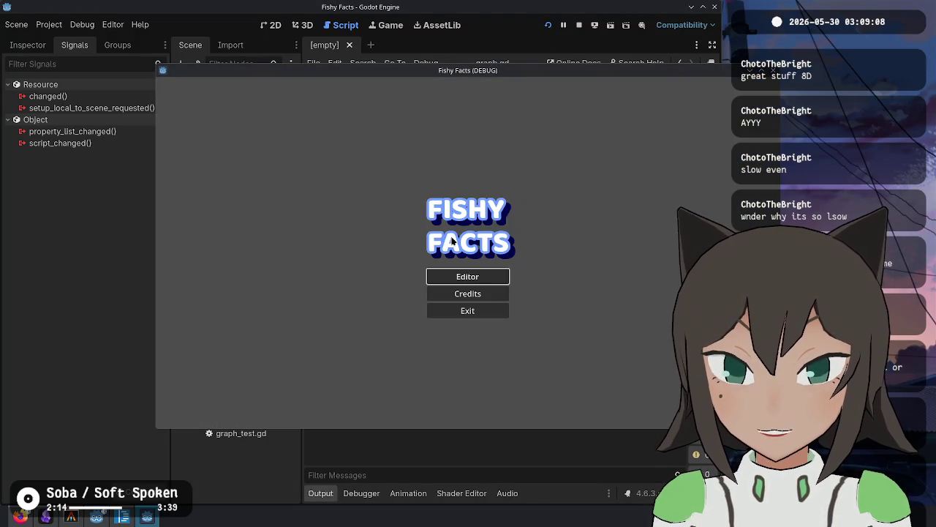
left_click(472, 275)
left_click(504, 251)
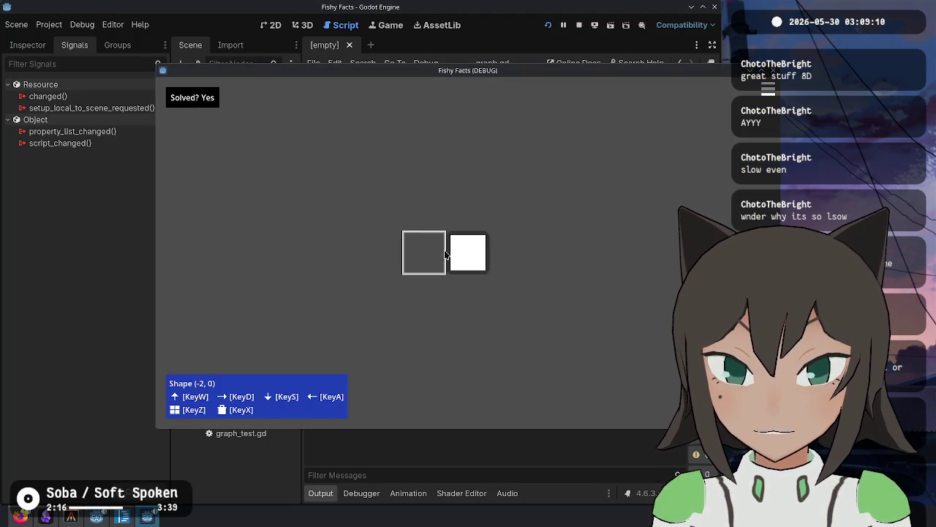
left_click(470, 212)
left_click(470, 212)
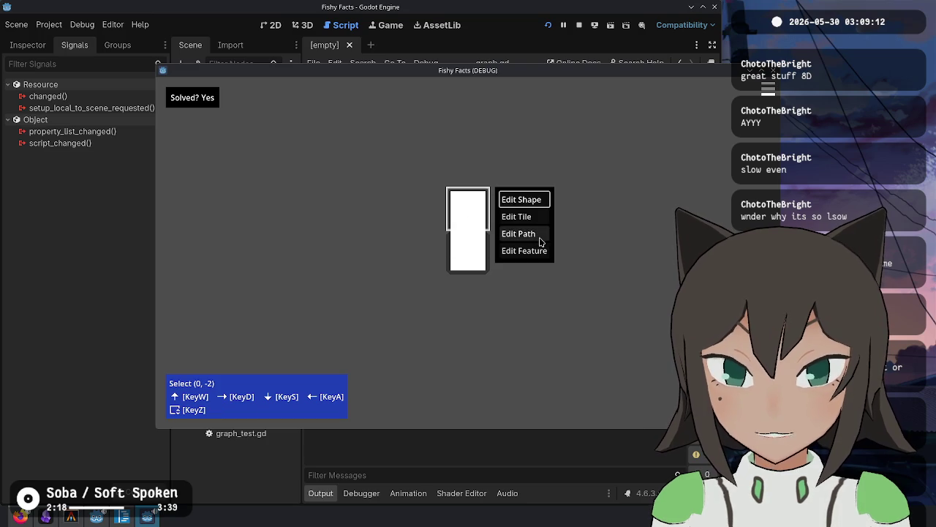
left_click(540, 237)
left_click(475, 240)
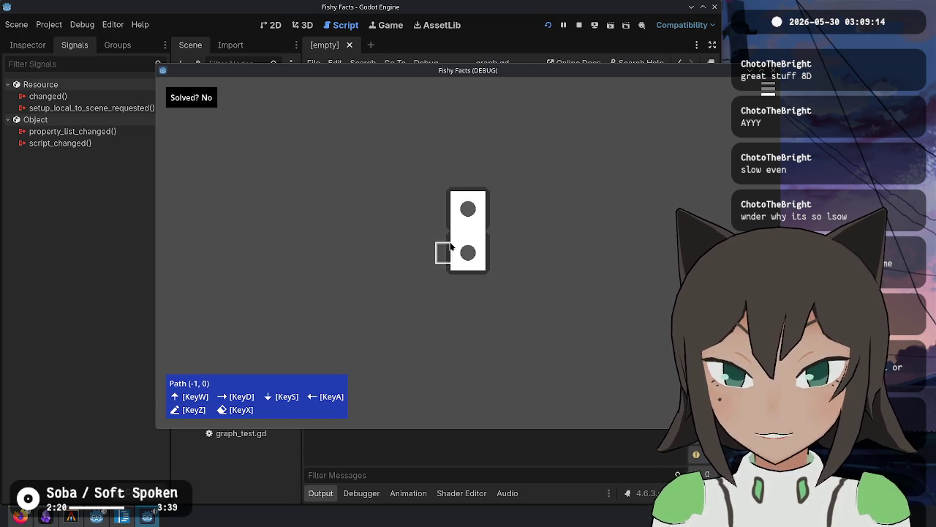
left_click(469, 211)
Cycle the cells' features in feature-edit mode, adding a red feature to the lower cell.
left_click(554, 211)
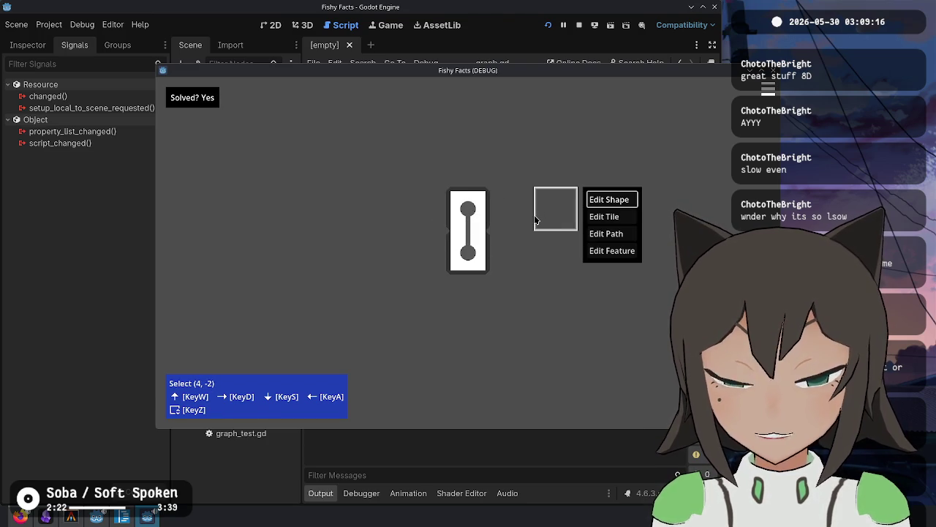
left_click(614, 252)
left_click(476, 229)
left_click(476, 229)
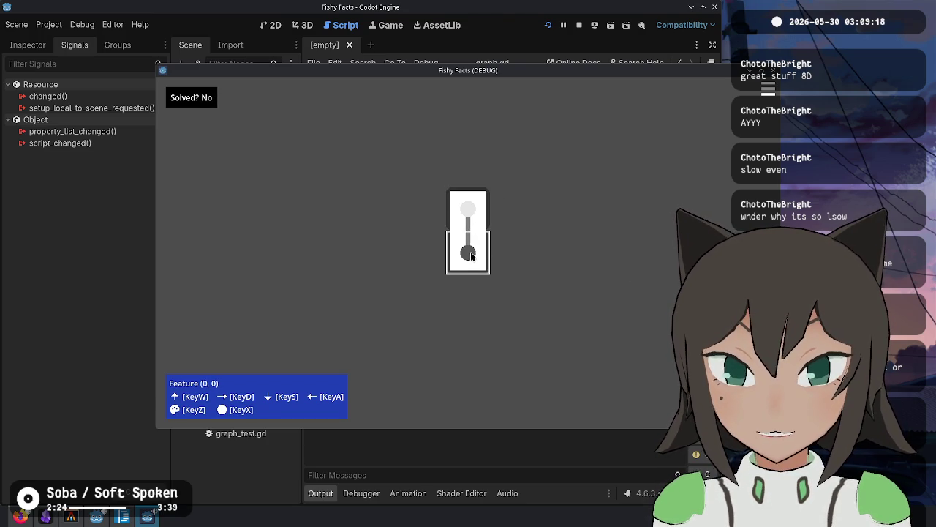
left_click(466, 264)
left_click(467, 263)
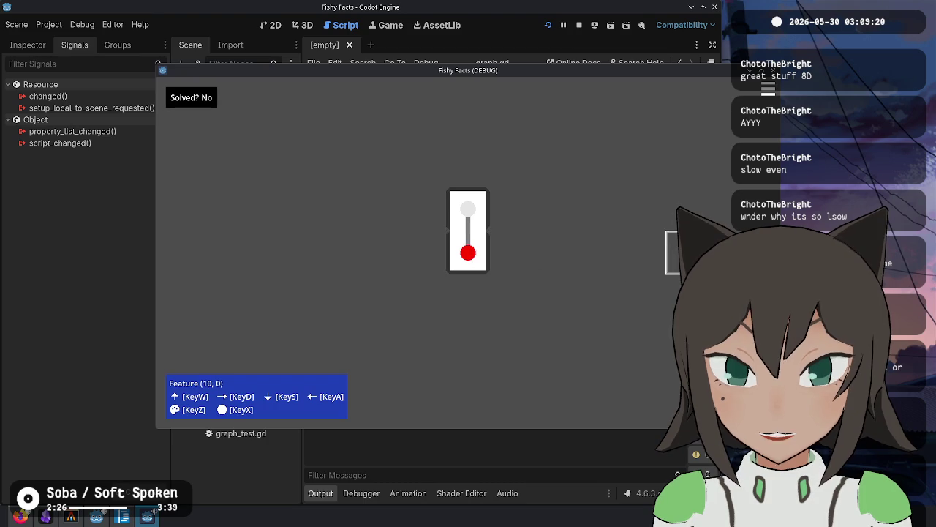
left_click(473, 214)
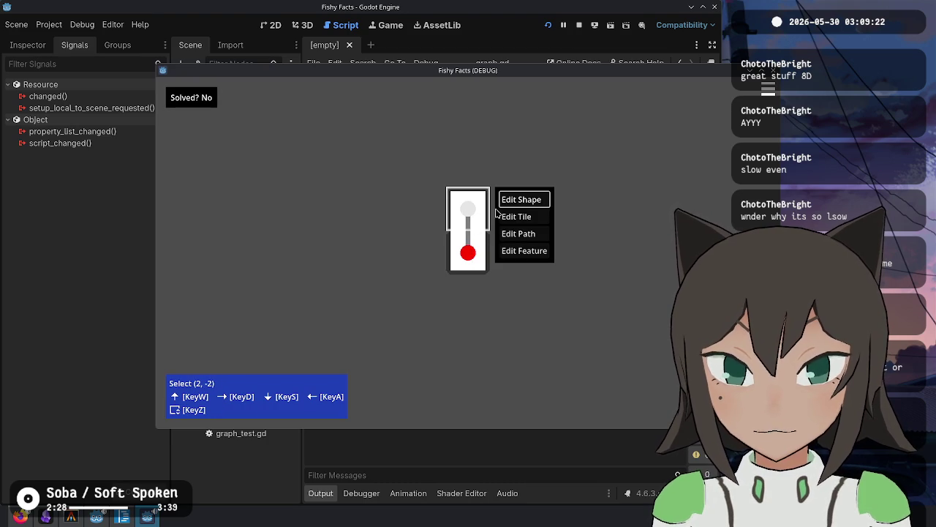
left_click(496, 212)
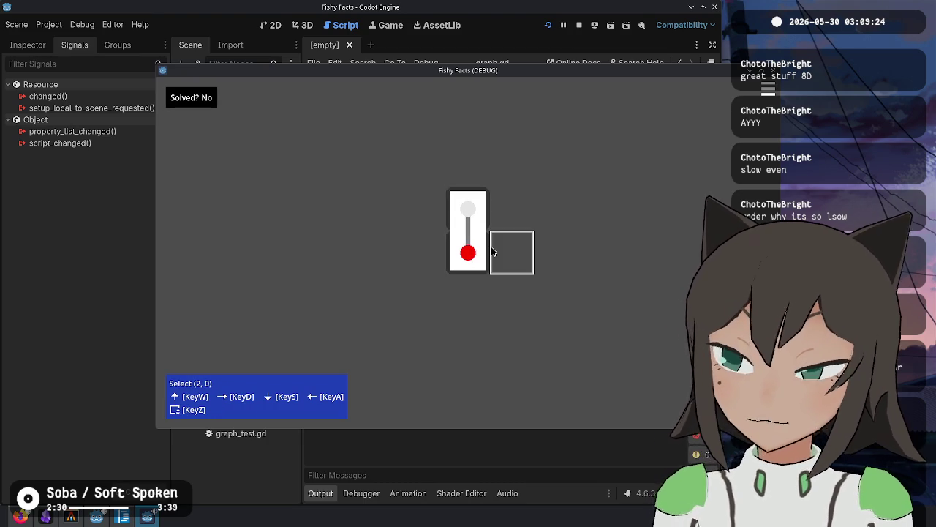
left_click(470, 249)
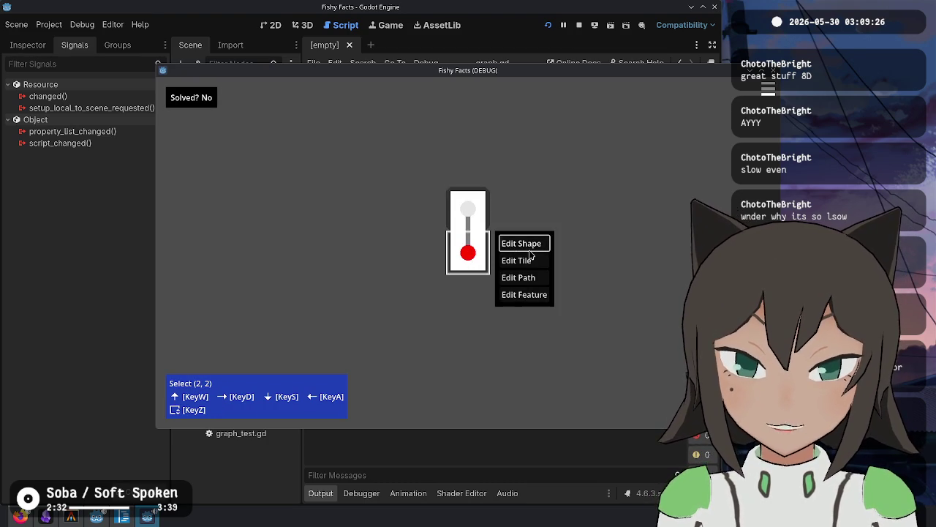
left_click(520, 295)
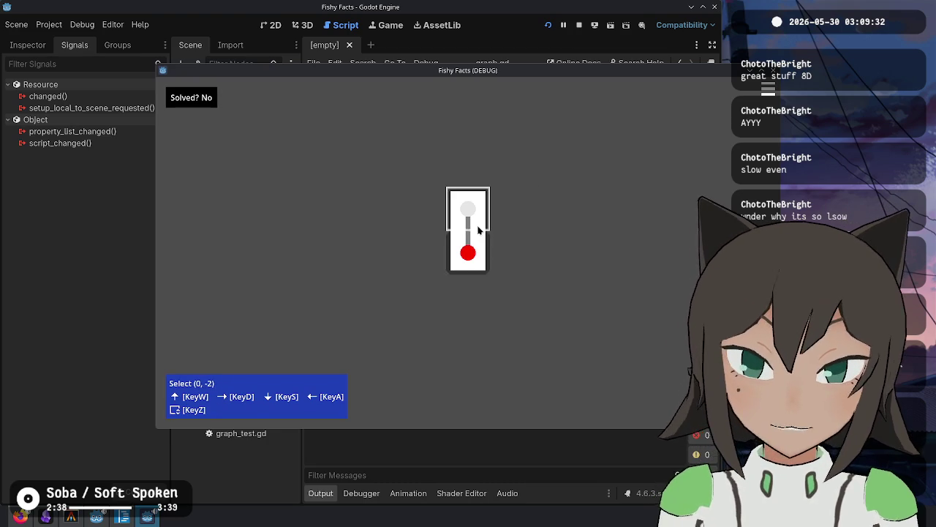
left_click(474, 244)
Compare against the browser version, then remove the tall piece from the grid.
key("alt+Tab")
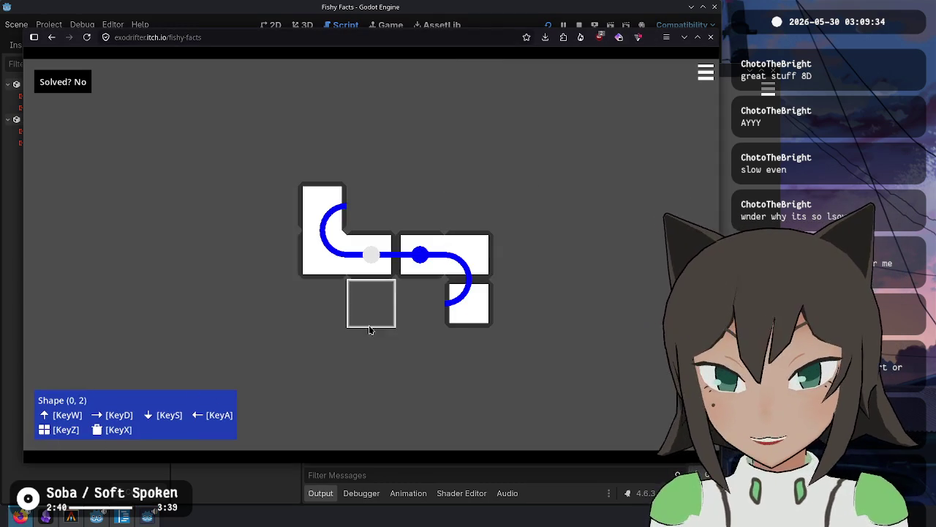
key("alt+Tab")
key("alt+Tab")
Draw an L-shaped piece, a two-cell bar above it, and a small square beside it.
key("alt+Tab")
left_click(472, 225)
left_click(474, 218)
left_click(515, 201)
key("x")
key("alt+Tab")
key("alt+Tab")
left_click_drag(441, 230, 465, 252)
left_click(487, 194)
left_click(513, 198)
left_click_drag(494, 212, 468, 211)
left_click(560, 247)
left_click(567, 247)
left_click(512, 252)
key("alt+Tab")
key("alt+Tab")
Edit paths on the top and lower pieces, drawing a segment that closes the loop.
left_click(554, 202)
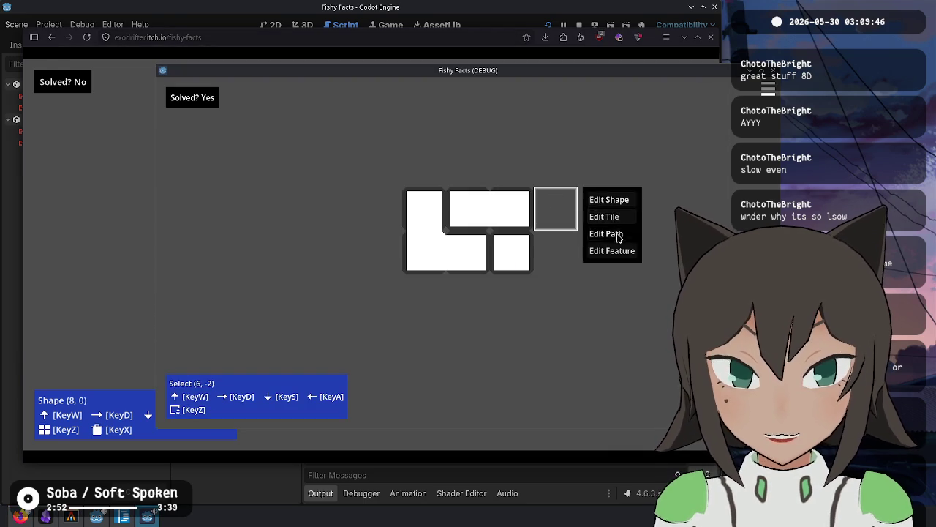
left_click(617, 235)
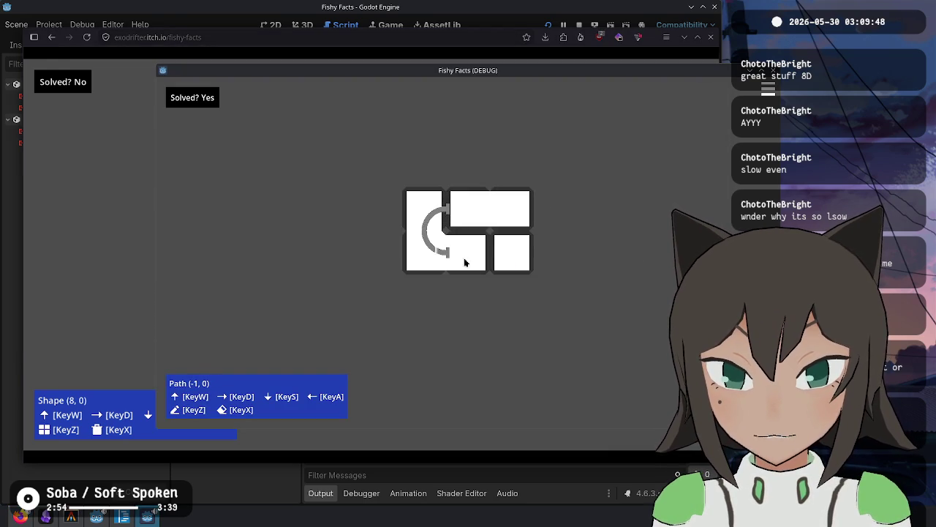
left_click(470, 210)
left_click(470, 208)
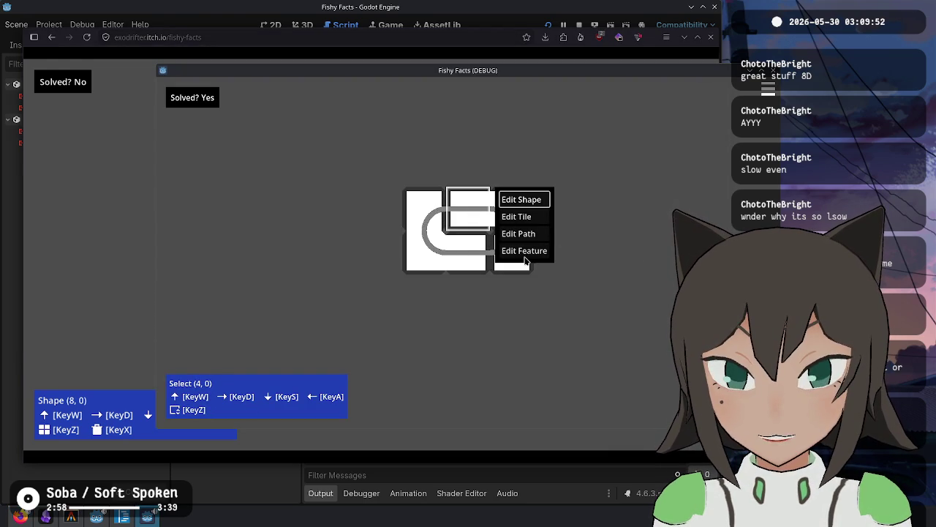
left_click(526, 235)
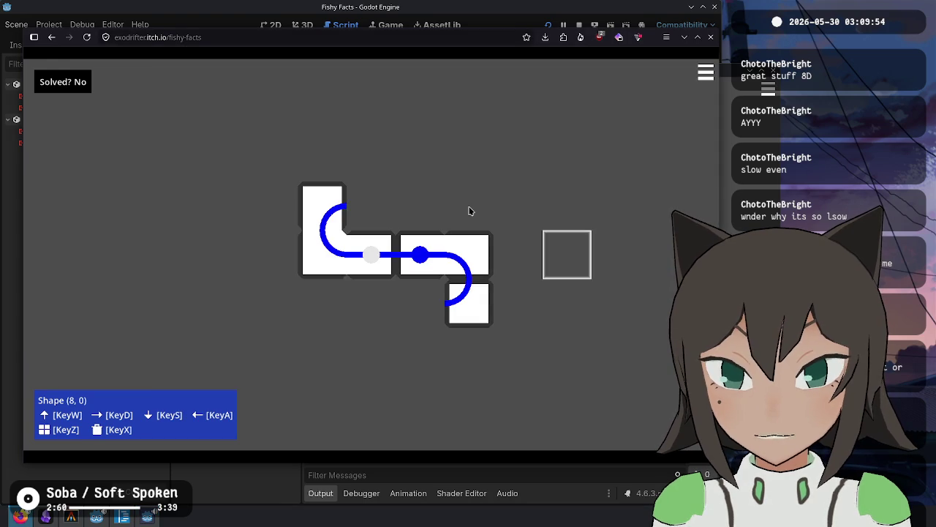
left_click(468, 214)
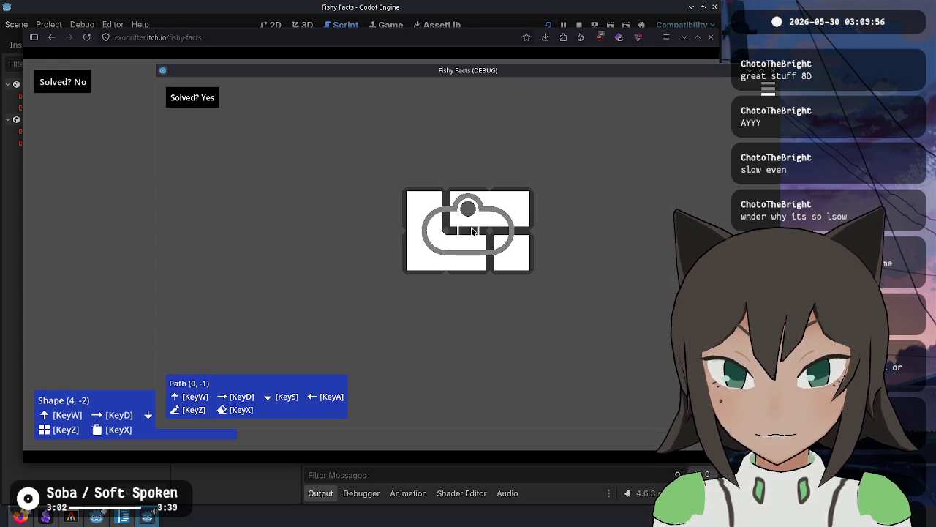
left_click_drag(467, 210, 449, 214)
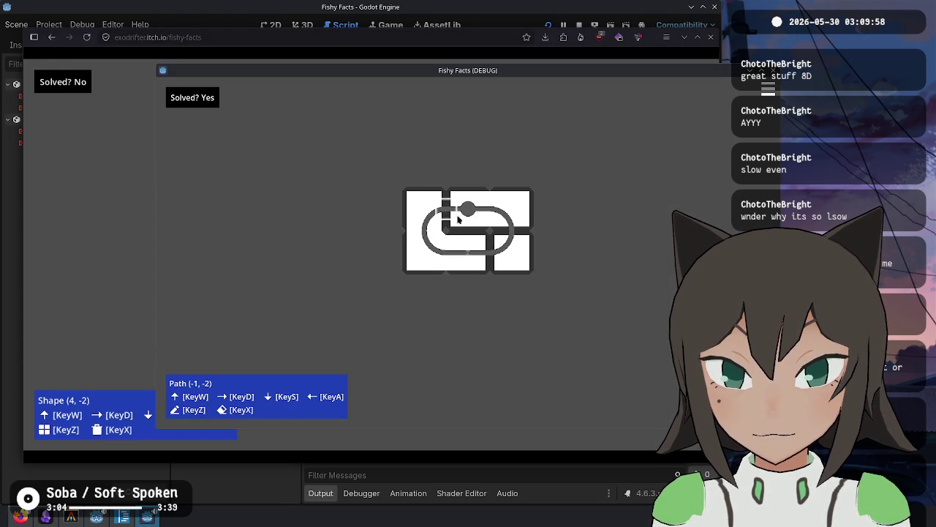
right_click(470, 251)
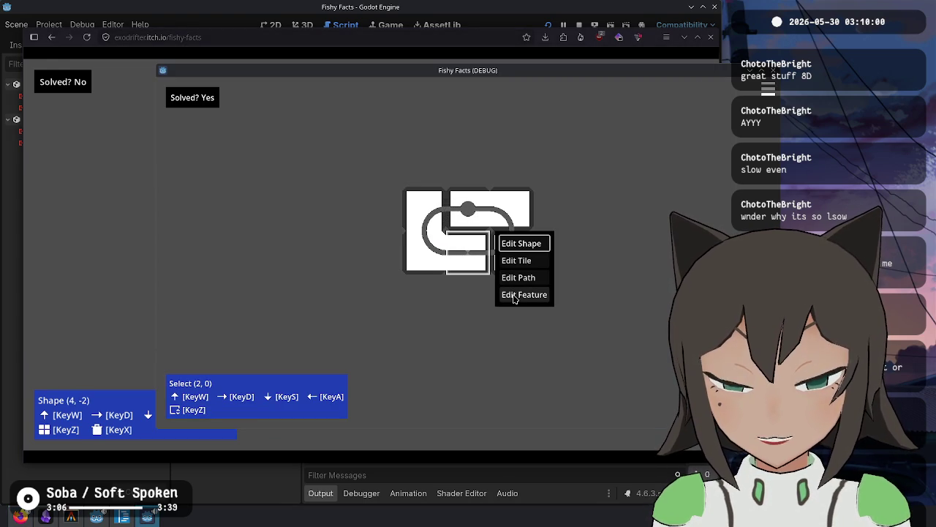
left_click(517, 278)
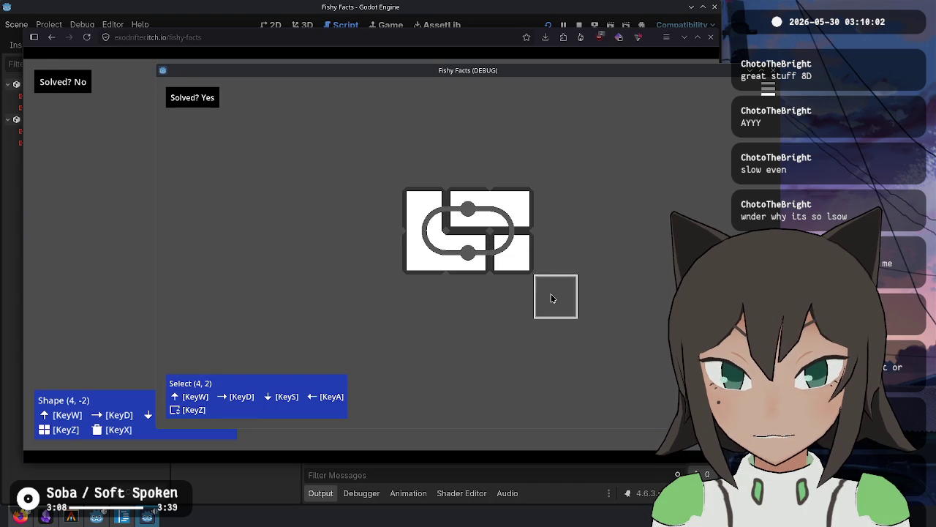
Colour the top feature red and the bottom feature green, then open the game menu.
right_click(476, 253)
left_click(517, 295)
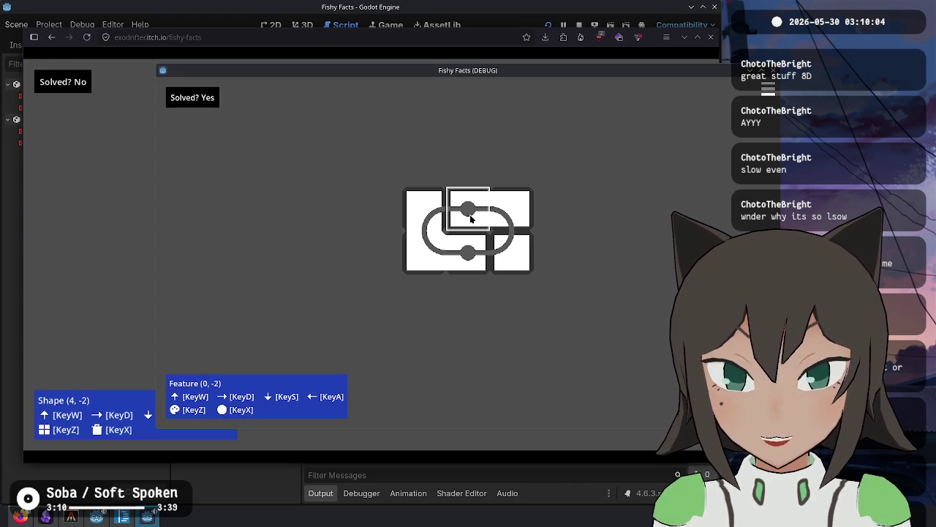
key("z")
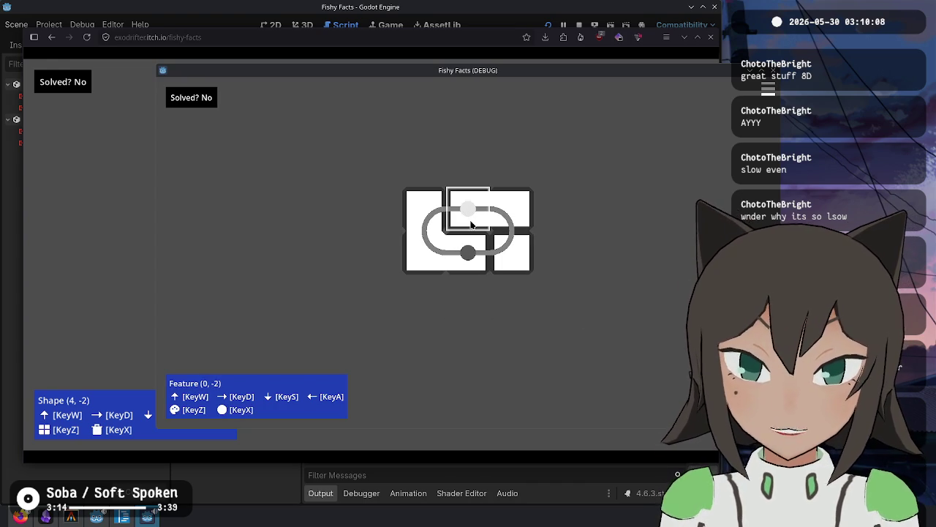
key("z")
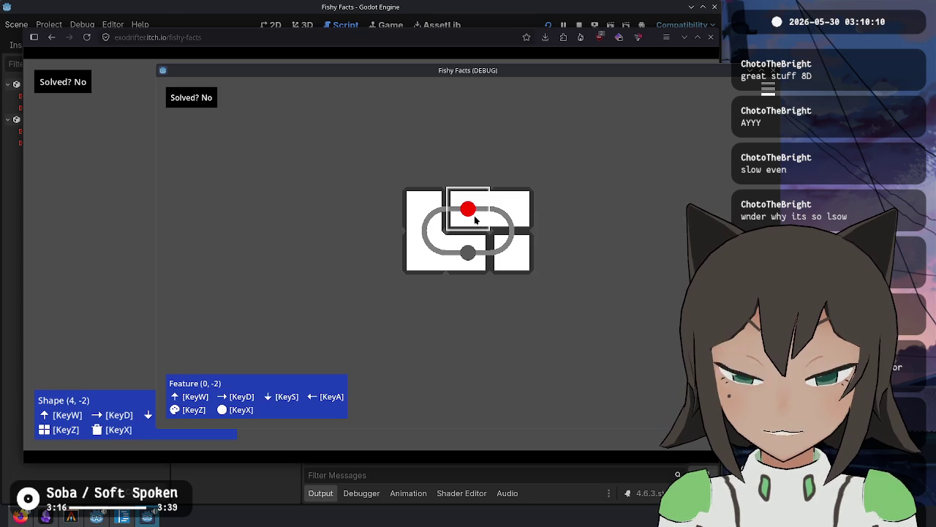
key("z")
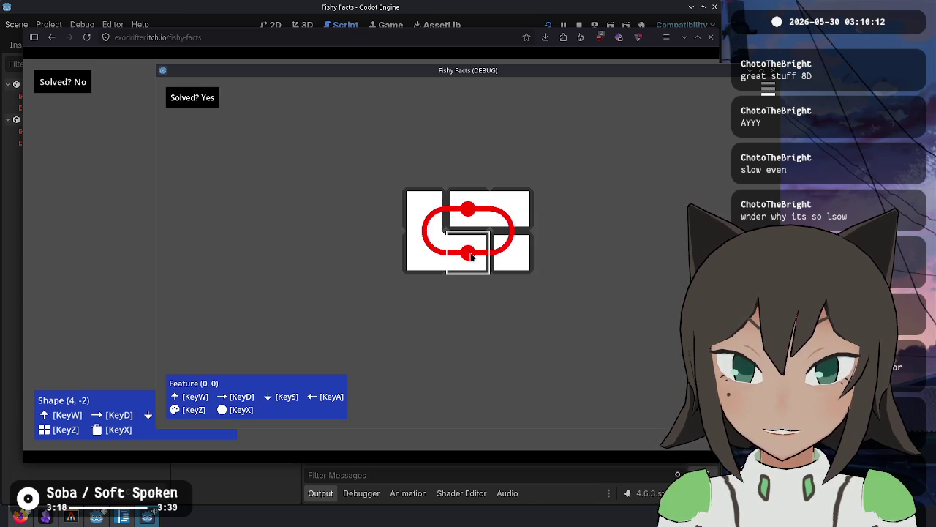
key("z")
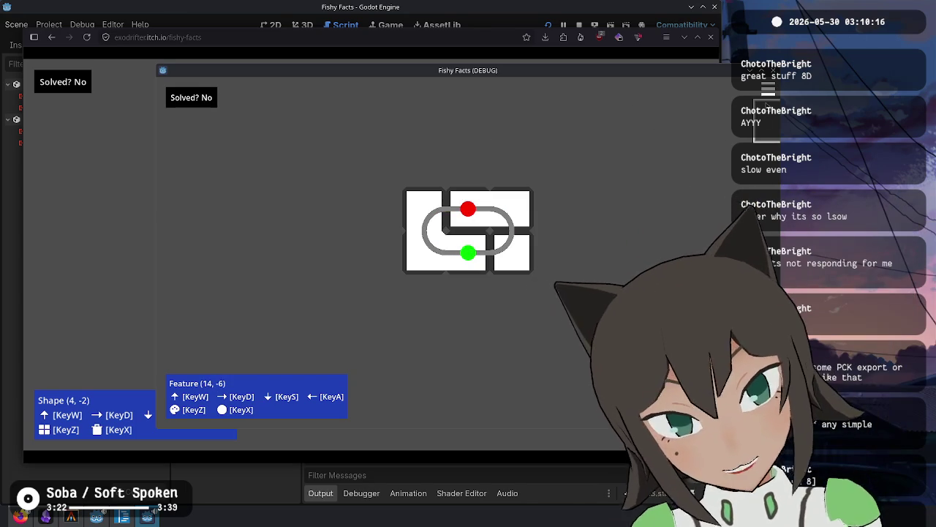
key("Escape")
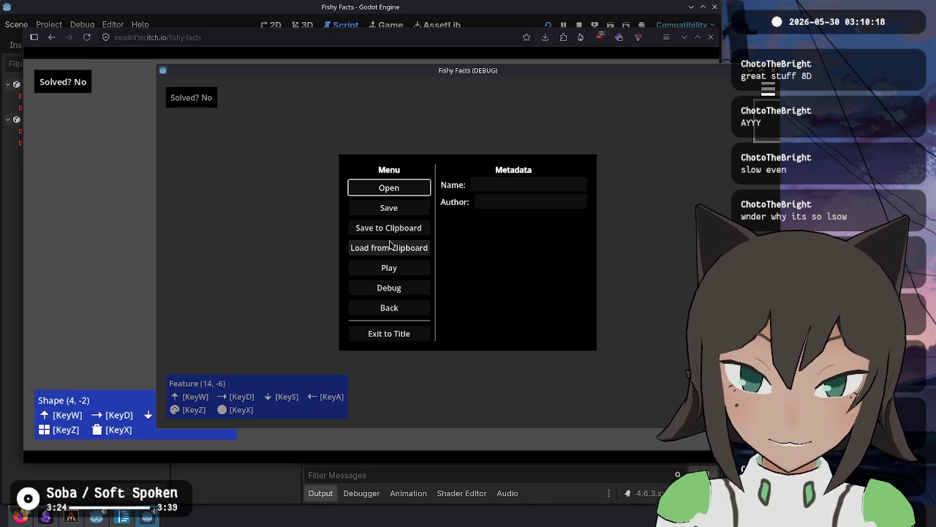
Try Load from Clipboard in the web build's menu, then switch between the other windows.
left_click(100, 230)
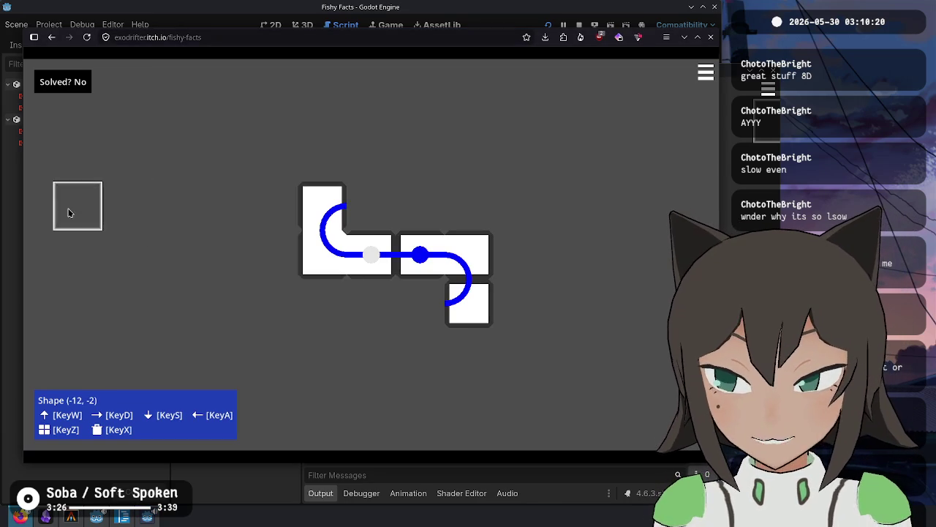
key("Escape")
left_click(297, 256)
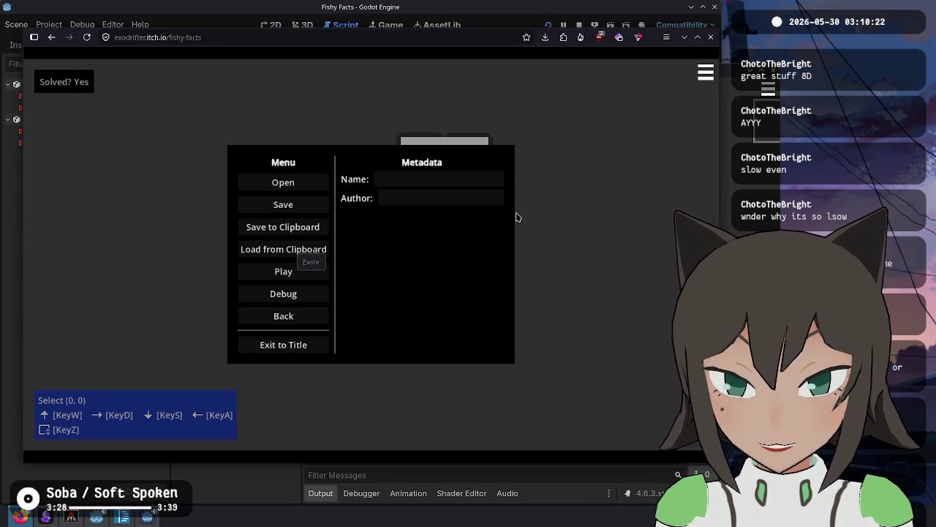
key("Escape")
key("alt+Tab")
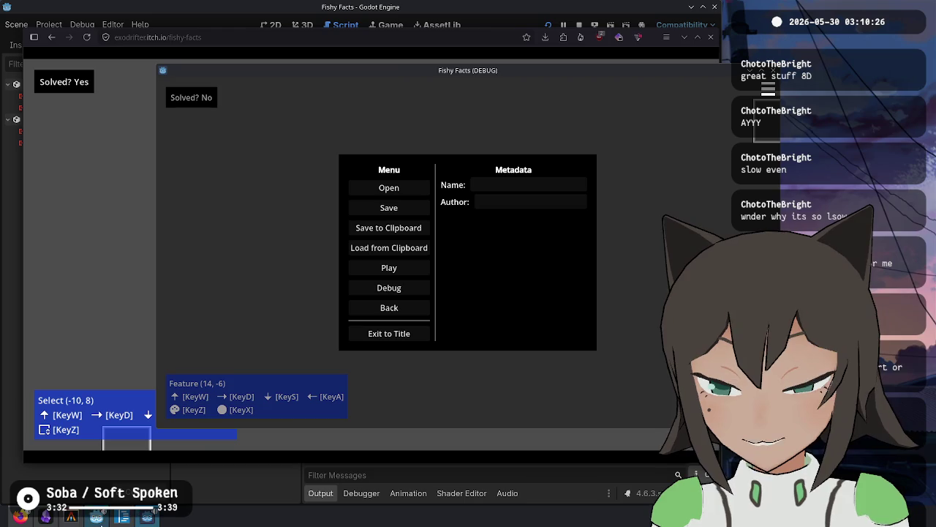
left_click(45, 517)
left_click(103, 521)
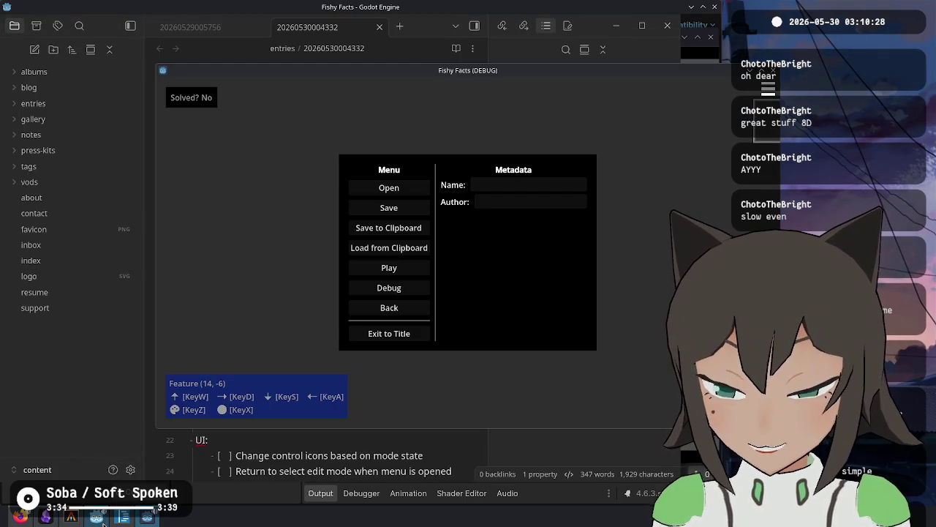
Copy all of the saved puzzle JSON and load it into the web build from the clipboard.
left_click(123, 516)
key("ctrl+a")
key("ctrl+v")
left_click(97, 517)
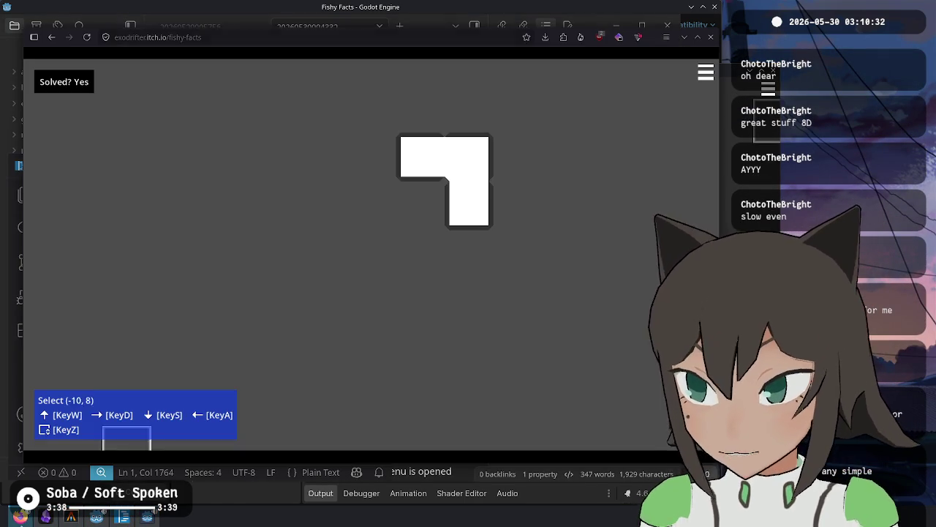
left_click(322, 241)
key("Escape")
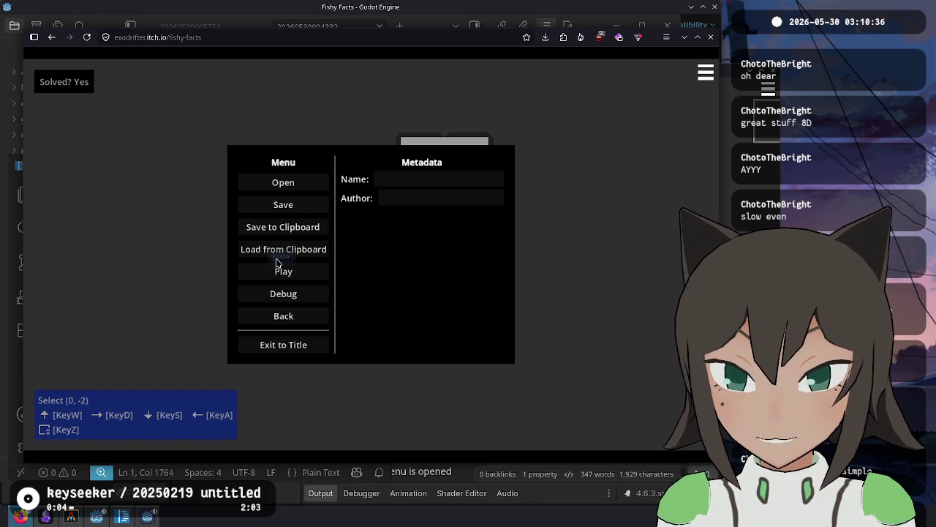
left_click(299, 248)
key("Escape")
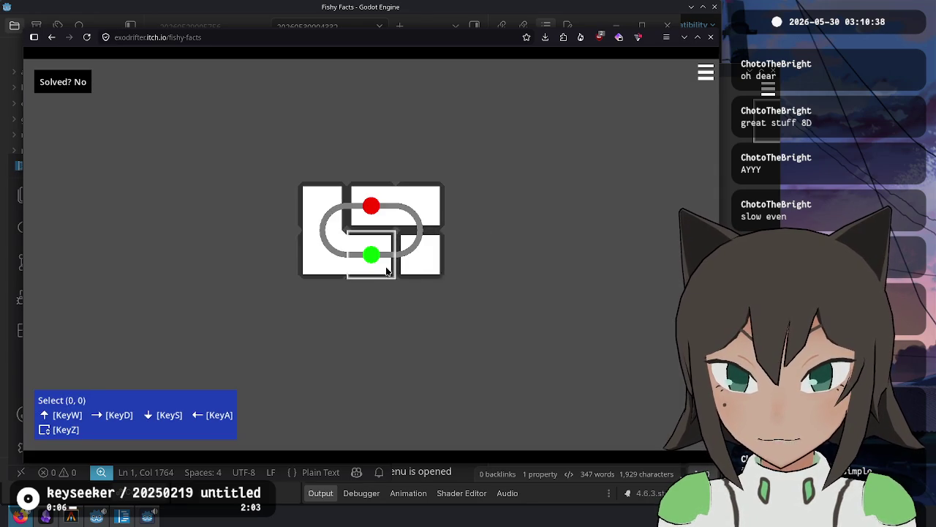
Cycle the top and bottom dot colours in feature-edit mode.
left_click(458, 248)
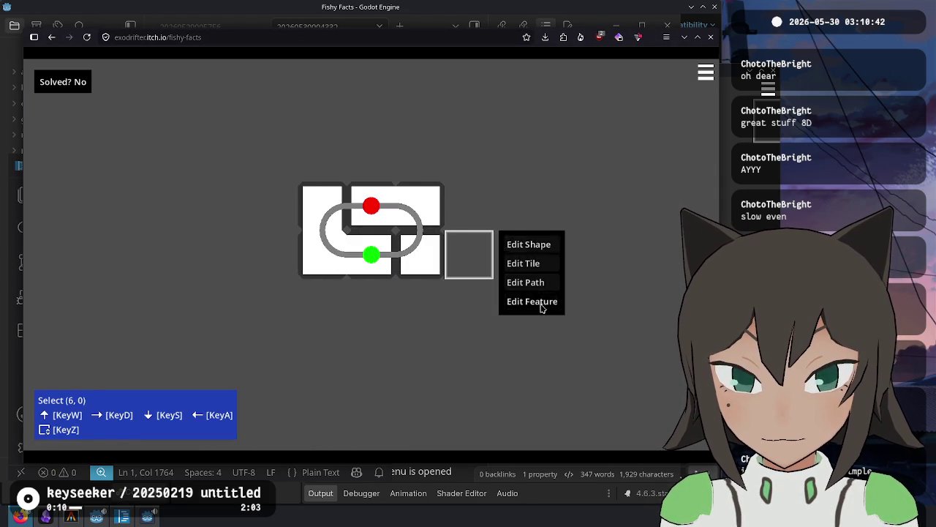
left_click(539, 302)
key("z")
key("z")
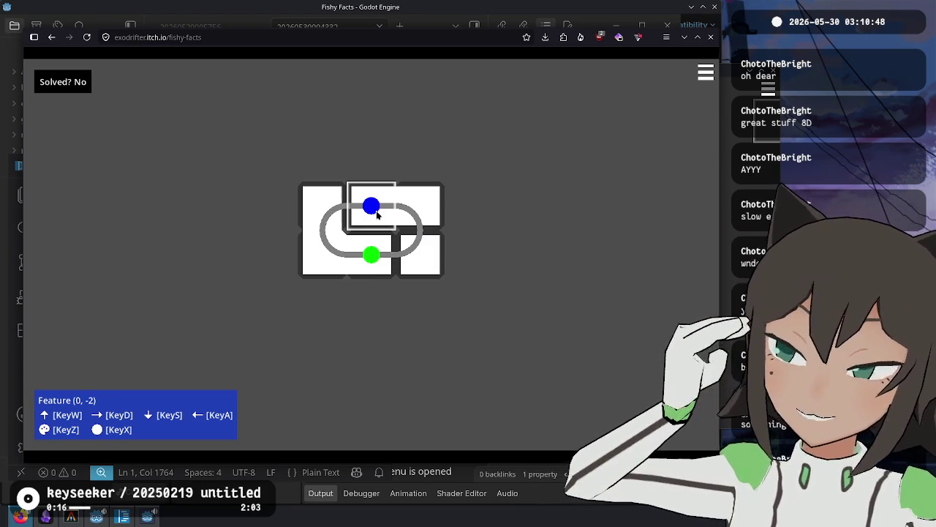
key("z")
key("z")
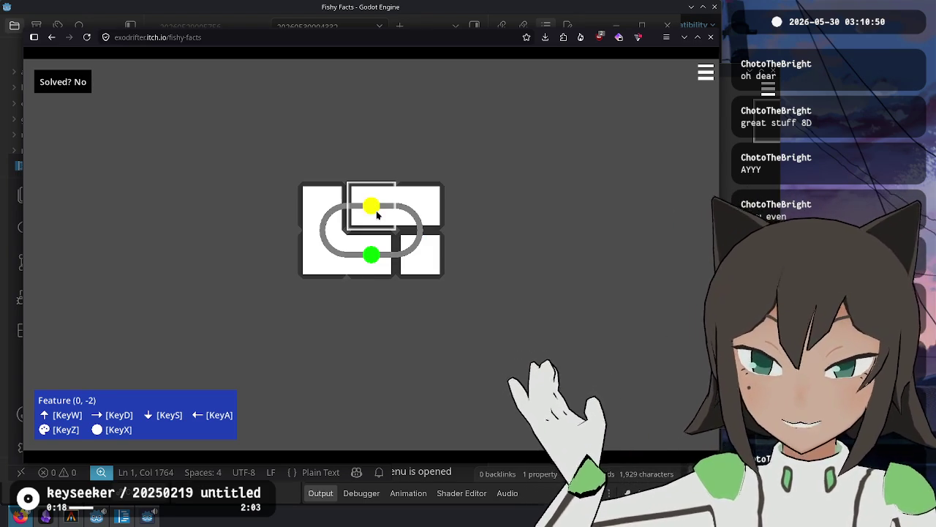
key("z")
key("z")
key("z")
key("z")
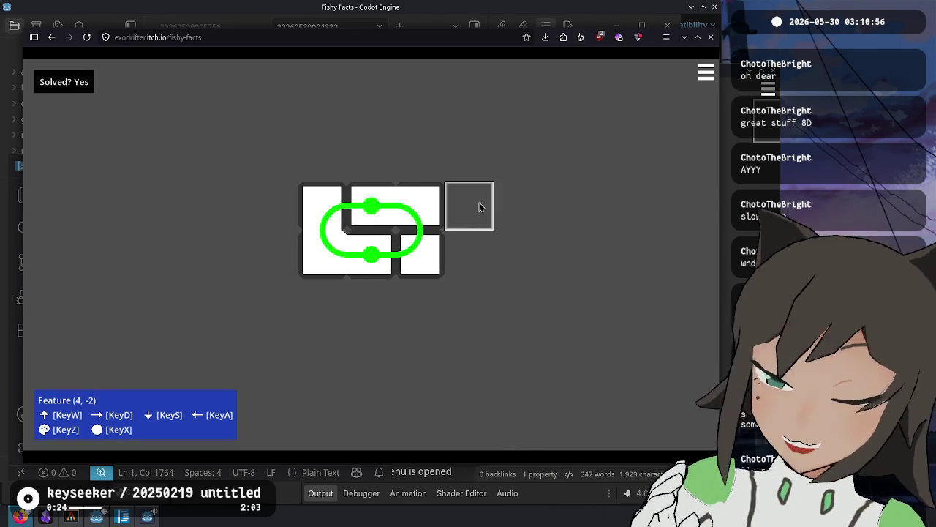
key("z")
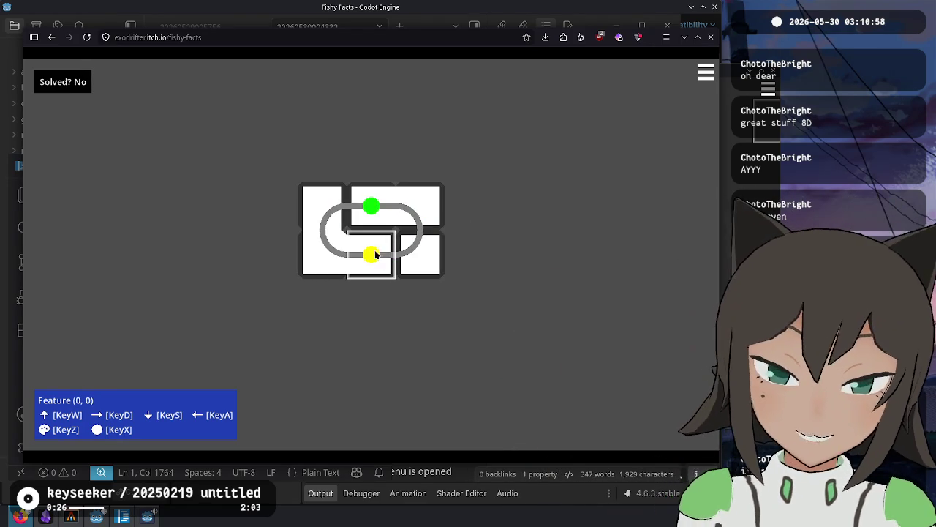
key("z")
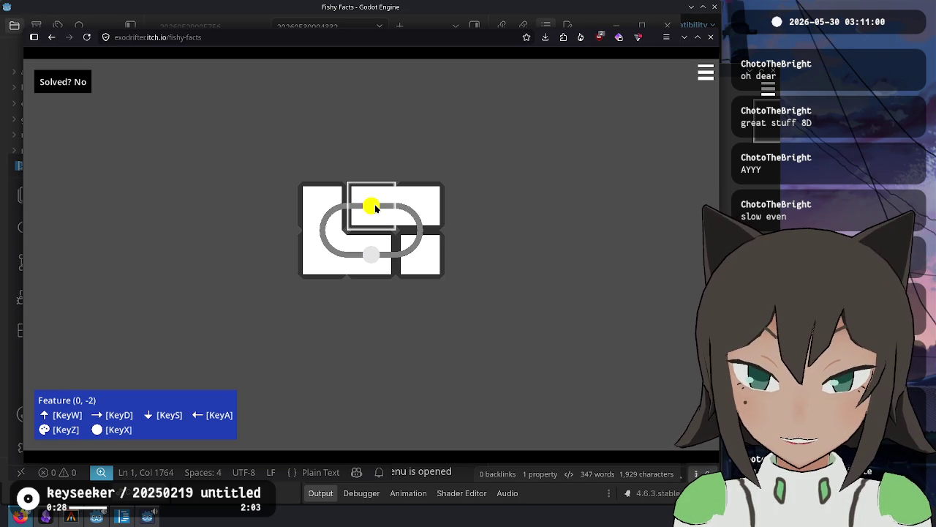
key("z")
Redraw the loop path around the tiles, starting one tile west of the top tile.
right_click(376, 205)
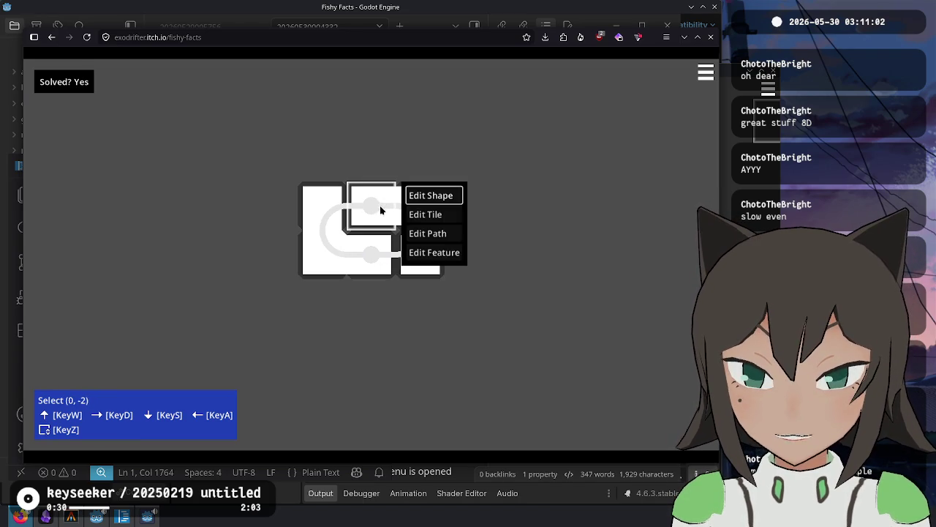
left_click(442, 235)
key("a")
mouse_move(383, 212)
left_mouse_down()
mouse_move(417, 229)
mouse_move(397, 251)
mouse_move(341, 258)
mouse_move(322, 219)
left_mouse_up()
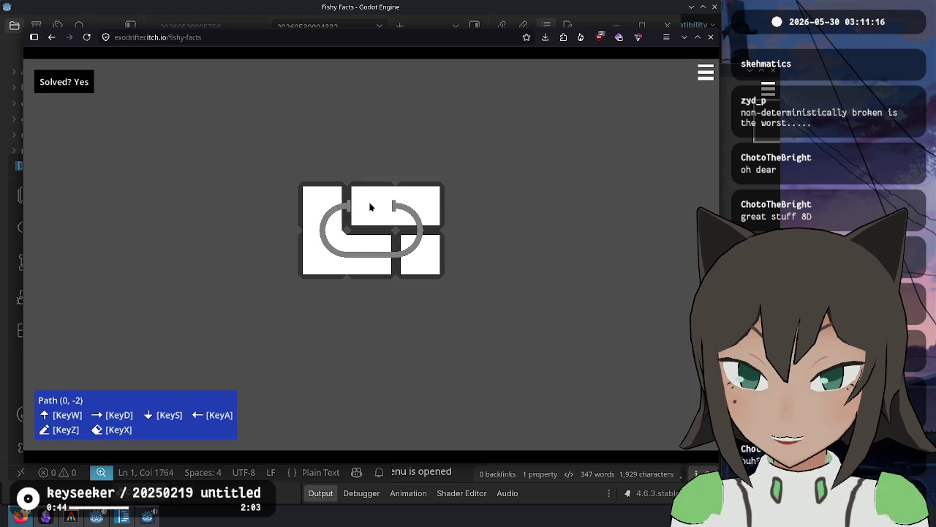
left_click(369, 207)
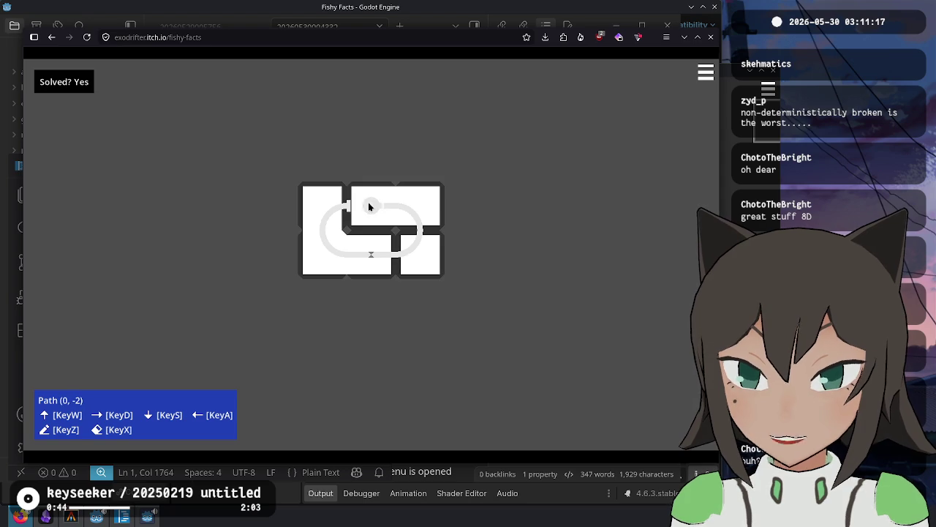
Add a red dot to the bottom tile, then save the puzzle to the clipboard.
left_click(371, 253)
key("Escape")
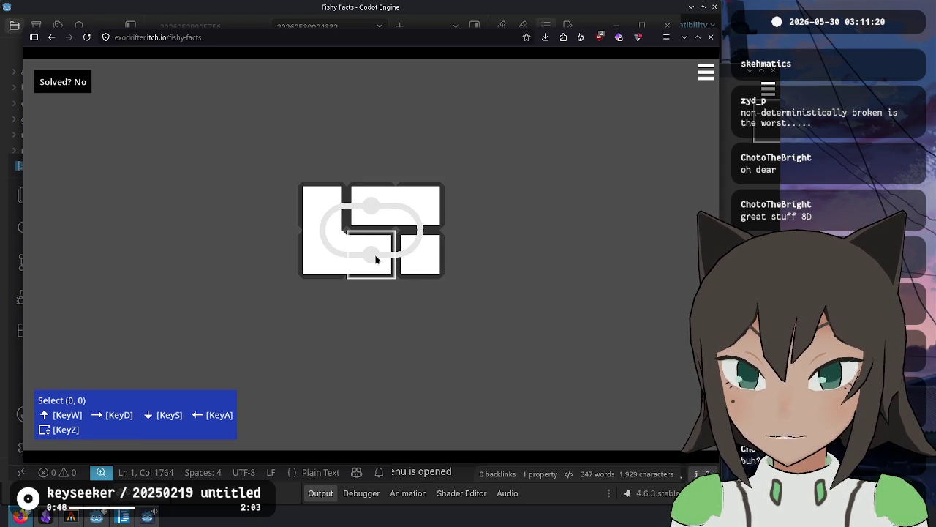
left_click(376, 259)
key("Down")
key("Down")
key("Down")
key("Return")
left_click(369, 256)
key("Escape")
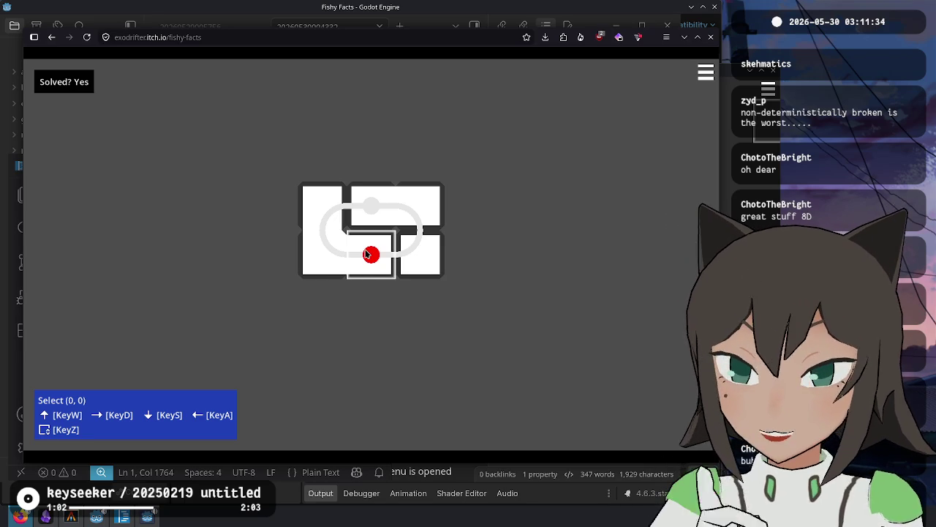
key("Escape")
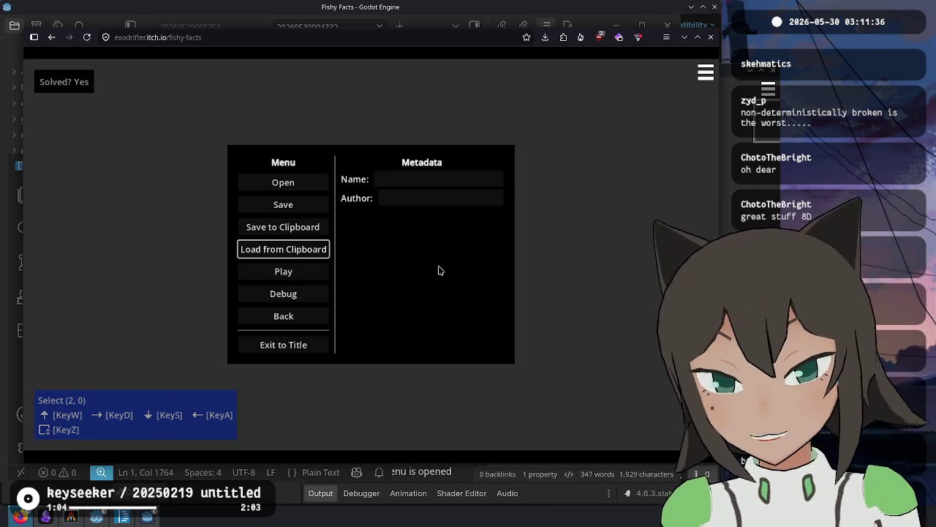
left_click(306, 234)
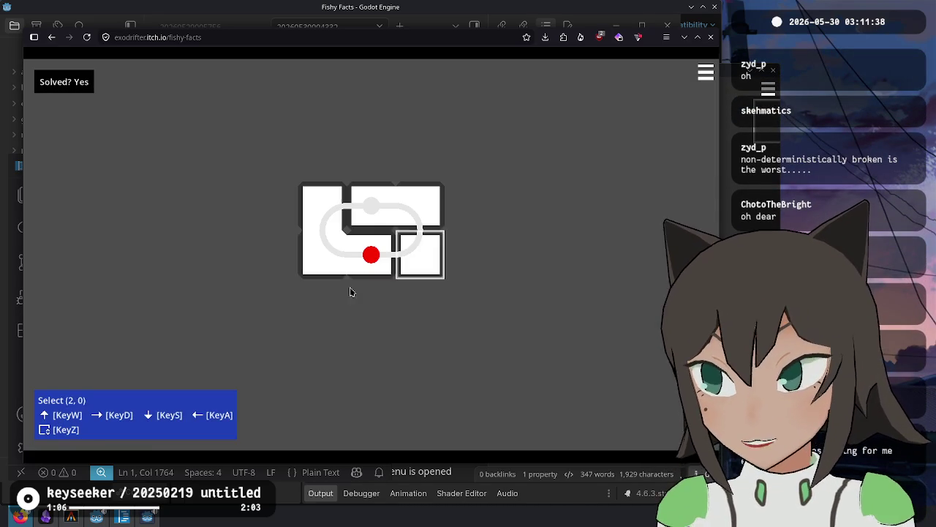
Replace the old JSON in Visual Studio Code with the newly saved puzzle JSON.
key("alt+Tab")
key("ctrl+a")
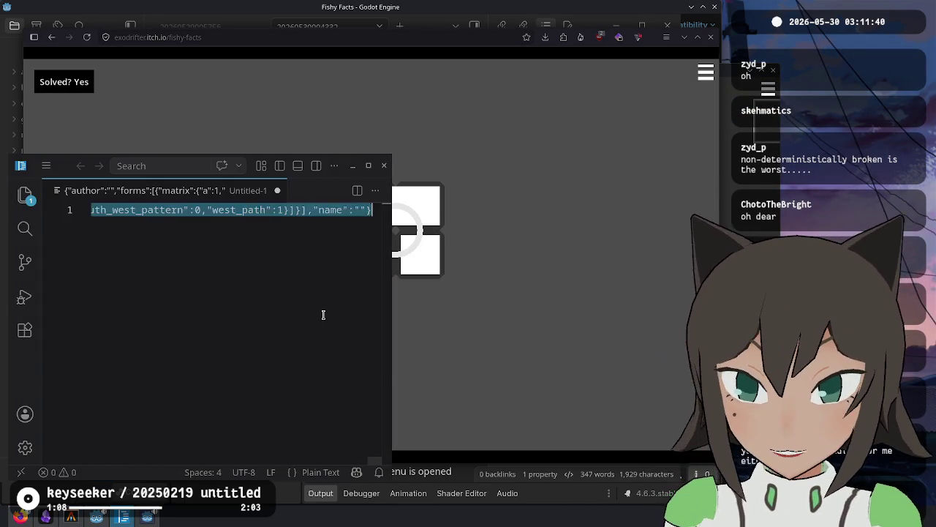
left_click(322, 313)
key("Home")
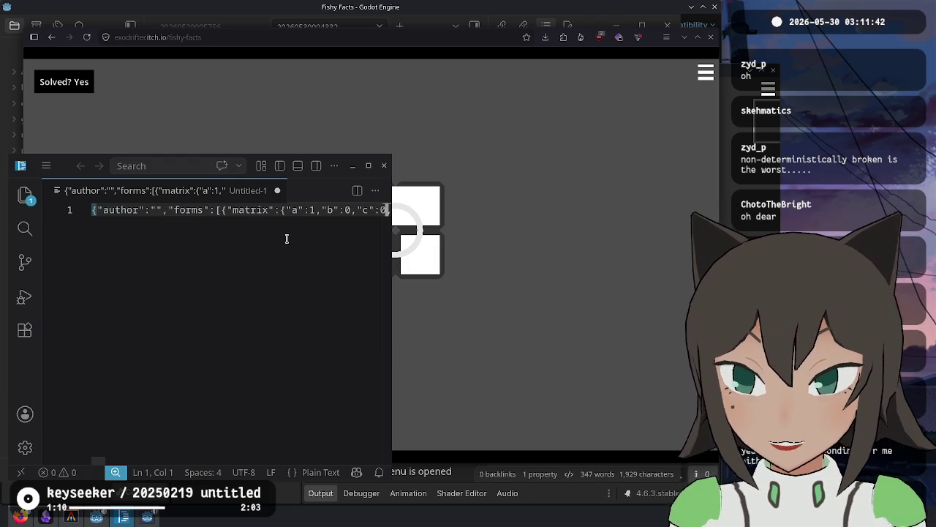
key("ctrl+a")
left_click(262, 247)
Set the pasted file's language mode to JSON.
key("ctrl+shift+p")
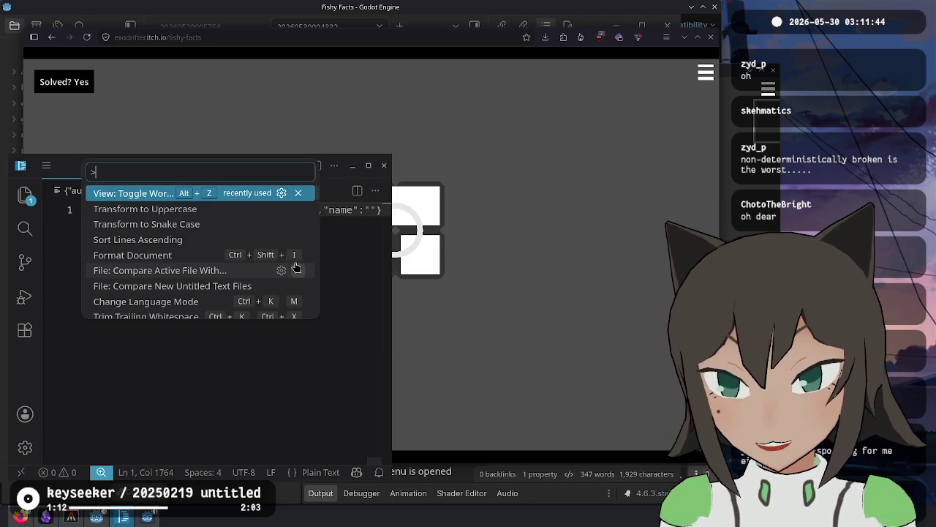
key("Escape")
left_click(319, 473)
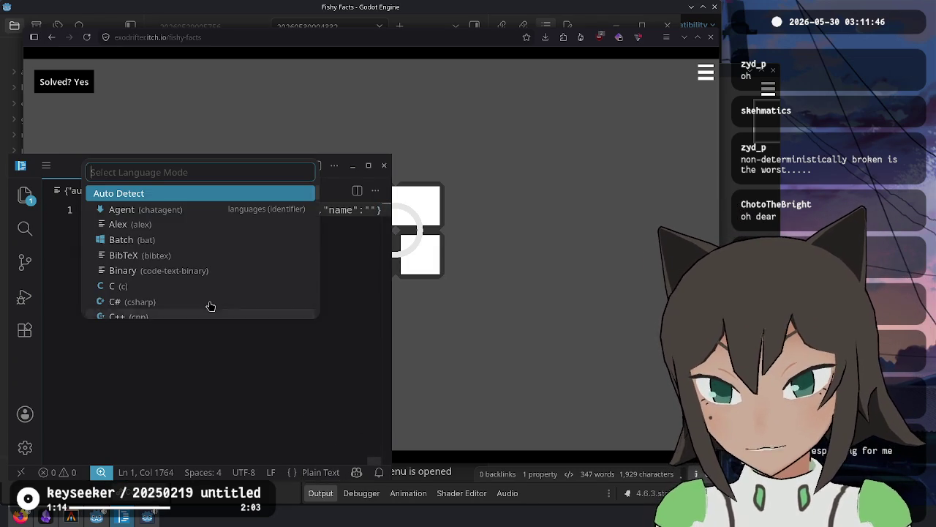
type("json")
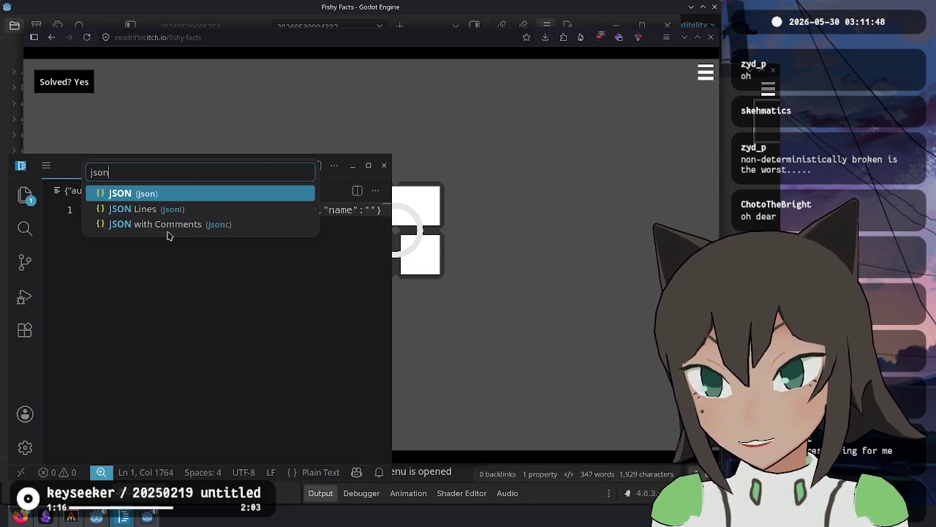
key("Return")
Format the whole JSON document onto 168 lines, then return to Godot.
key("ctrl+shift+p")
type("forma")
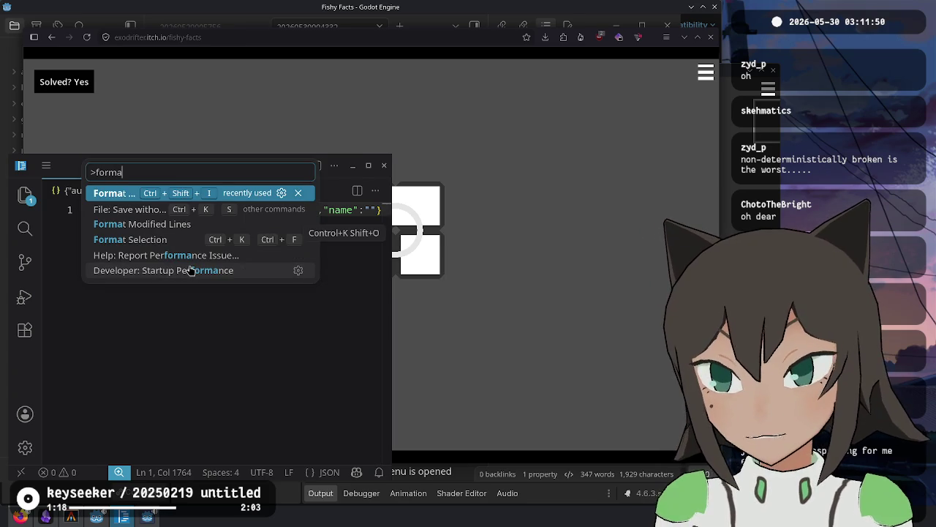
key("Down")
key("Up")
key("Return")
scroll(286, 233, "up", 4)
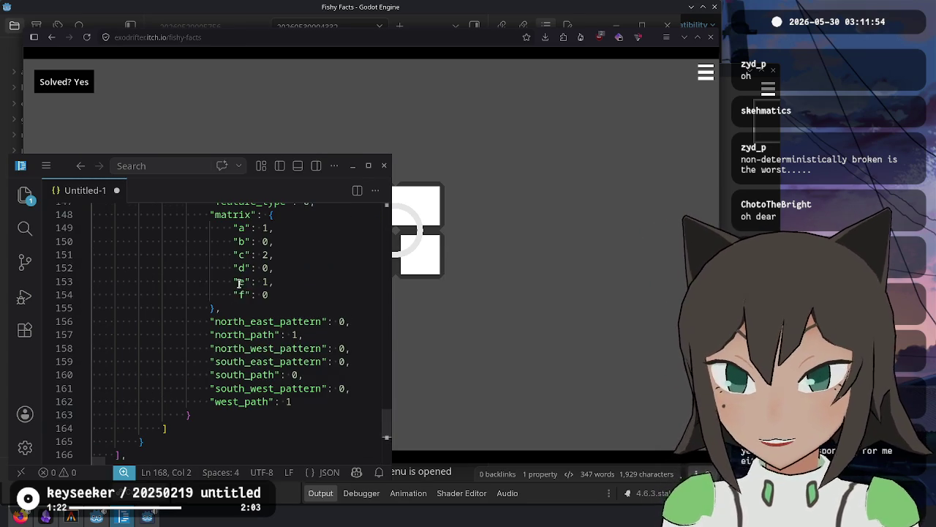
double_click(241, 294)
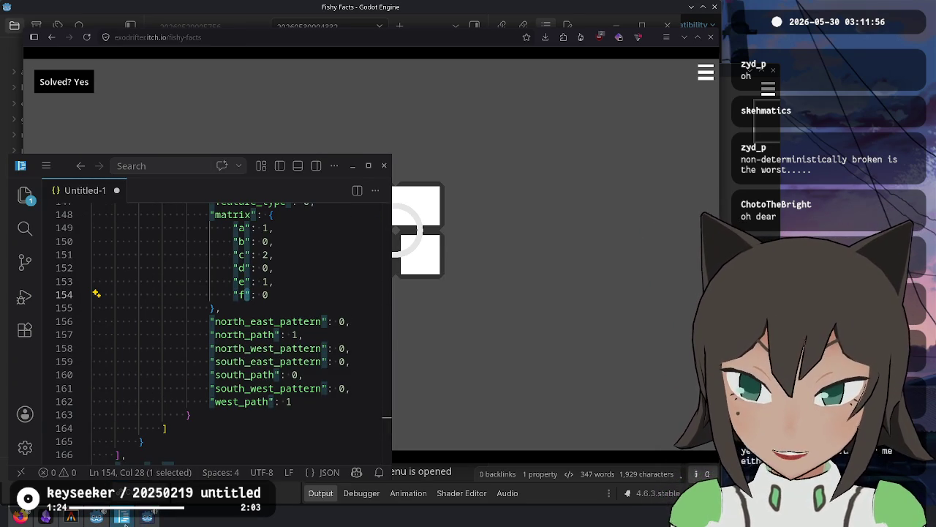
left_click(103, 518)
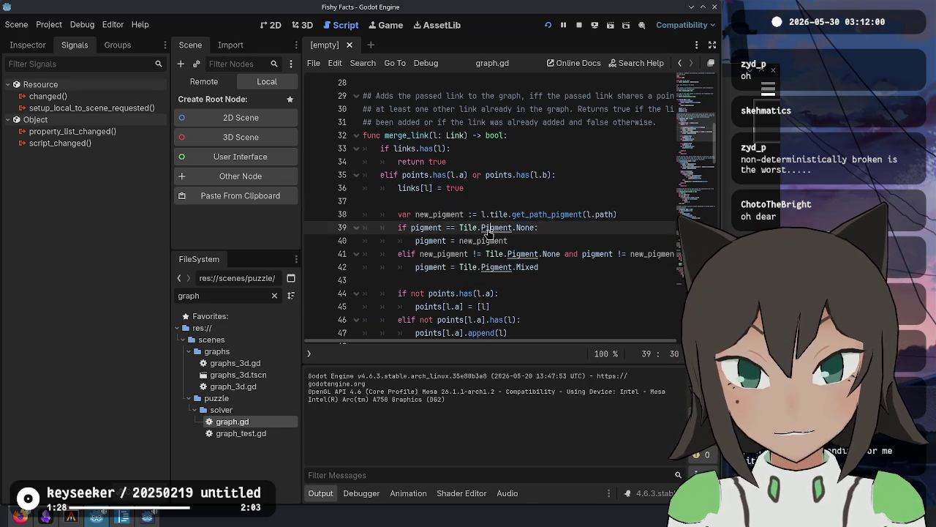
left_click(496, 228, "ctrl")
left_click(425, 145)
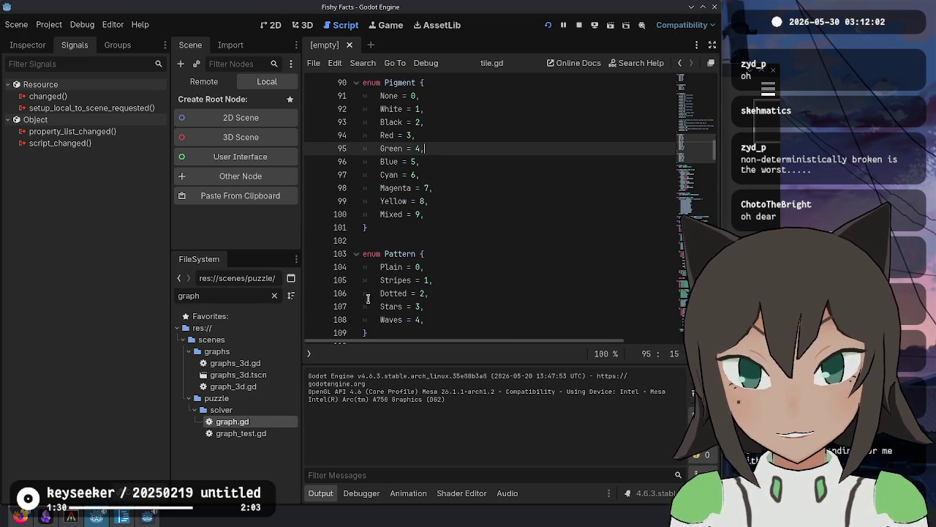
key("alt+Tab")
key("ctrl+f")
type("color")
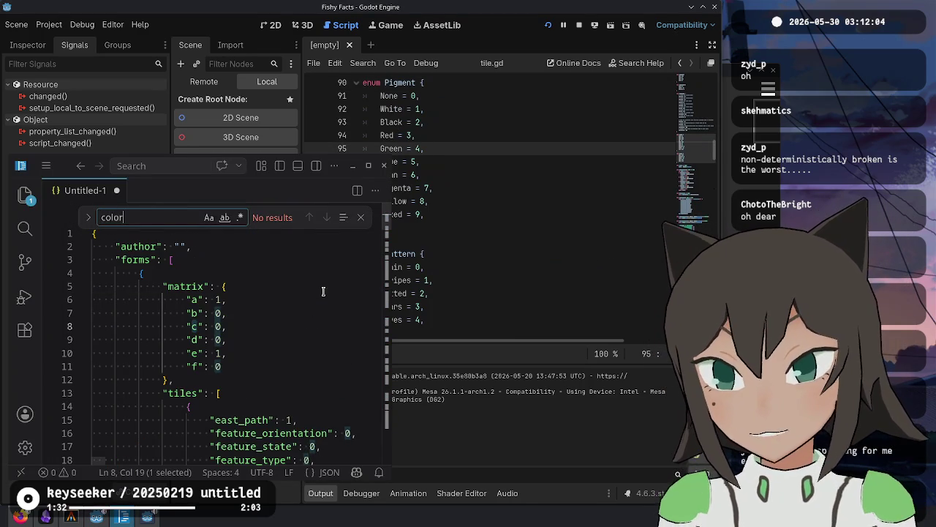
type("feature")
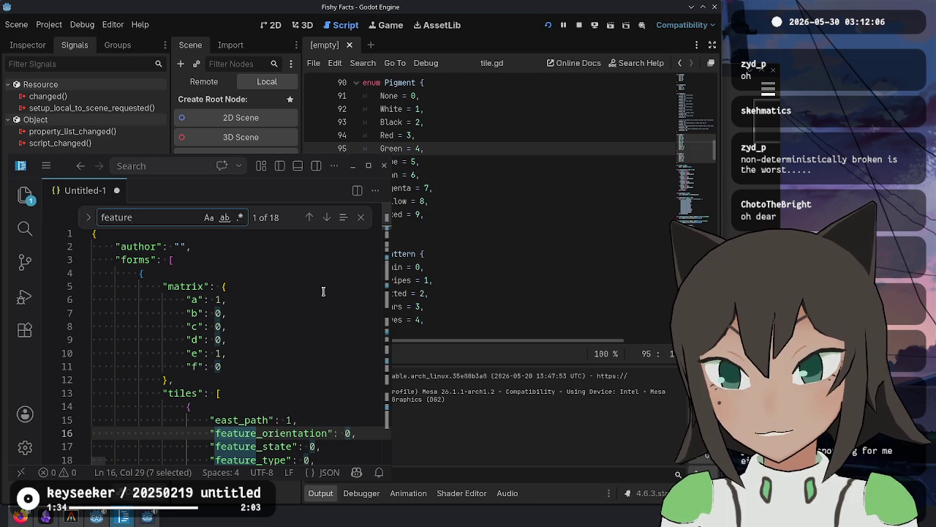
key("alt+Tab")
scroll(423, 196, "down", 6)
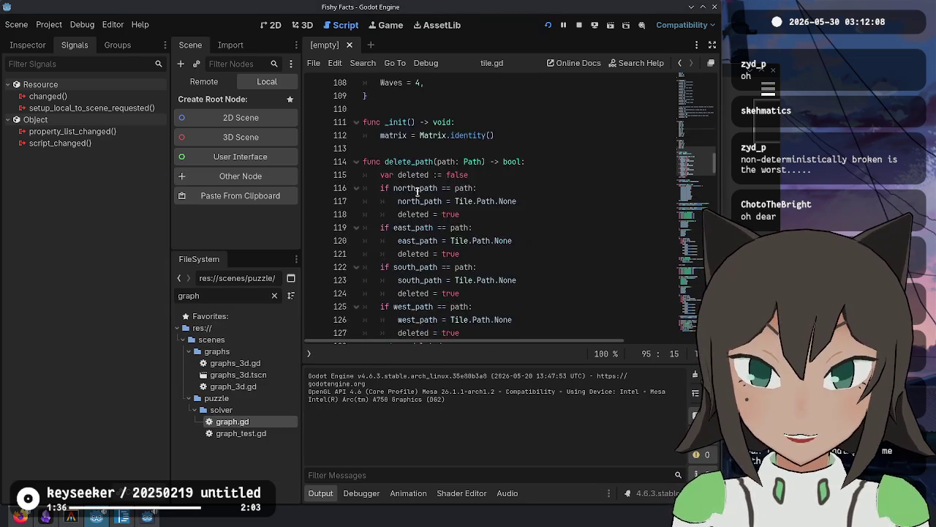
scroll(423, 196, "up", 9)
scroll(423, 196, "up", 7)
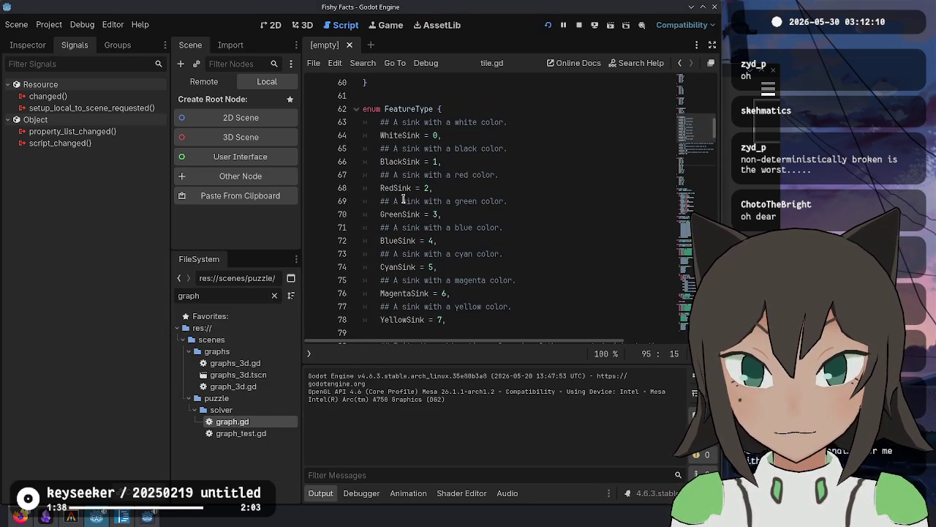
left_click_drag(411, 189, 437, 191)
key("alt+Tab")
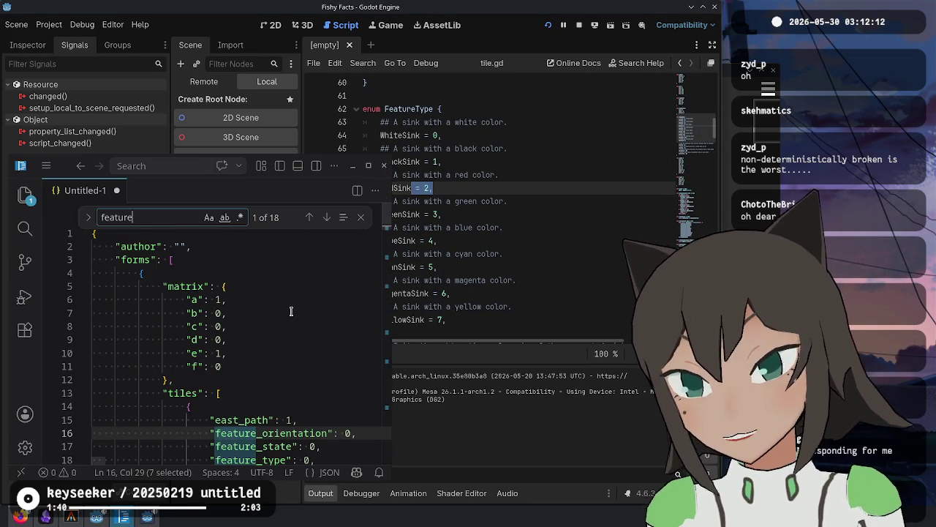
type("_type")
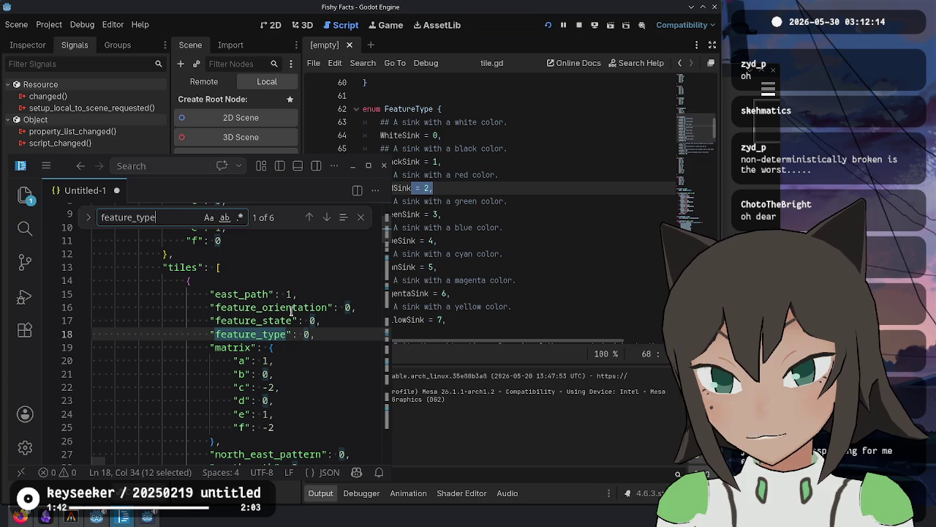
type("\": 2")
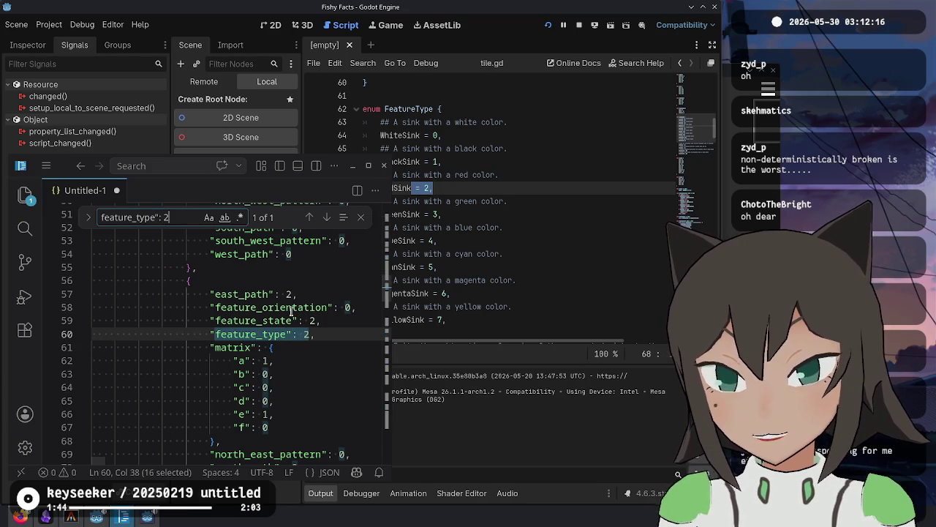
key("Escape")
scroll(290, 311, "down", 2)
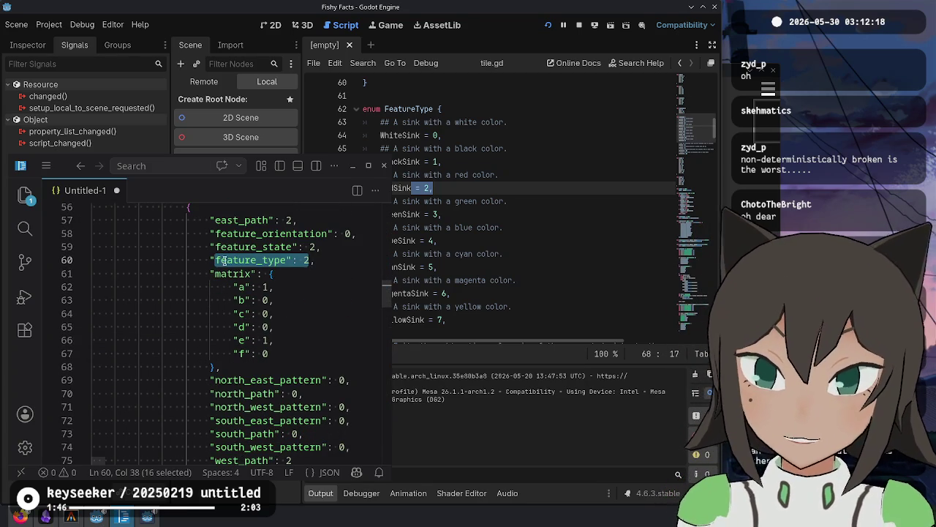
double_click(281, 246)
double_click(313, 248)
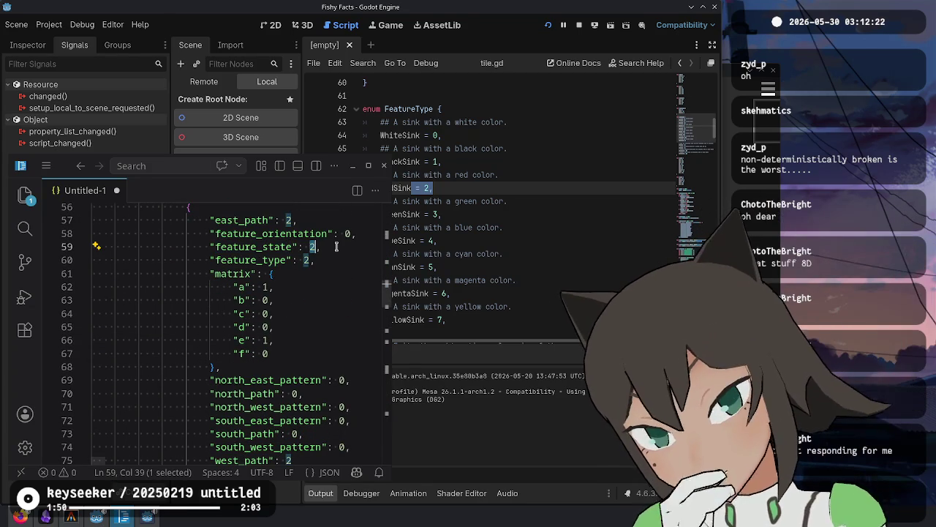
left_click(506, 216)
scroll(409, 220, "up", 4)
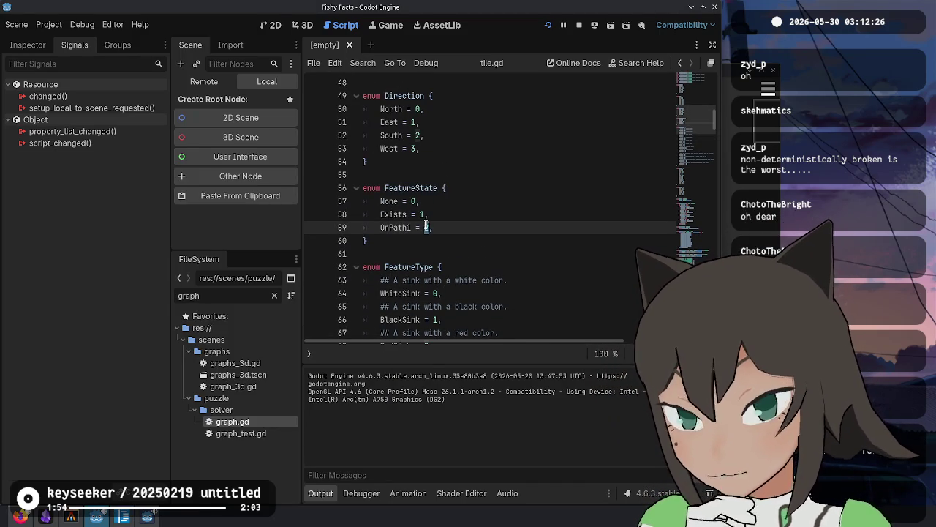
left_click(485, 246)
key("alt+Tab")
scroll(271, 265, "up", 1)
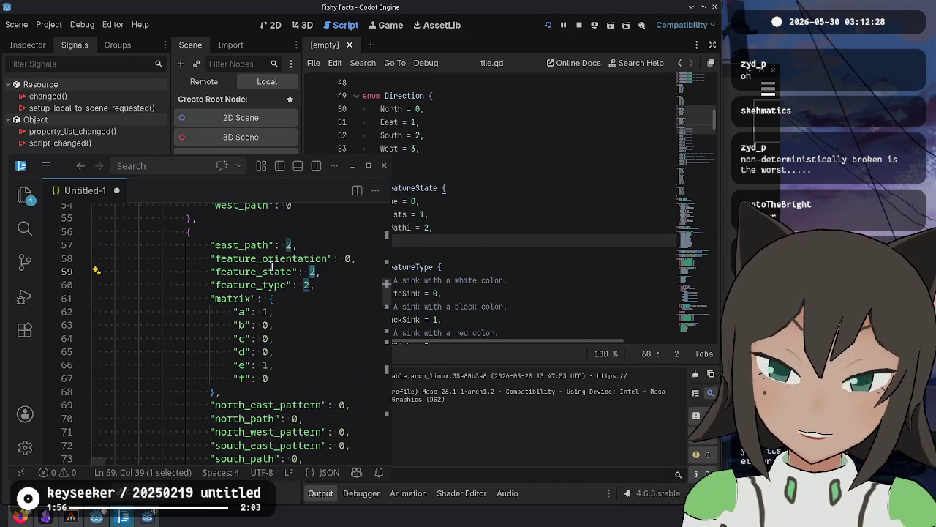
scroll(301, 255, "down", 4)
scroll(296, 253, "up", 2)
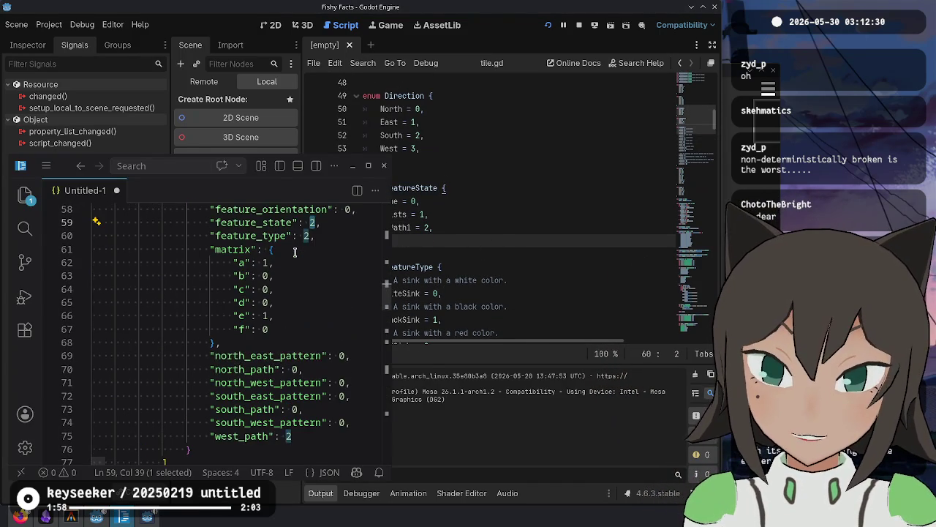
scroll(296, 253, "up", 1)
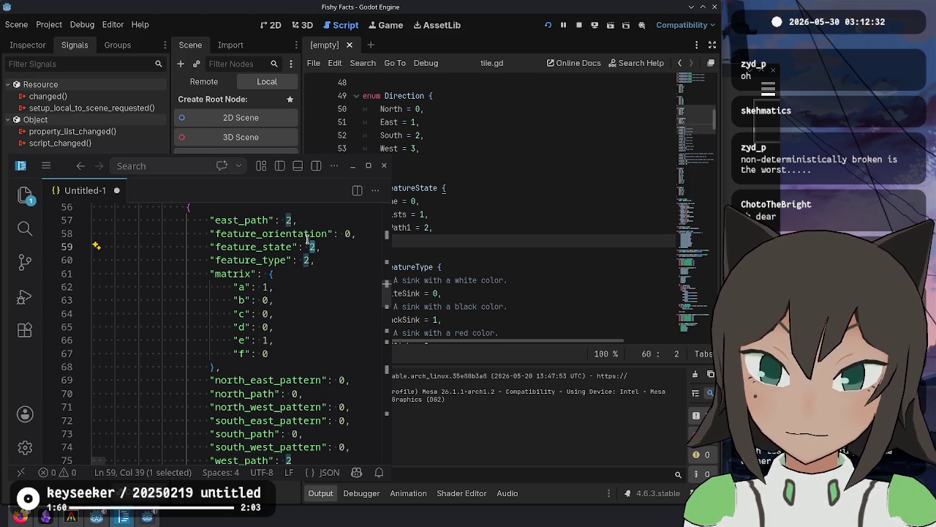
mouse_move(296, 222)
left_mouse_down()
mouse_move(157, 234)
mouse_move(205, 226)
left_mouse_up()
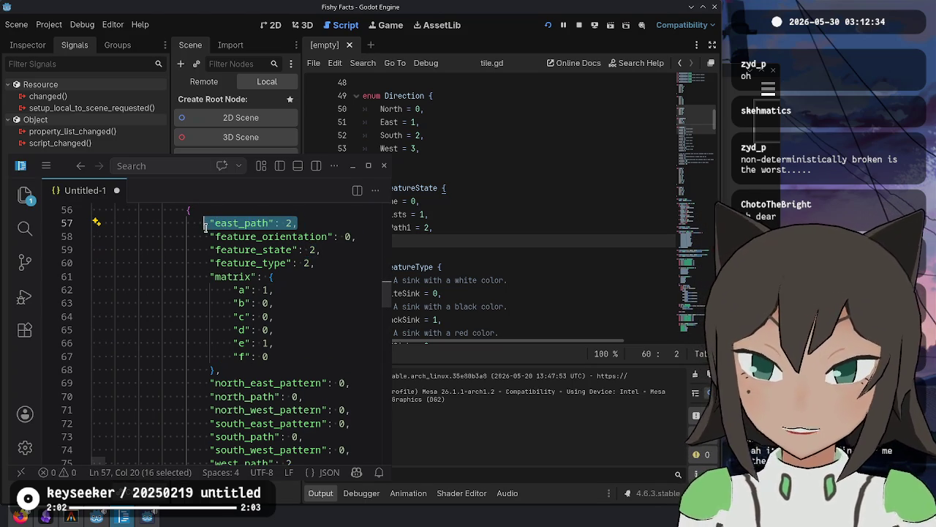
double_click(217, 225)
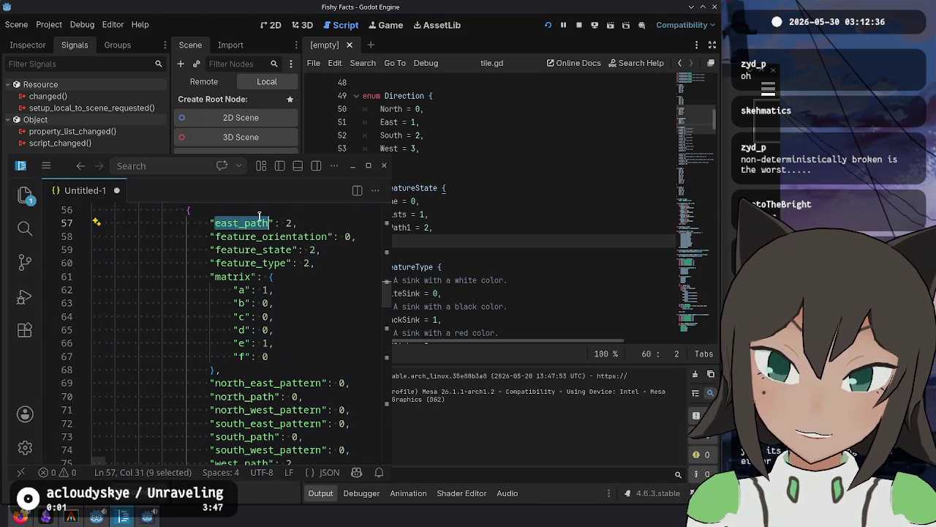
scroll(279, 341, "down", 2)
left_click(324, 411)
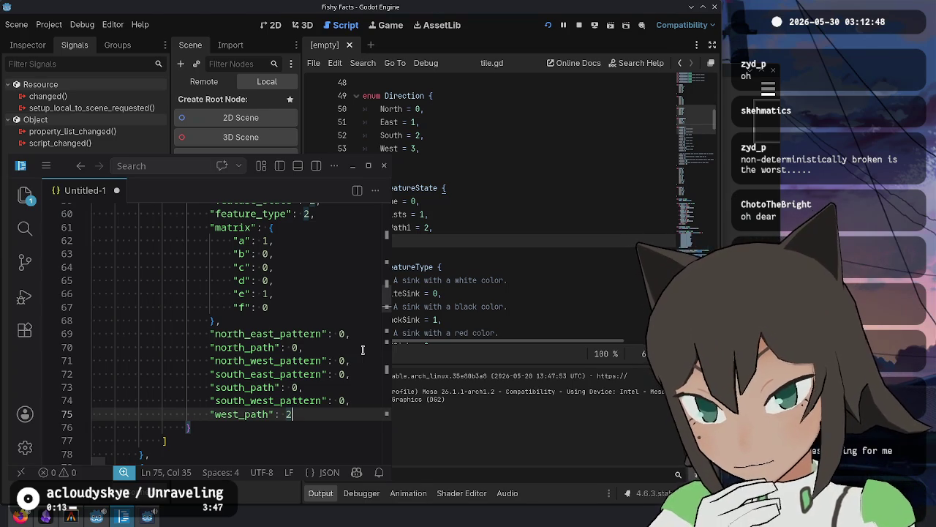
scroll(363, 350, "up", 4)
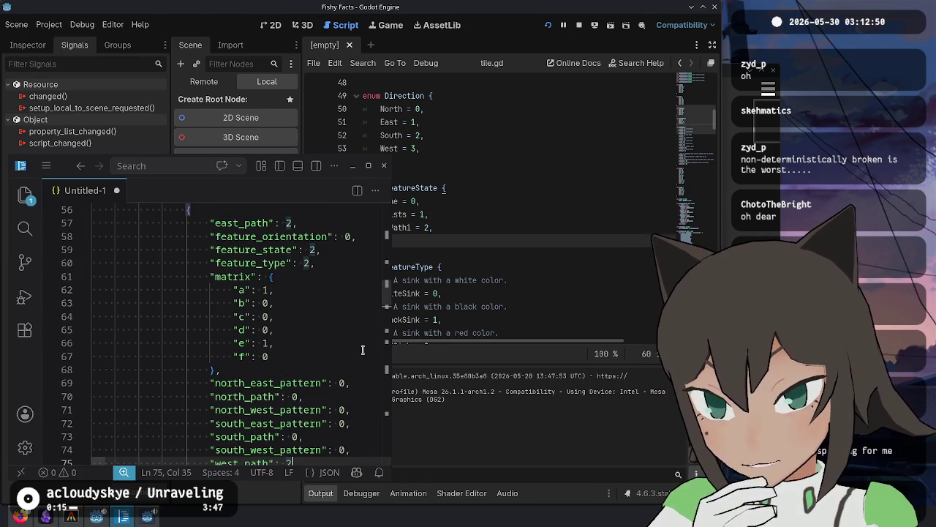
left_click(439, 227)
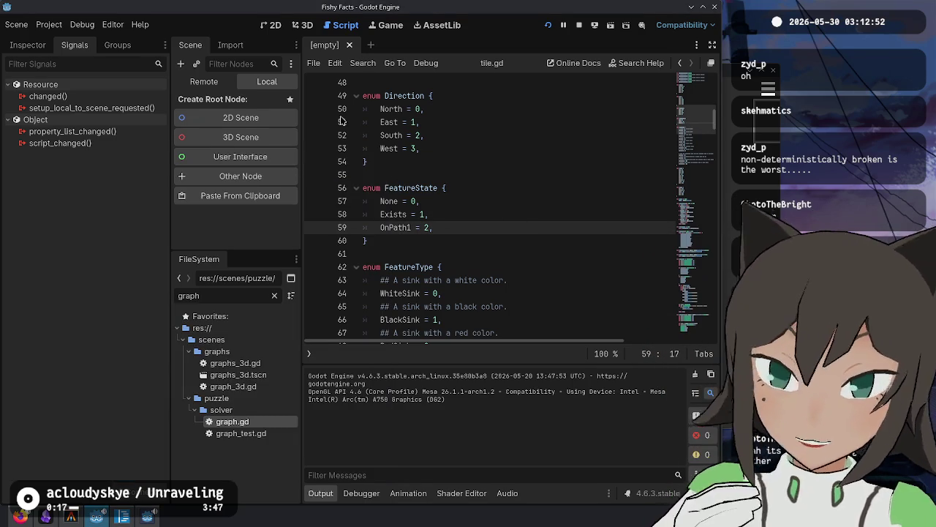
left_click(381, 308)
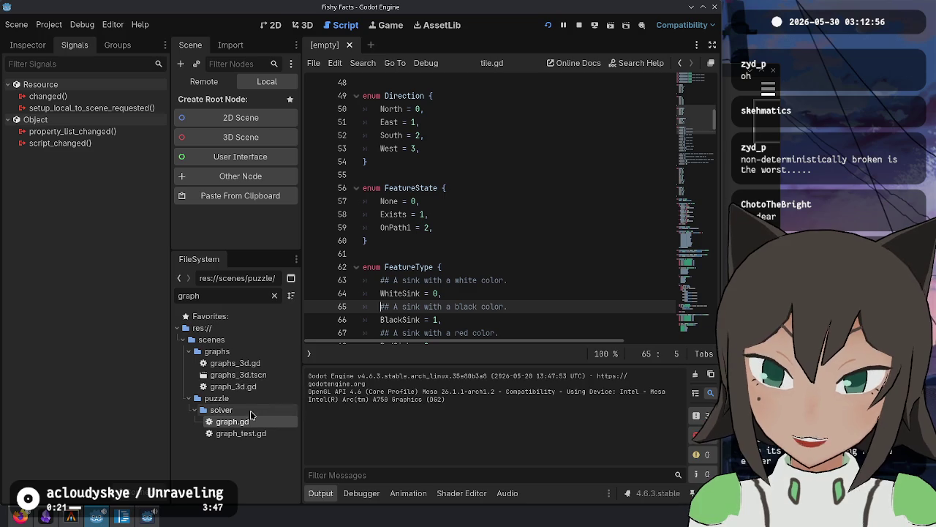
double_click(235, 363)
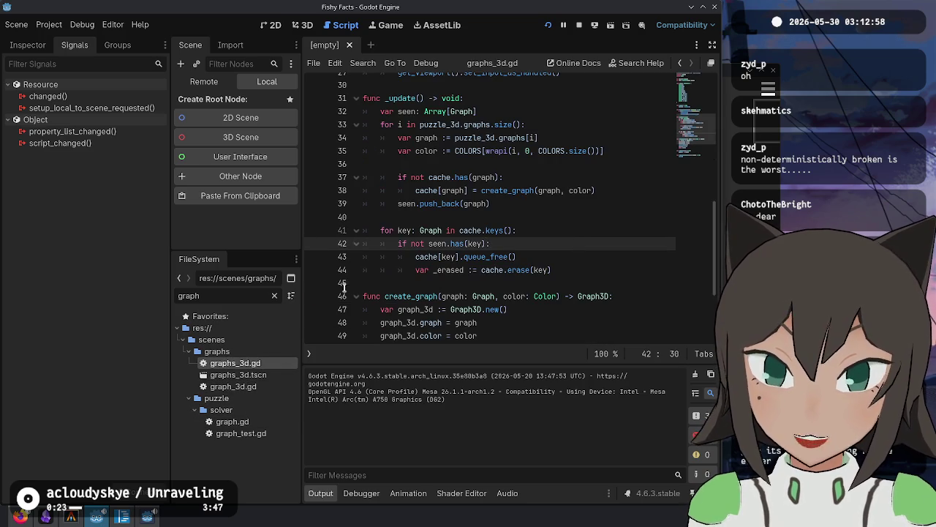
Inspect create_graph in graphs_3d.gd, briefly checking the puzzle JSON window.
scroll(385, 283, "up", 3)
scroll(399, 256, "down", 6)
left_click(413, 230)
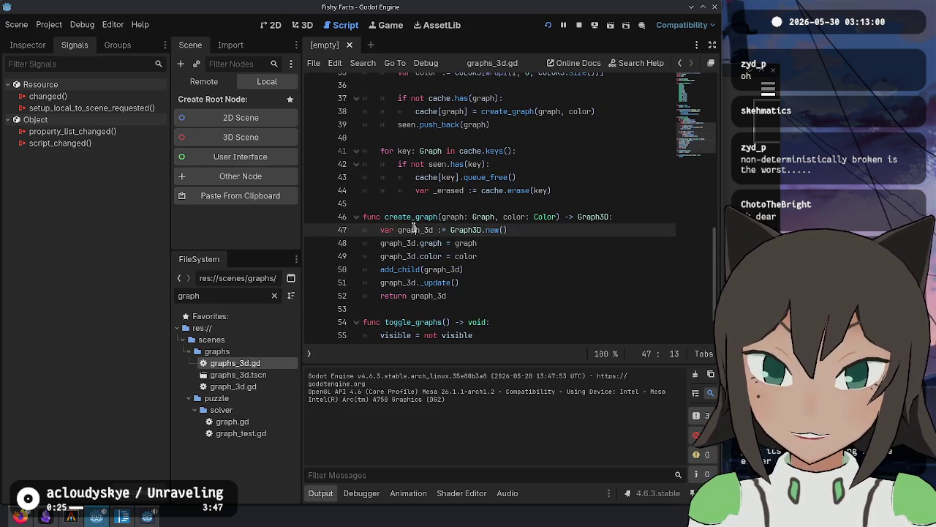
left_click(123, 518)
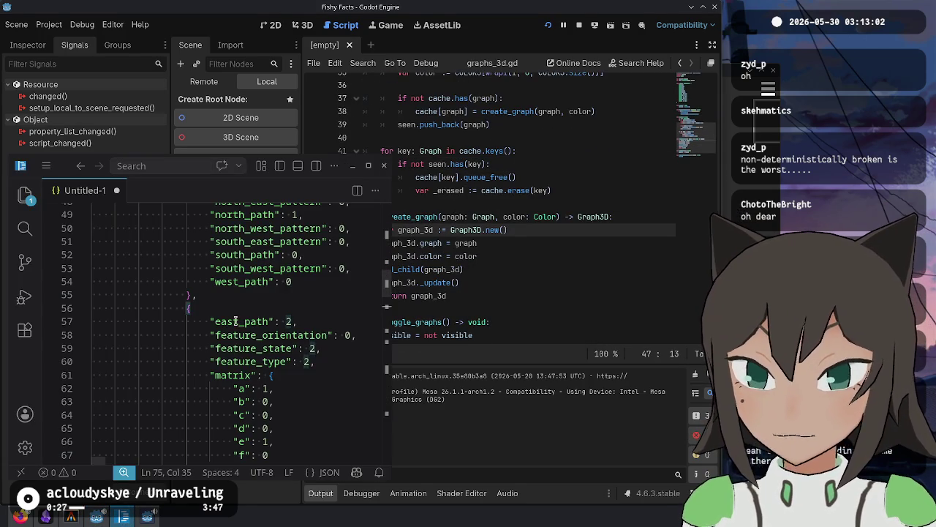
left_click(515, 258)
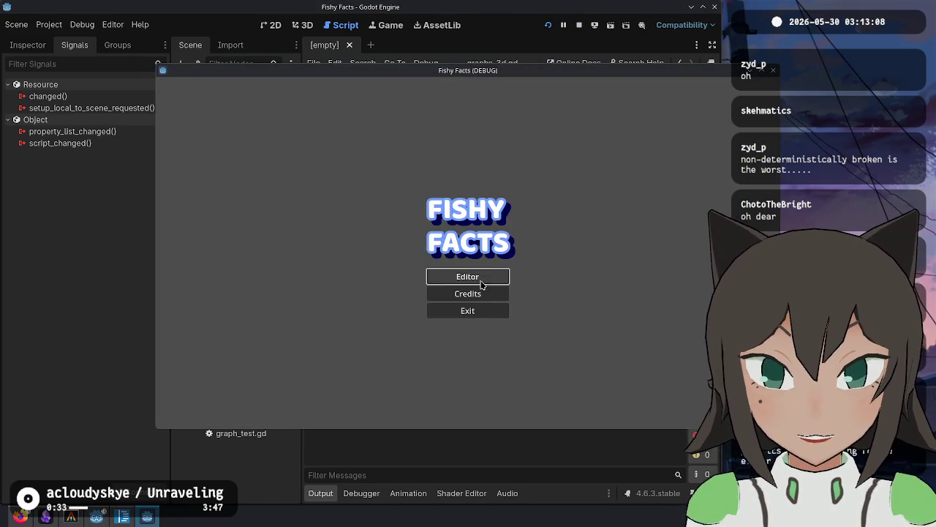
Run the game and load the puzzle from the clipboard in its puzzle editor.
left_click(469, 280)
key("Escape")
left_click(390, 247)
key("Escape")
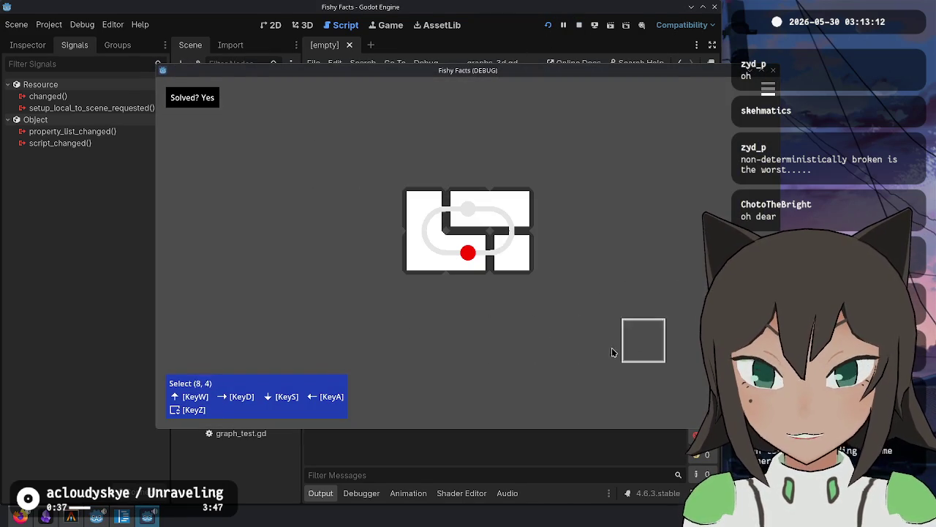
left_click(147, 139)
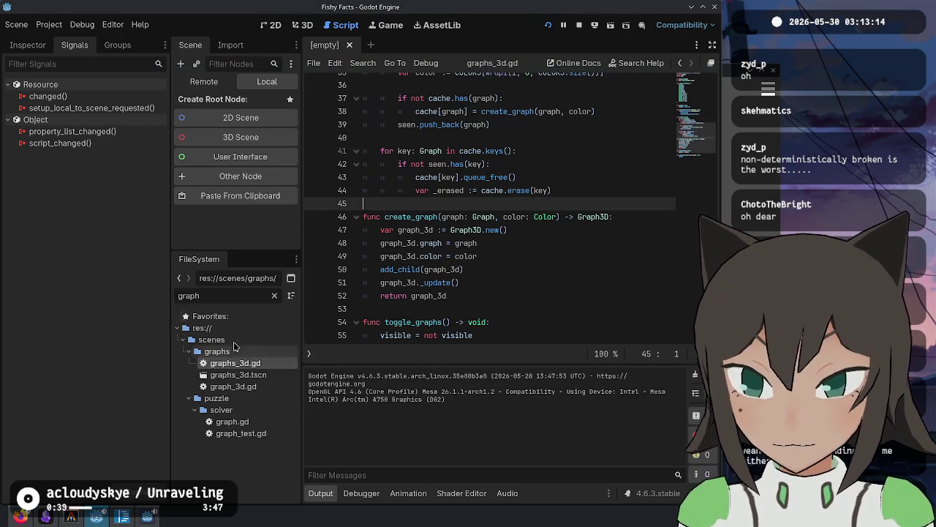
Review create_graph's graph update line, then select graph.gd in the solver folder.
left_click(426, 243)
scroll(484, 272, "up", 5)
scroll(484, 273, "up", 2)
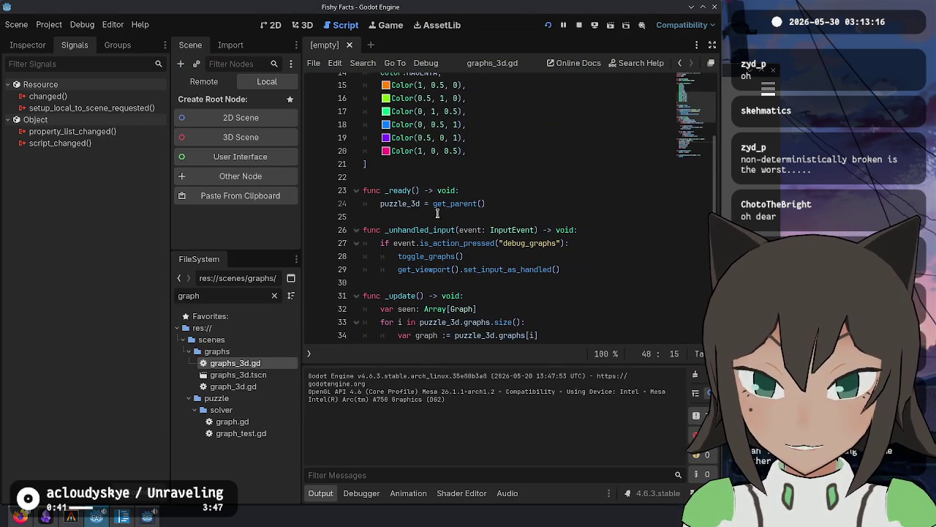
scroll(436, 117, "up", 5)
scroll(428, 131, "down", 4)
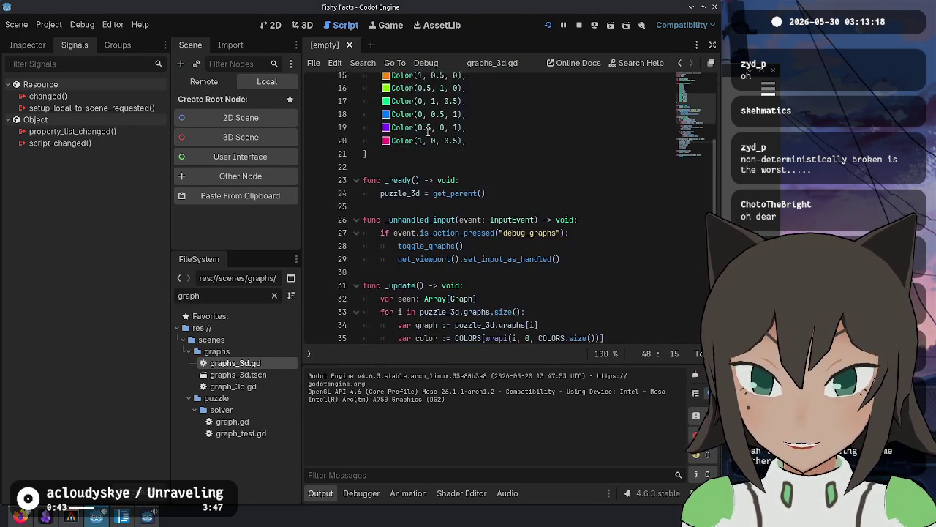
scroll(428, 131, "down", 9)
left_click(411, 161)
left_click(436, 230)
left_click(233, 422)
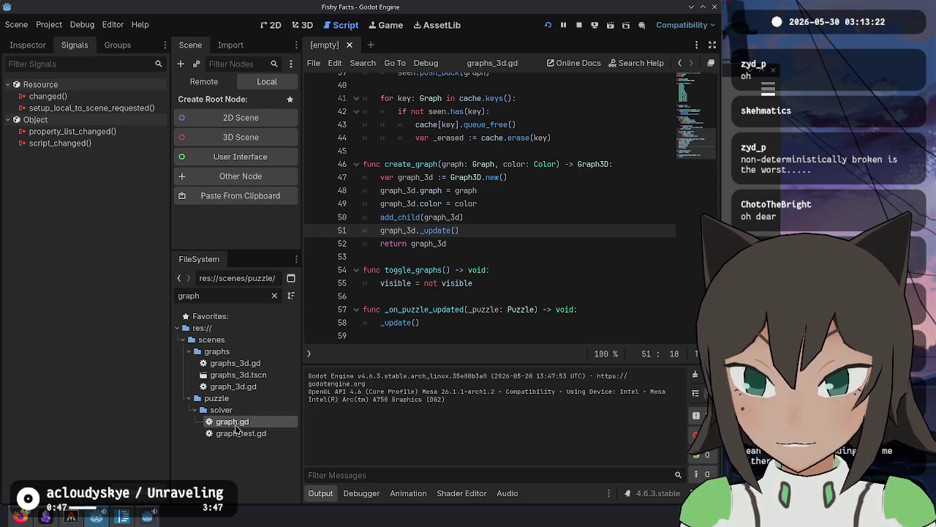
Open graph.gd and inspect its pigment-merging lines 38–42 and Link parameter type.
double_click(235, 423)
left_click(439, 240)
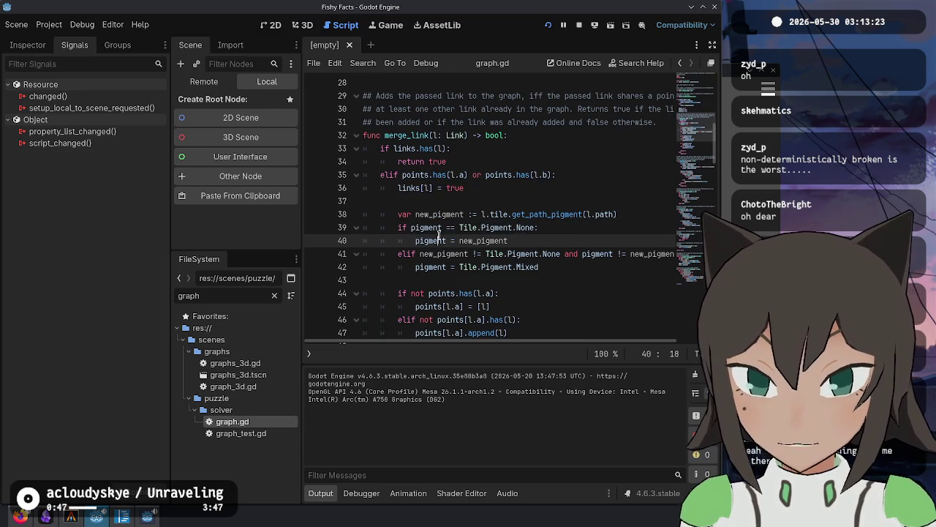
key("Up")
key("Up")
key("Up")
key("End")
left_click(321, 498)
left_click_drag(420, 214, 553, 267)
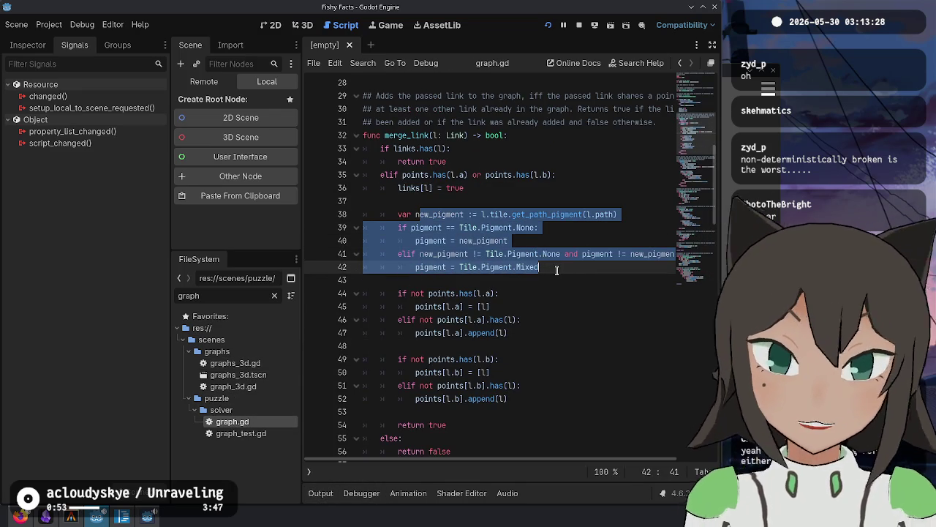
left_click(557, 270)
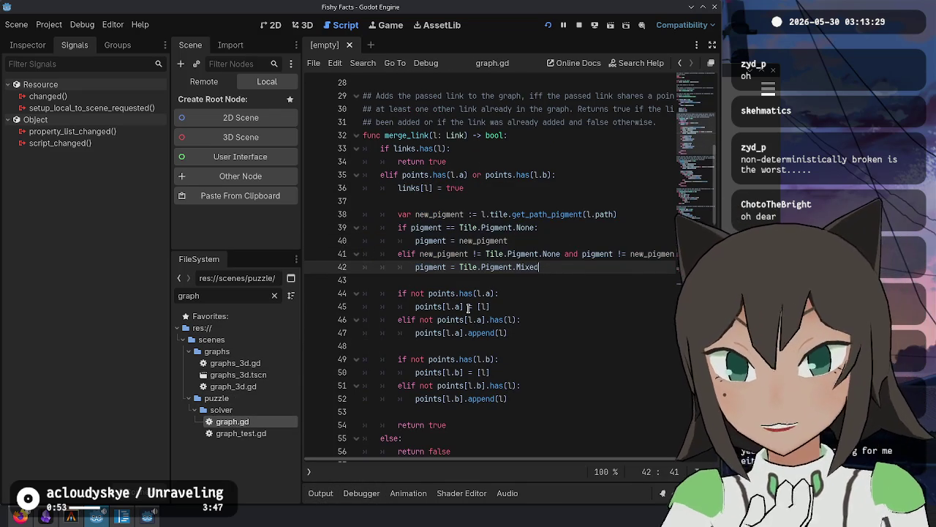
left_click(459, 136)
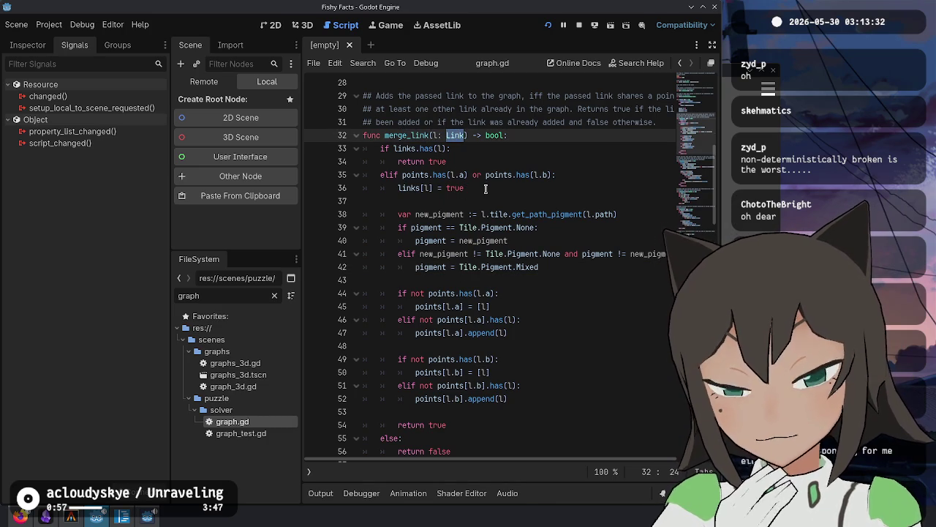
Open tile.gd and mark get_links and its four path array declarations.
scroll(488, 187, "up", 6)
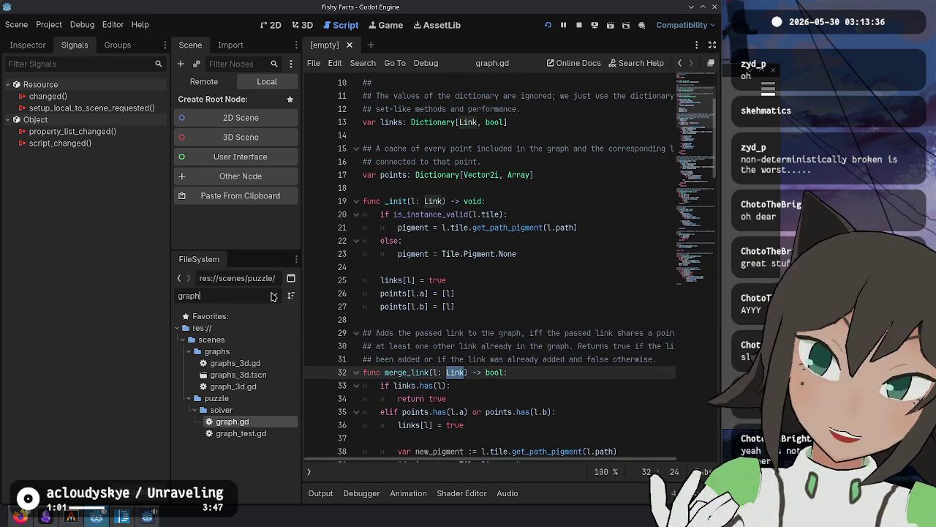
type("tile")
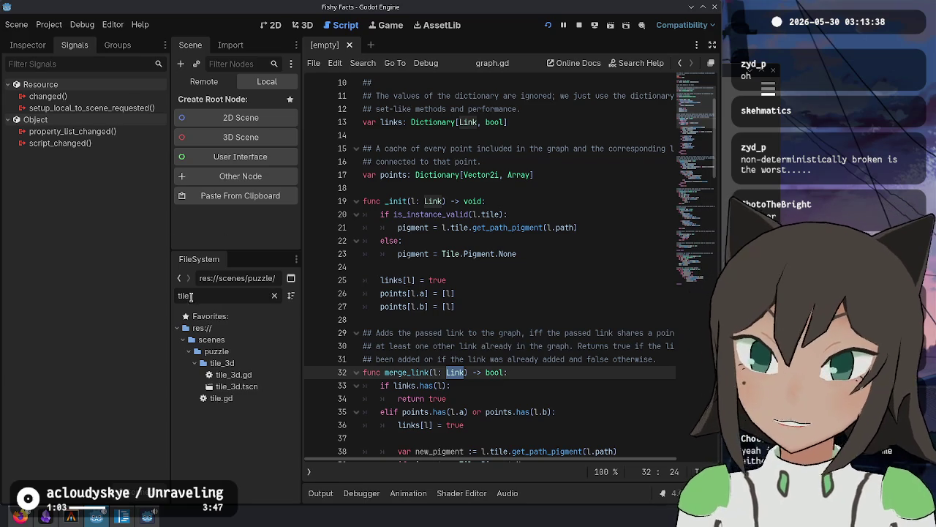
double_click(242, 398)
scroll(487, 289, "down", 15)
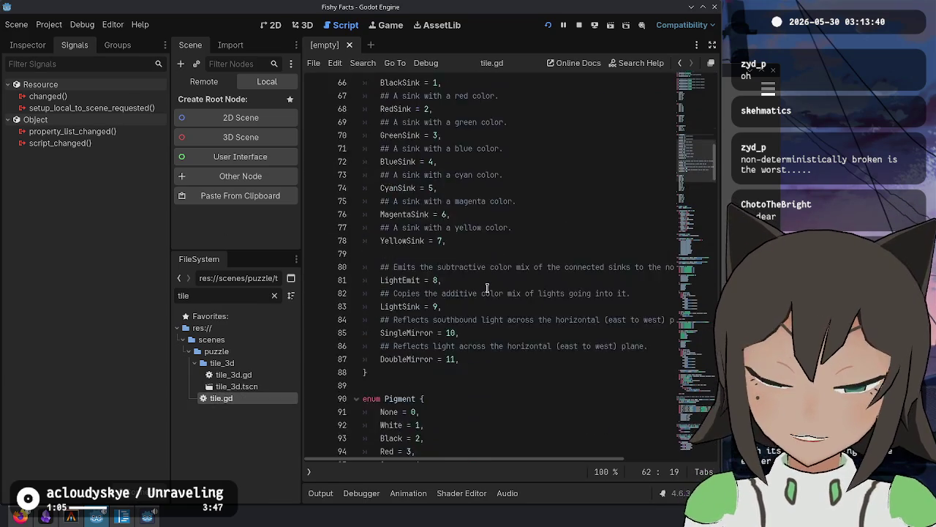
scroll(487, 289, "down", 12)
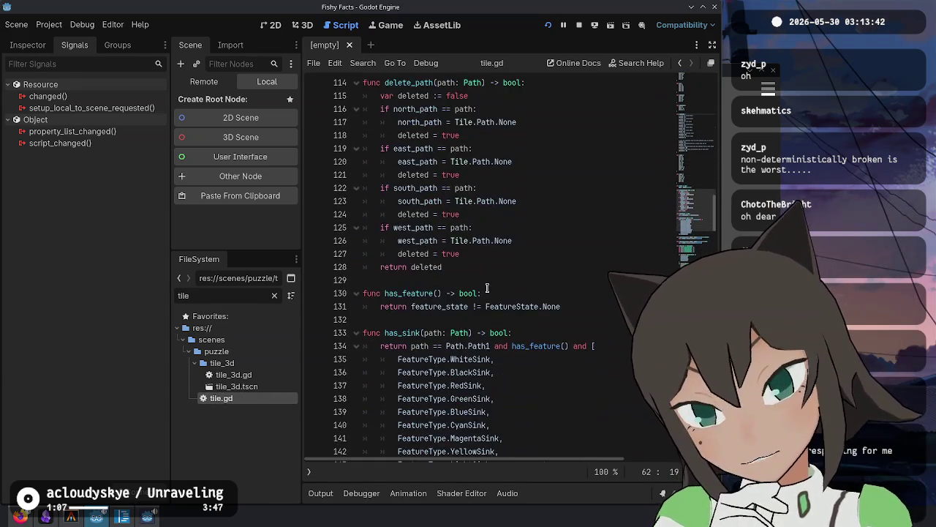
scroll(487, 288, "down", 18)
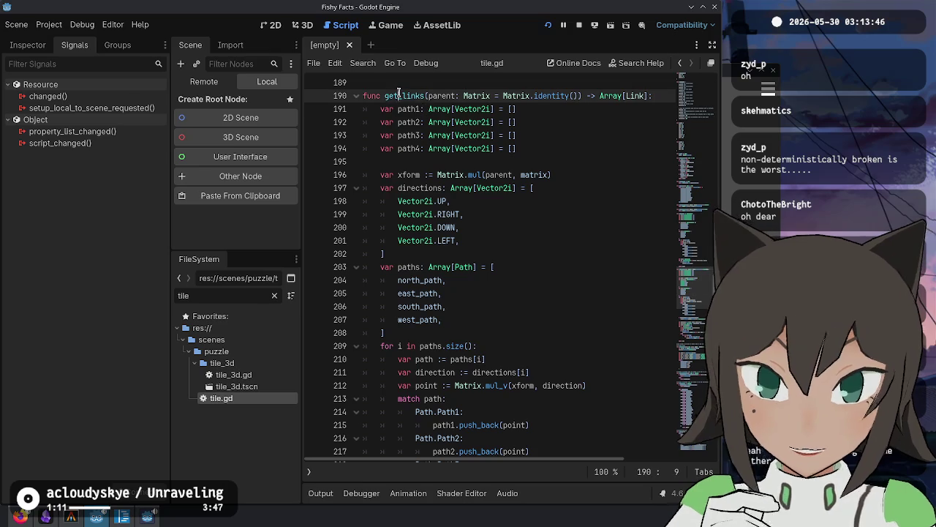
double_click(402, 96)
left_click_drag(399, 109, 477, 149)
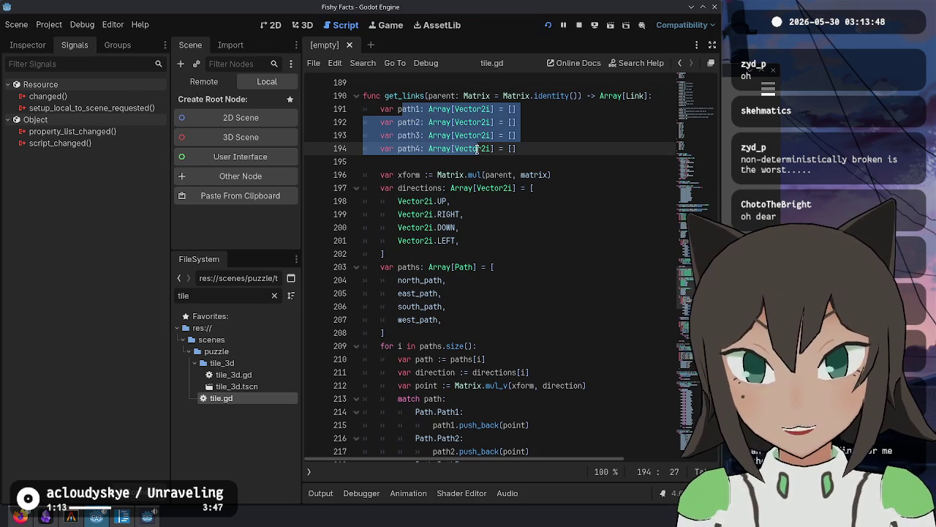
Examine the path_points loop and single-point link creation on lines 226–233.
scroll(415, 194, "down", 8)
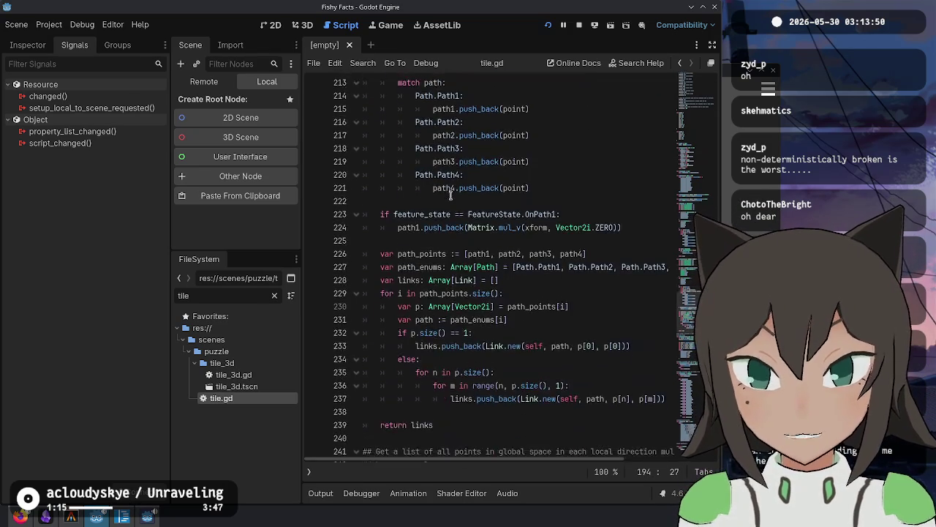
left_click_drag(399, 254, 623, 255)
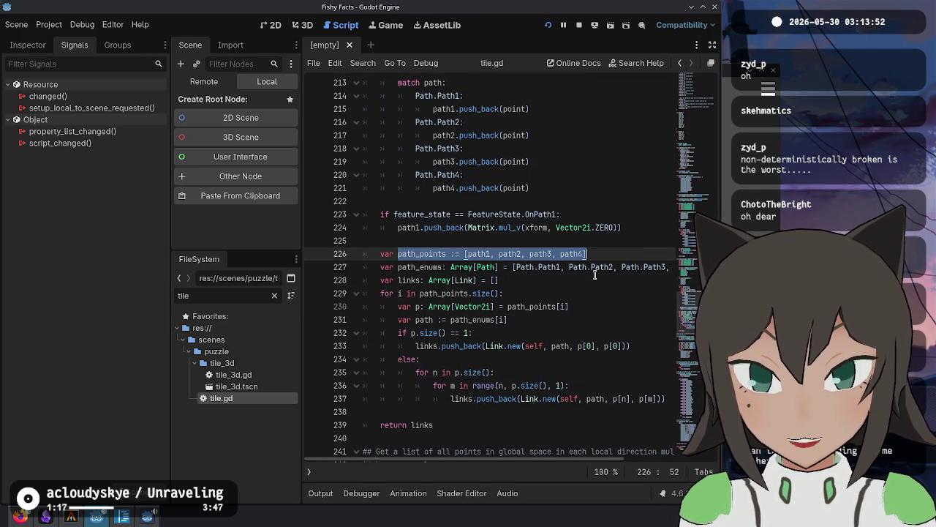
left_click(399, 293)
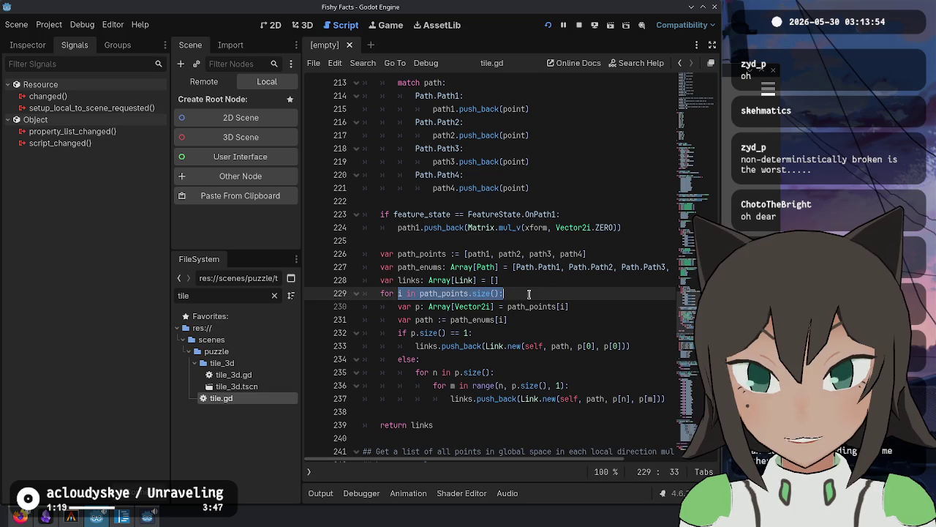
left_click(527, 308)
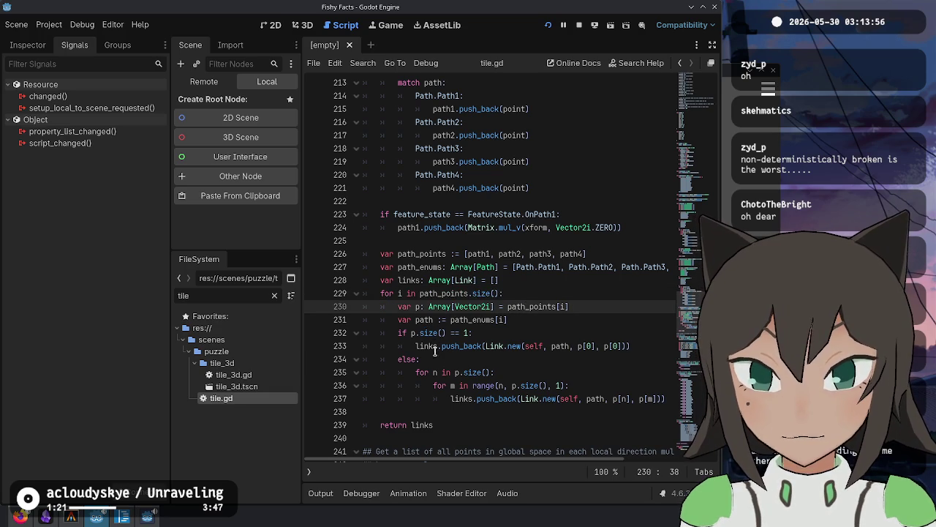
left_click_drag(434, 355, 416, 344)
left_click(585, 325)
left_click(601, 339)
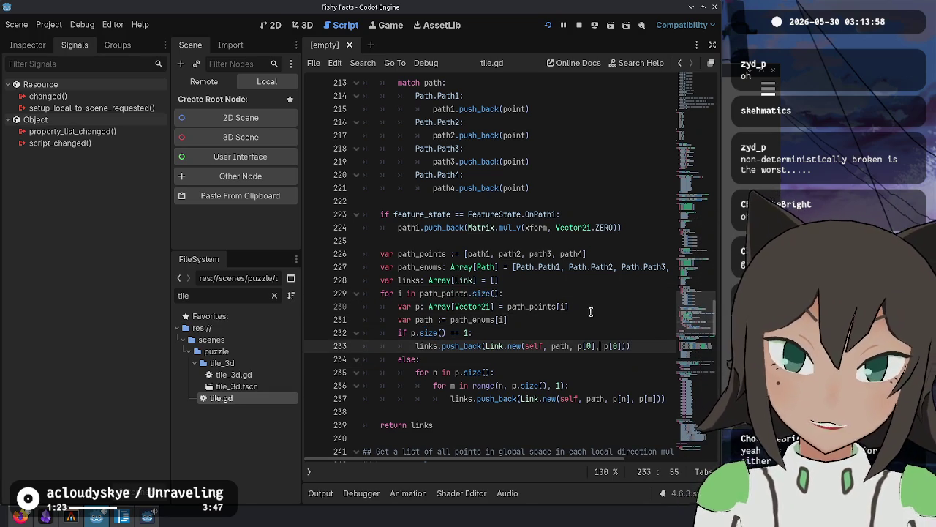
scroll(486, 205, "up", 3)
scroll(439, 180, "up", 2)
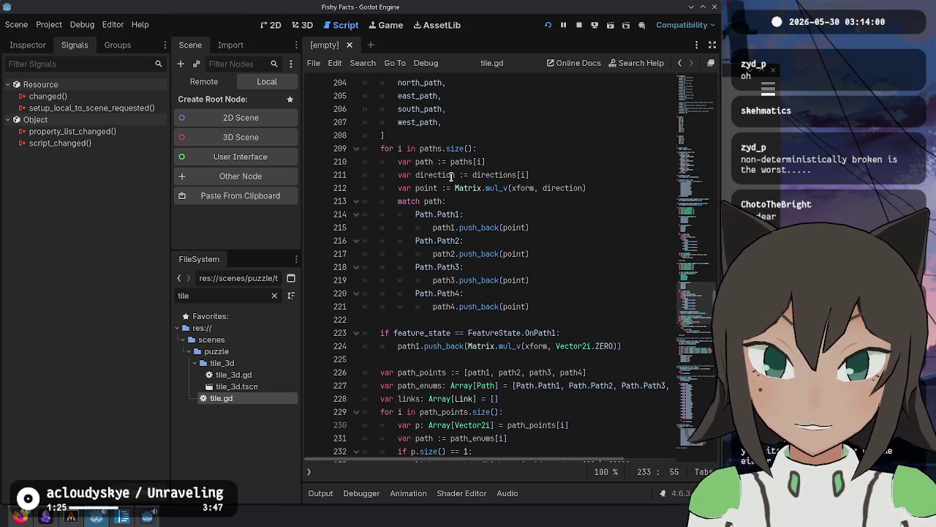
Highlight path1 and path2 in the Path.Path1 and Path.Path2 match cases.
double_click(432, 200)
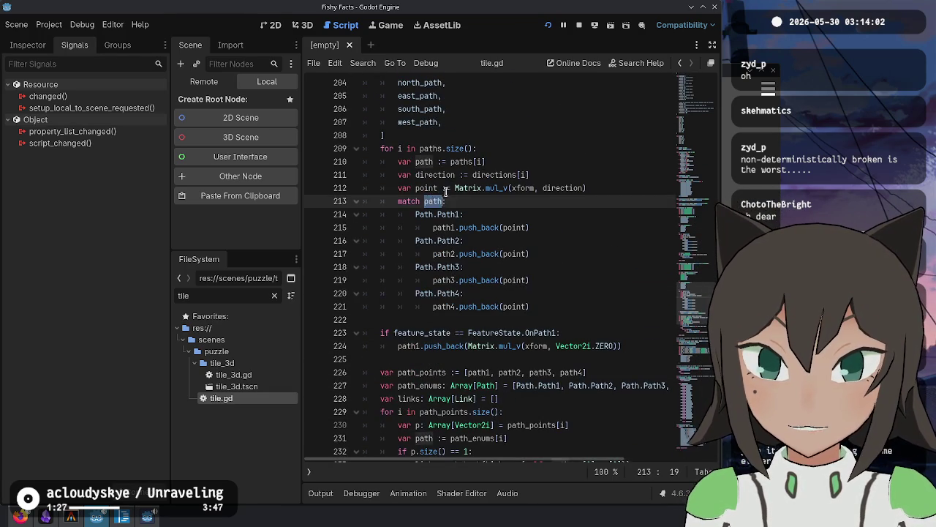
scroll(450, 205, "up", 6)
scroll(391, 167, "up", 2)
scroll(431, 219, "down", 2)
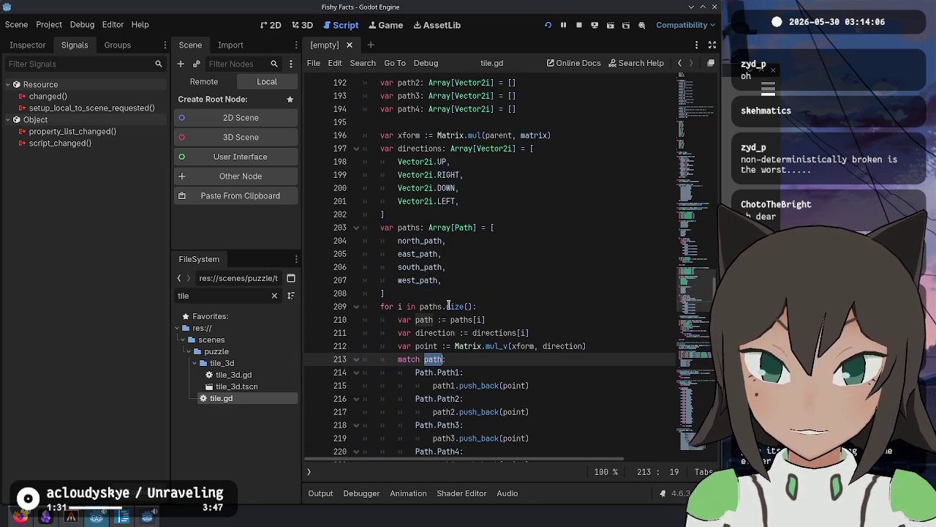
scroll(444, 286, "down", 4)
left_click_drag(417, 256, 556, 266)
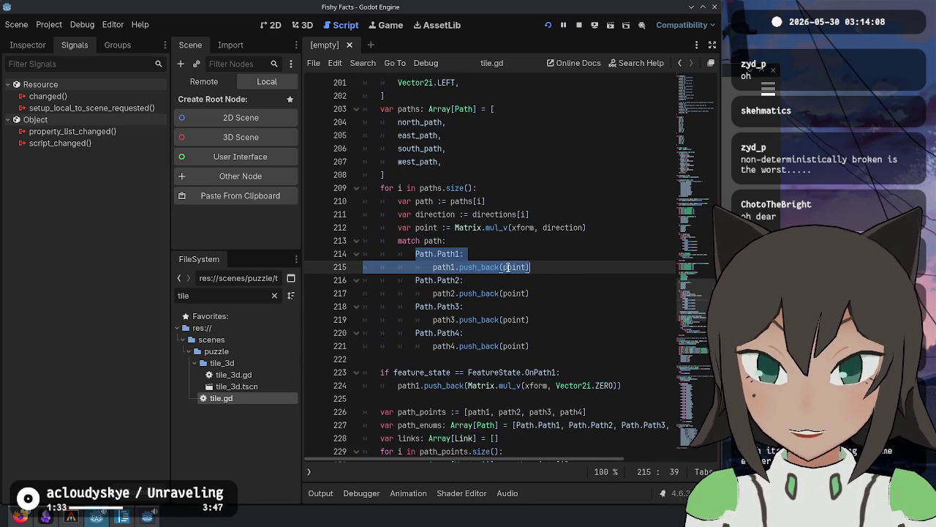
left_click(469, 266)
double_click(444, 266)
double_click(513, 266)
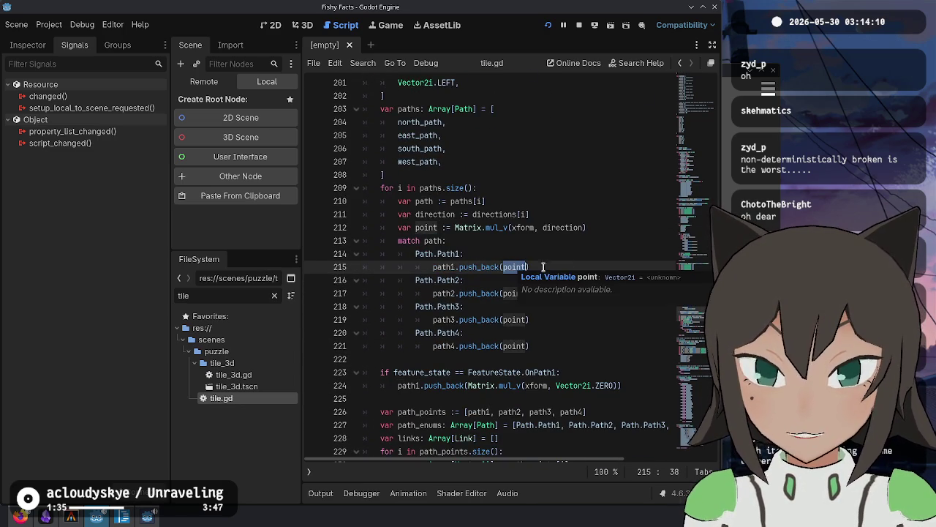
left_click(449, 240)
left_click(450, 280)
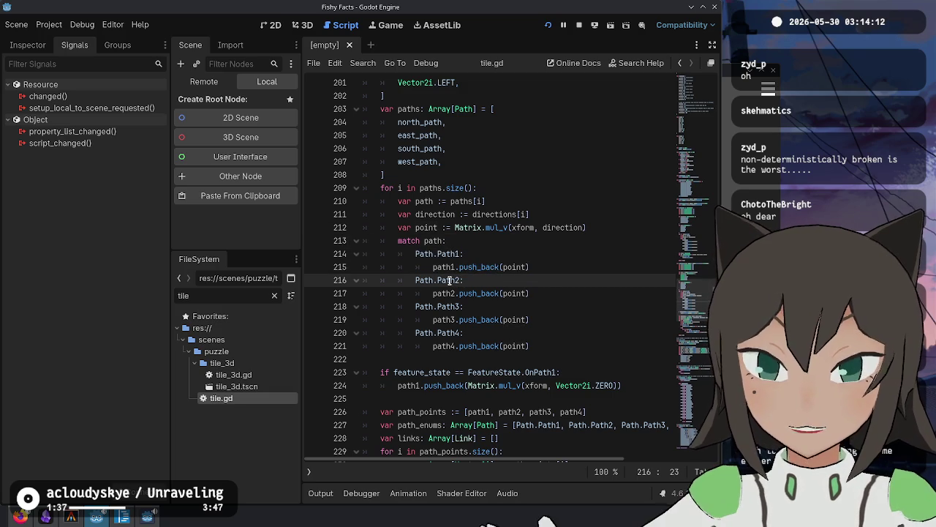
double_click(443, 293)
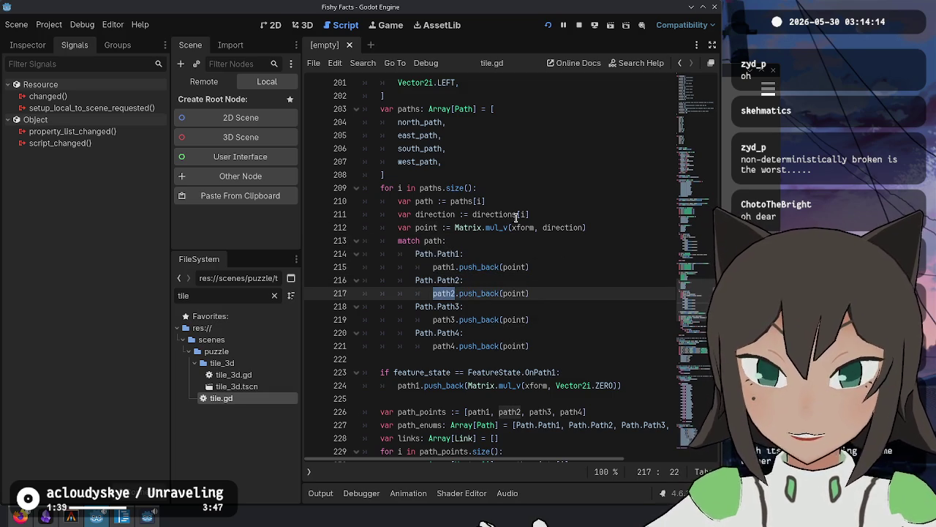
Highlight uses of path_points, path1 and path2 around the OnPath1 feature check.
scroll(516, 218, "down", 3)
scroll(519, 221, "down", 1)
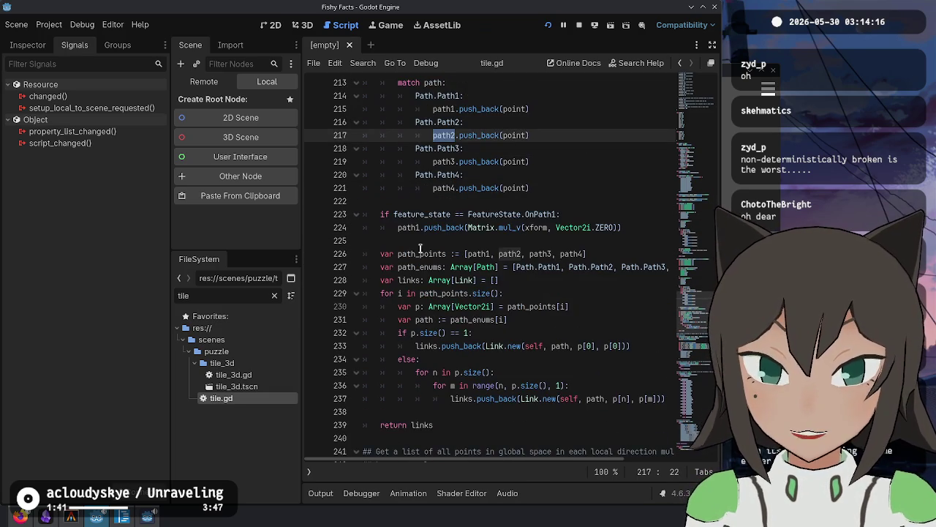
double_click(422, 254)
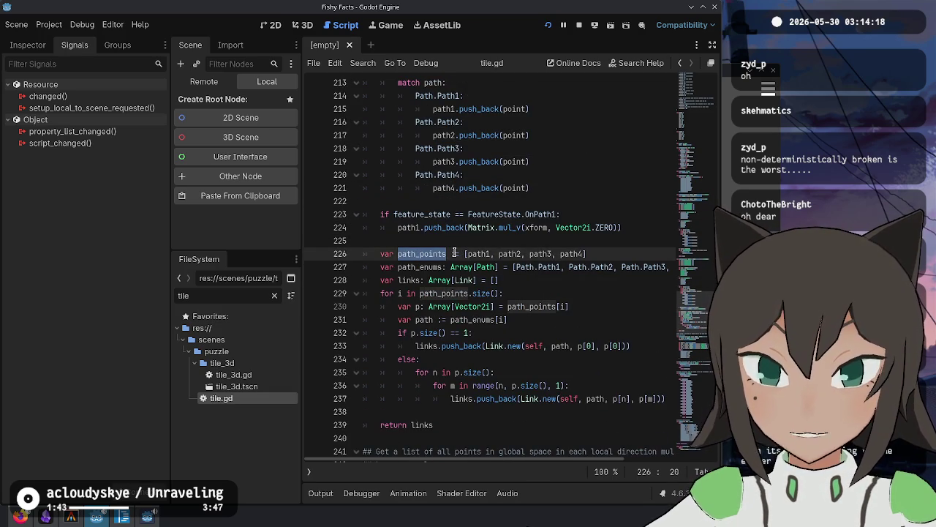
mouse_move(380, 215)
left_mouse_down()
mouse_move(598, 214)
mouse_move(625, 228)
mouse_move(363, 219)
mouse_move(398, 225)
left_mouse_up()
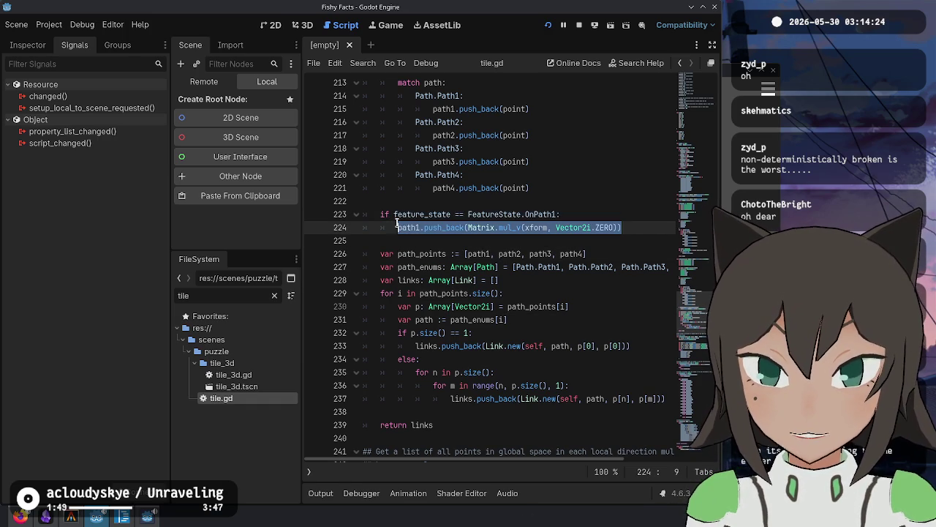
double_click(397, 227)
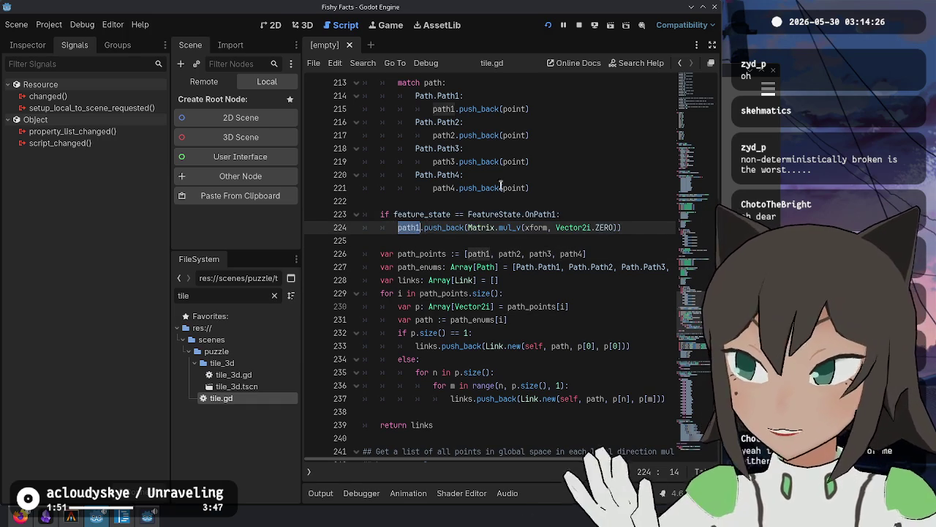
scroll(461, 248, "up", 3)
double_click(445, 254)
scroll(588, 223, "up", 2)
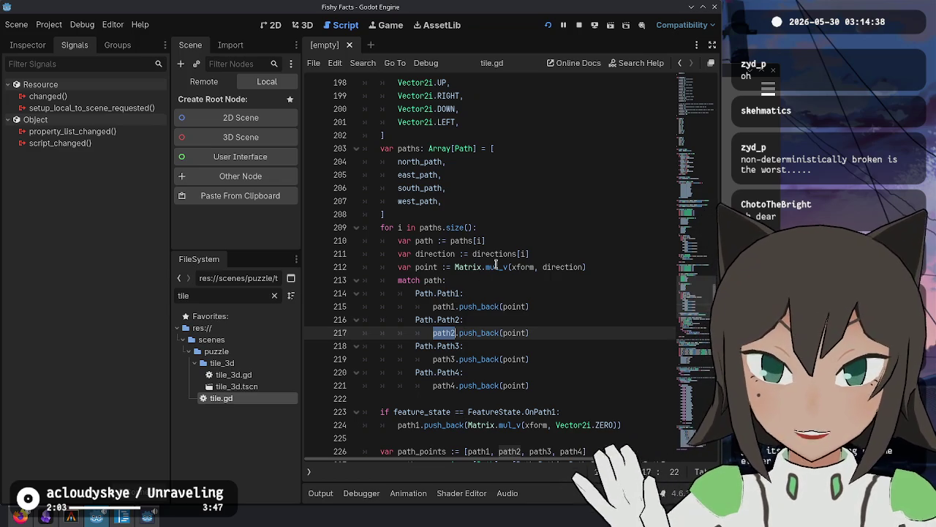
scroll(492, 267, "up", 4)
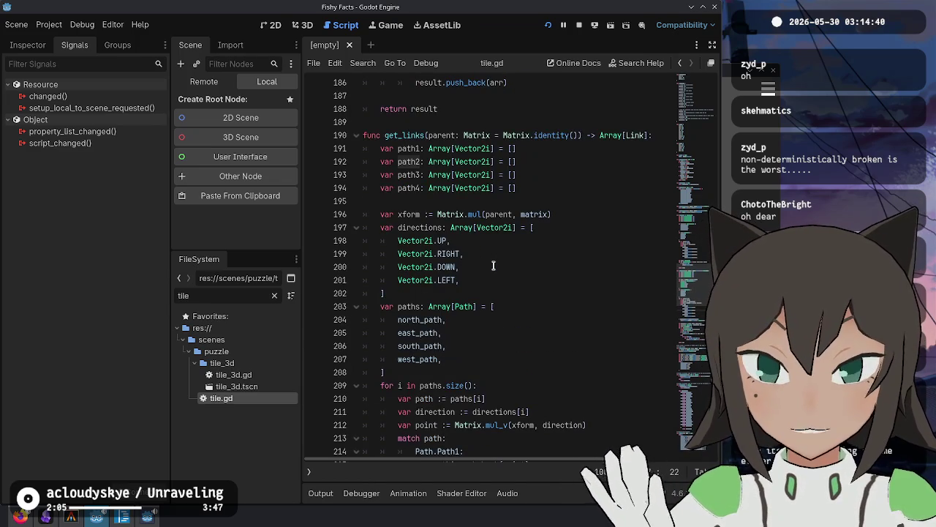
scroll(493, 265, "up", 1)
double_click(401, 188)
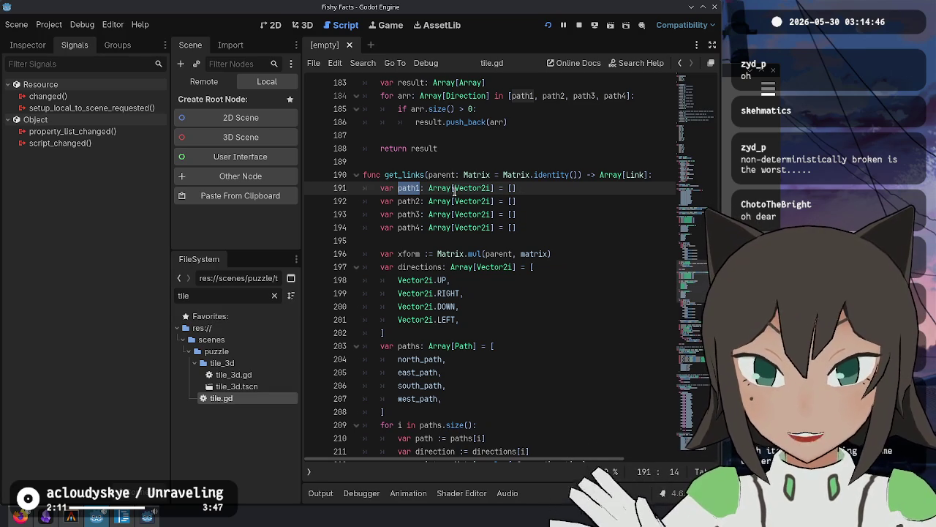
scroll(461, 200, "down", 3)
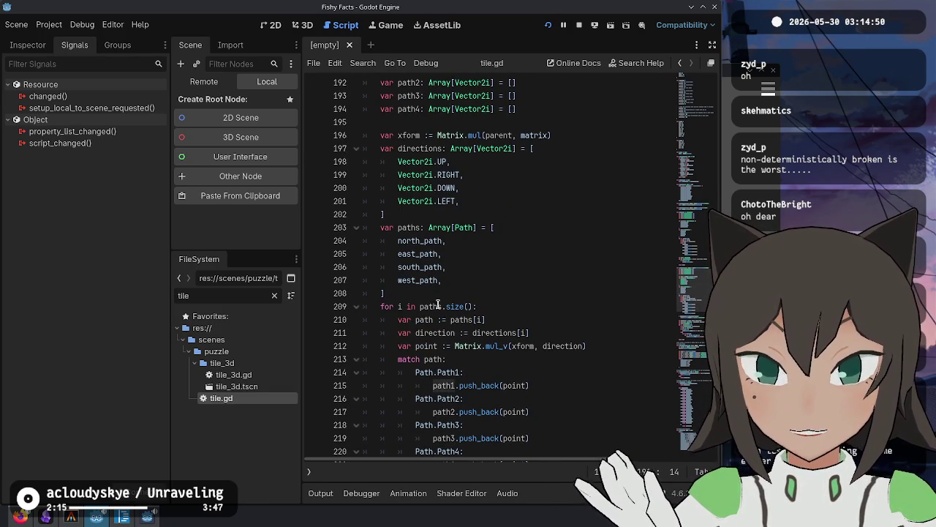
double_click(439, 306)
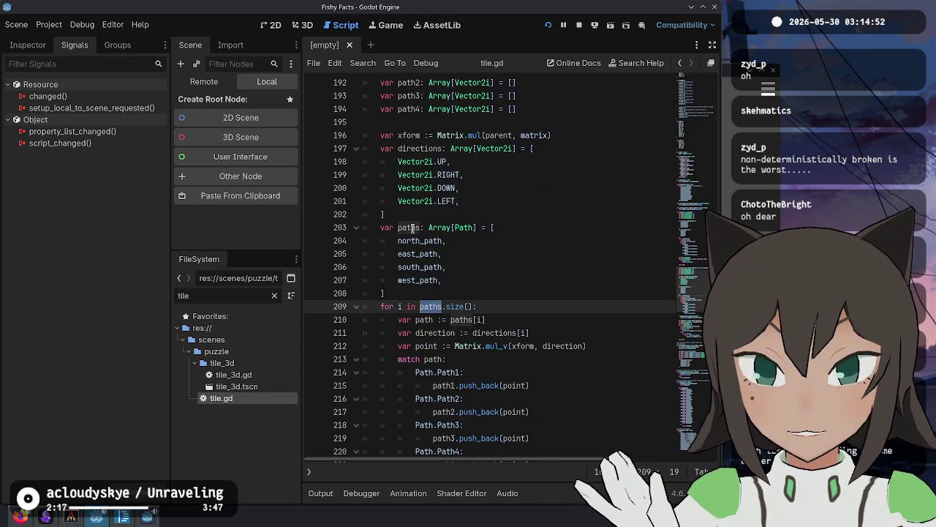
double_click(430, 240)
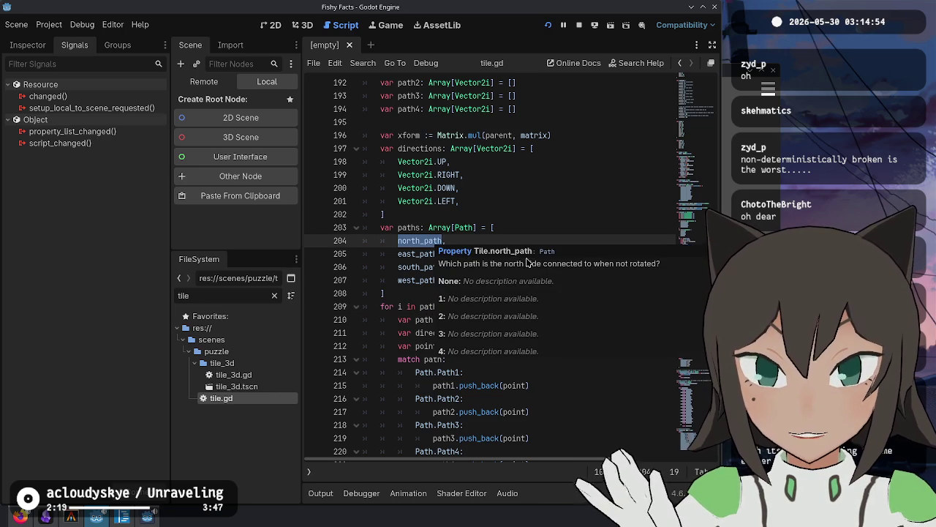
scroll(511, 258, "up", 20)
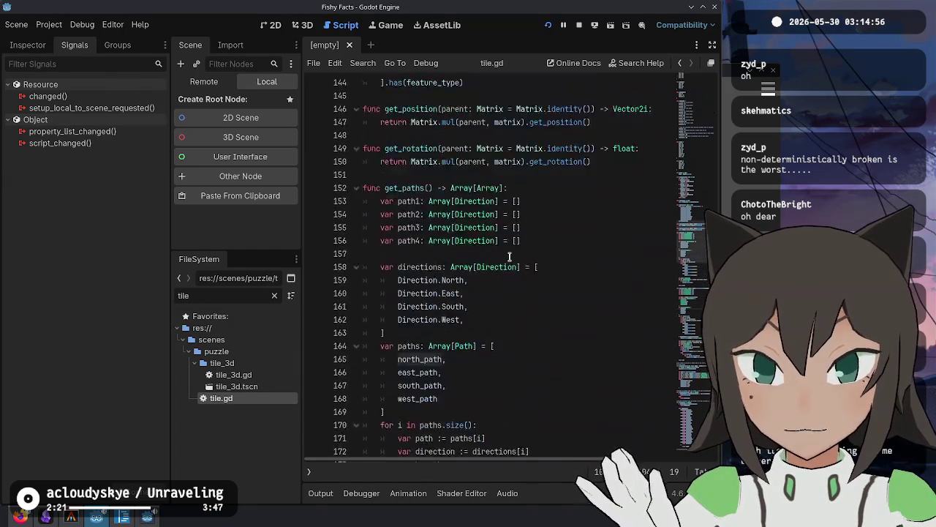
scroll(510, 259, "up", 20)
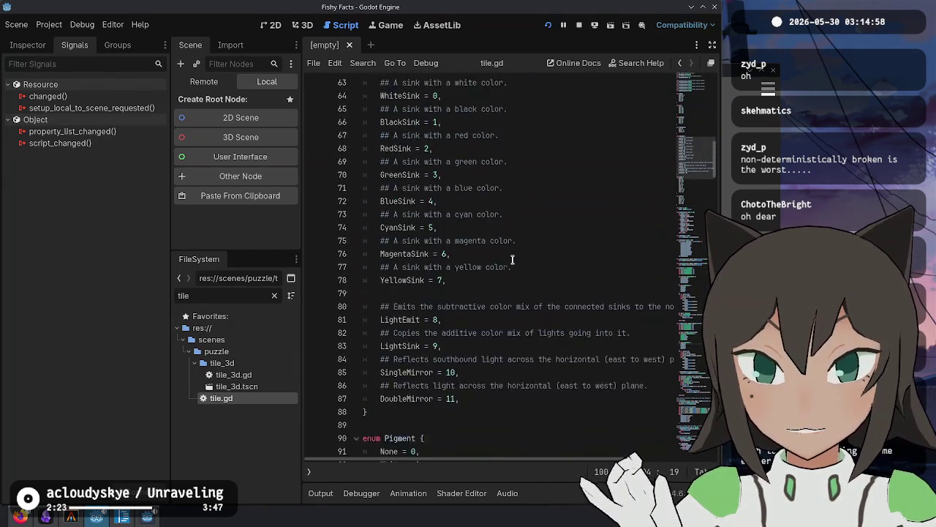
scroll(383, 237, "up", 12)
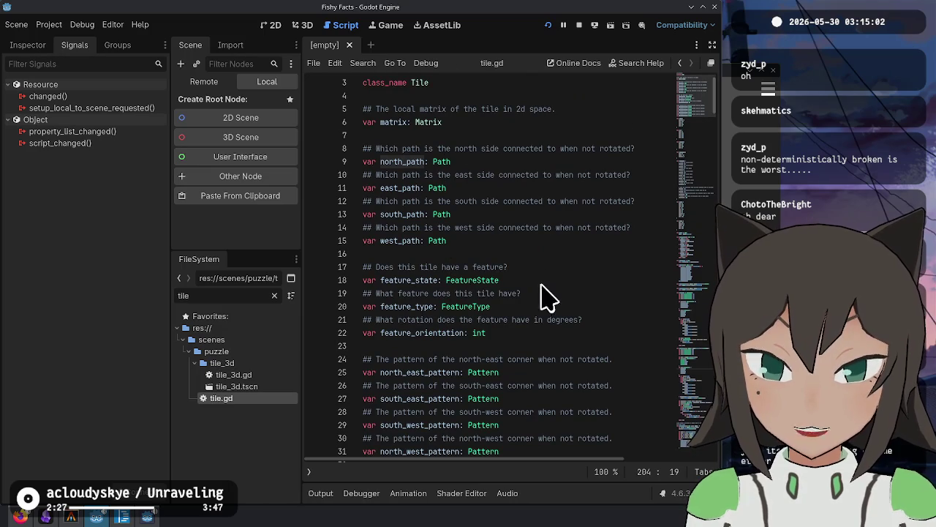
double_click(401, 161)
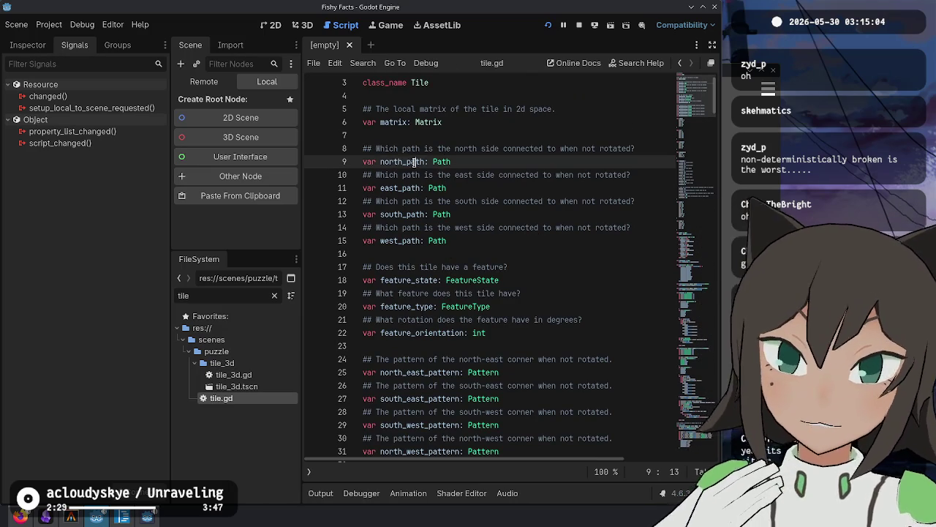
Cycle through every north_path match in tile.gd, ending at the equals function's path comparisons.
key("ctrl+f")
key("Return")
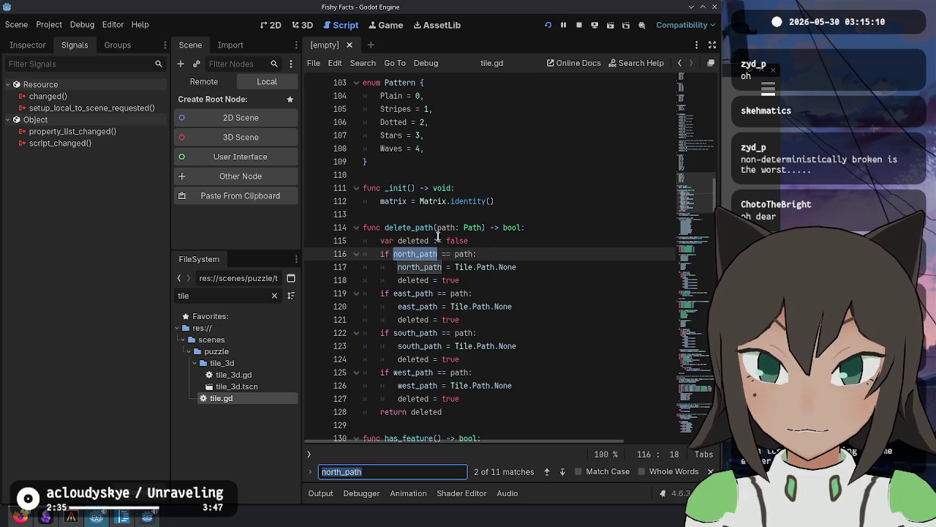
key("Return")
key("Return")
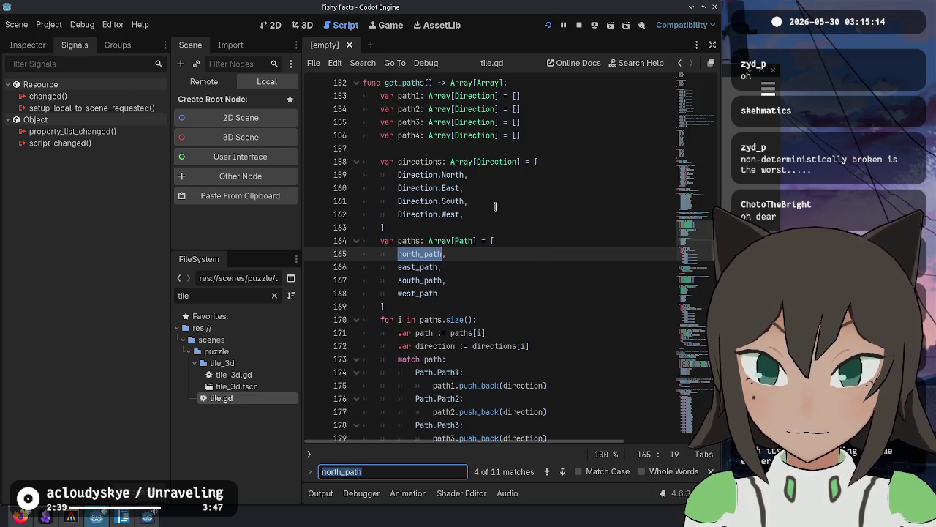
key("shift+Return")
key("Return")
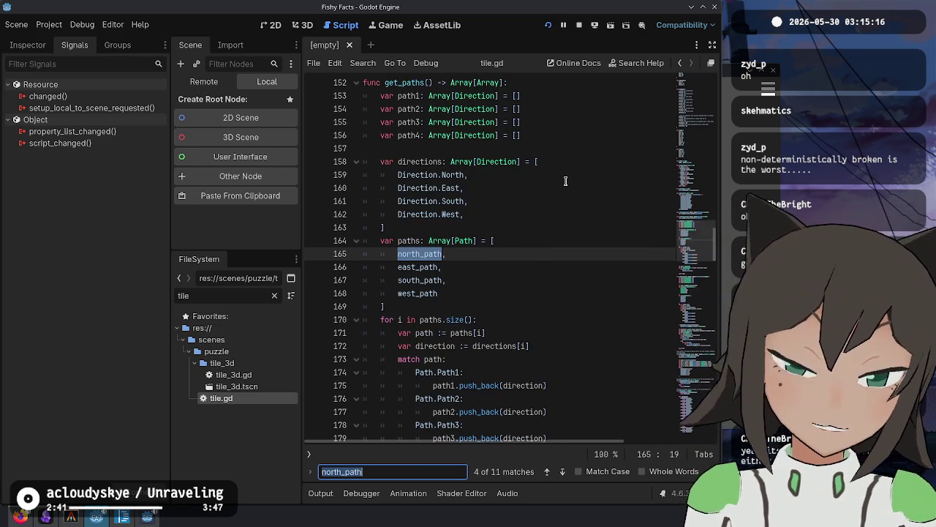
key("shift+Return")
key("shift+Return")
key("Return")
key("Return")
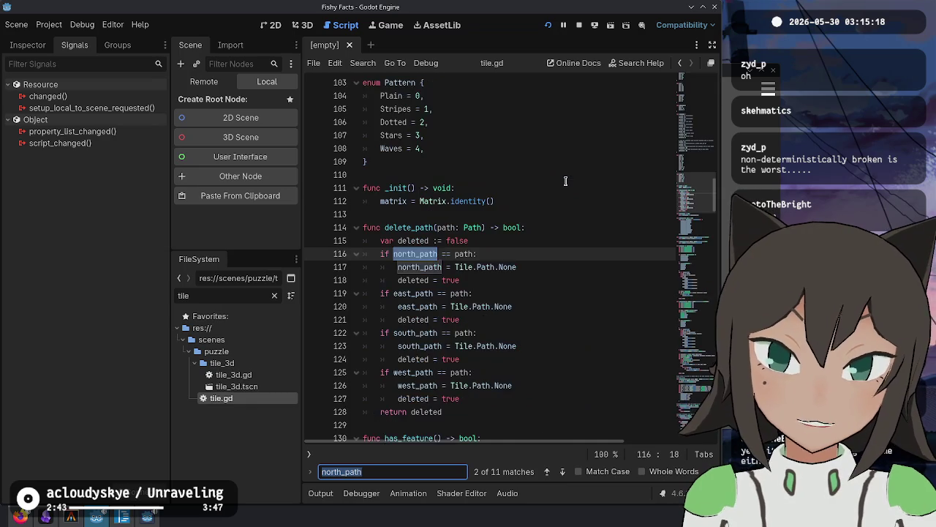
key("Return")
key("Return")
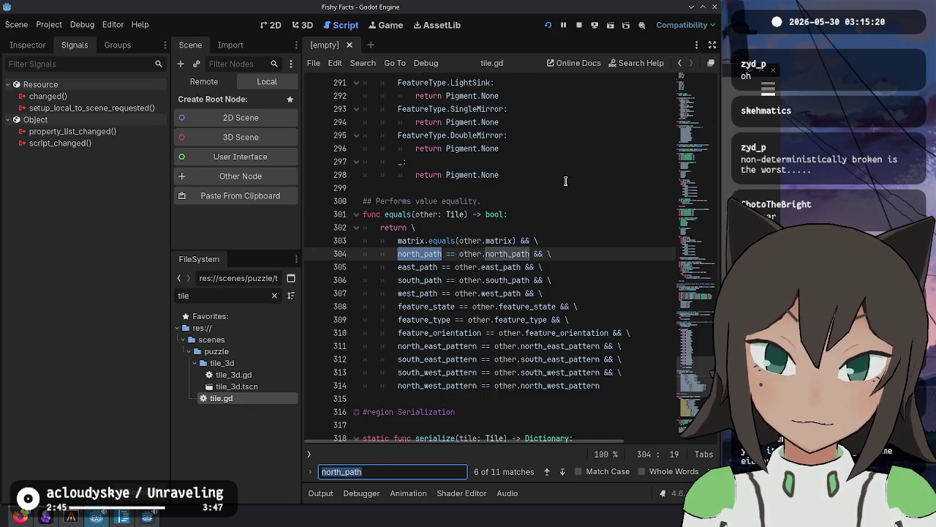
key("Escape")
scroll(521, 251, "up", 2)
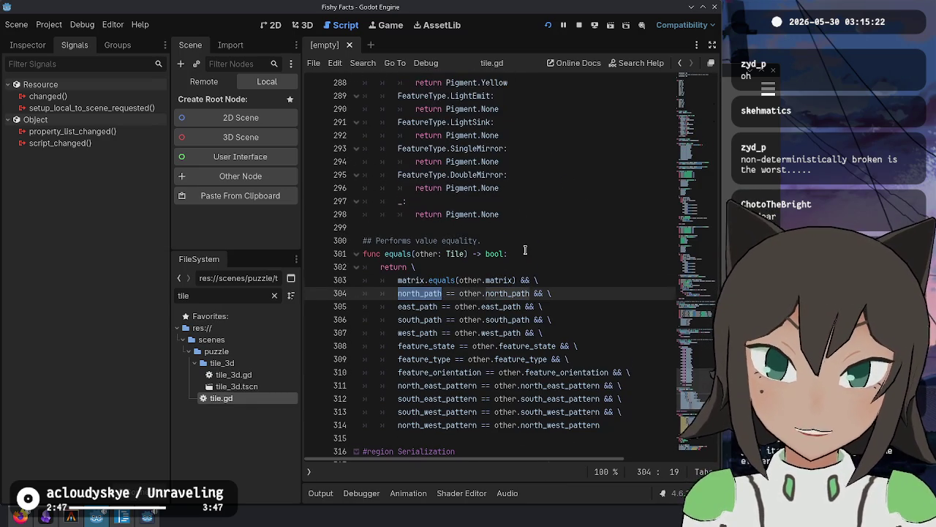
left_click(414, 232)
Scroll up tile.gd to review the get_pigment function and its comment.
scroll(491, 260, "up", 4)
scroll(490, 260, "up", 5)
left_click(476, 201)
scroll(476, 201, "up", 2)
left_click(488, 229)
left_click(460, 253)
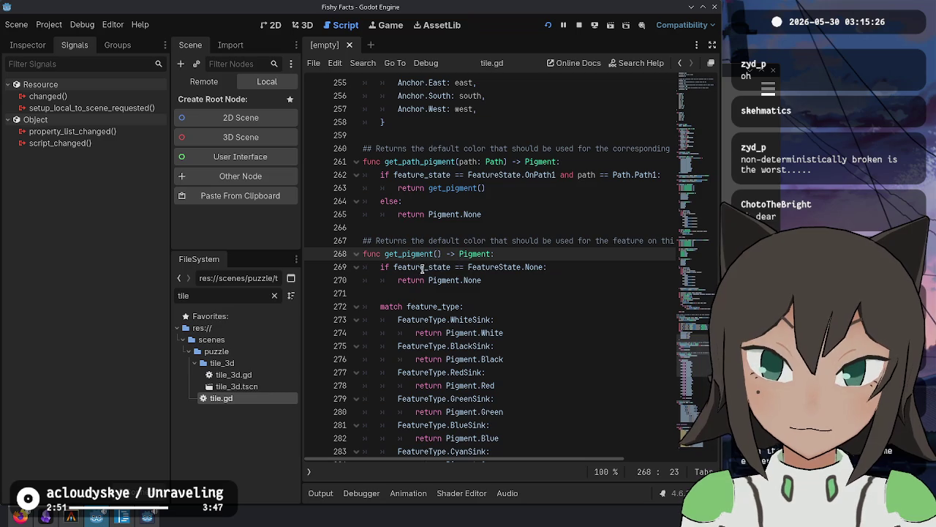
scroll(433, 253, "down", 8)
scroll(576, 243, "up", 7)
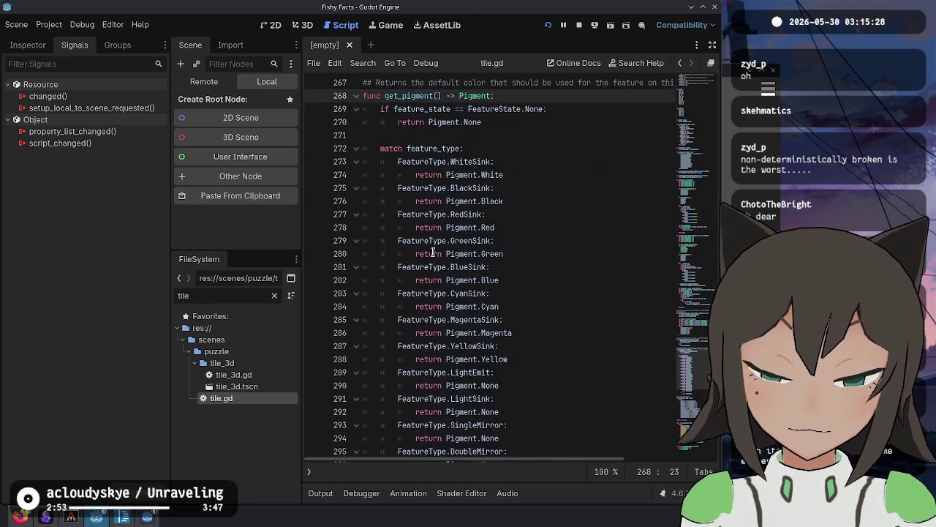
left_click(475, 201)
Select path1 on line 175 of the get_paths loop, then bring up the running Fishy Facts game.
scroll(427, 254, "up", 2)
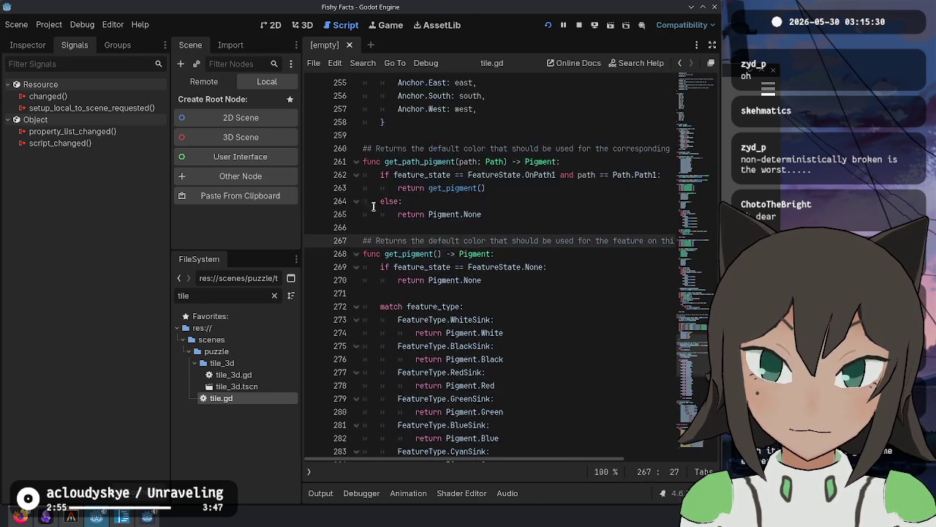
scroll(427, 253, "up", 10)
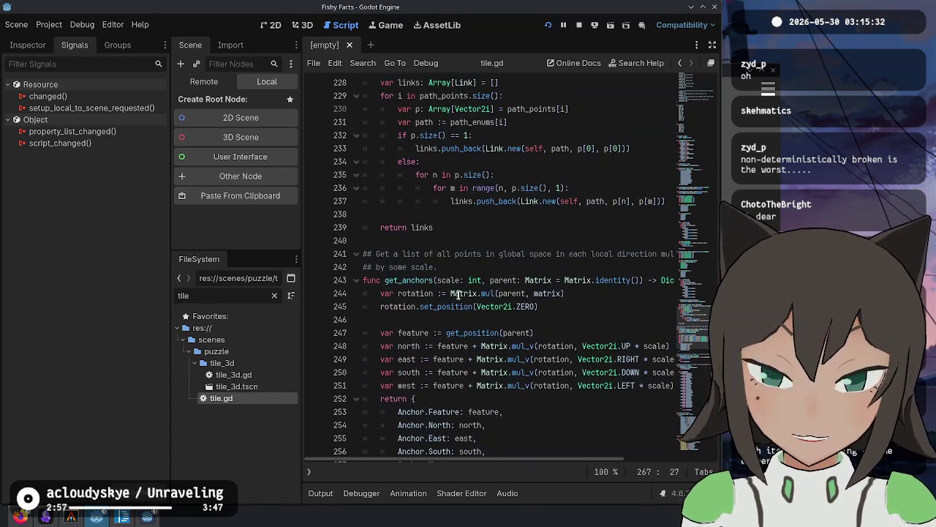
scroll(460, 295, "up", 4)
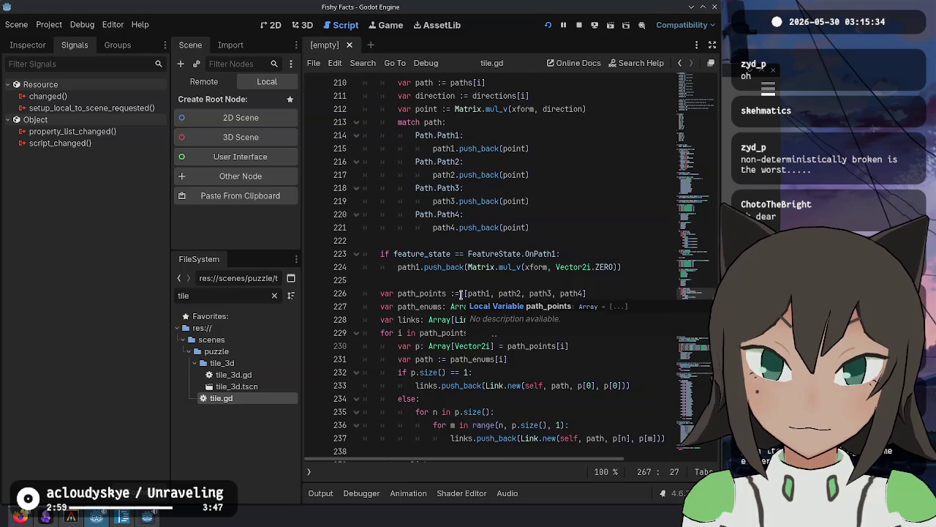
scroll(460, 290, "down", 4)
scroll(460, 291, "up", 15)
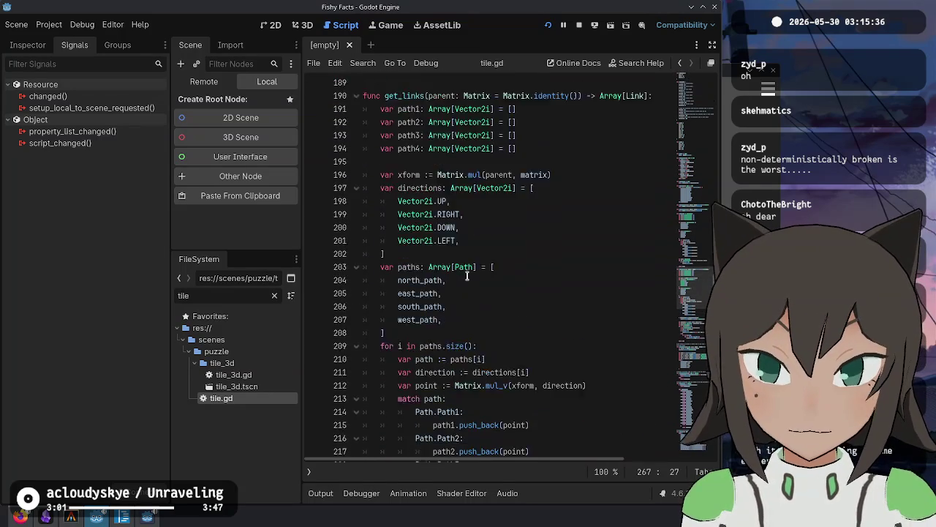
scroll(468, 275, "up", 5)
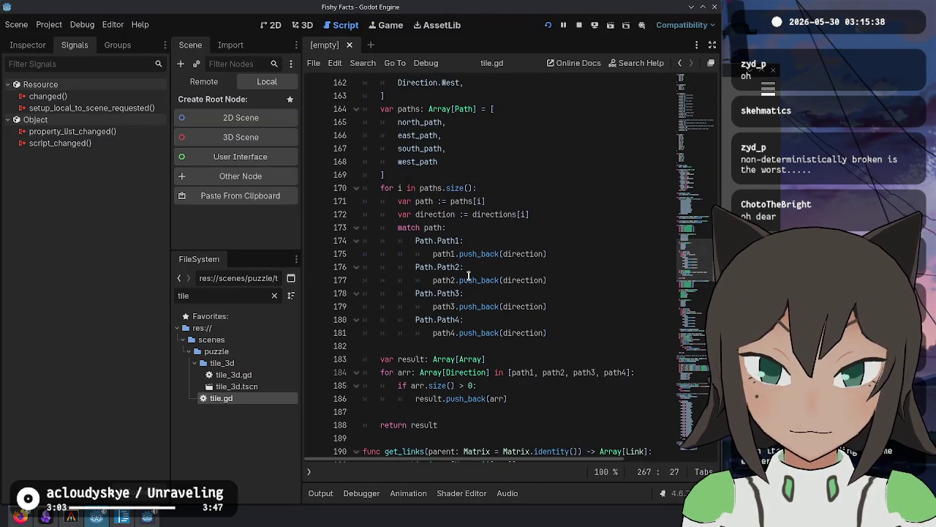
scroll(468, 274, "up", 1)
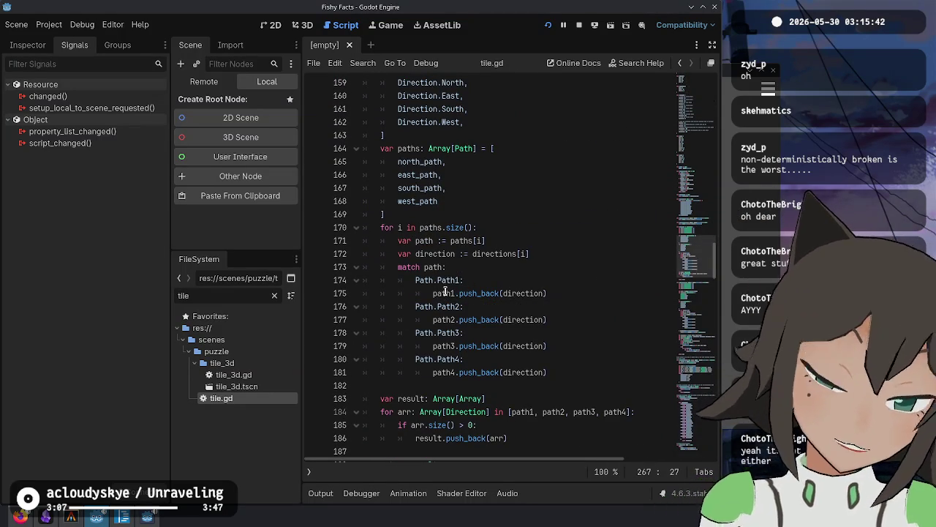
double_click(442, 292)
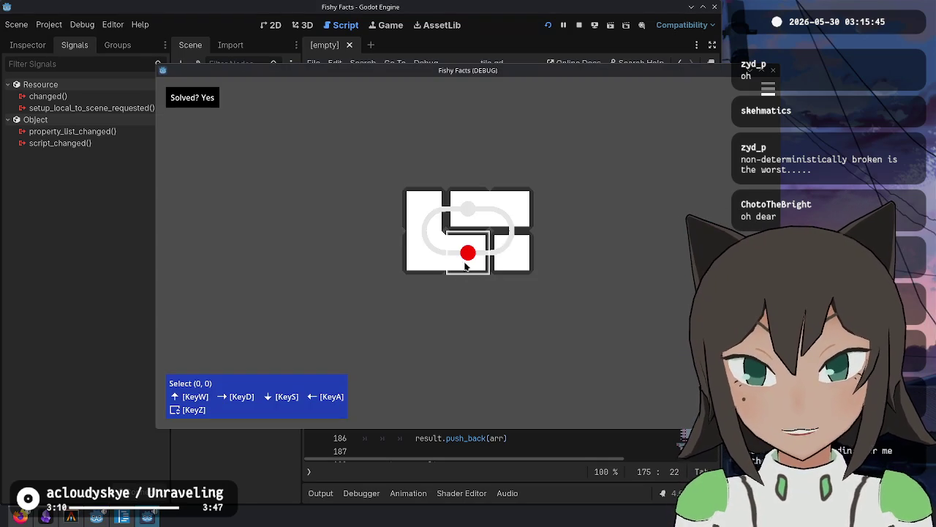
right_click(466, 264)
Change the path on the lower tile in path-editing mode, then return to tile selection.
key("Return")
right_click(472, 256)
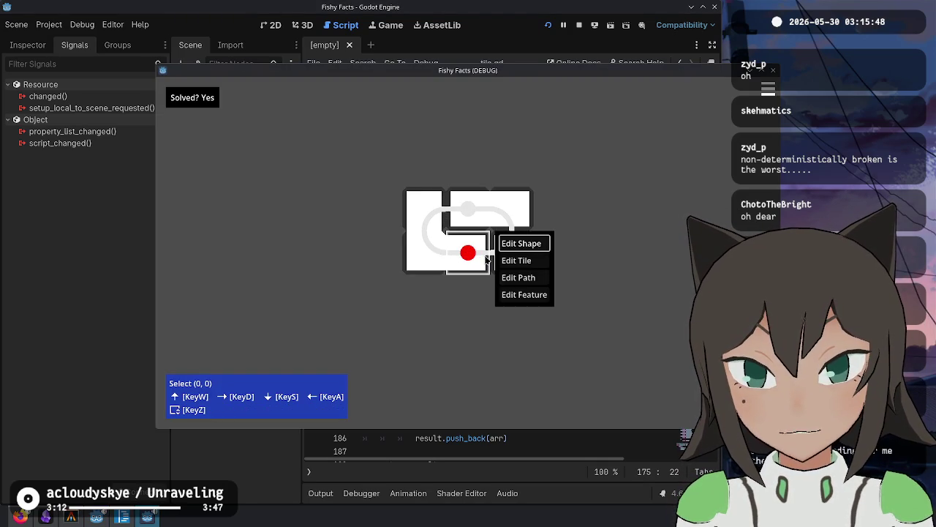
left_click(523, 276)
left_click(479, 259)
key("Escape")
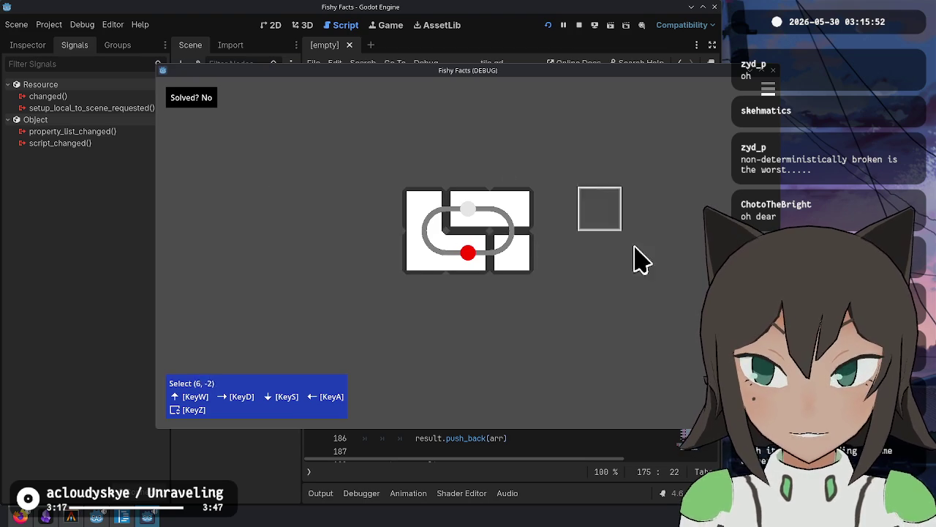
key("Escape")
key("Escape")
Clear the red path marker from the loop and put it back.
right_click(498, 236)
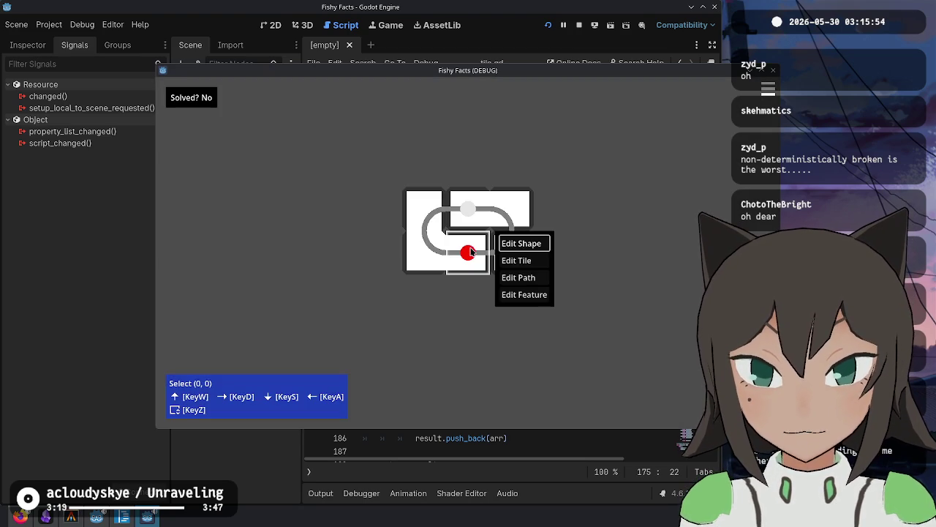
left_click(607, 263)
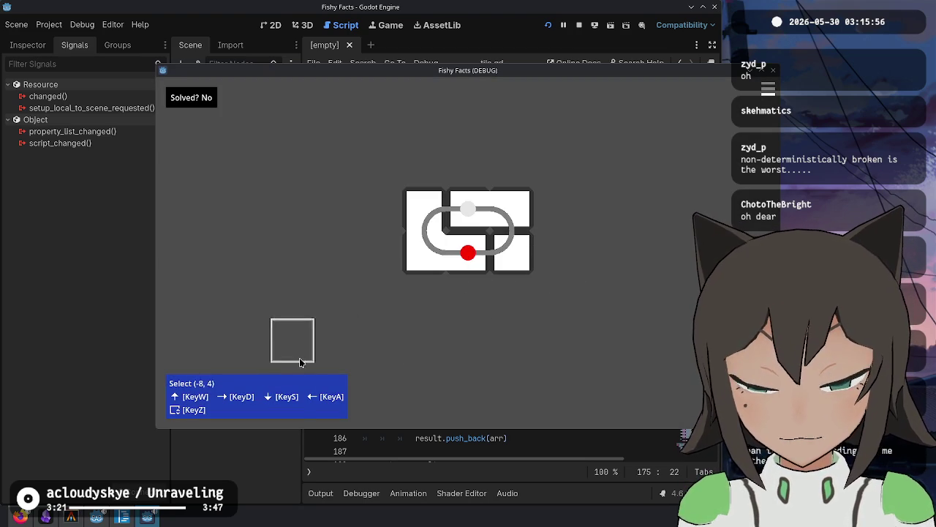
key("Escape")
key("Escape")
right_click(496, 236)
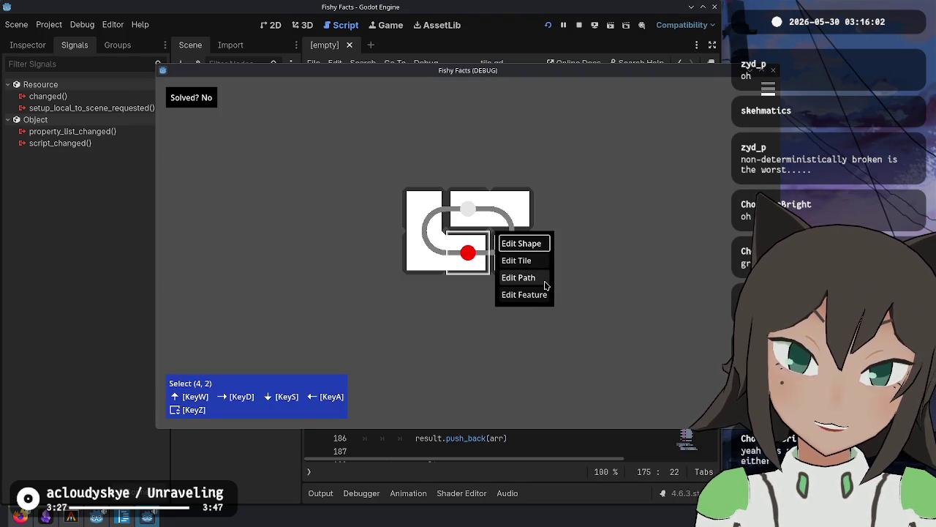
left_click(545, 284)
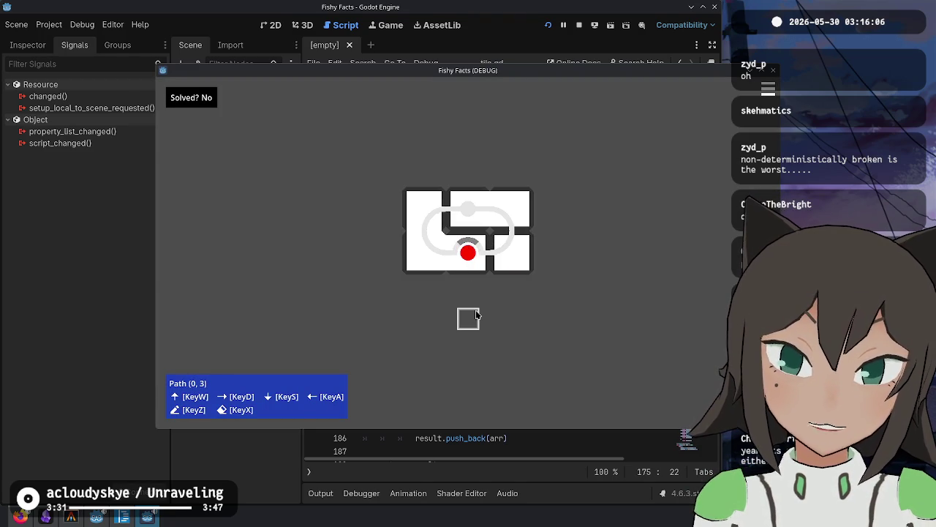
left_click(469, 254)
left_click(469, 256)
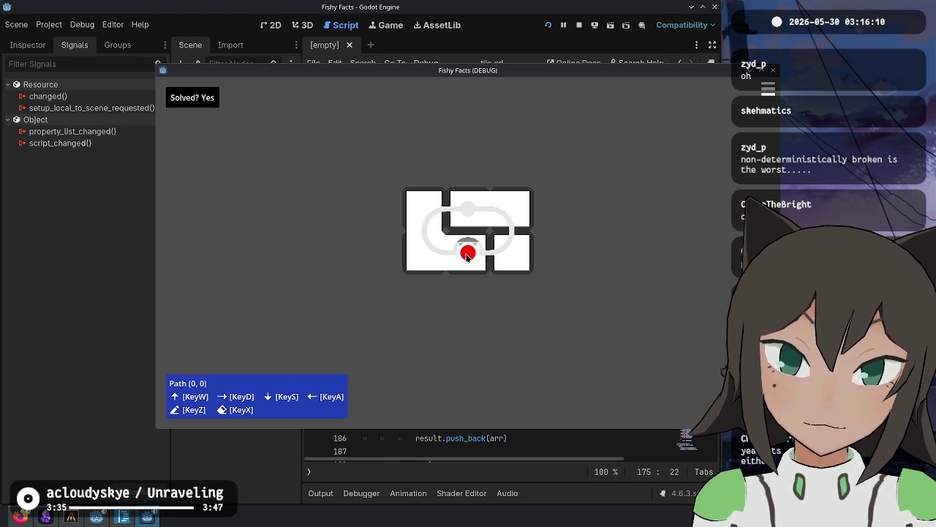
left_click(468, 255)
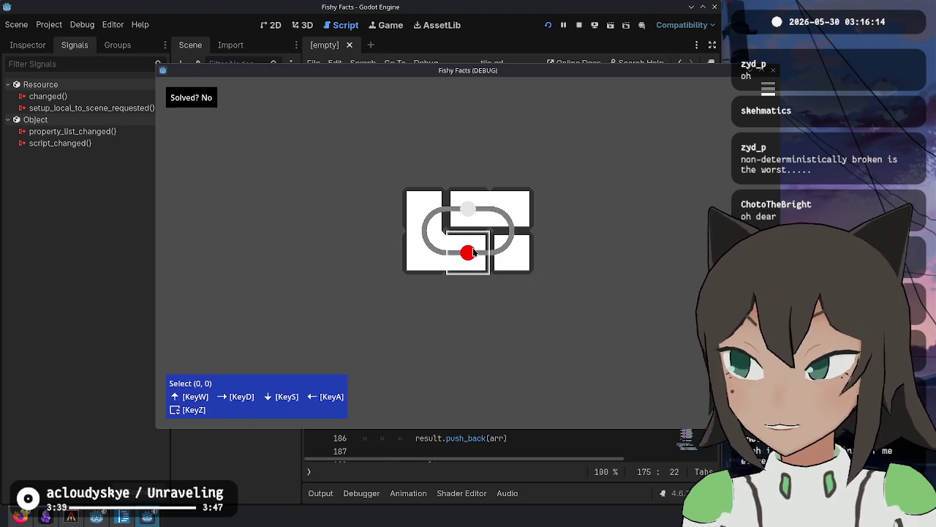
Select the middle tiles and step the path point left to the lower-right junction.
left_click(483, 217)
left_click(467, 256)
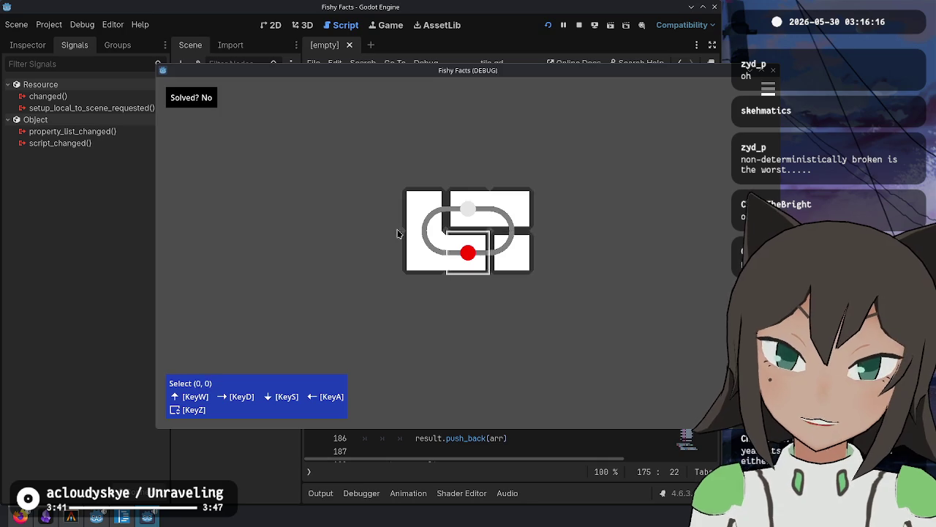
key("Escape")
key("Escape")
right_click(476, 253)
key("Down")
key("Down")
key("Return")
key("a")
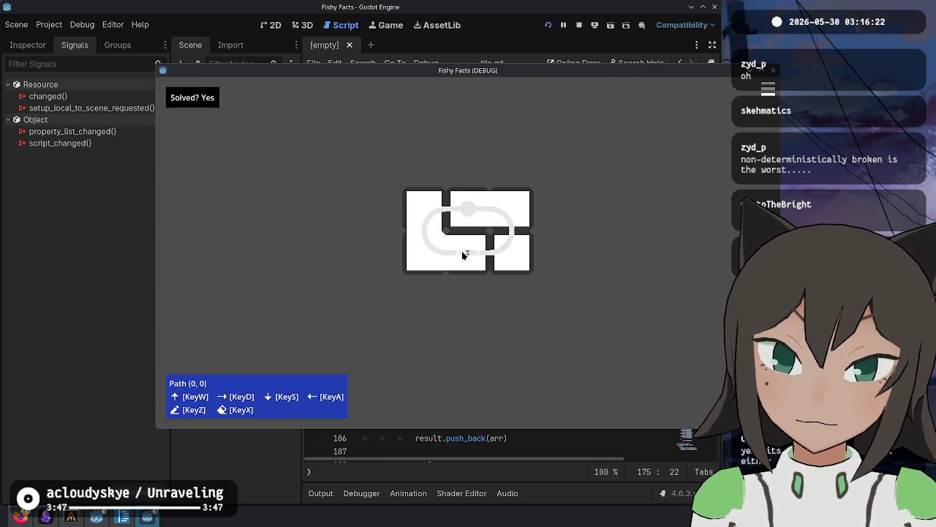
left_click(493, 271)
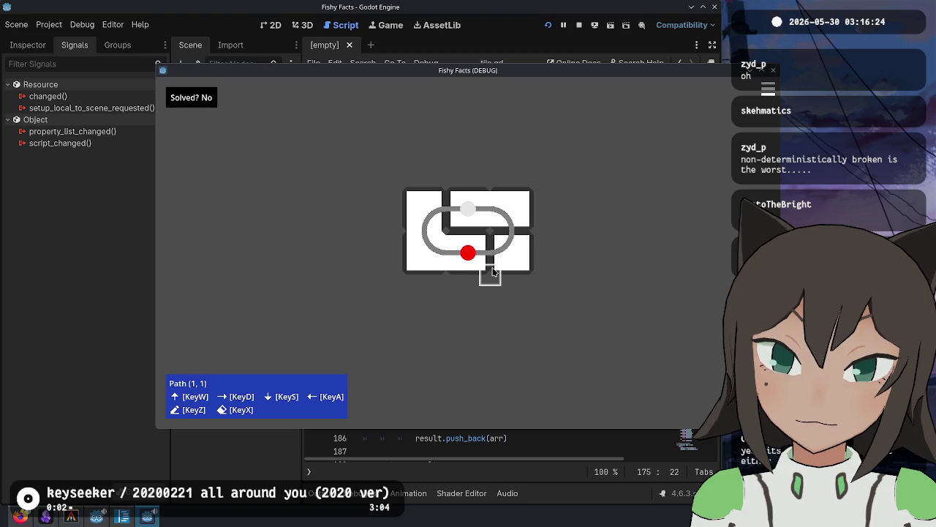
In feature mode, toggle the circle feature on the red-dot and lower tiles to compare.
right_click(492, 278)
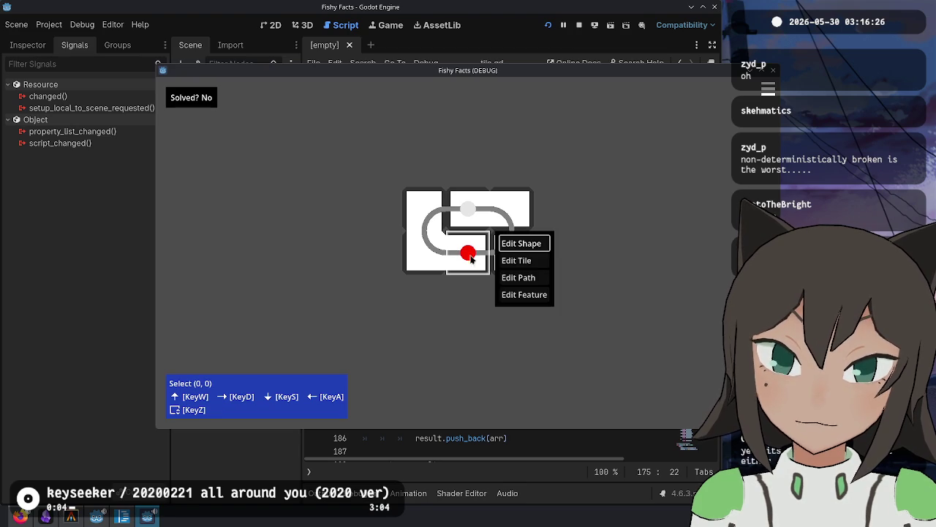
left_click(502, 295)
left_click(466, 254)
key("x")
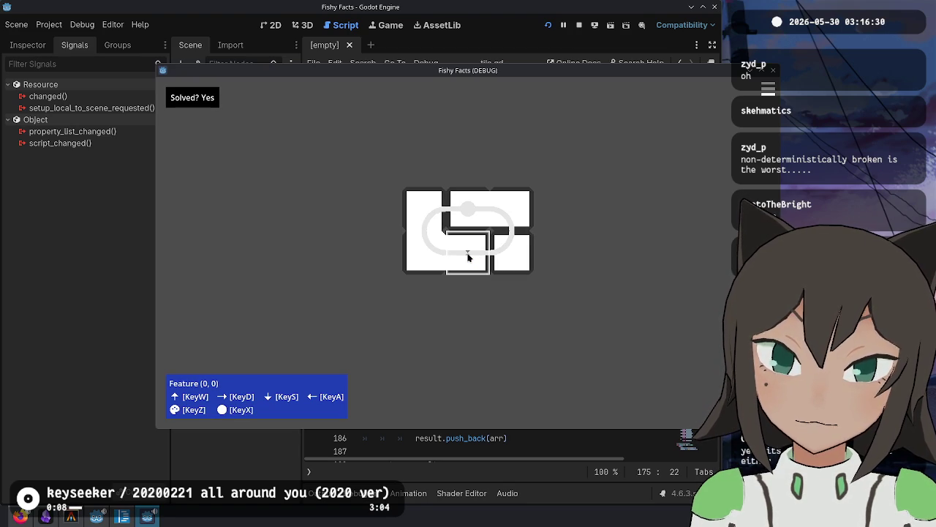
key("x")
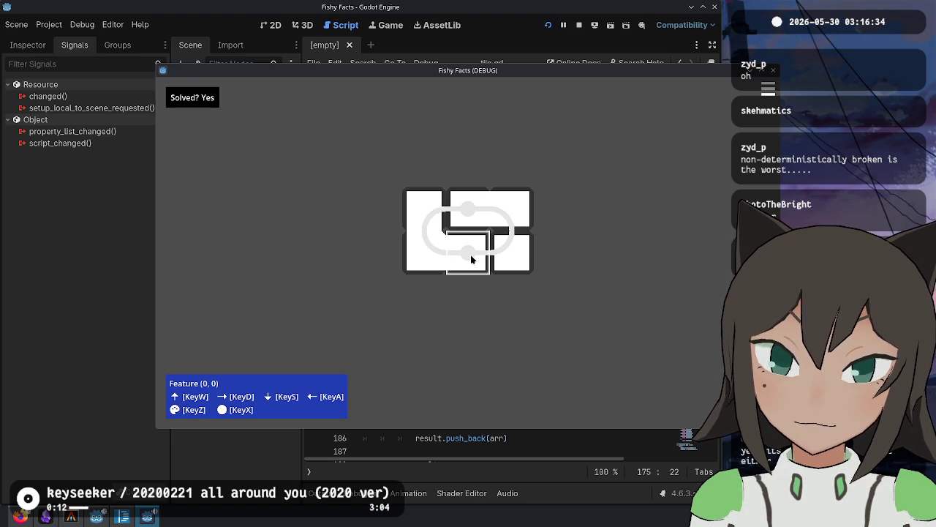
key("x")
key("x")
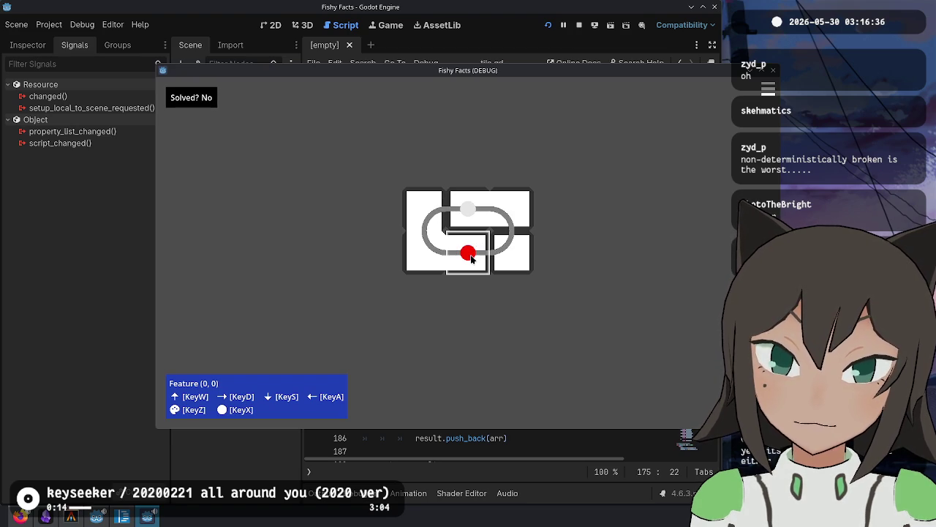
key("x")
key("x")
key("x")
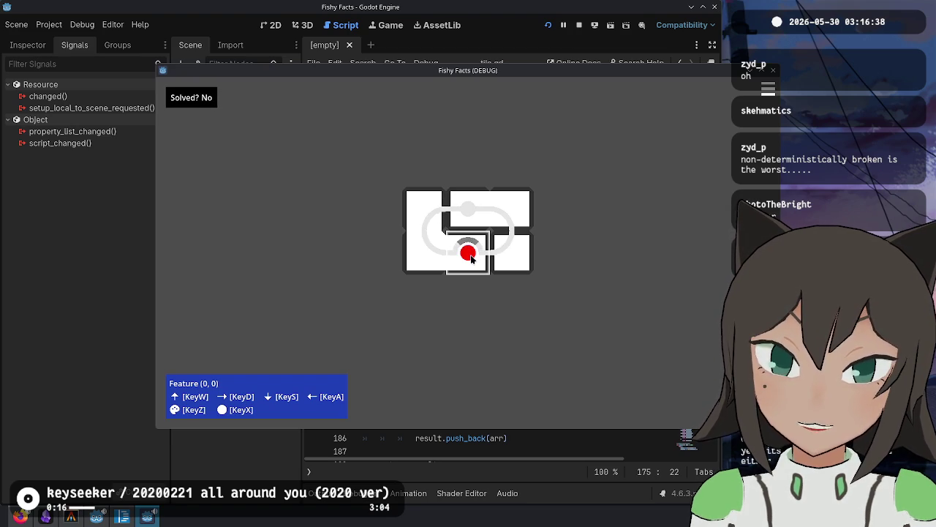
Stop the game and select path1 on line 175 of tile.gd.
key("x")
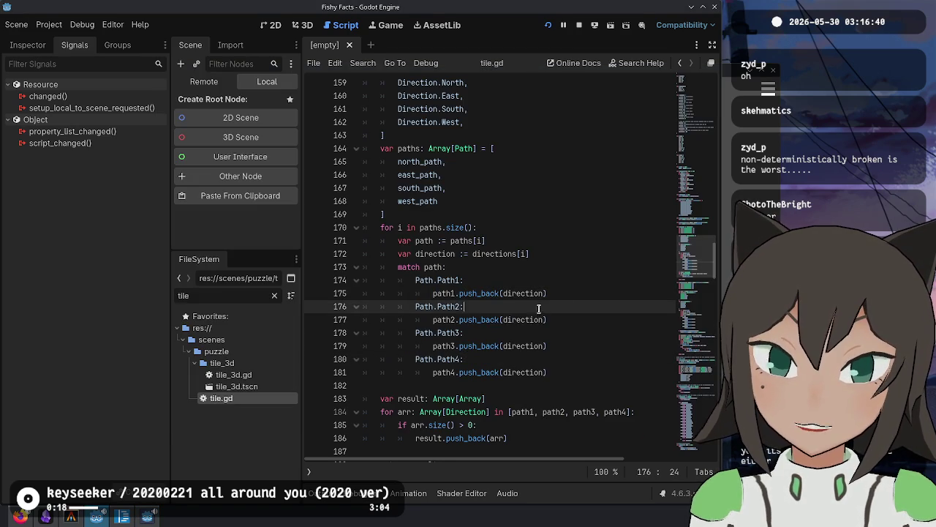
double_click(451, 293)
scroll(549, 272, "up", 15)
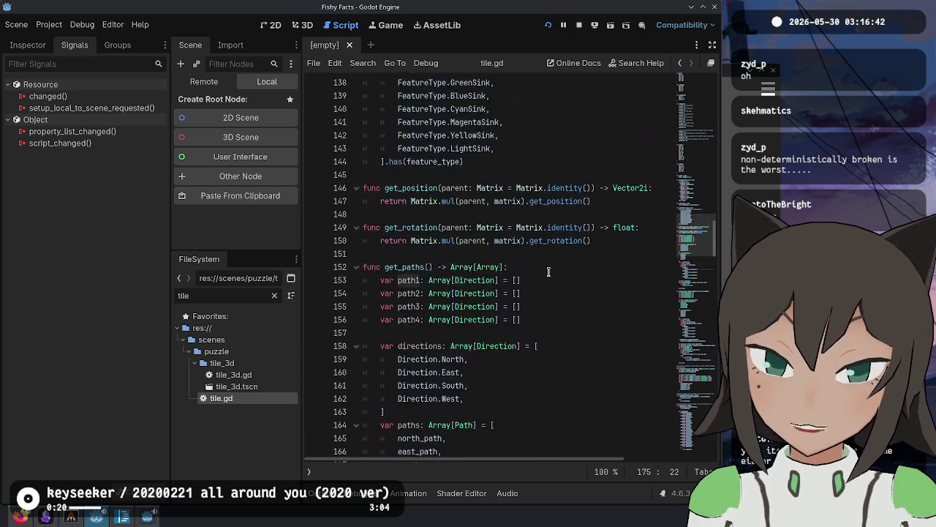
scroll(551, 273, "up", 20)
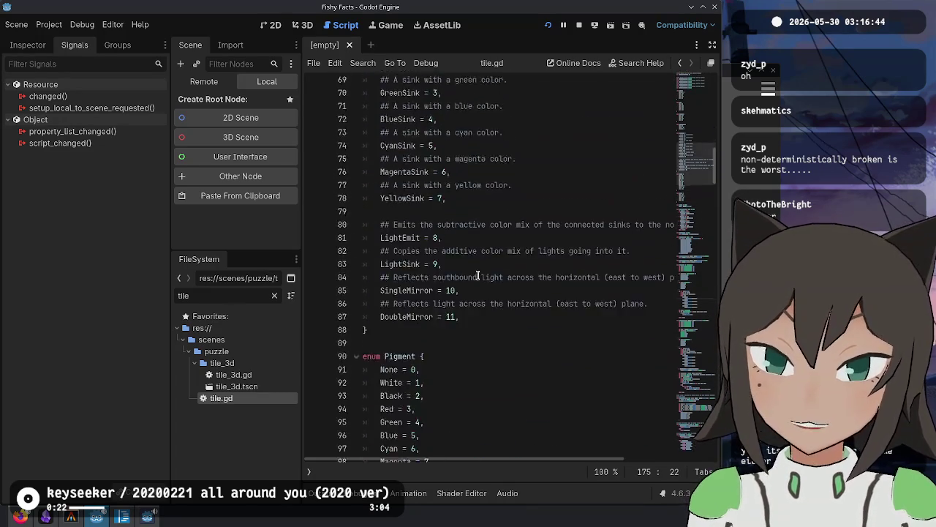
scroll(397, 251, "up", 8)
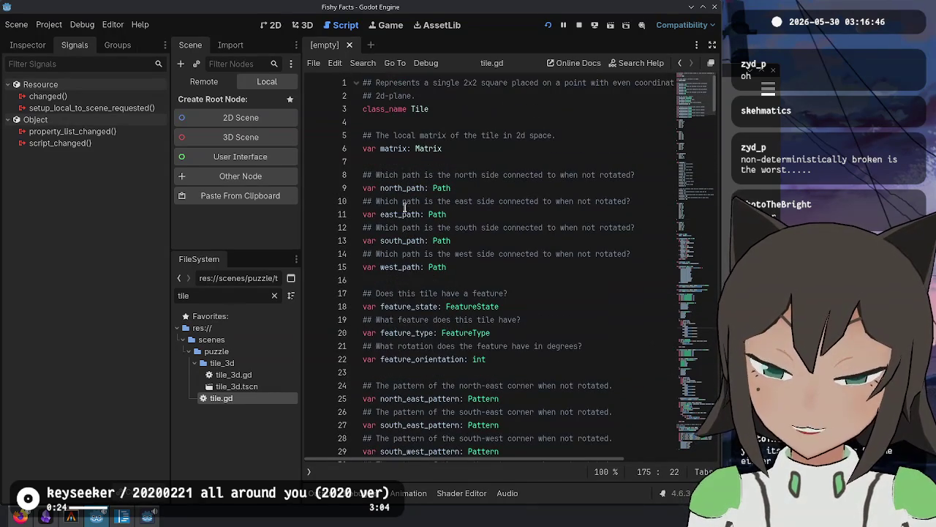
Search the whole project for north_path and open the puzzle.gd line 62 result.
double_click(399, 189)
key("ctrl+shift+f")
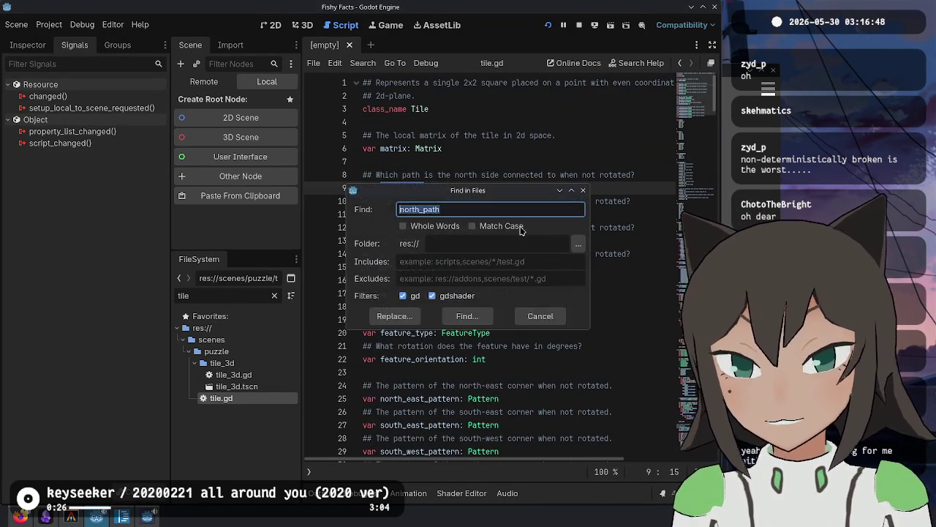
key("Return")
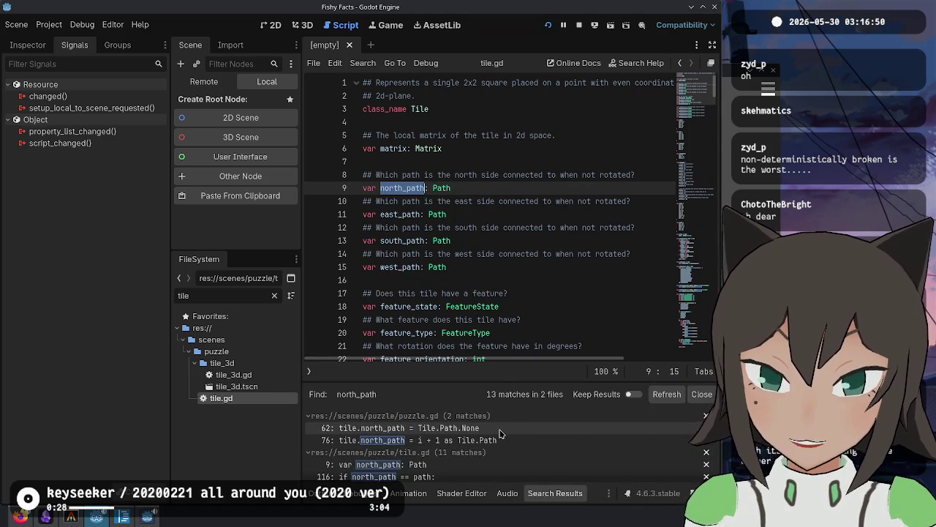
left_click(501, 430)
Review the north_path reset code in puzzle.gd and relaunch the game with F5.
scroll(536, 192, "up", 3)
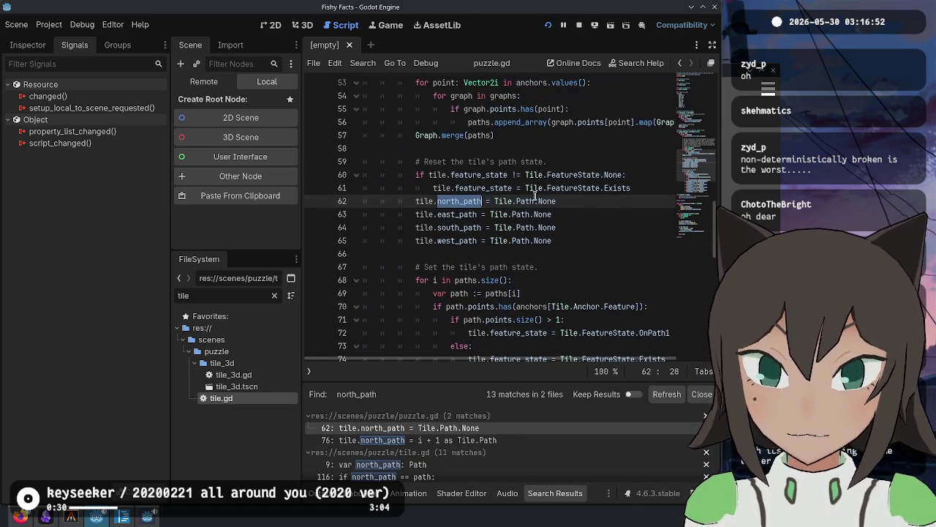
scroll(582, 178, "up", 2)
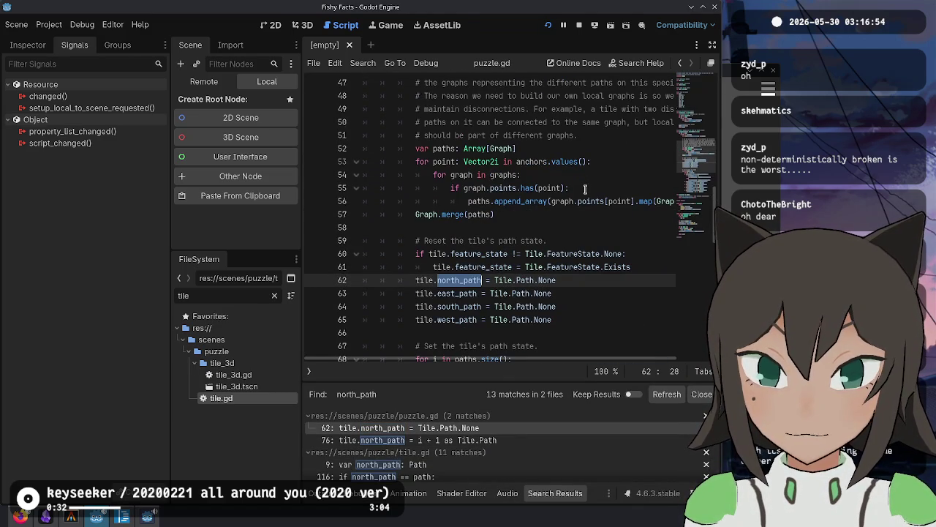
scroll(585, 189, "up", 1)
scroll(585, 190, "down", 1)
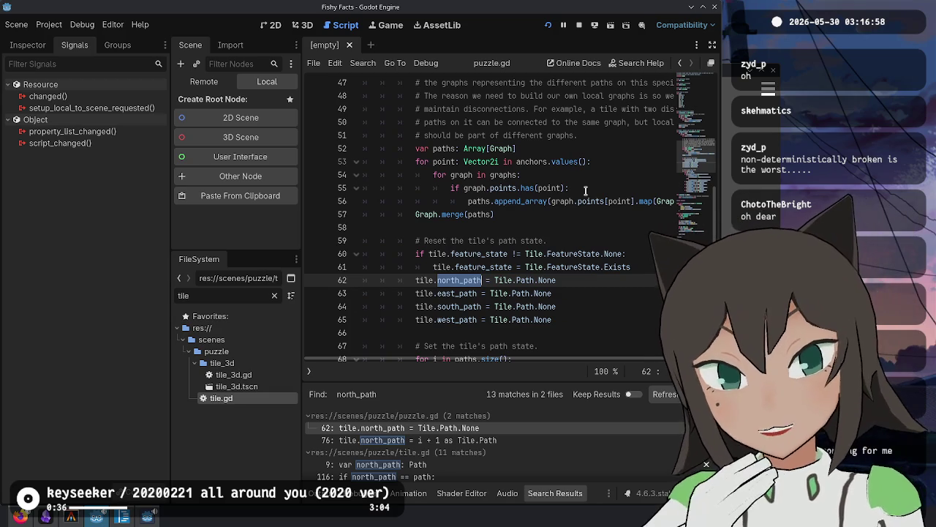
key("F5")
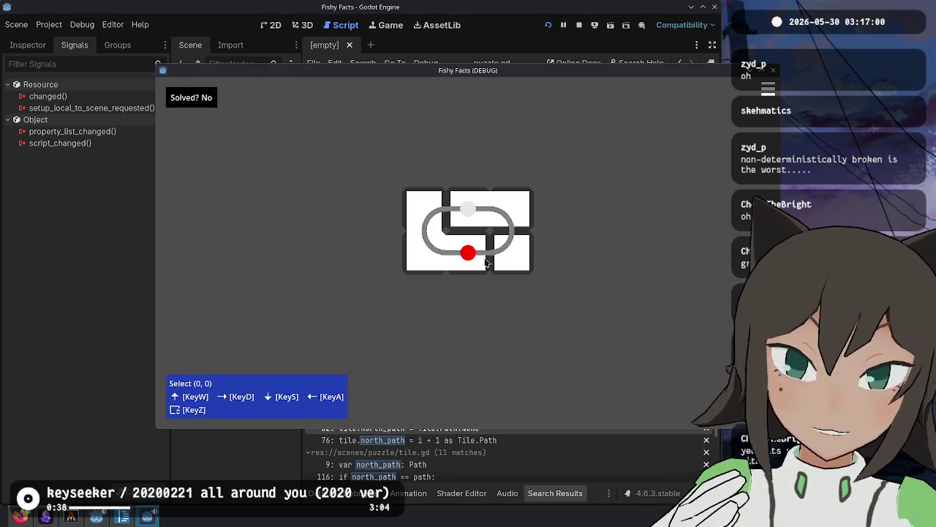
Put the lower-middle tile into path-editing mode.
key("Escape")
key("Escape")
right_click(469, 254)
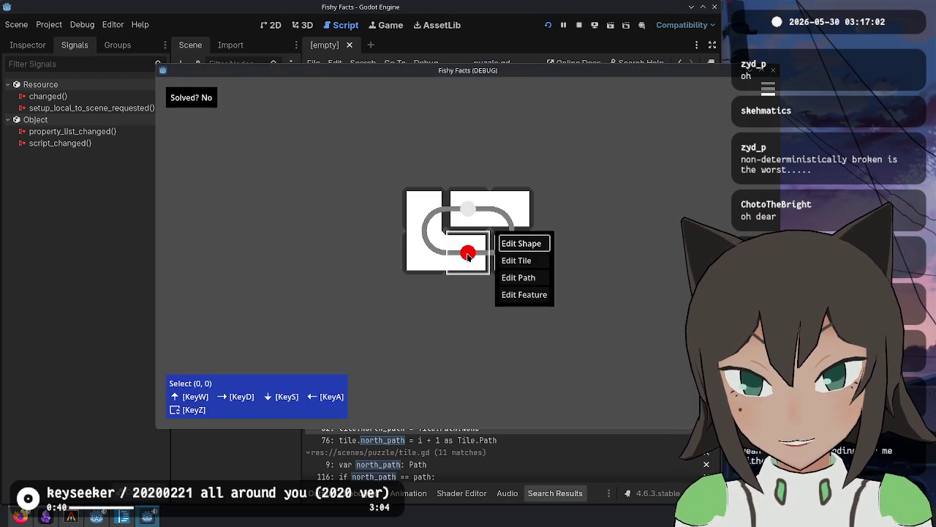
left_click(524, 260)
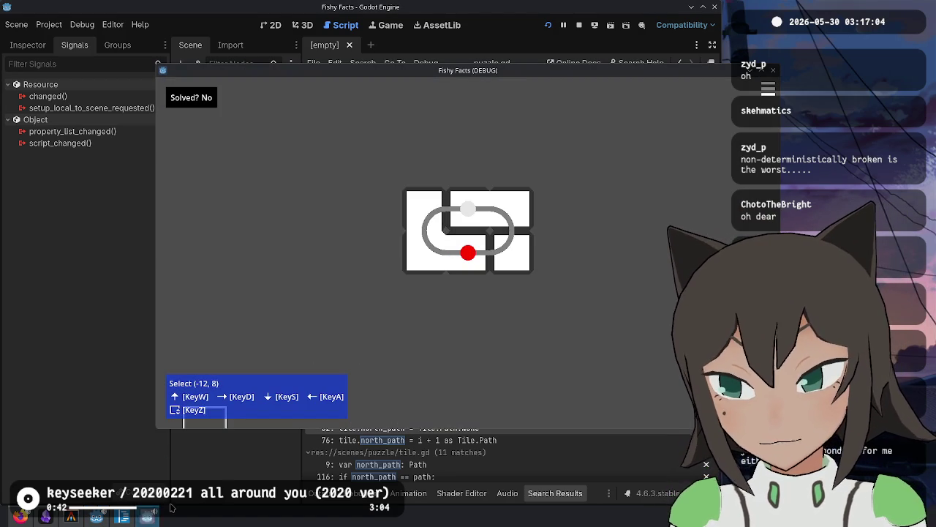
right_click(469, 256)
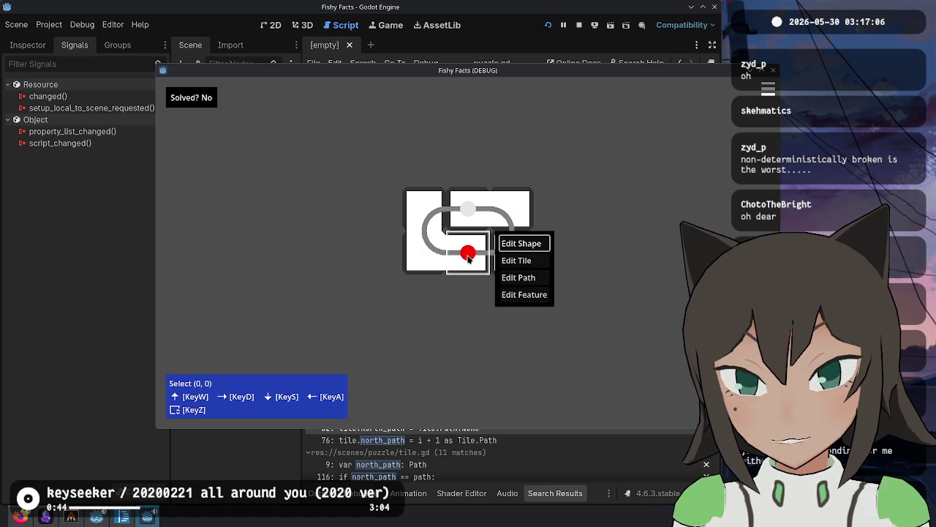
key("Down")
key("Down")
key("Down")
key("Up")
key("Return")
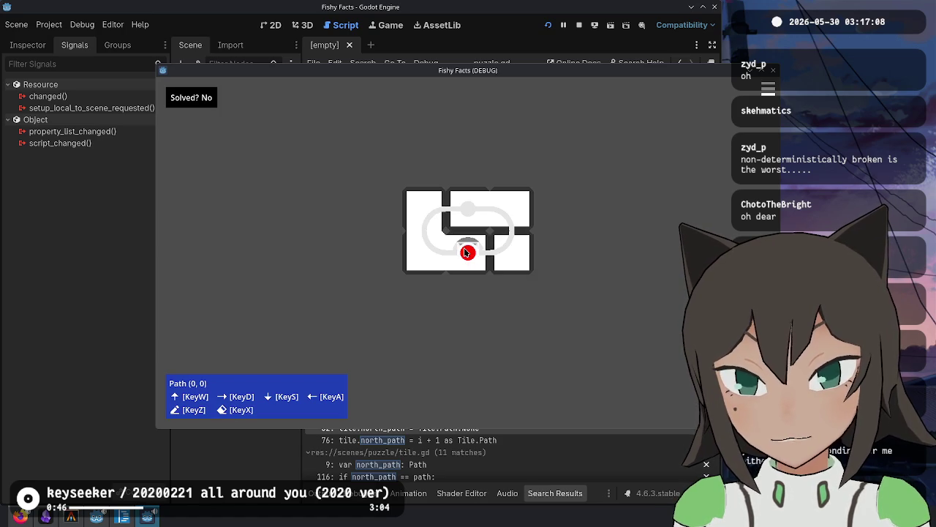
Erase the path loop, redraw it, place the red marker, and return to Select mode.
key("a")
key("a")
key("a")
key("w")
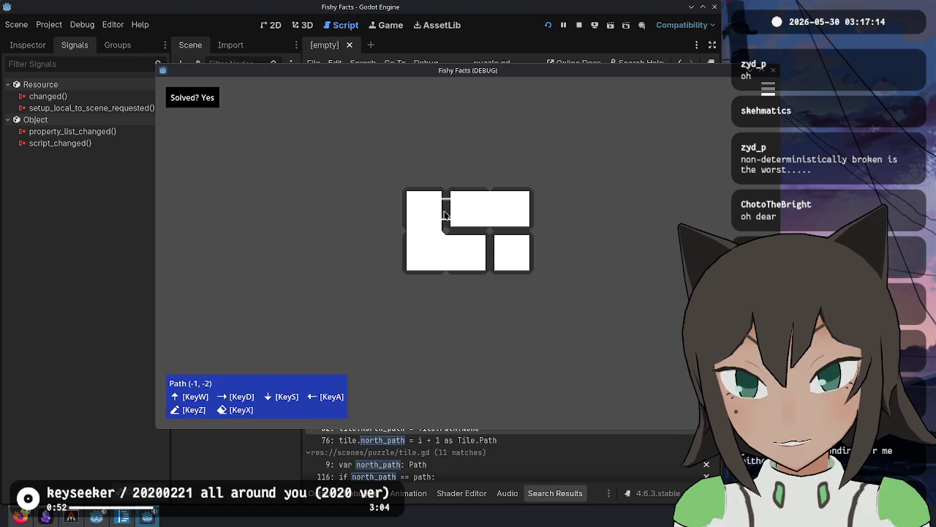
mouse_move(424, 232)
left_mouse_down()
mouse_move(437, 253)
mouse_move(488, 256)
mouse_move(505, 245)
mouse_move(513, 230)
mouse_move(470, 212)
left_mouse_up()
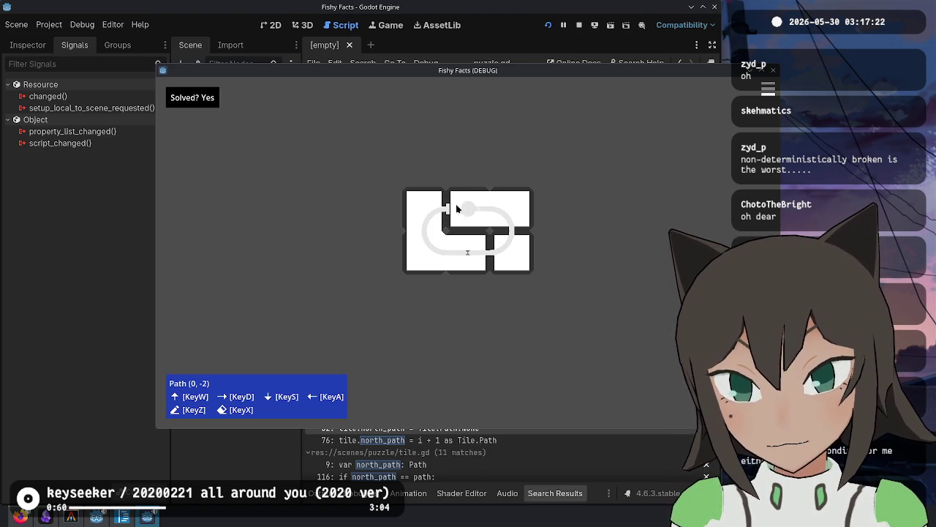
left_click(469, 253)
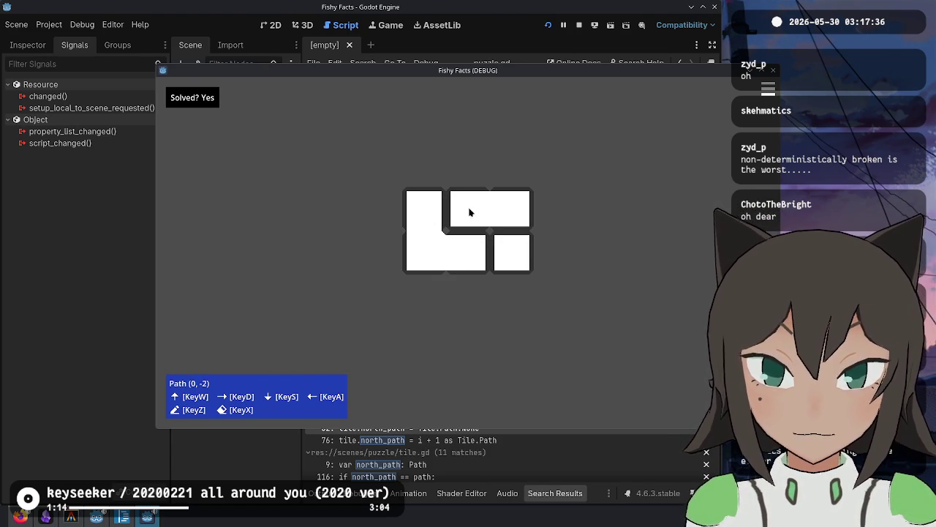
mouse_move(465, 212)
left_mouse_down()
mouse_move(445, 212)
mouse_move(426, 239)
mouse_move(472, 262)
mouse_move(488, 257)
mouse_move(510, 224)
mouse_move(492, 214)
left_mouse_up()
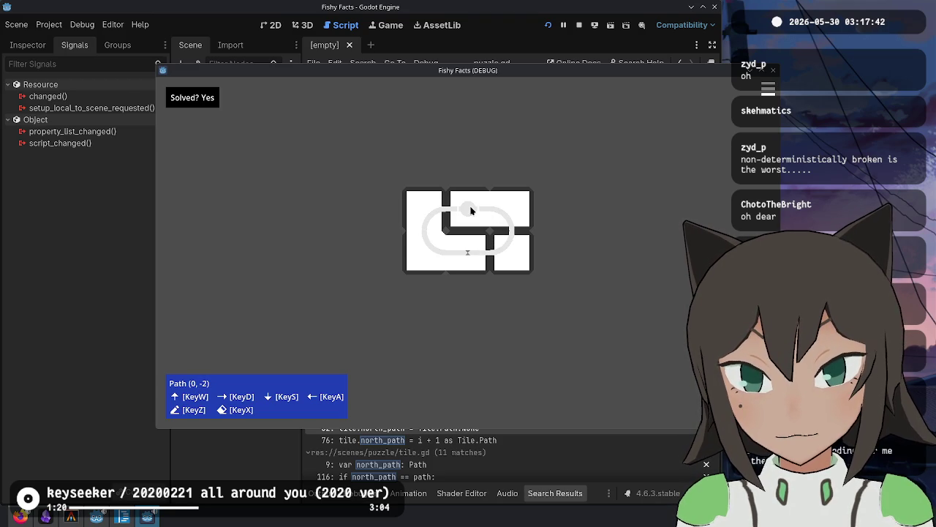
left_click(466, 257)
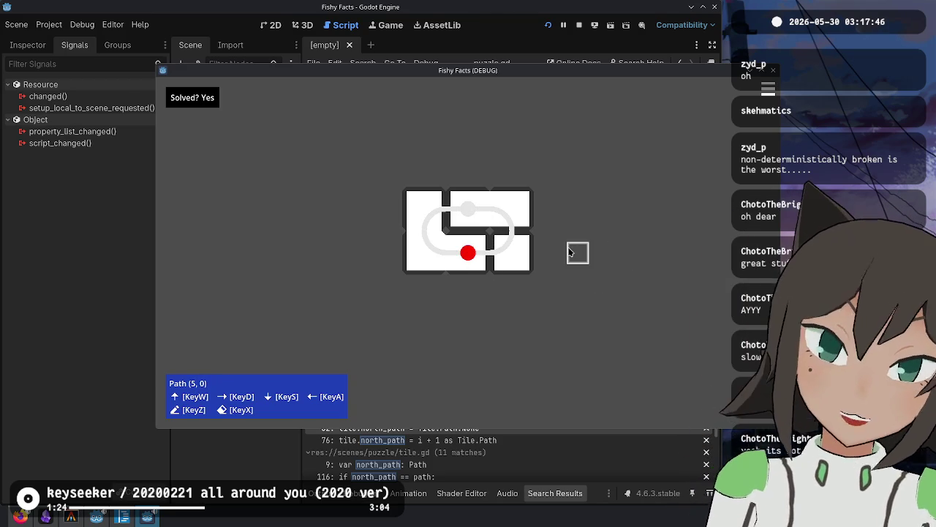
key("Escape")
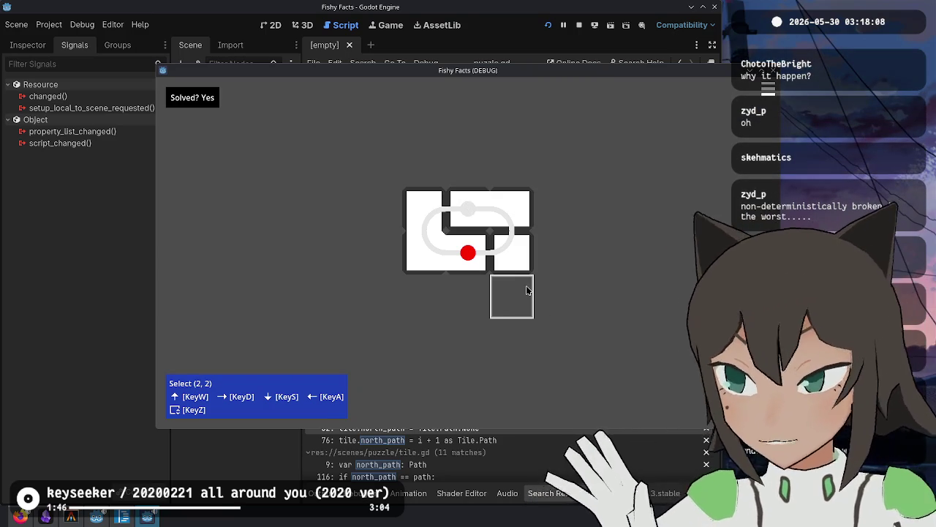
Launch Krita from the application launcher.
key("alt+space")
type("krita")
key("Return")
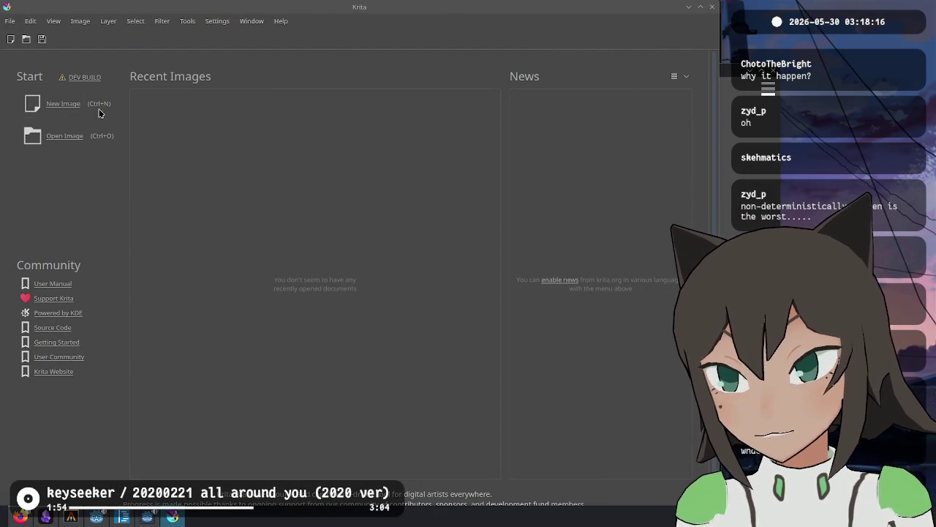
Create a blank 1920x1080 Krita canvas, paint and undo a near-black test blob, then return to the game.
left_click(69, 105)
left_click(434, 367)
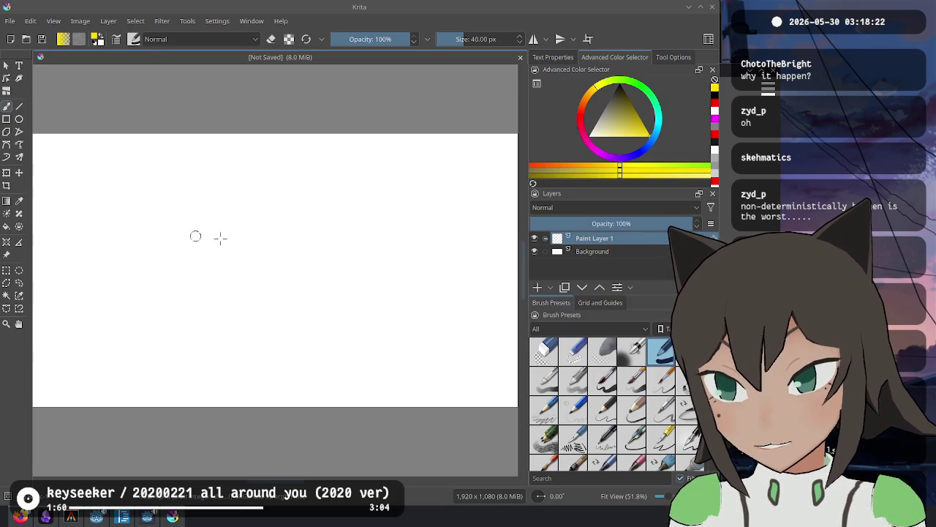
left_click(259, 211)
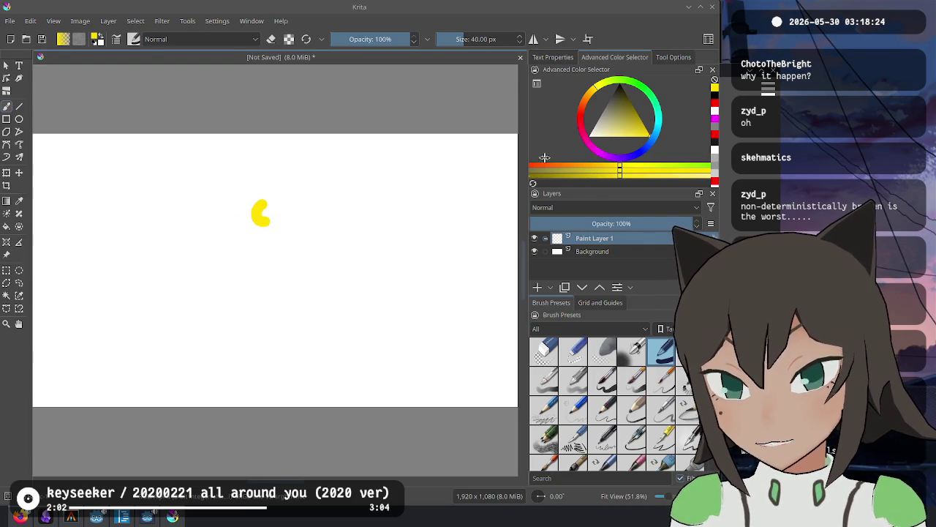
left_click(612, 110)
left_click_drag(612, 110, 611, 95)
mouse_move(264, 208)
left_mouse_down()
mouse_move(276, 218)
mouse_move(259, 219)
left_mouse_up()
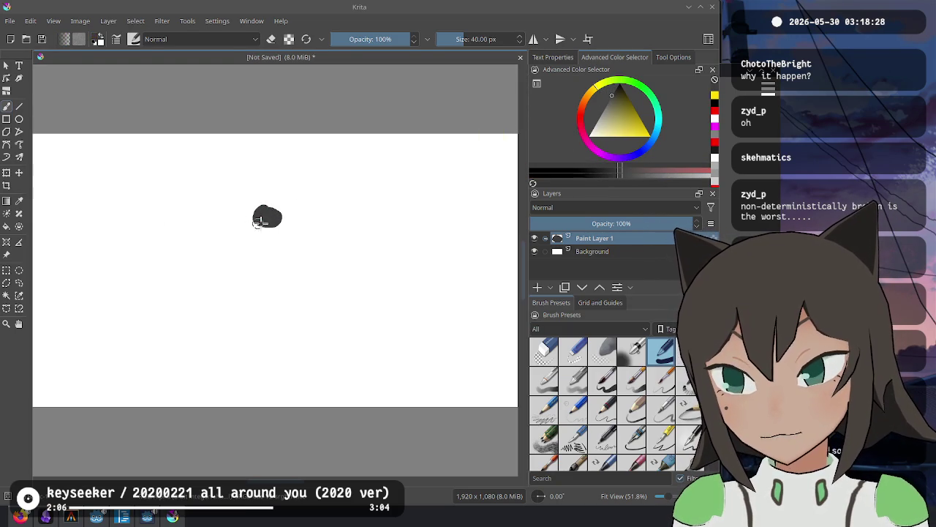
left_click_drag(265, 222, 265, 233)
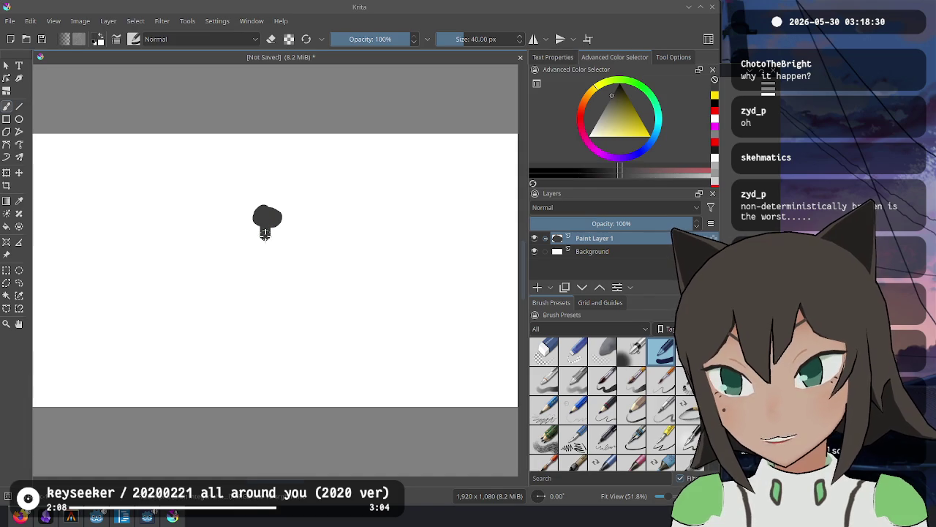
key("ctrl+z")
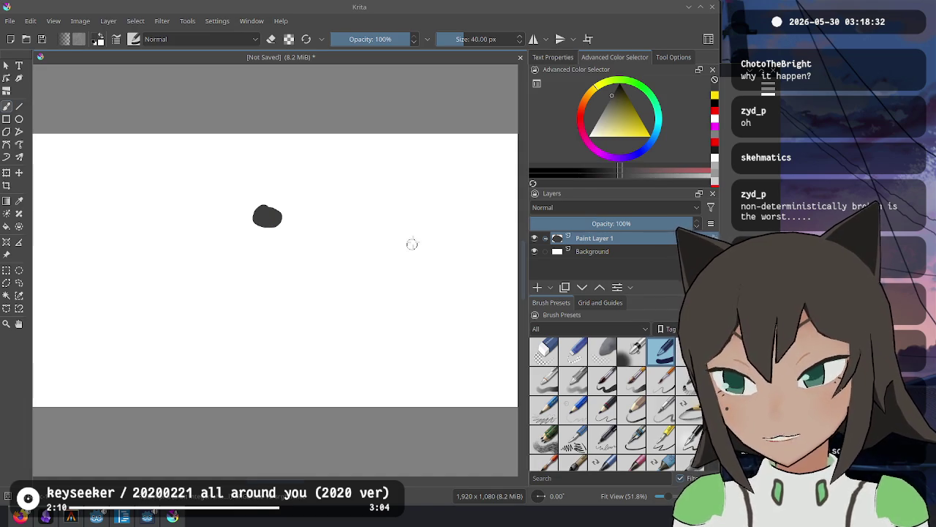
key("ctrl+z")
key("ctrl+z")
left_click(617, 202)
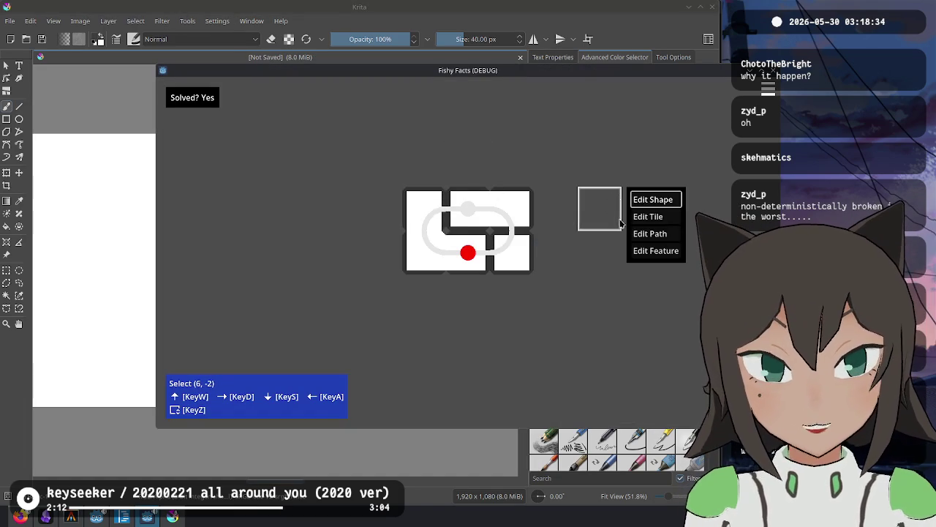
Add a white tile below and draw a vertical path with a bottom endpoint in the right tile.
left_click(638, 201)
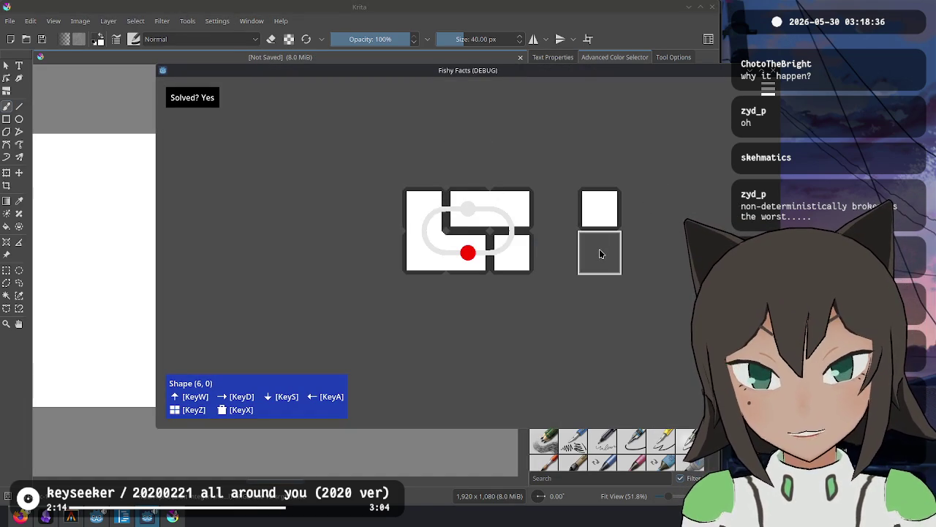
left_click(600, 254)
key("z")
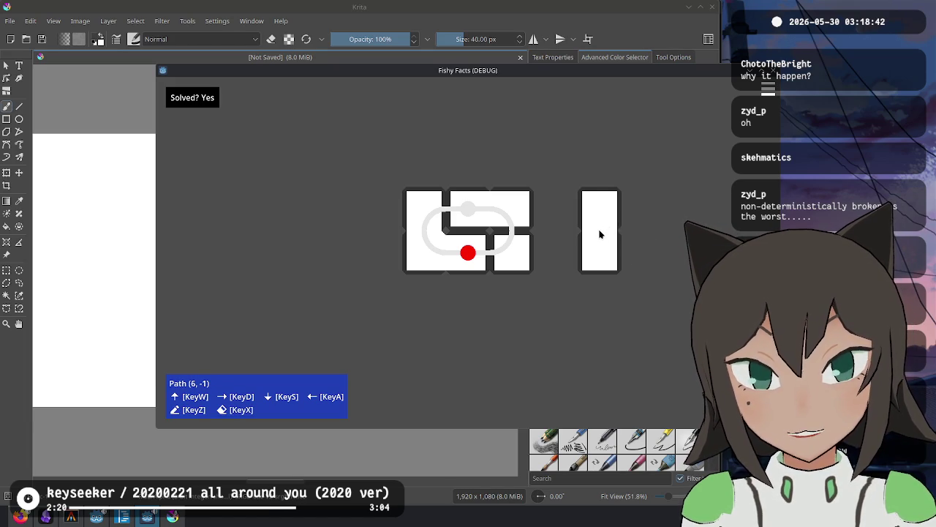
left_click(600, 234)
left_click(598, 278)
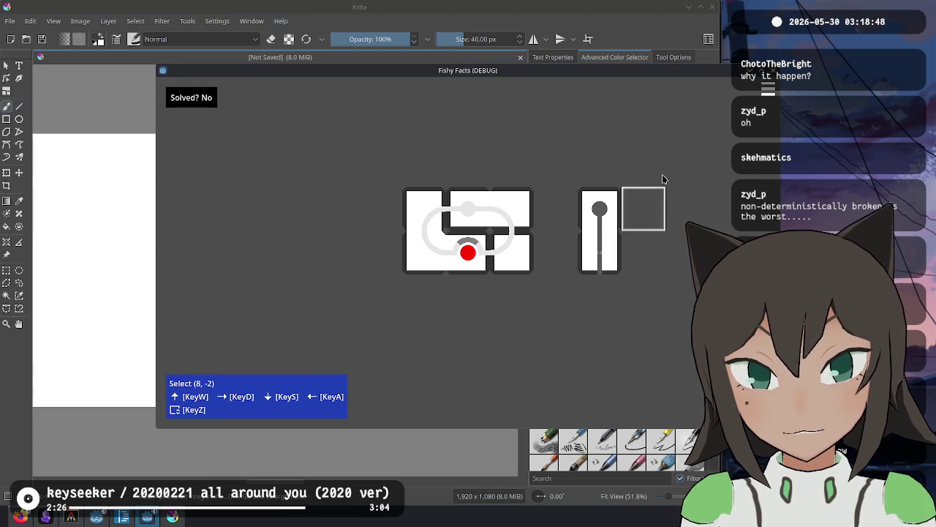
right_click(703, 210)
left_click(738, 192)
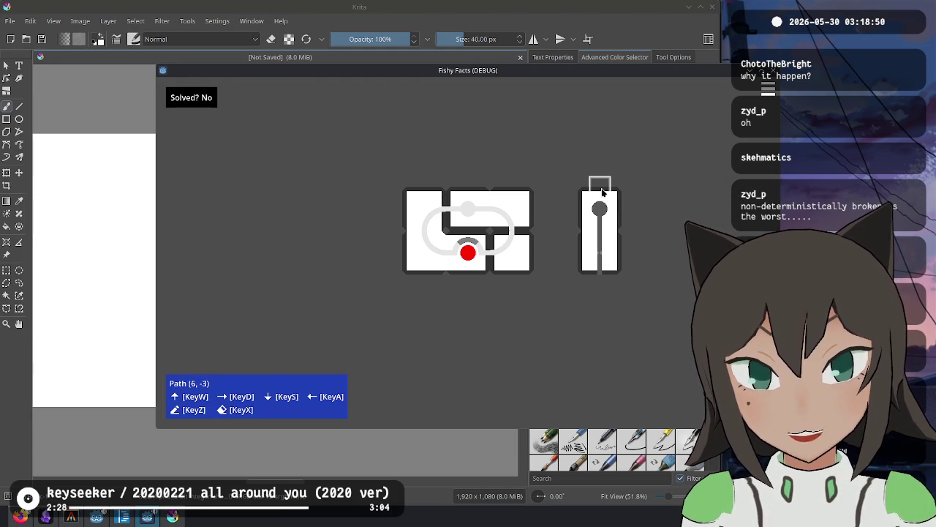
left_click(619, 255)
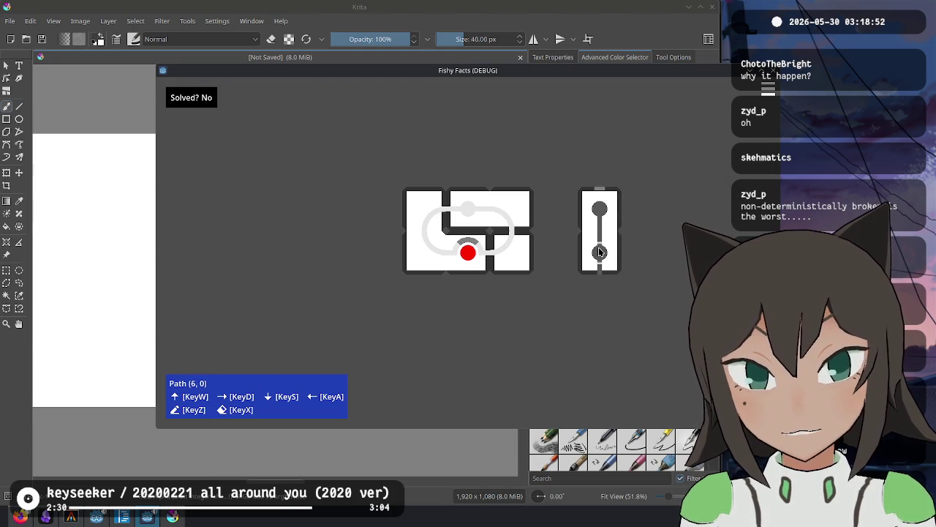
Switch to feature mode and mark the right tile's path red, then test and undo a Krita stroke.
left_click(651, 216)
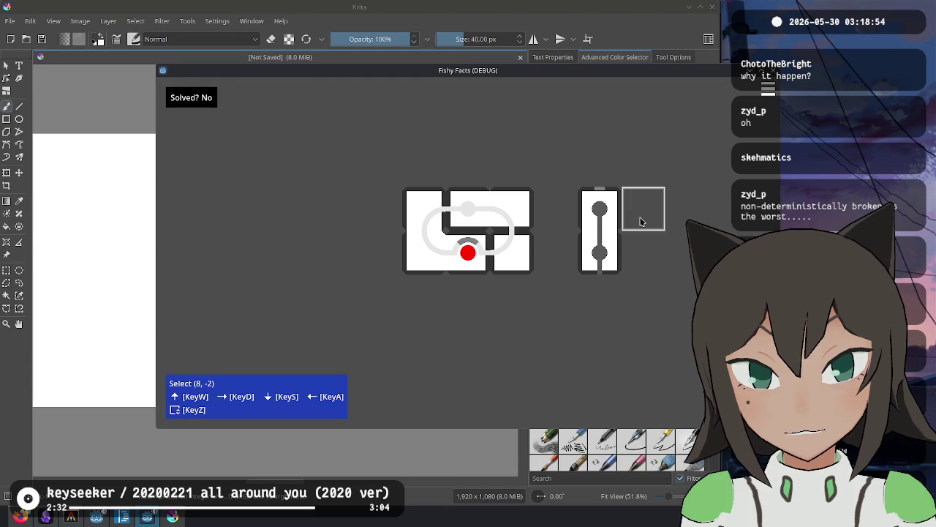
left_click(684, 251)
left_click(589, 256)
left_click_drag(600, 209, 596, 292)
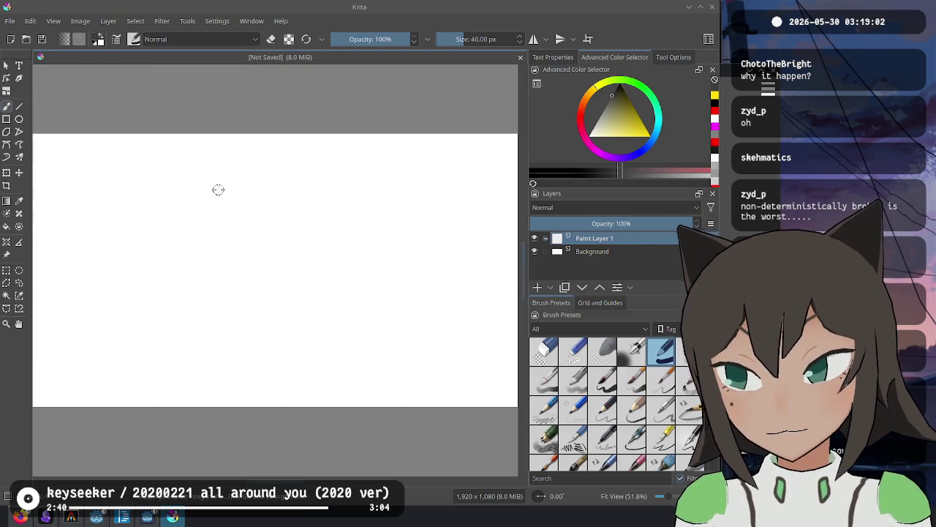
left_click_drag(218, 189, 207, 267)
key("ctrl+z")
Paint the grey knob-and-stem shape and set the brush colour to pure red.
left_click_drag(267, 220, 268, 364)
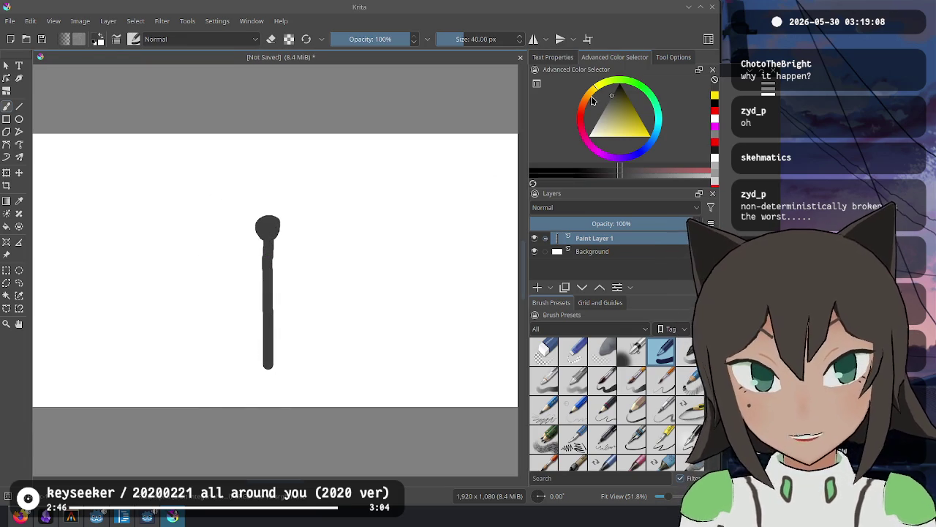
left_click_drag(593, 101, 586, 110)
mouse_move(264, 170)
left_mouse_down()
mouse_move(261, 179)
mouse_move(270, 175)
left_mouse_up()
key("ctrl+z")
left_click_drag(626, 123, 649, 135)
mouse_move(266, 173)
left_mouse_down()
mouse_move(264, 182)
mouse_move(257, 177)
mouse_move(281, 179)
left_mouse_up()
key("ctrl+z")
key("alt+Tab")
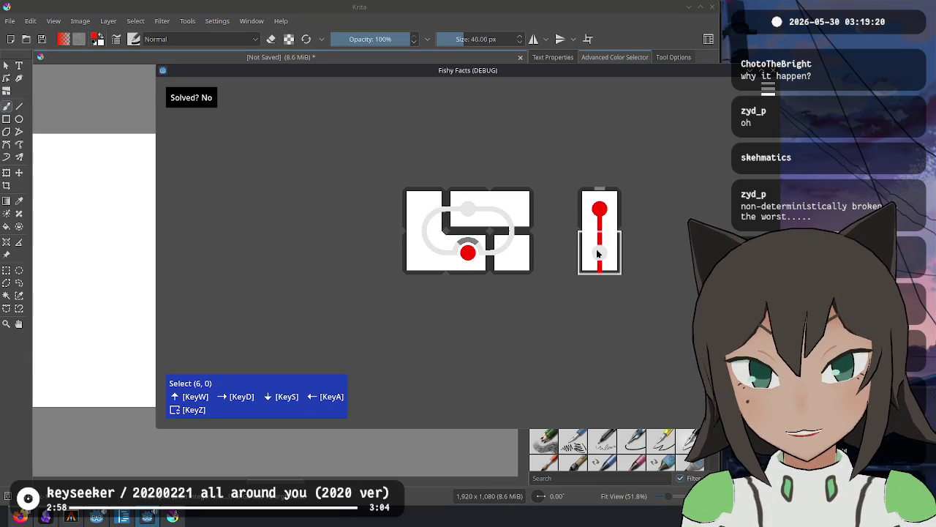
key("alt+Tab")
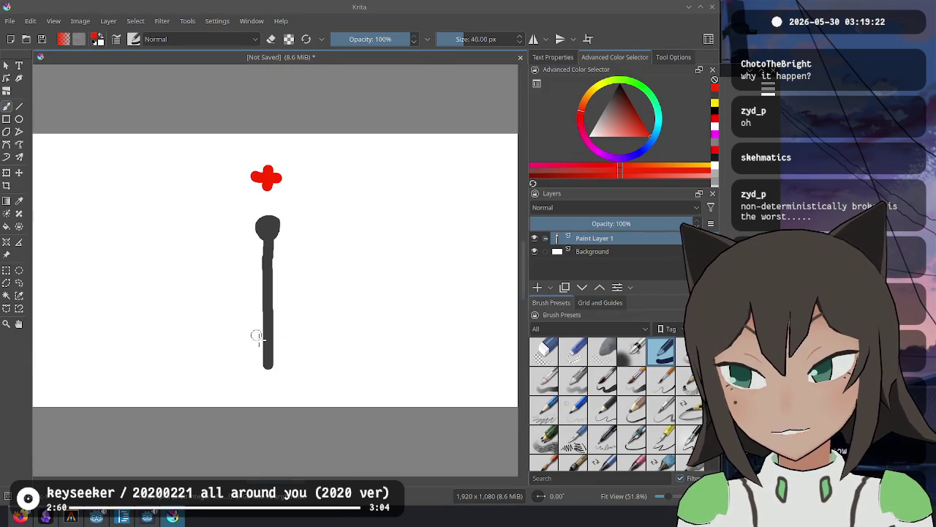
Add a red crossbar, trace a red line down the stem, and draw a short red line beside it.
mouse_move(254, 333)
left_mouse_down()
mouse_move(280, 331)
mouse_move(265, 338)
left_mouse_up()
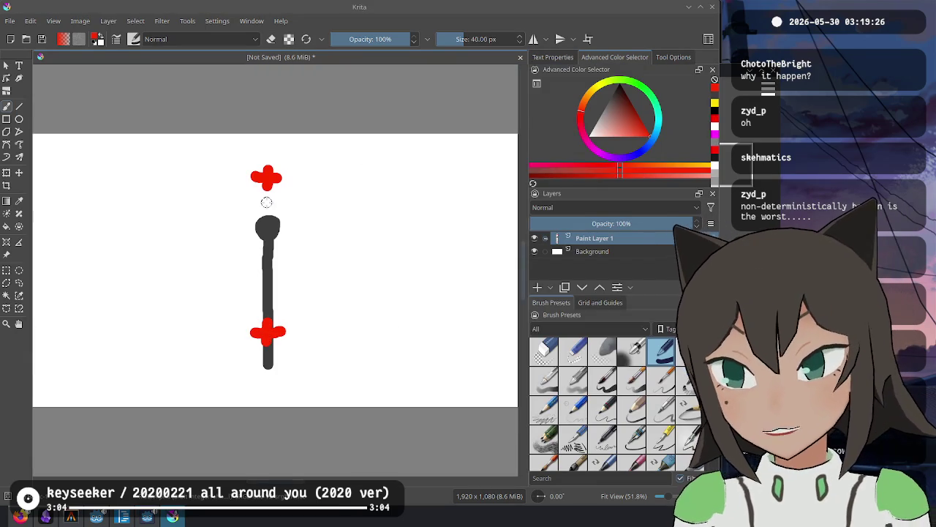
mouse_move(299, 223)
left_mouse_down()
mouse_move(318, 215)
mouse_move(287, 235)
mouse_move(316, 242)
left_mouse_up()
key("ctrl+z")
key("ctrl+z")
key("ctrl+z")
left_click_drag(266, 176, 267, 331)
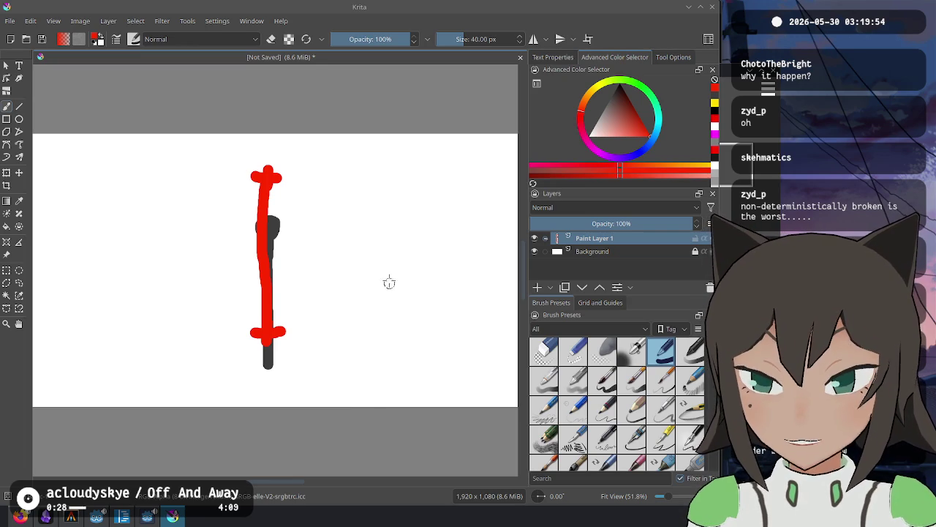
left_click_drag(390, 270, 393, 357)
Draw a short and a tall red line, marking both ends of each with black X's.
left_click_drag(600, 240, 600, 269)
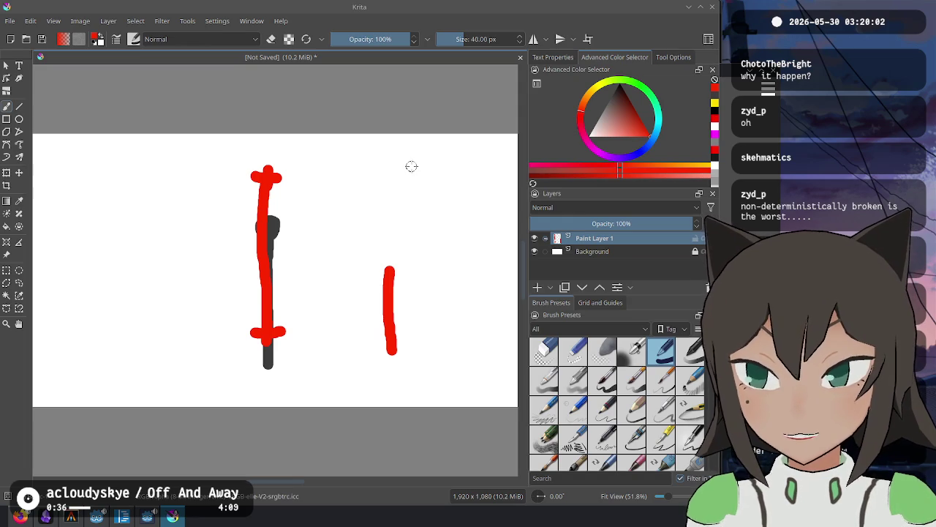
left_click_drag(411, 166, 420, 300)
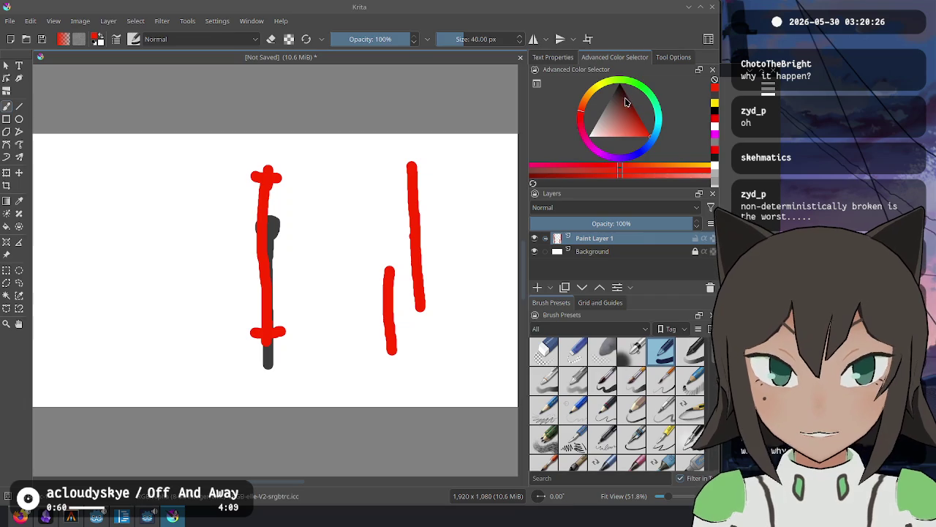
left_click(271, 231, "ctrl")
mouse_move(379, 260)
left_mouse_down()
mouse_move(402, 287)
mouse_move(370, 282)
left_mouse_up()
mouse_move(377, 338)
left_mouse_down()
mouse_move(404, 366)
mouse_move(382, 363)
left_mouse_up()
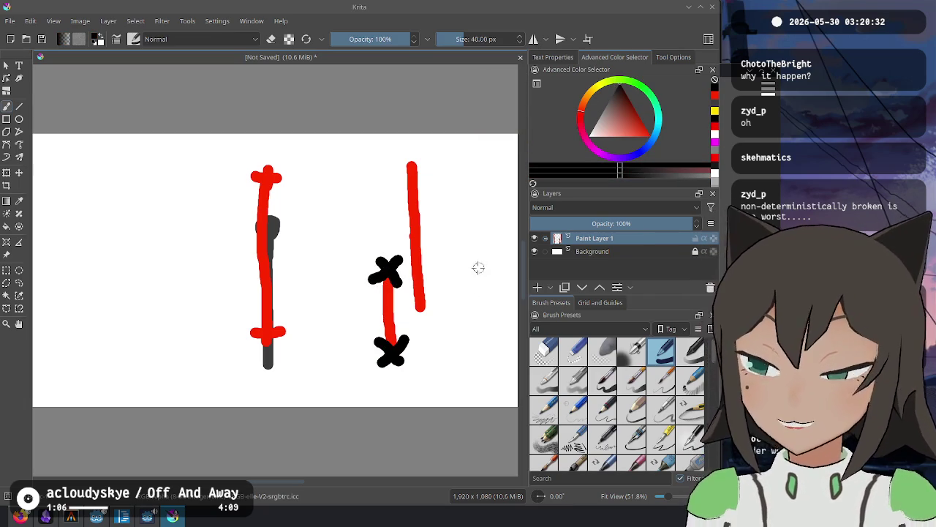
mouse_move(400, 153)
left_mouse_down()
mouse_move(427, 177)
mouse_move(403, 181)
left_mouse_up()
left_click_drag(408, 298, 433, 320)
left_click_drag(437, 294, 410, 313)
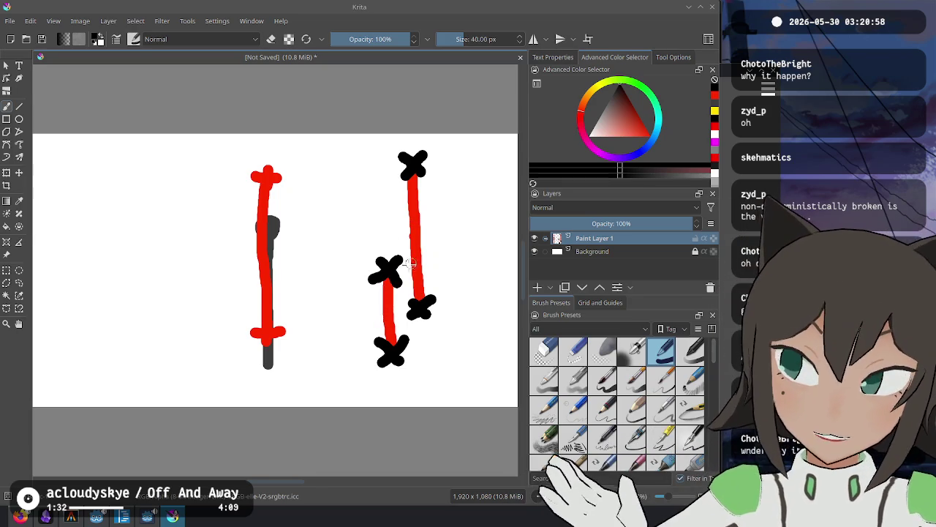
Try extra marks, a large X and P1/P2 labels, undoing them again.
mouse_move(422, 282)
left_mouse_down()
mouse_move(449, 313)
mouse_move(438, 273)
left_mouse_up()
left_click_drag(388, 146, 491, 211)
mouse_move(463, 140)
left_mouse_down()
mouse_move(379, 188)
mouse_move(431, 180)
left_mouse_up()
key("ctrl+z")
key("ctrl+z")
key("ctrl+z")
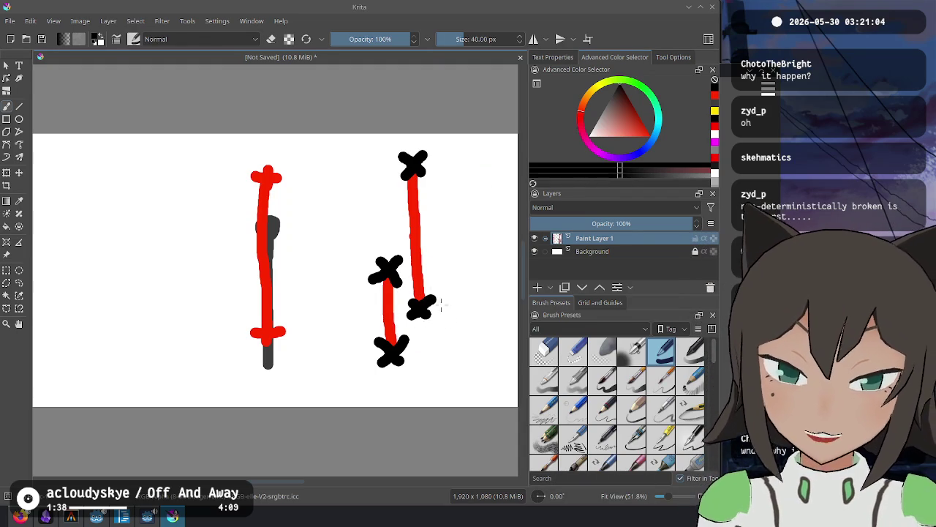
mouse_move(376, 305)
left_mouse_down()
mouse_move(403, 321)
mouse_move(381, 314)
left_mouse_up()
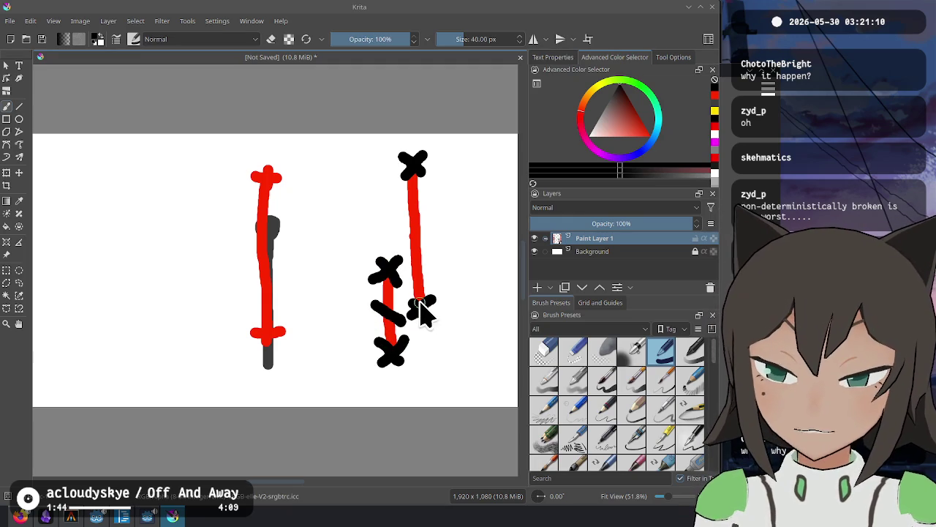
key("ctrl+z")
key("ctrl+z")
mouse_move(448, 287)
left_mouse_down()
mouse_move(446, 304)
mouse_move(475, 300)
left_mouse_up()
mouse_move(341, 232)
left_mouse_down()
mouse_move(351, 265)
mouse_move(376, 216)
mouse_move(385, 240)
left_mouse_up()
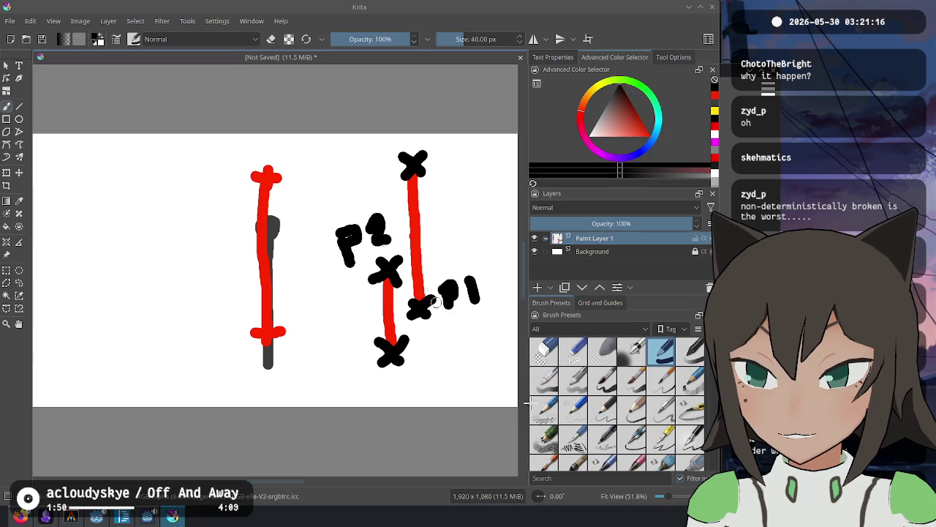
key("ctrl+z")
key("ctrl+z")
key("ctrl+z")
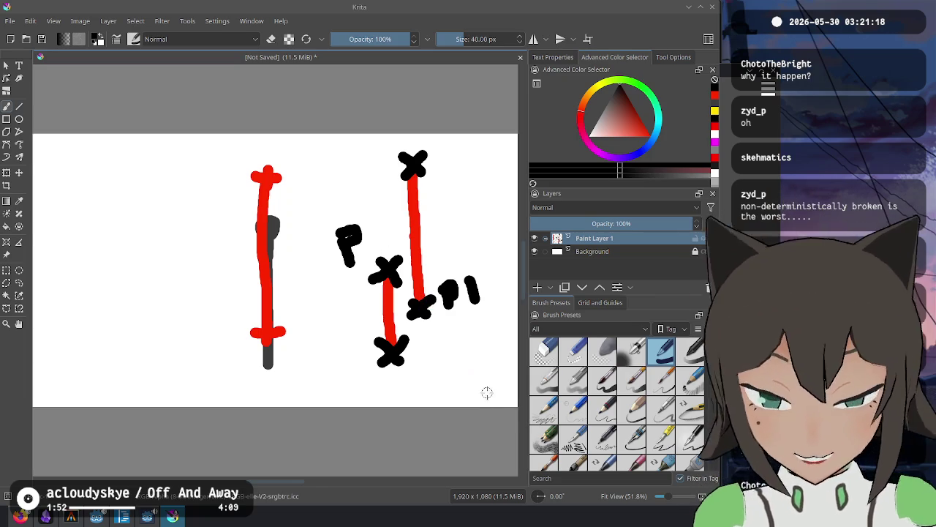
key("ctrl+z")
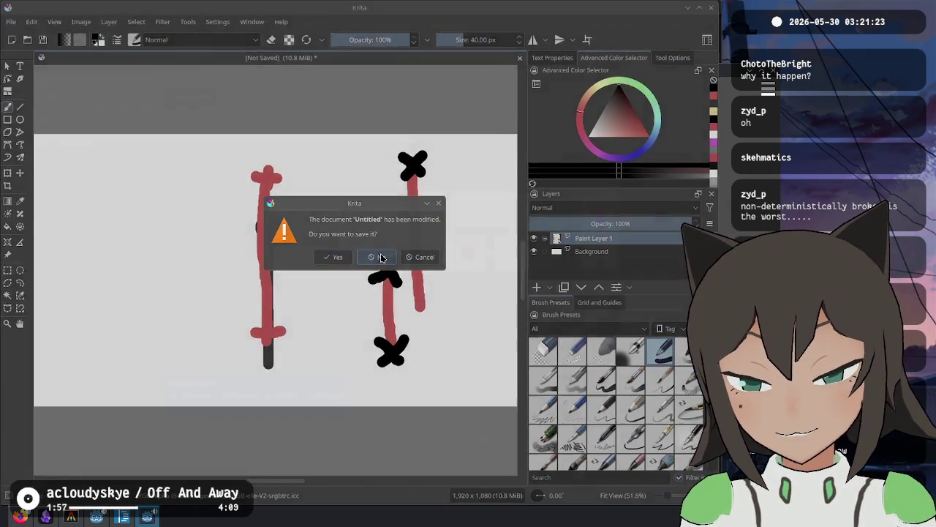
Discard the Krita sketch without saving and stop the running game.
left_click(379, 256)
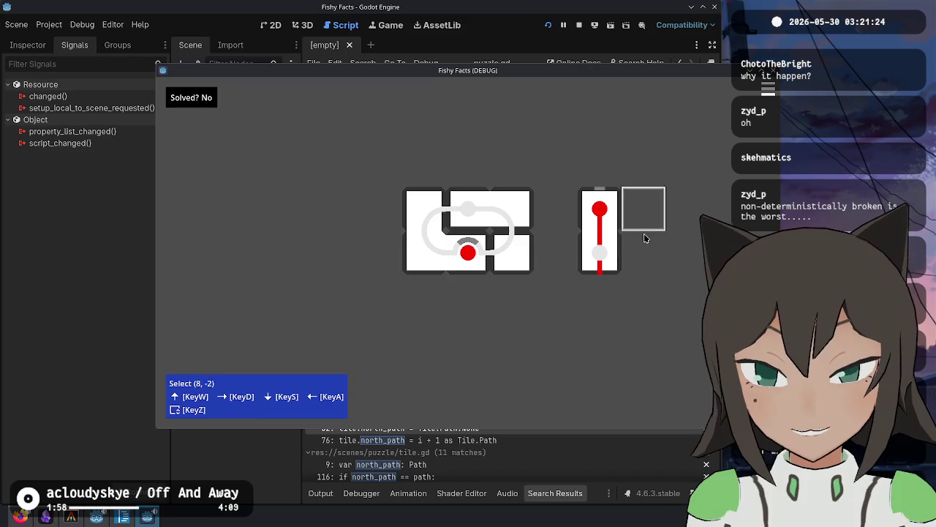
key("F8")
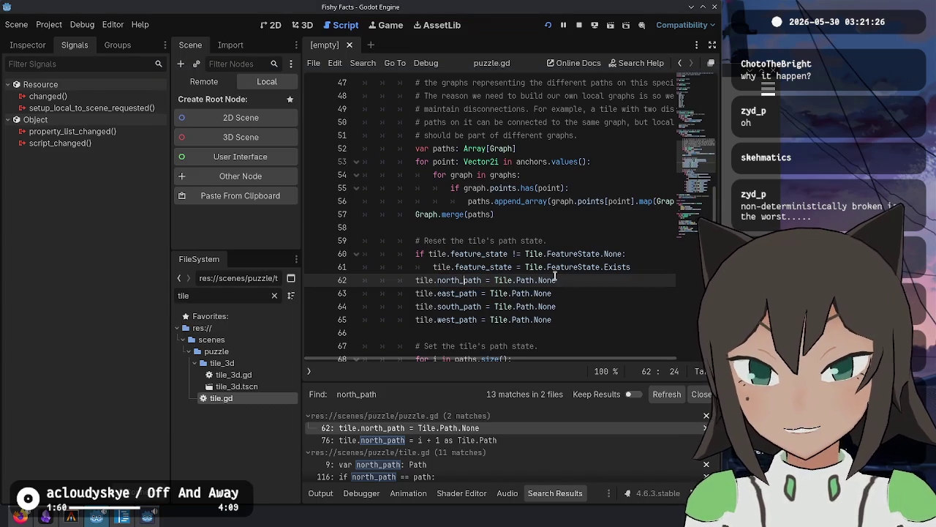
right_click(583, 267)
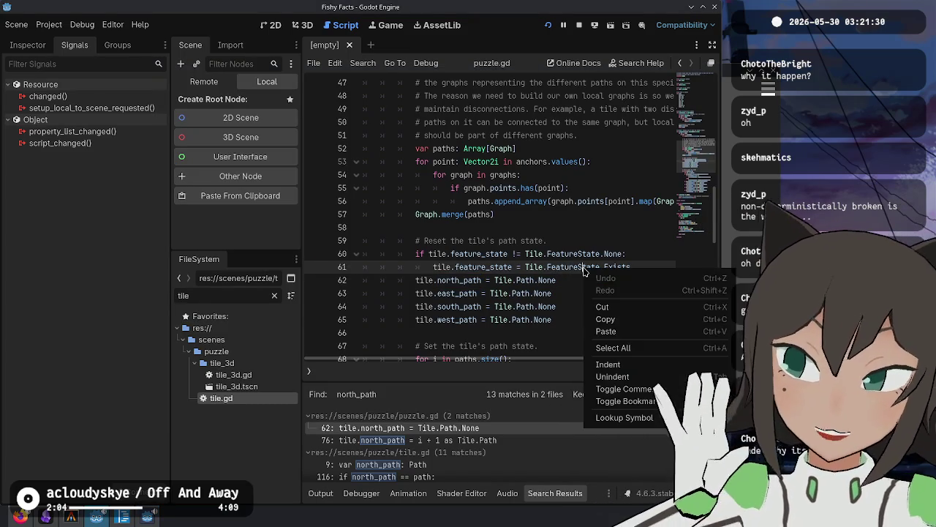
key("Escape")
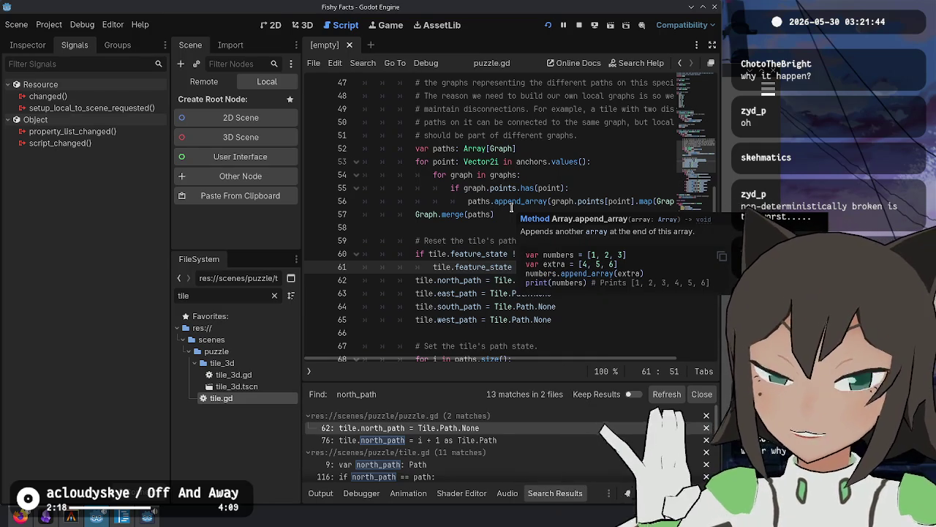
Review puzzle.gd lines 58–65 and filter the file list for 'editor'.
left_click(522, 228)
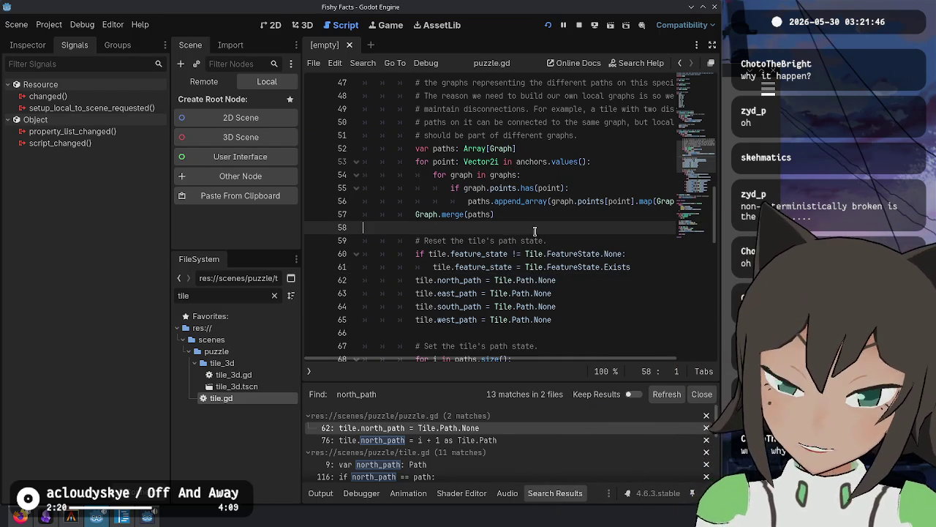
left_click(437, 305)
left_click(534, 320)
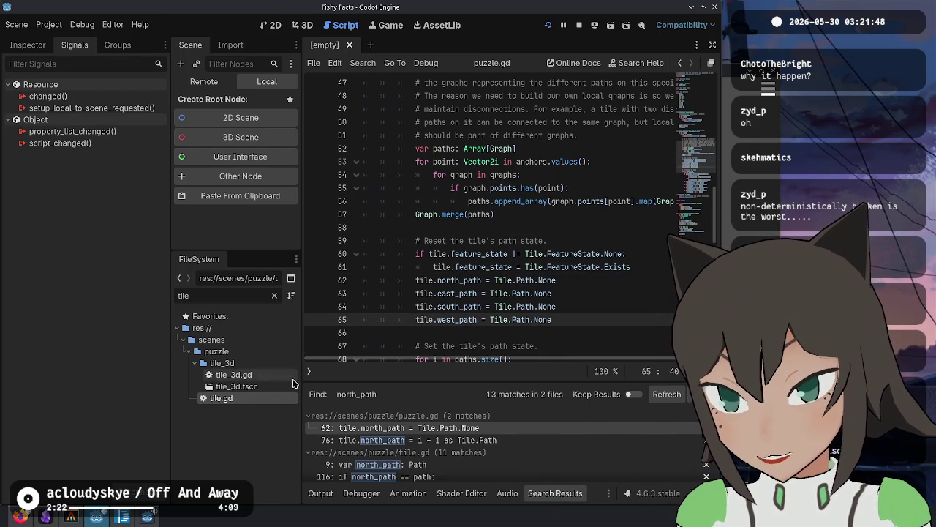
left_click(490, 267)
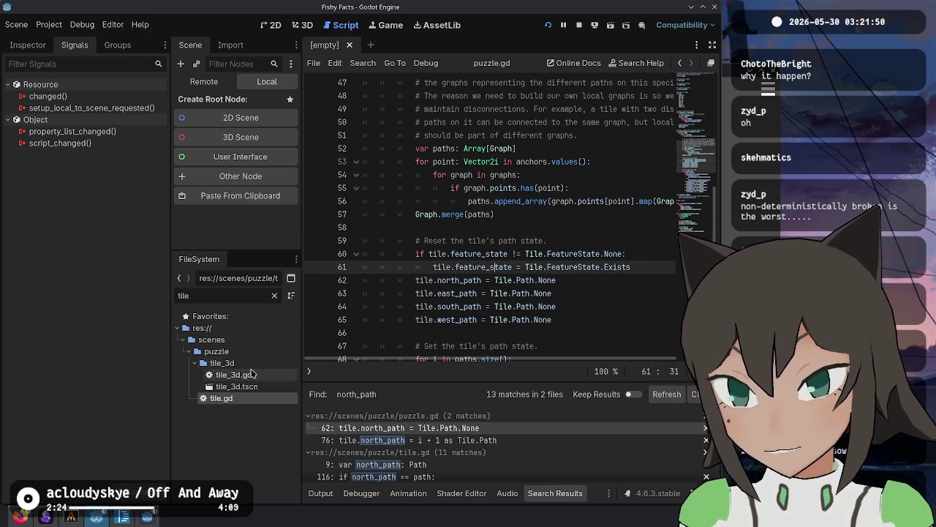
key("BackSpace")
key("BackSpace")
key("BackSpace")
type("editor")
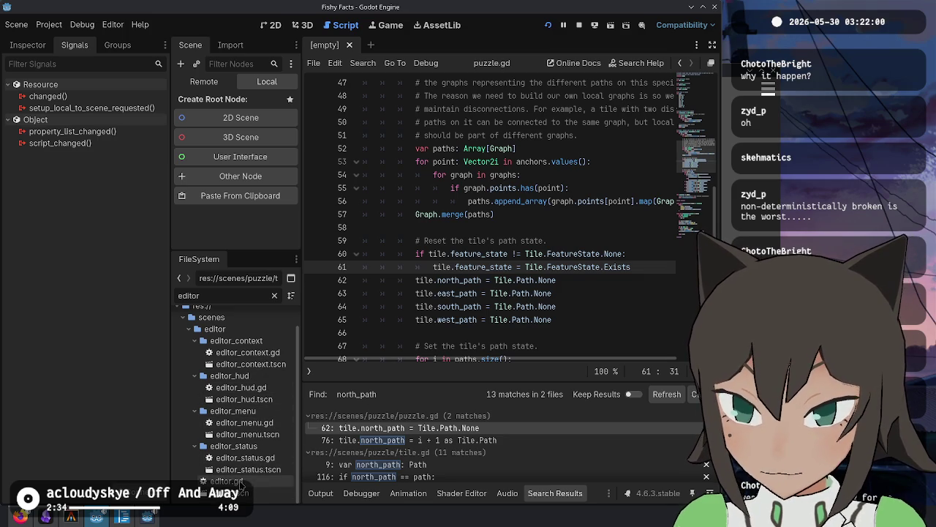
Open editor.gd and highlight from_coord in the edit_select handler around line 276.
double_click(234, 481)
scroll(393, 238, "down", 20)
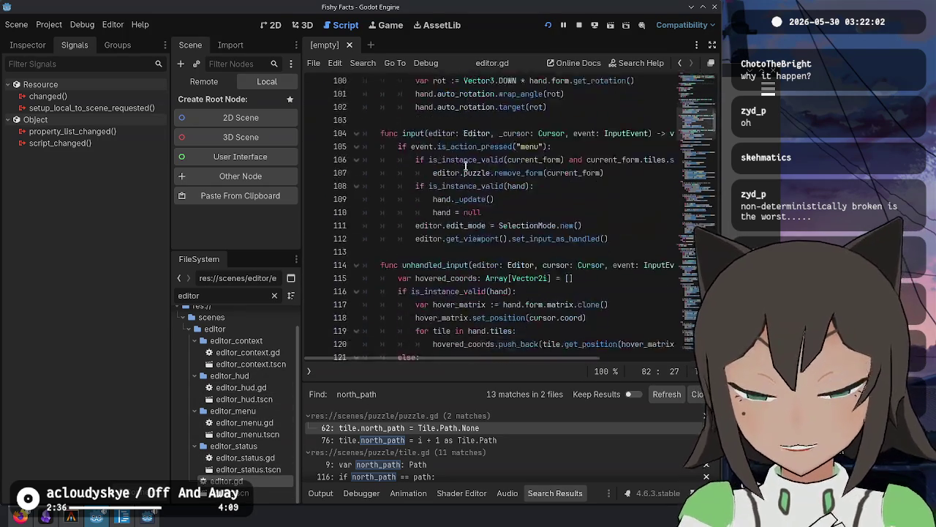
scroll(488, 151, "down", 20)
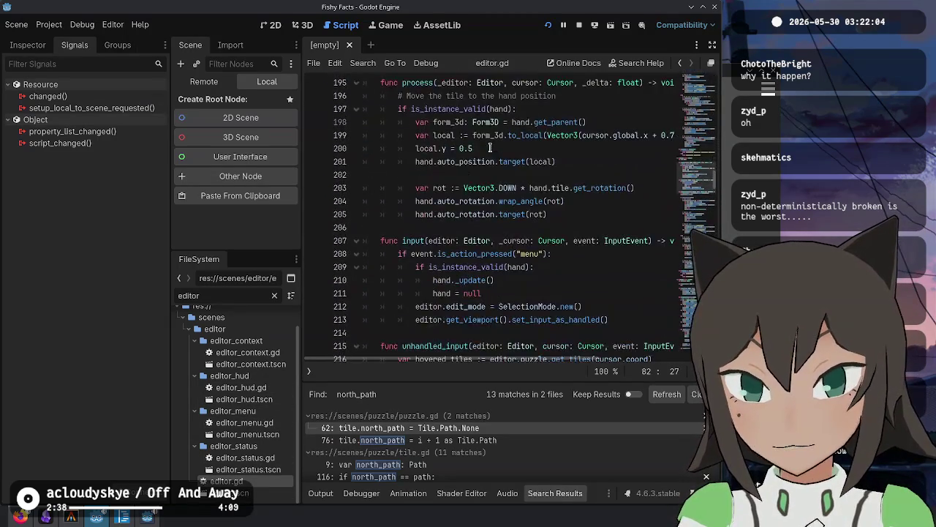
scroll(490, 146, "down", 15)
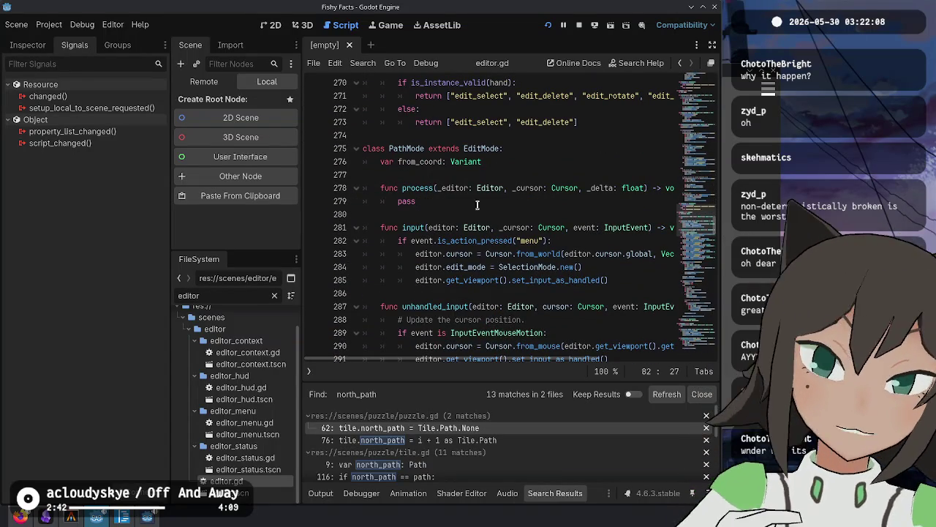
double_click(420, 162)
scroll(465, 181, "down", 4)
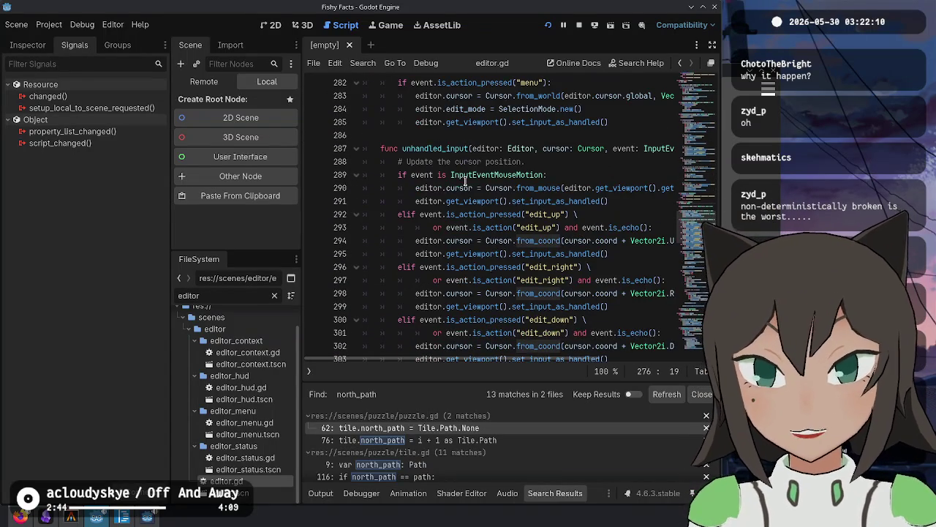
scroll(400, 225, "down", 1)
Run the game with F5 to test path selection, then hide the bottom panels to enlarge the code.
key("F5")
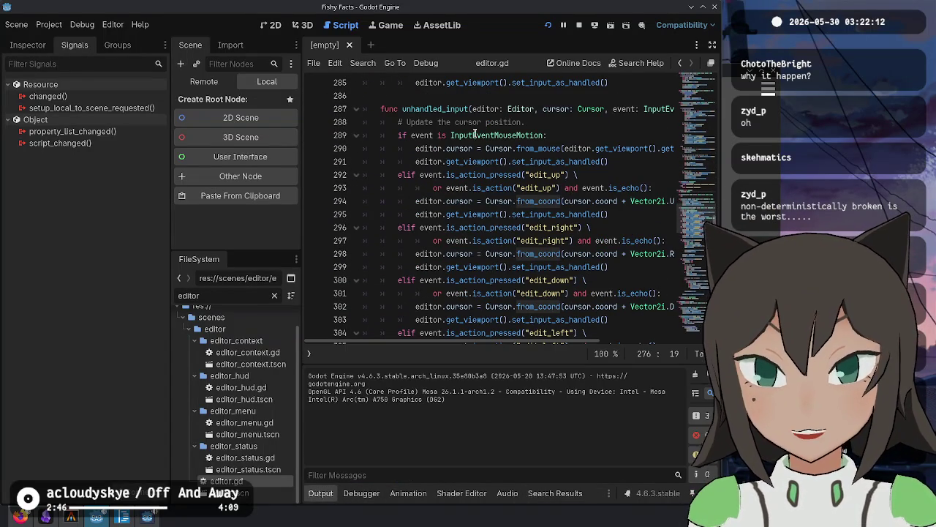
left_click(330, 495)
left_click(569, 493)
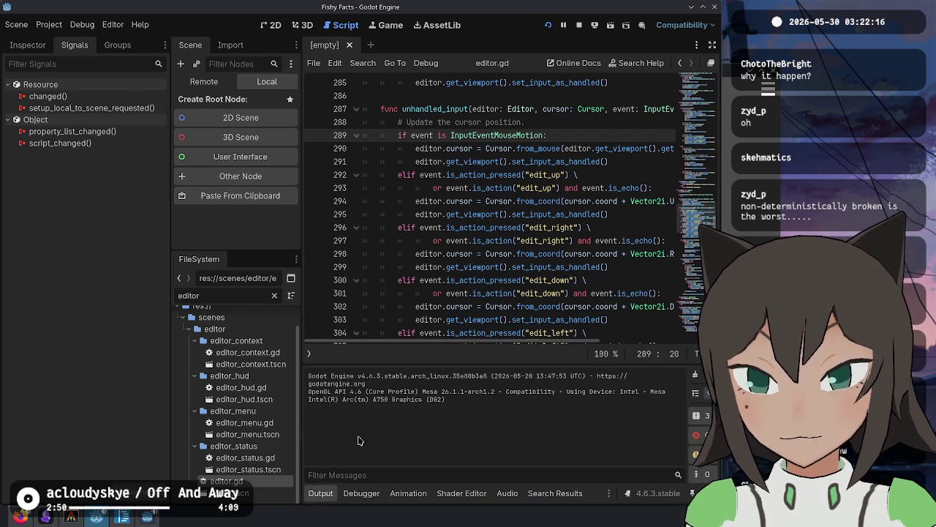
left_click(322, 494)
Review the mouse-motion and edit_up checks and where from_coord is used.
left_click(524, 135)
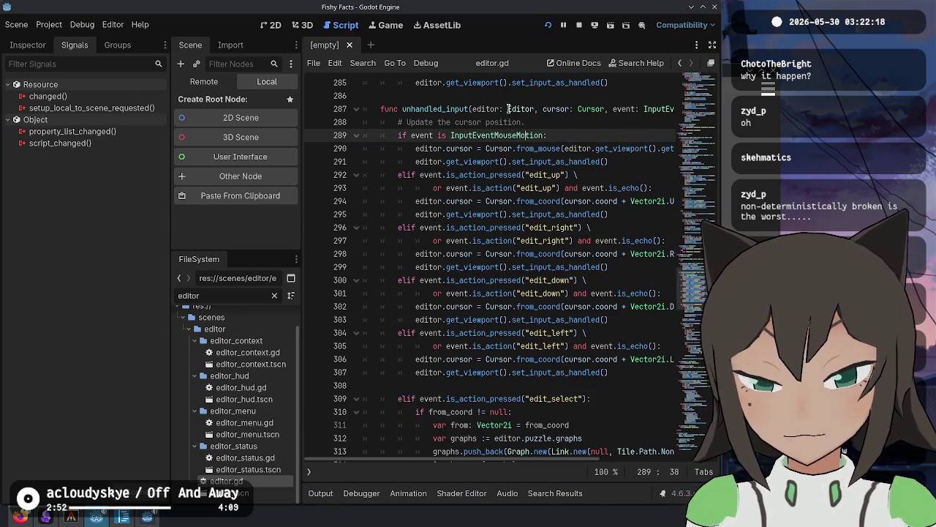
triple_click(452, 120)
left_click(447, 162)
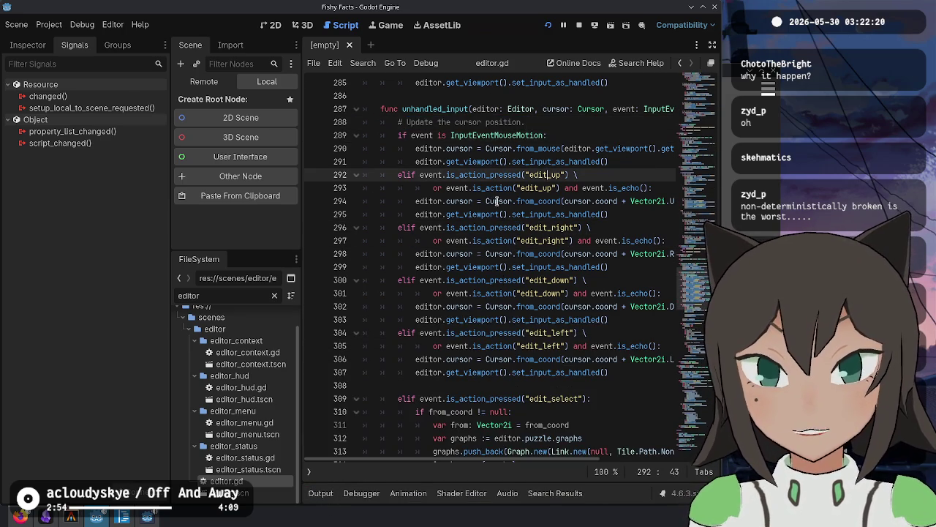
scroll(444, 212, "up", 1)
scroll(444, 212, "up", 6)
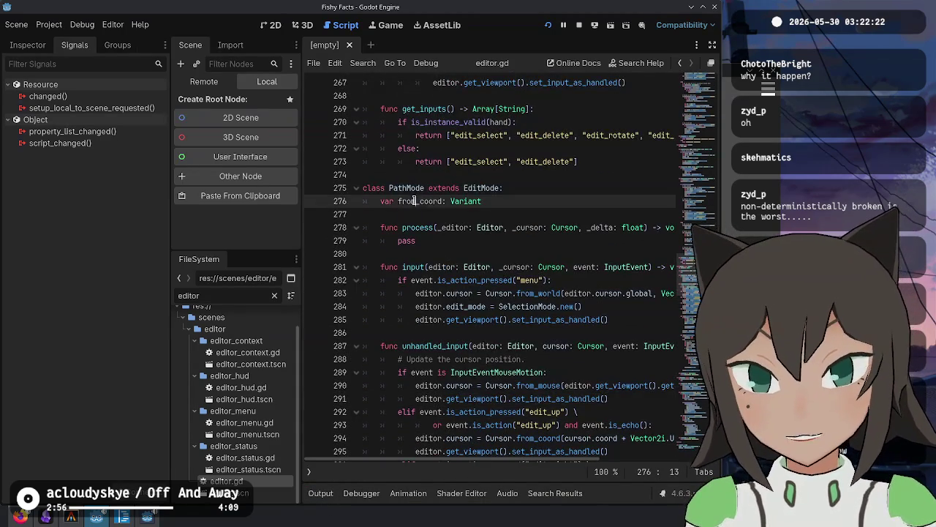
double_click(420, 208)
scroll(507, 261, "up", 1)
scroll(506, 260, "down", 10)
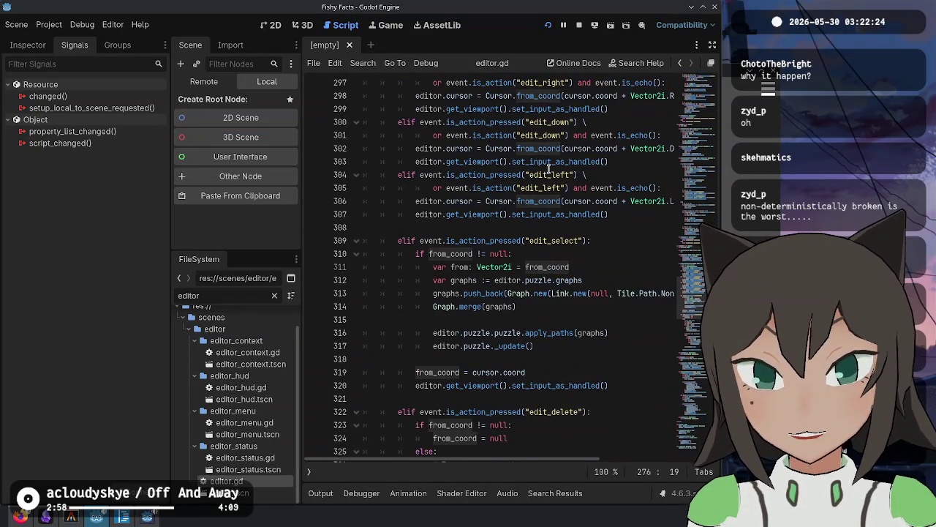
scroll(451, 183, "down", 1)
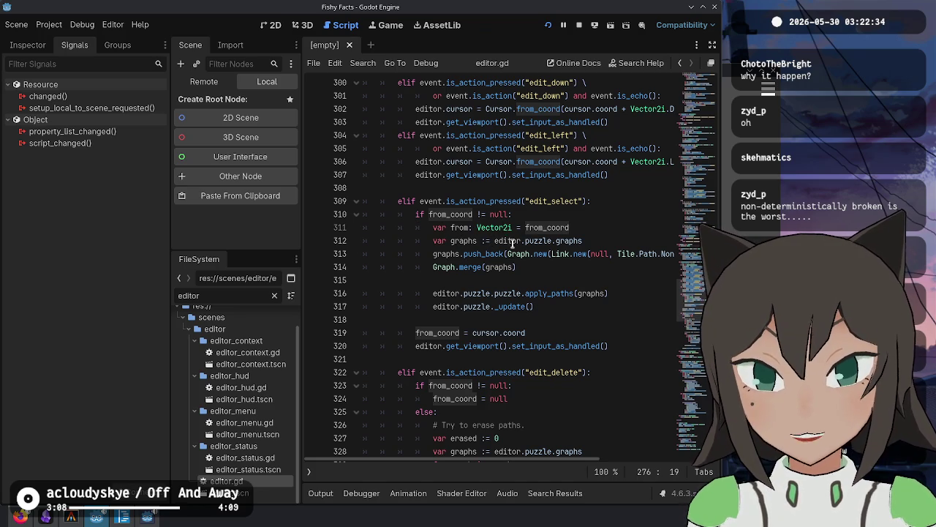
Cut the Link.new(...) expression out of the graphs.push_back call on line 313.
left_click(588, 254)
key("End")
mouse_move(644, 253)
left_mouse_down()
mouse_move(351, 254)
mouse_move(449, 267)
mouse_move(460, 254)
mouse_move(509, 254)
left_mouse_up()
left_click(604, 240)
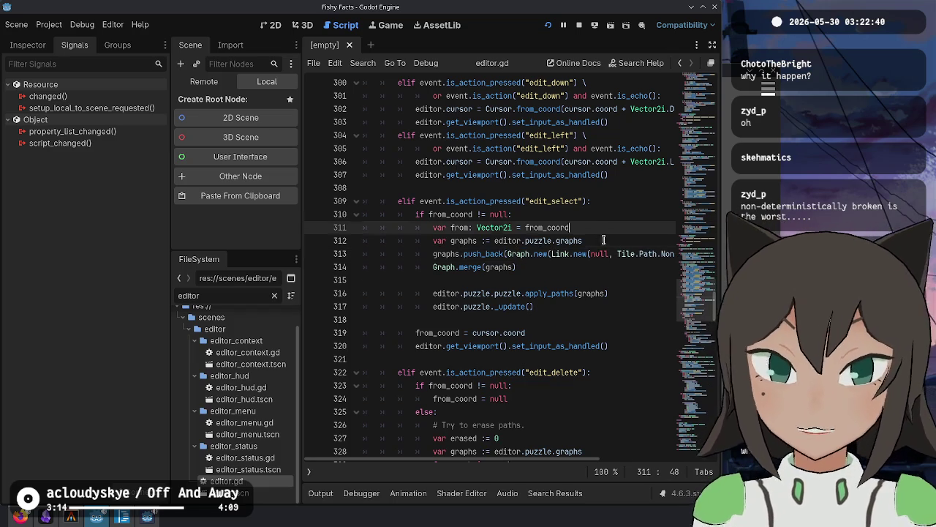
left_click(631, 254)
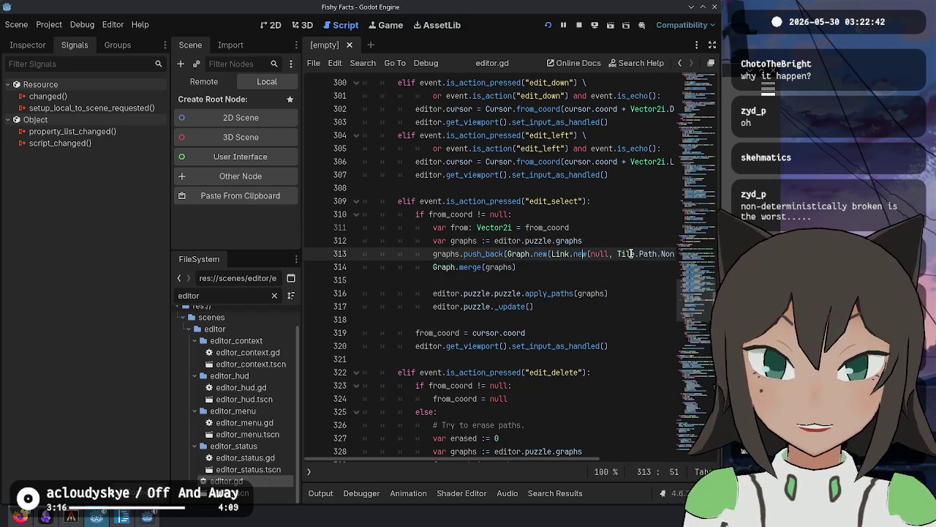
key("End")
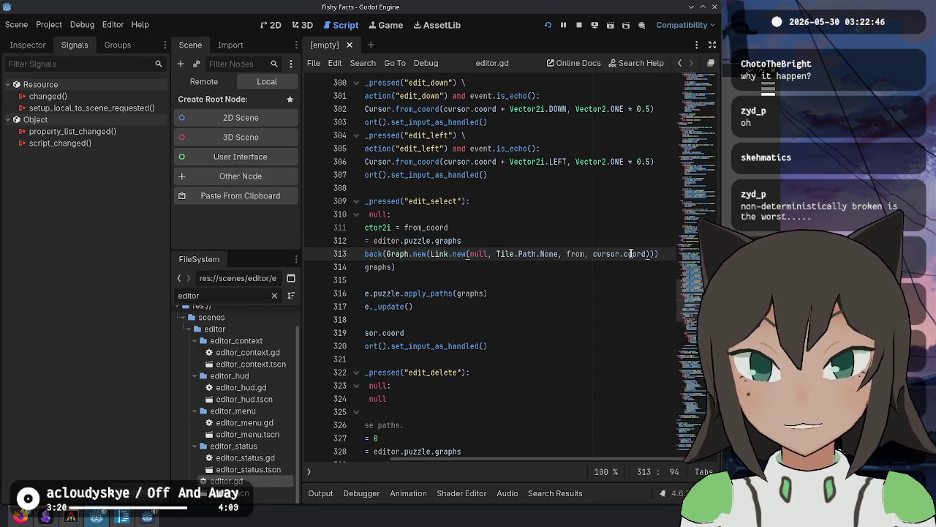
key("ctrl+shift+Left")
key("ctrl+shift+Left")
key("ctrl+shift+Left")
key("ctrl+x")
Paste Link.new(...) into a new 'var link :=' line above and start an 'if link.is_va' check.
key("Up")
key("Up")
key("Return")
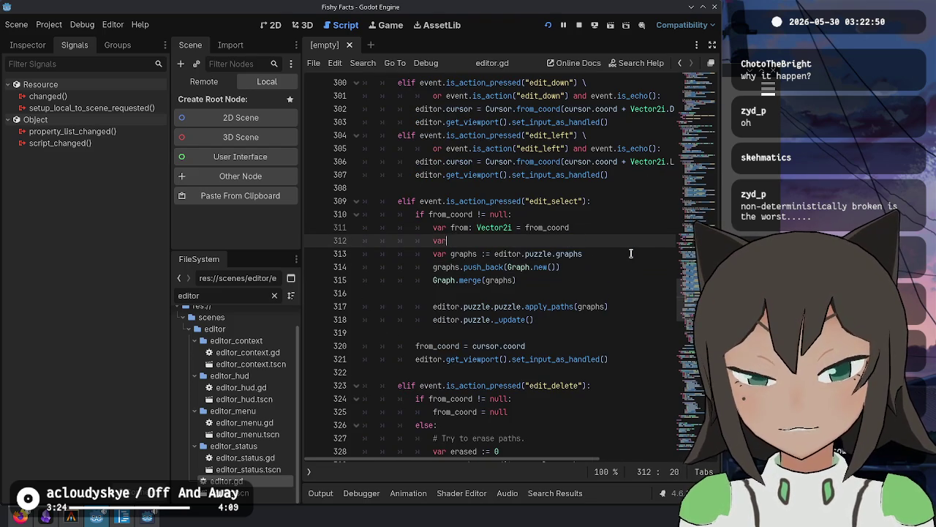
type(" link :=")
key("ctrl+v")
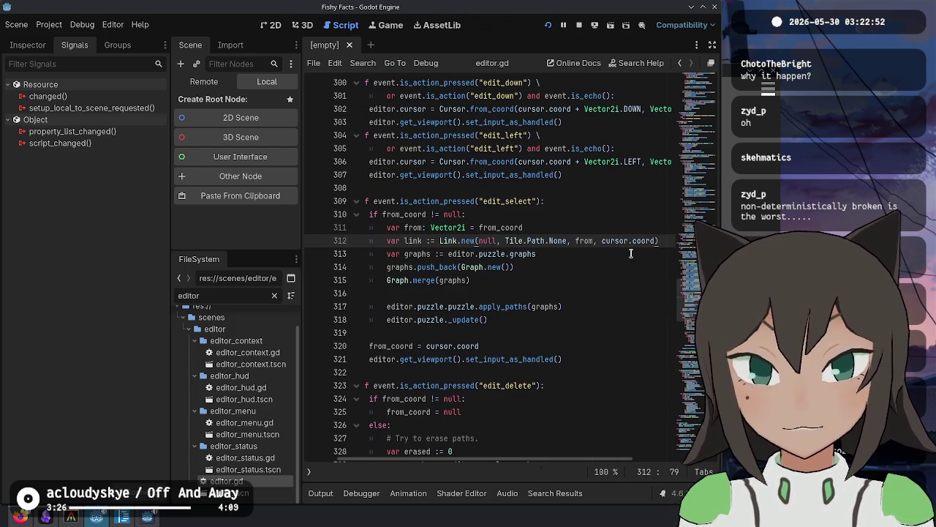
key("Return")
key("Return")
key("Return")
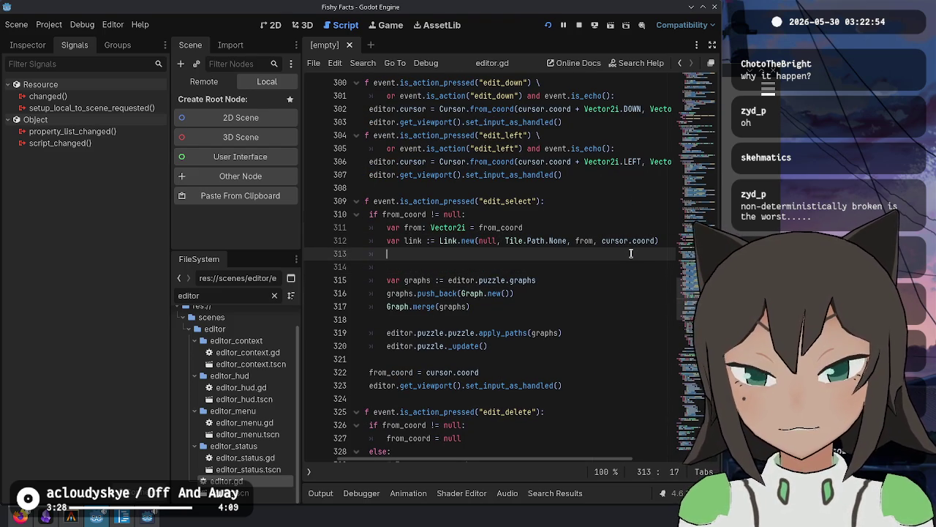
key("Up")
type("k")
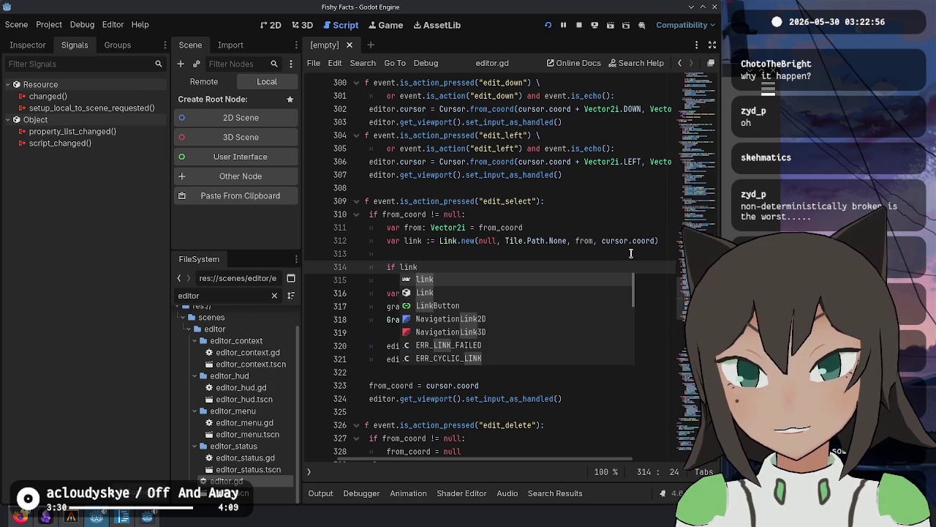
type(".is_va")
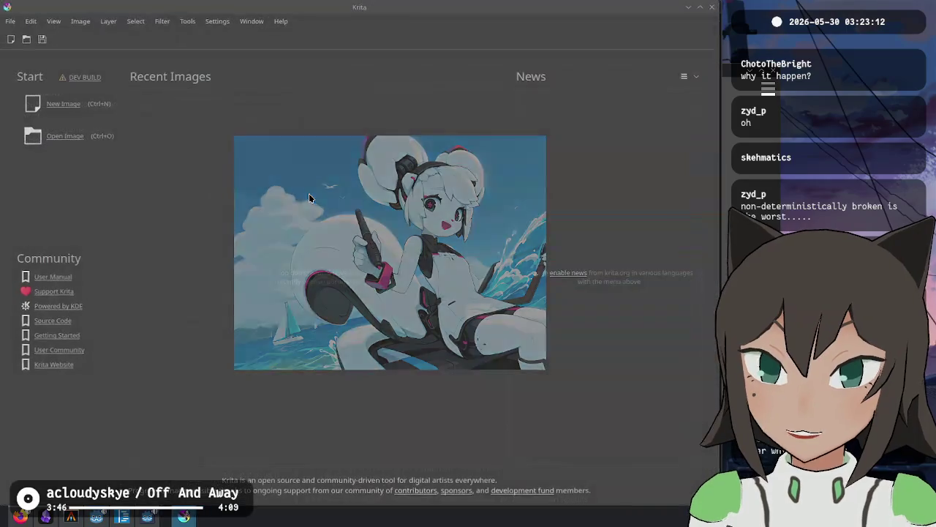
Create a new 1920x1080 canvas and brush a black square tile.
left_click(63, 103)
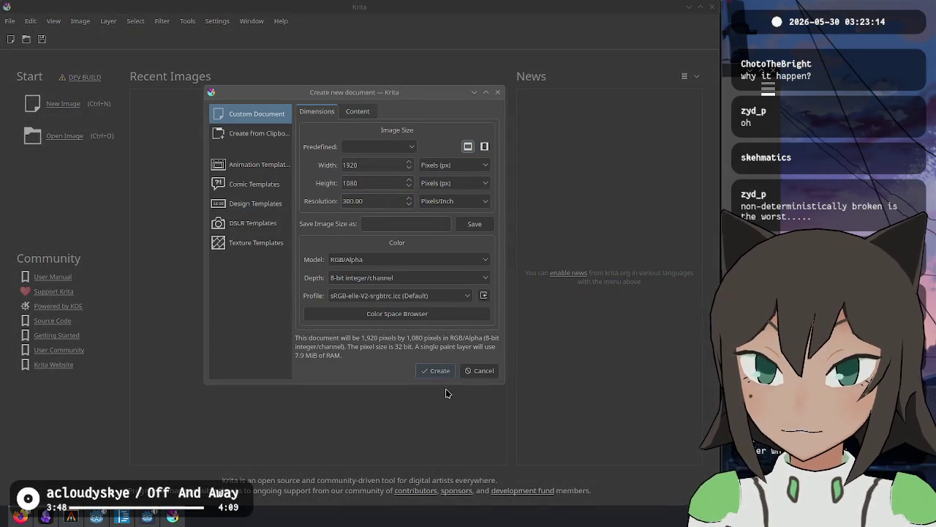
left_click(441, 371)
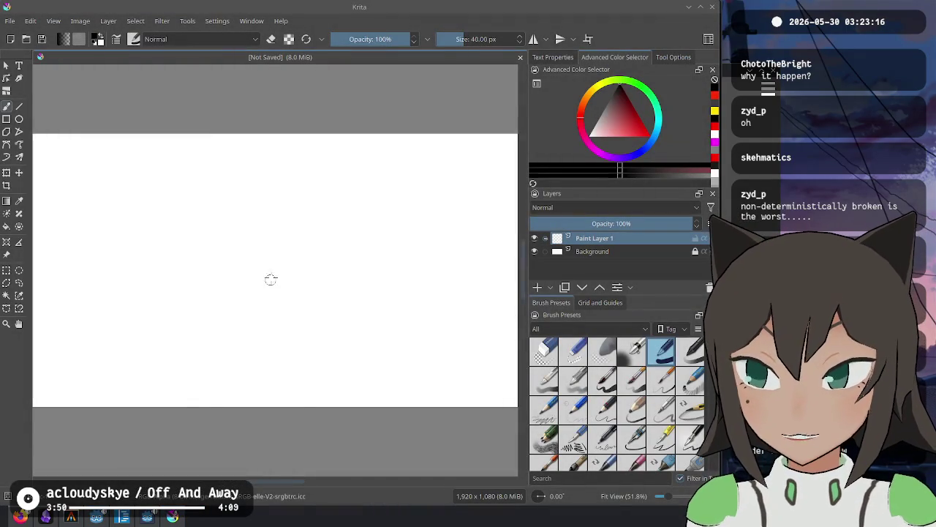
mouse_move(209, 257)
left_mouse_down()
mouse_move(208, 344)
mouse_move(317, 357)
mouse_move(313, 268)
mouse_move(300, 253)
mouse_move(207, 257)
left_mouse_up()
Paint green dots at the square's centre and its top, left and bottom edge midpoints.
left_click(650, 100)
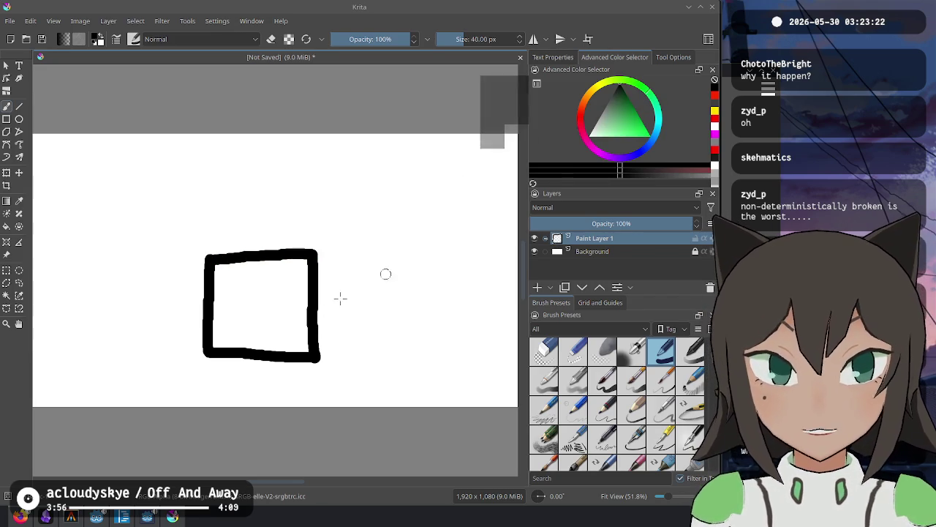
left_click(626, 129)
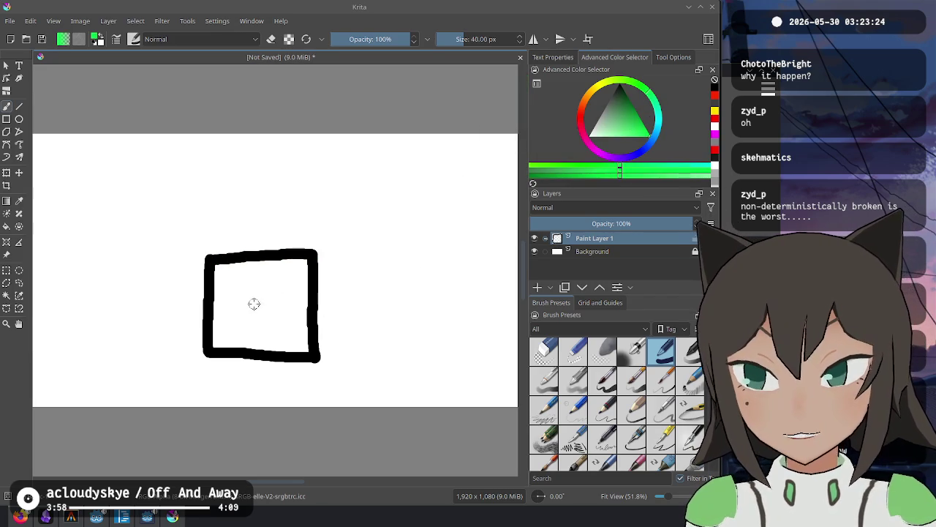
left_click_drag(257, 300, 256, 304)
left_click_drag(257, 251, 257, 253)
left_click_drag(204, 303, 204, 304)
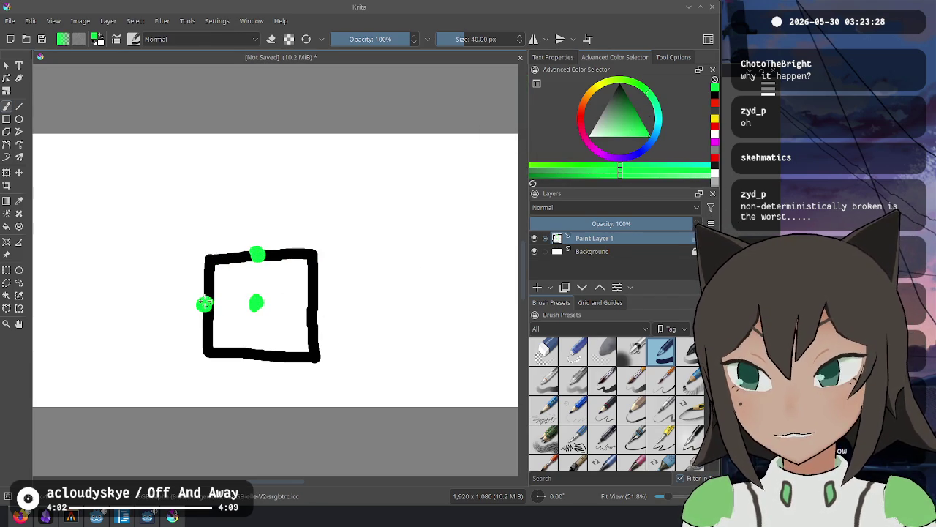
left_click_drag(254, 352, 256, 355)
Paint red dots at the top-right, bottom-left and bottom-right corners.
left_click(581, 118)
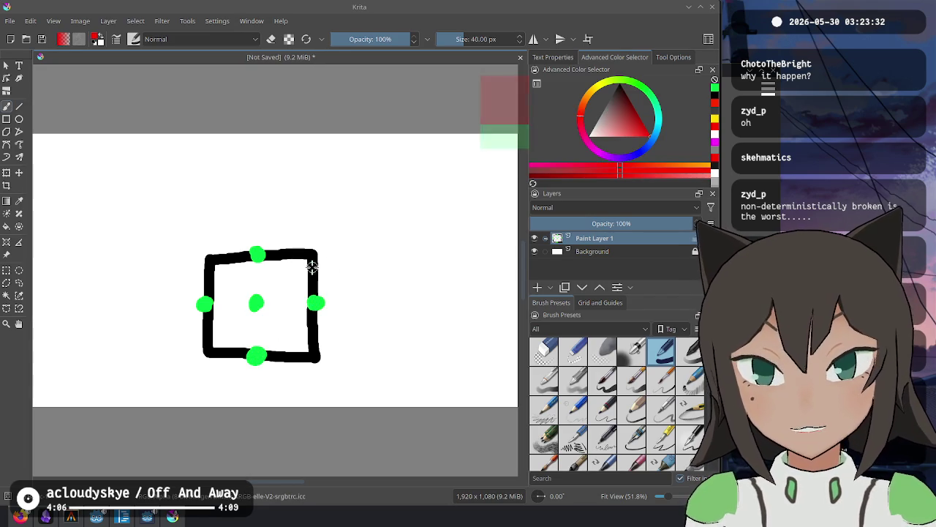
left_click_drag(307, 256, 309, 255)
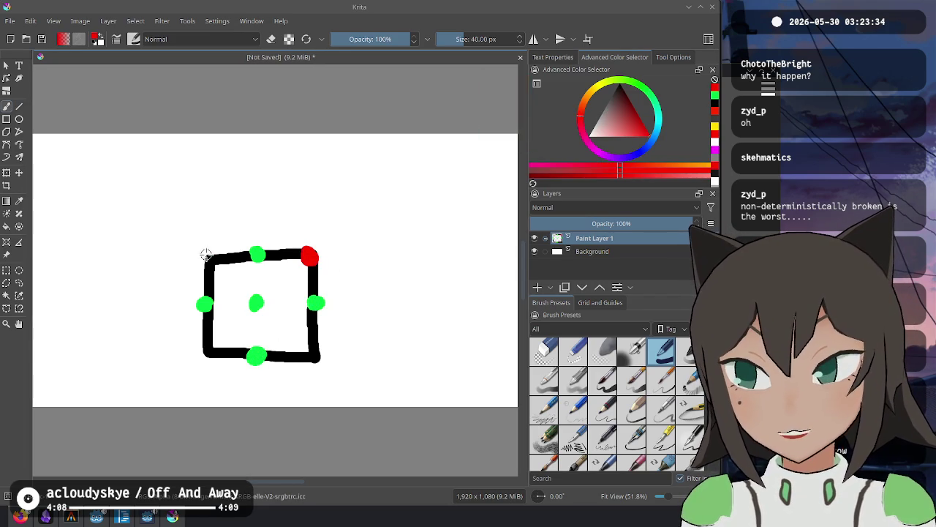
left_click_drag(204, 352, 210, 354)
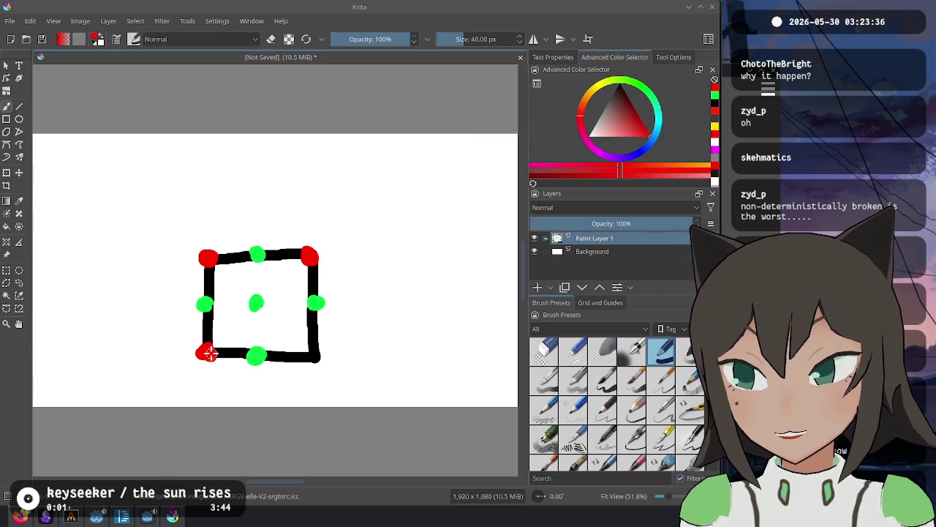
left_click_drag(313, 356, 319, 354)
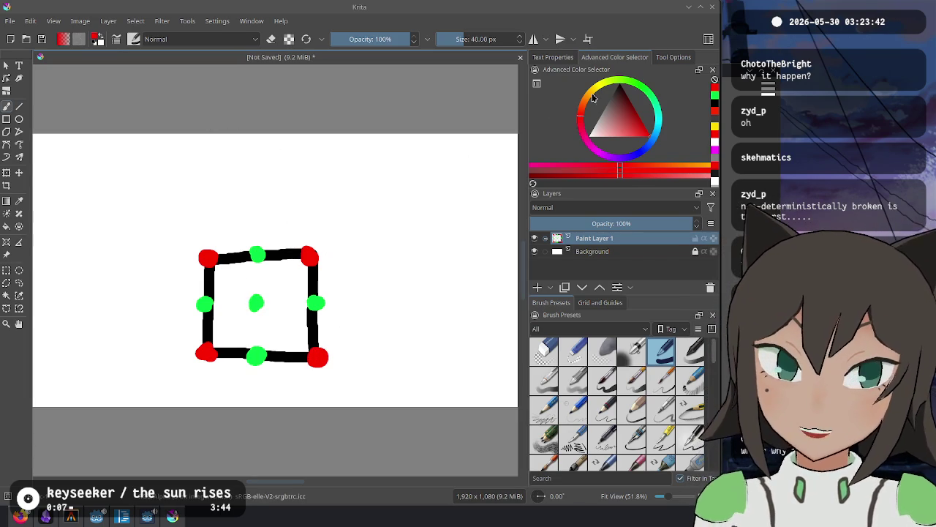
left_click(653, 92)
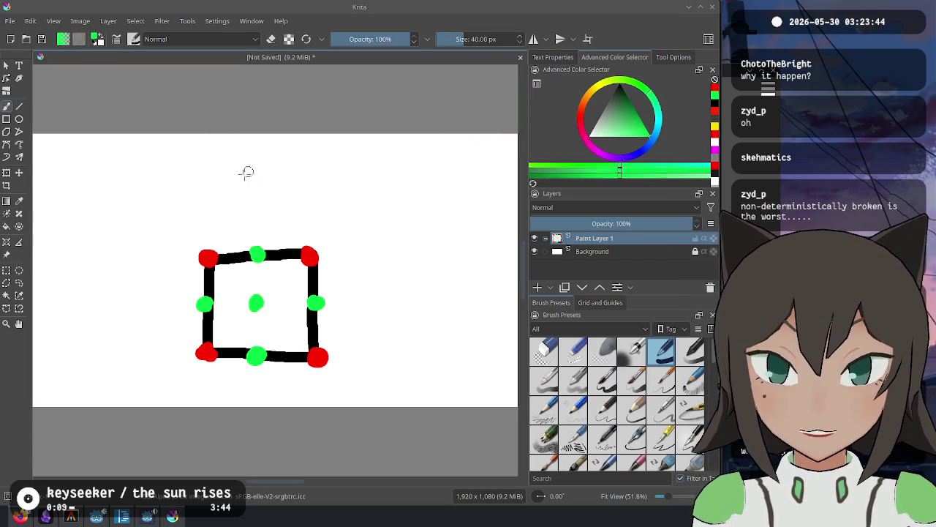
Draw a second black tile above the first, then try a white path line between green dots and undo it.
key("d")
mouse_move(208, 241)
left_mouse_down()
mouse_move(210, 160)
mouse_move(311, 166)
mouse_move(307, 246)
left_mouse_up()
left_click(589, 145)
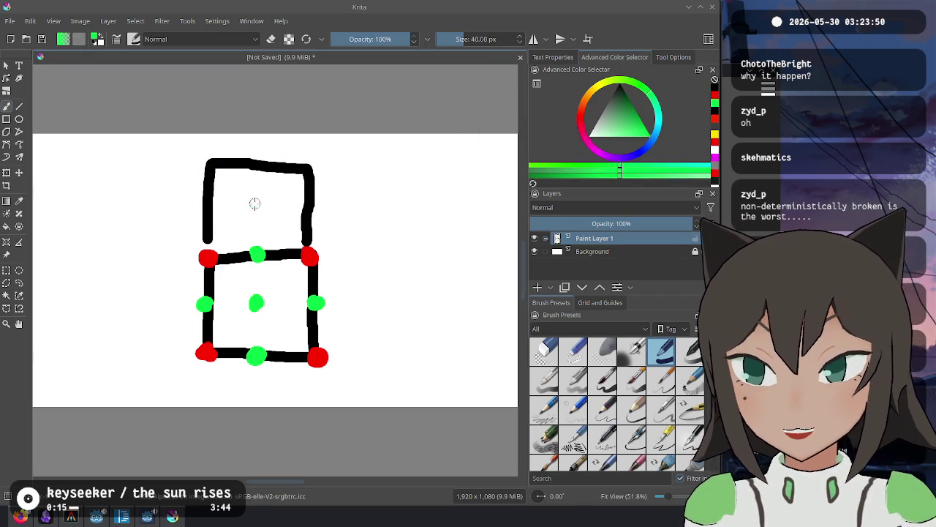
left_click(599, 119)
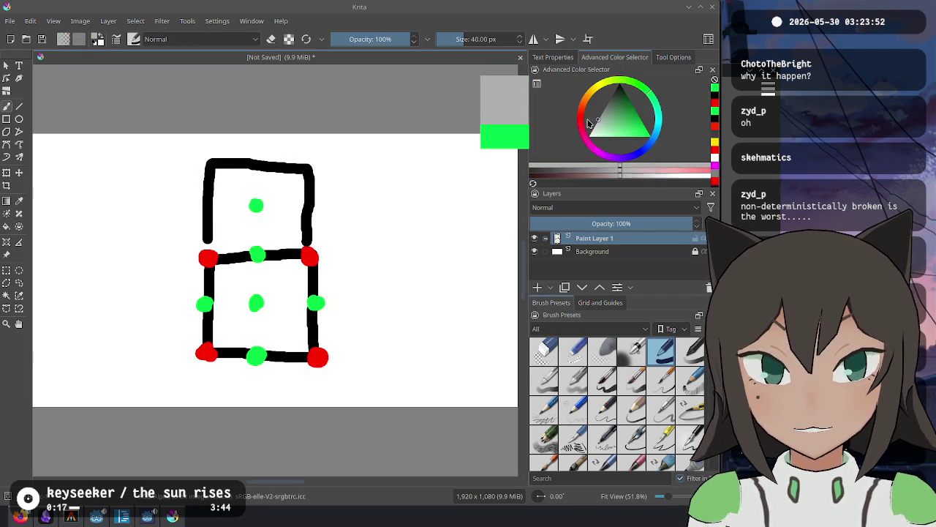
left_click_drag(256, 205, 256, 287)
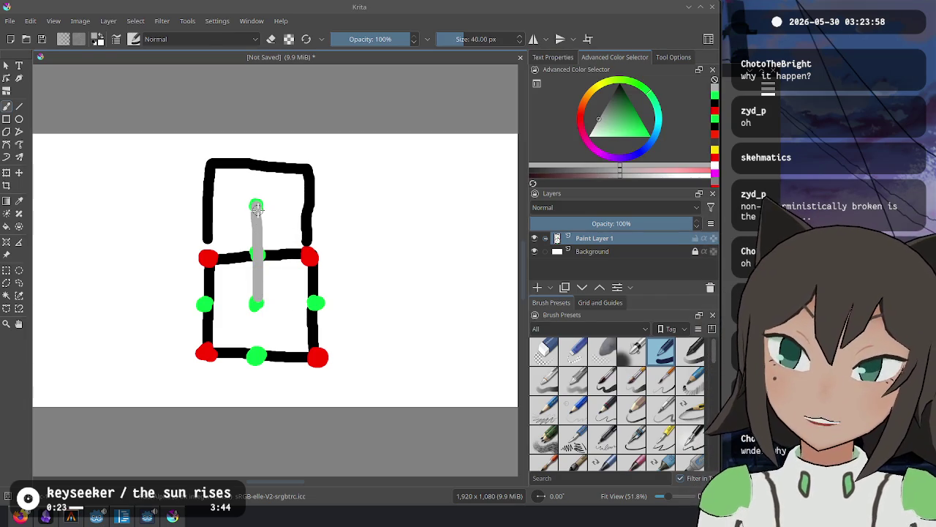
key("ctrl+z")
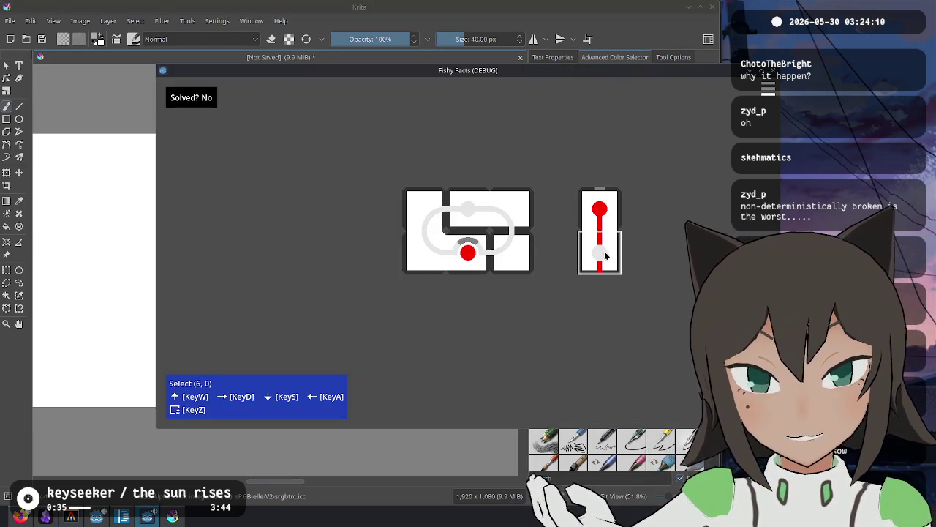
right_click(605, 255)
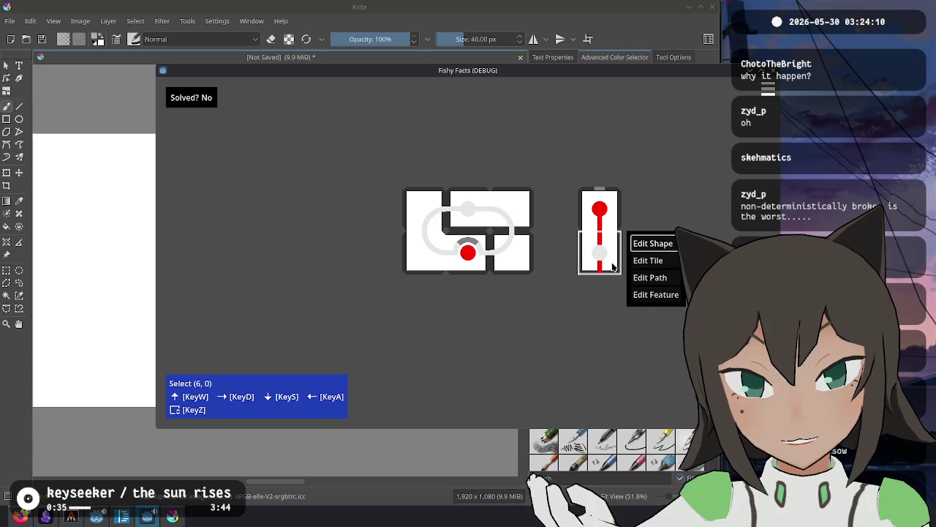
In the Fishy Facts debug puzzle, enter and exit Edit Feature on two cells.
left_click(651, 295)
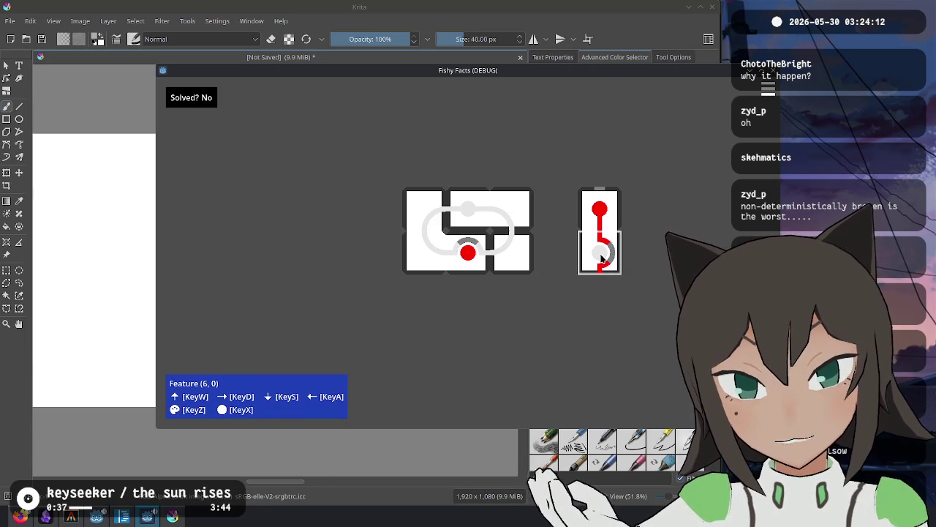
key("Escape")
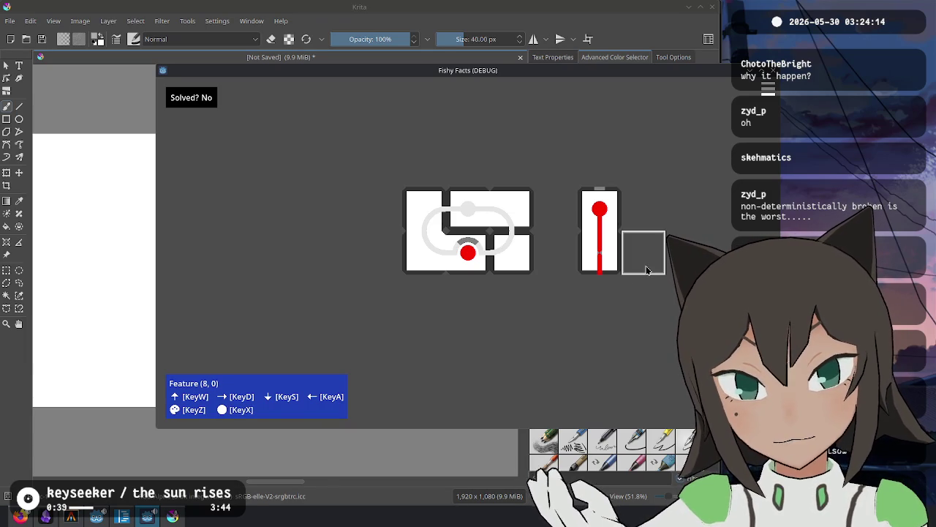
right_click(657, 195)
left_click(688, 245)
key("Escape")
Switch the lower right tile to Edit Path and place a new path endpoint on it.
right_click(659, 244)
left_click(684, 260)
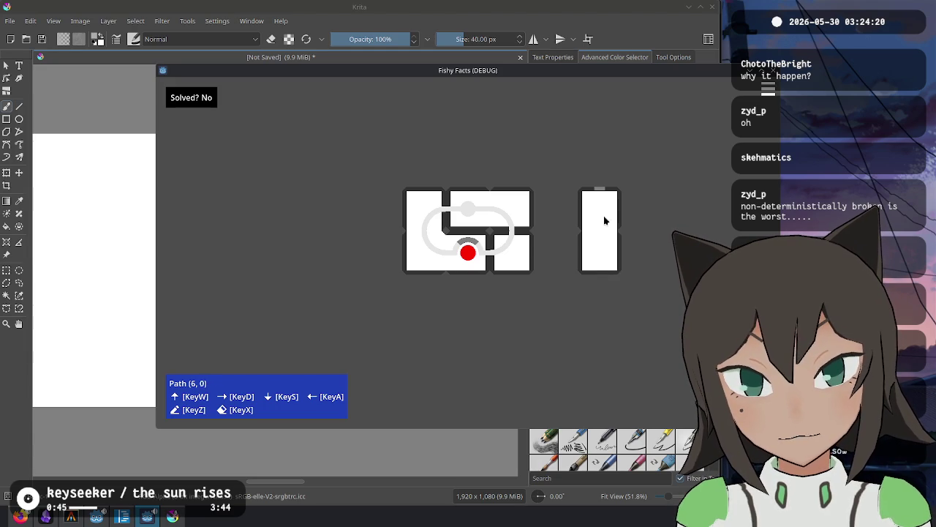
left_click(601, 253)
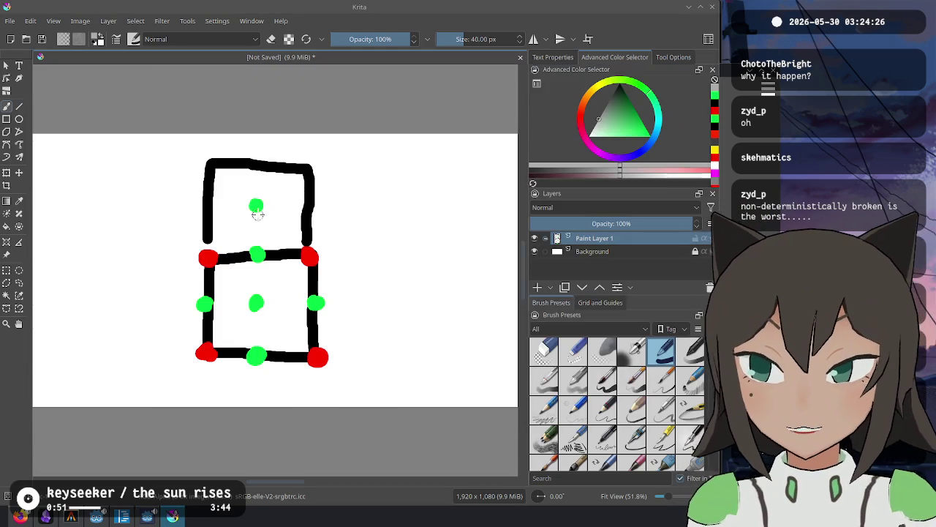
left_click_drag(257, 213, 257, 303)
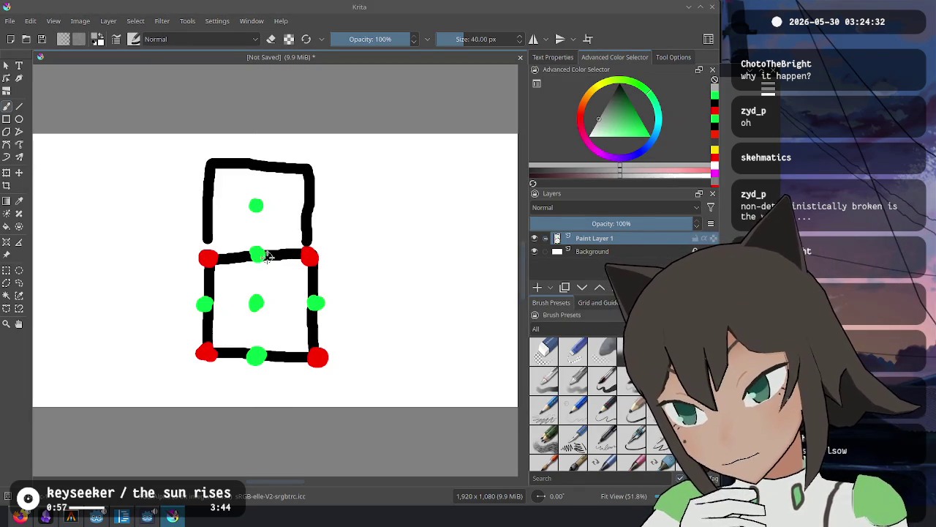
Sketch trial lines across the middle green dots and diagonally from the upper dot to the right dot.
left_click_drag(262, 212, 307, 293)
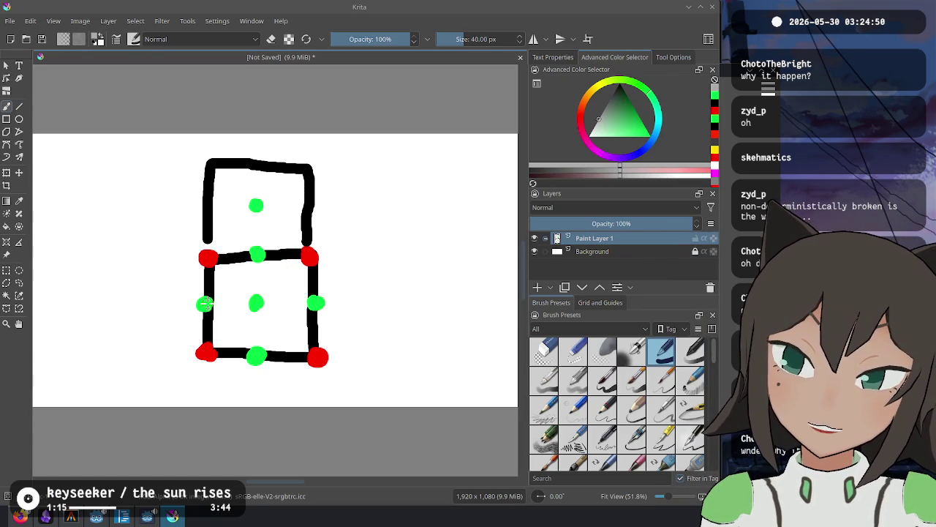
left_click_drag(205, 304, 334, 307)
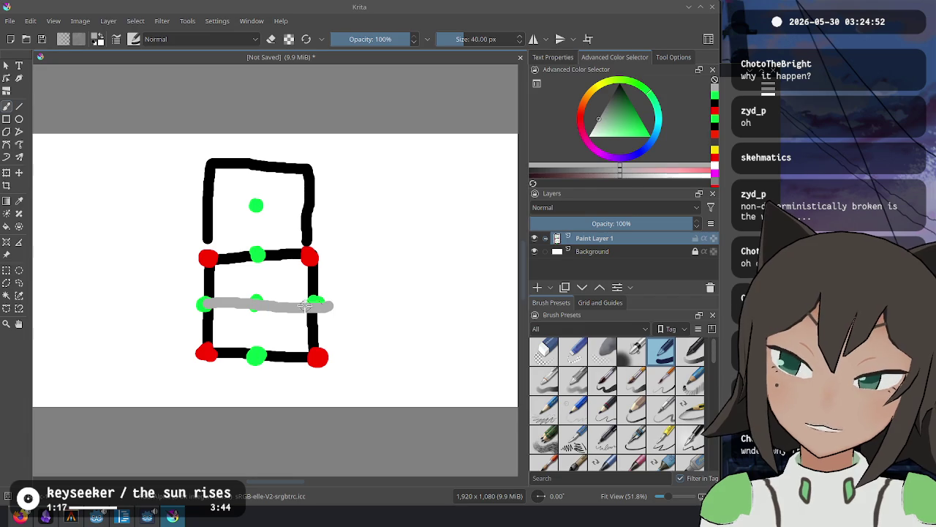
key("ctrl+z")
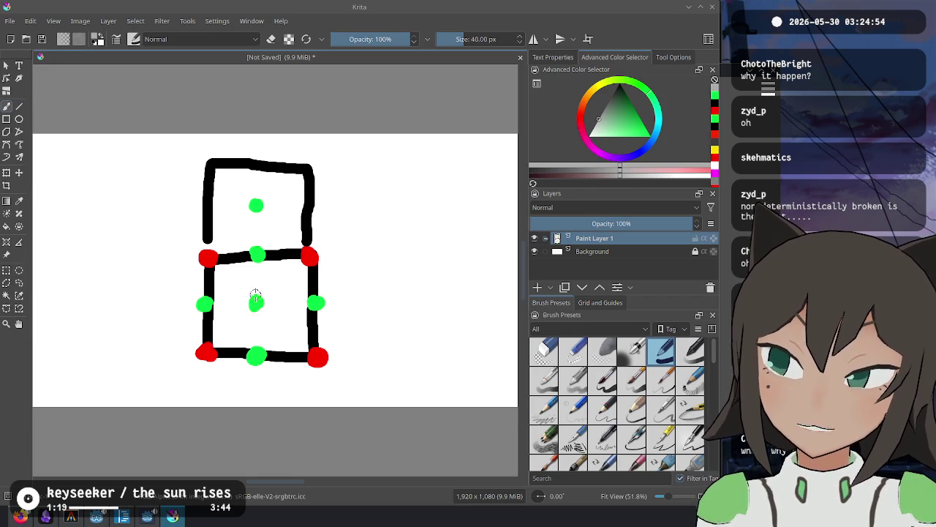
mouse_move(207, 304)
left_mouse_down()
mouse_move(231, 299)
mouse_move(246, 276)
mouse_move(287, 296)
left_mouse_up()
left_click_drag(204, 303, 313, 302)
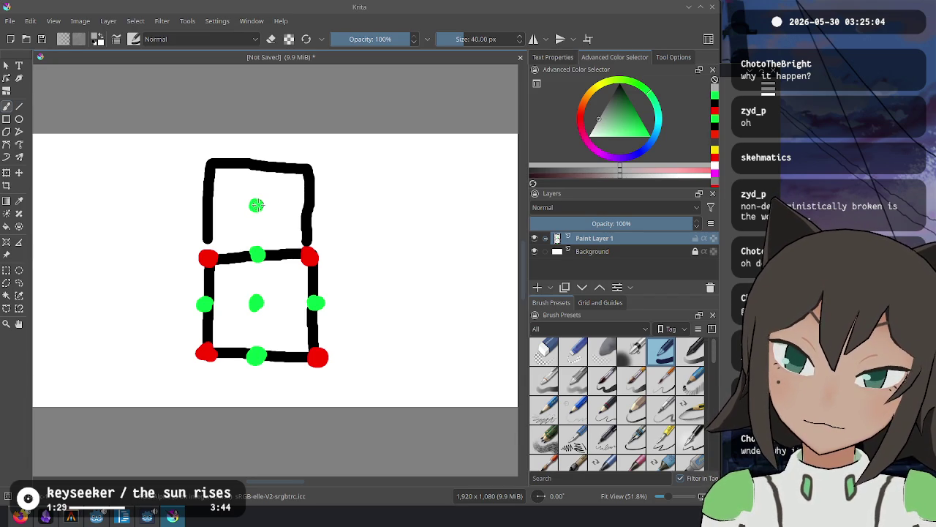
left_click_drag(257, 202, 316, 301)
mouse_move(254, 207)
left_mouse_down()
mouse_move(262, 258)
mouse_move(318, 304)
mouse_move(256, 261)
mouse_move(289, 303)
mouse_move(316, 303)
left_mouse_up()
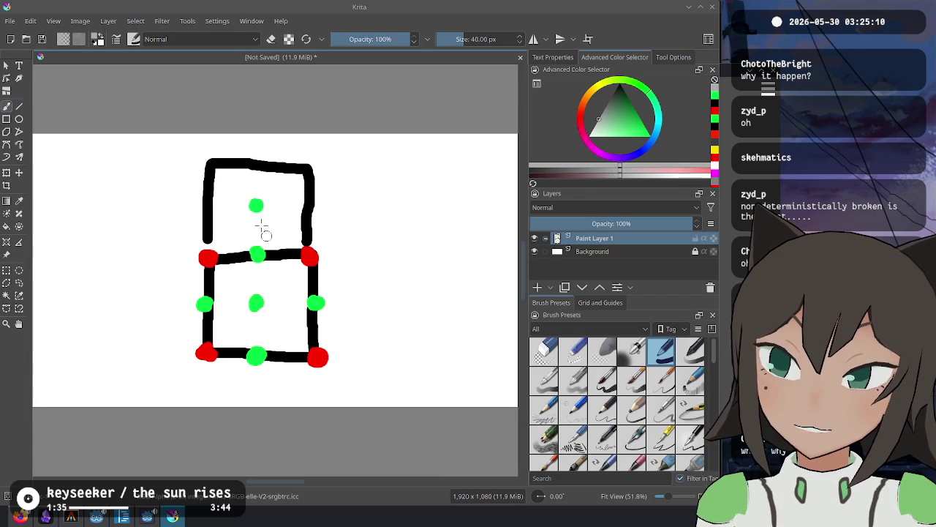
mouse_move(256, 203)
left_mouse_down()
mouse_move(256, 286)
mouse_move(319, 303)
left_mouse_up()
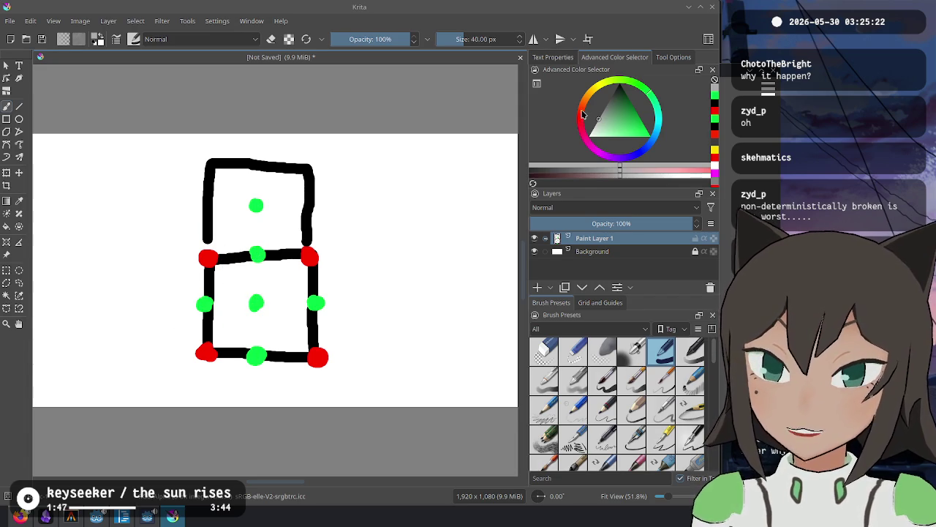
mouse_move(187, 258)
left_mouse_down()
mouse_move(123, 262)
mouse_move(117, 352)
mouse_move(205, 360)
left_mouse_up()
Paint green dots at the left box's centre, top edge and bottom edge.
left_click_drag(592, 140, 619, 92)
left_click(158, 302)
left_click(155, 258)
left_click(153, 354)
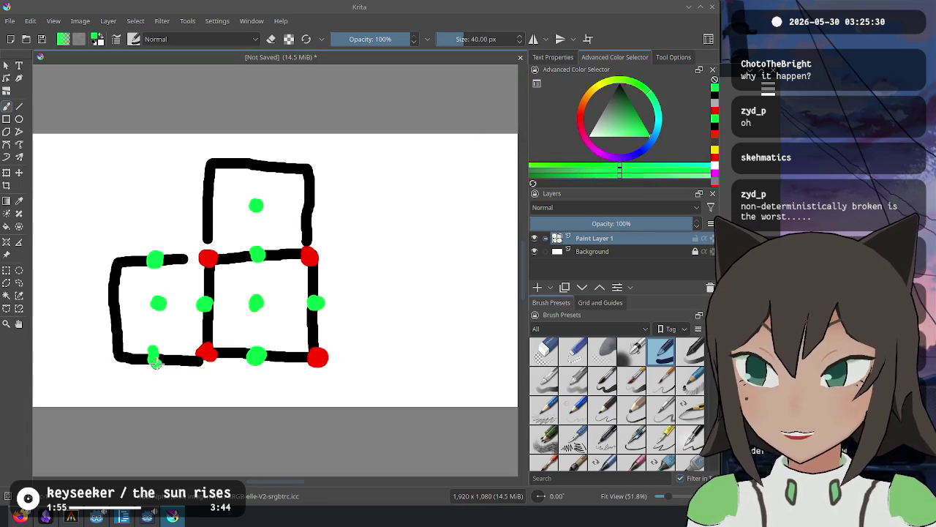
Sketch yellow connection lines through the junction, undo them and restore the green dot.
left_click(602, 89)
mouse_move(157, 262)
left_mouse_down()
mouse_move(206, 297)
mouse_move(256, 256)
left_mouse_up()
left_click_drag(199, 311, 170, 350)
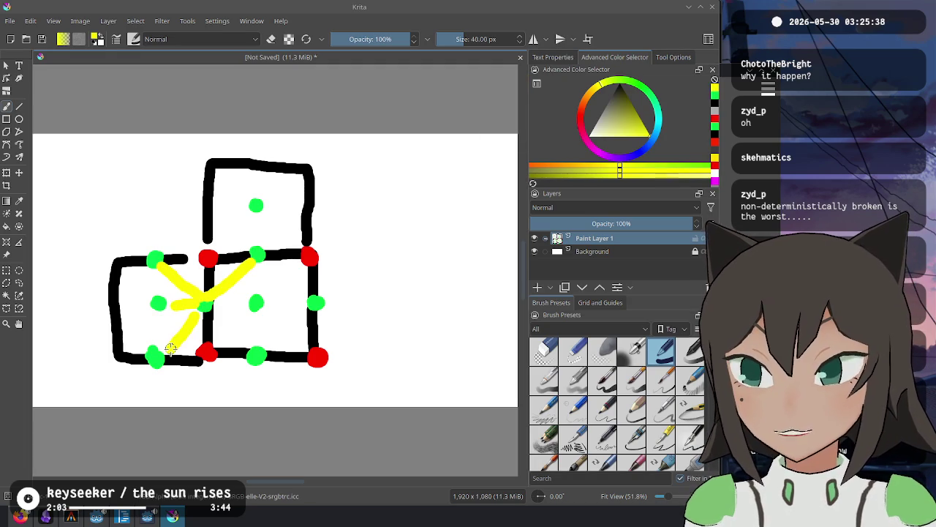
mouse_move(210, 313)
left_mouse_down()
mouse_move(241, 353)
mouse_move(238, 303)
mouse_move(247, 301)
left_mouse_up()
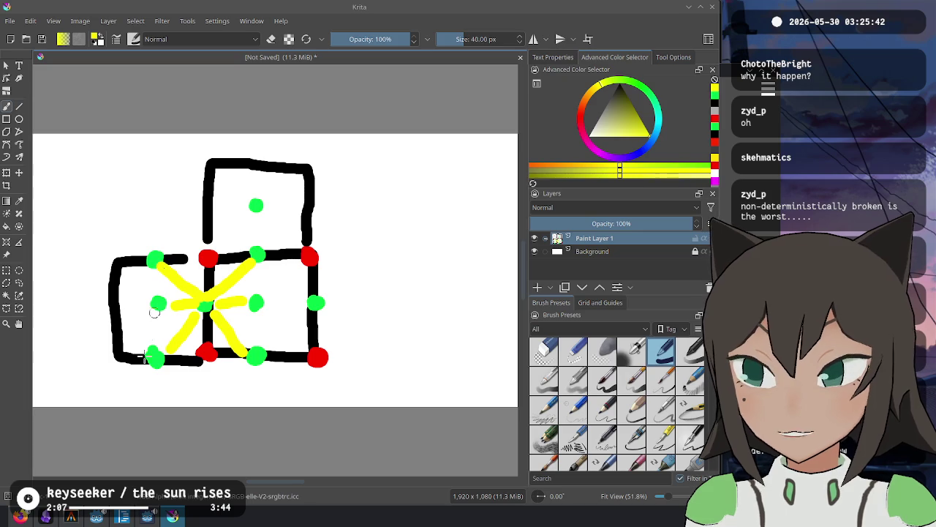
key("ctrl+z")
key("ctrl+z")
key("ctrl+z")
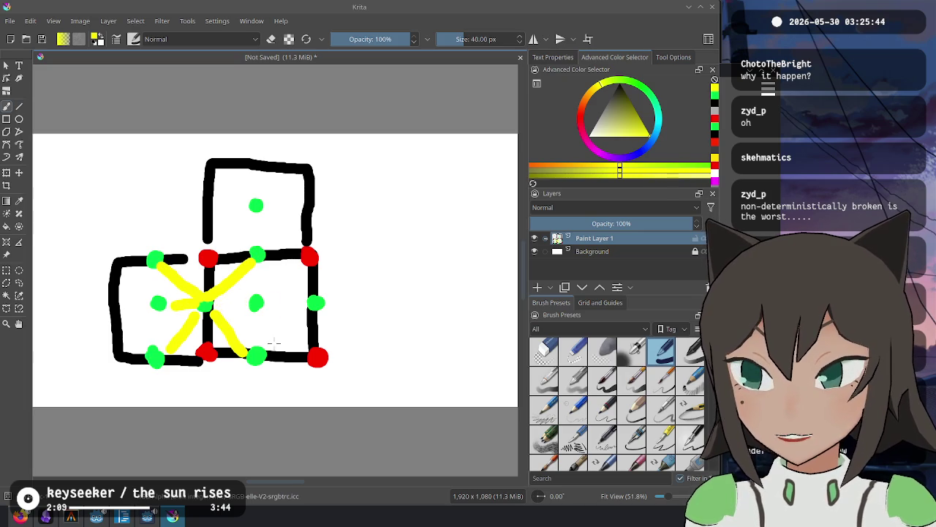
key("ctrl+z")
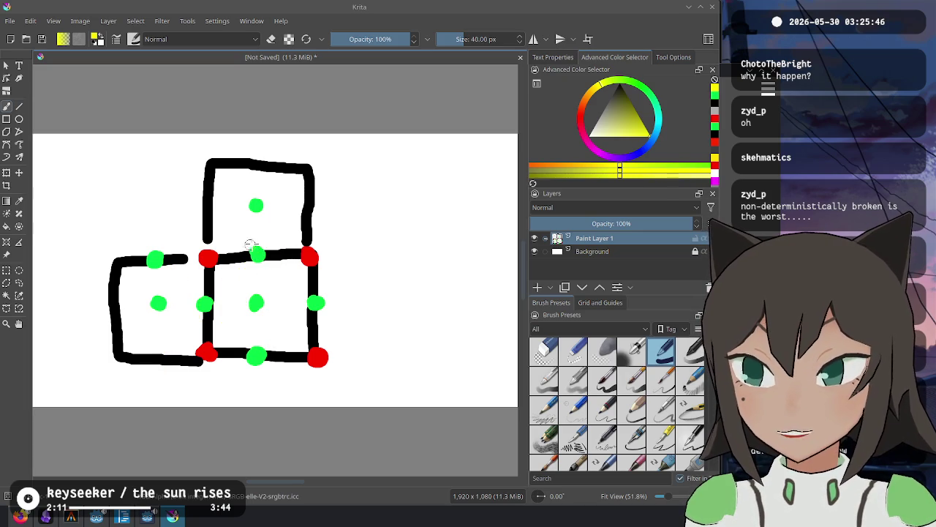
key("ctrl+shift+z")
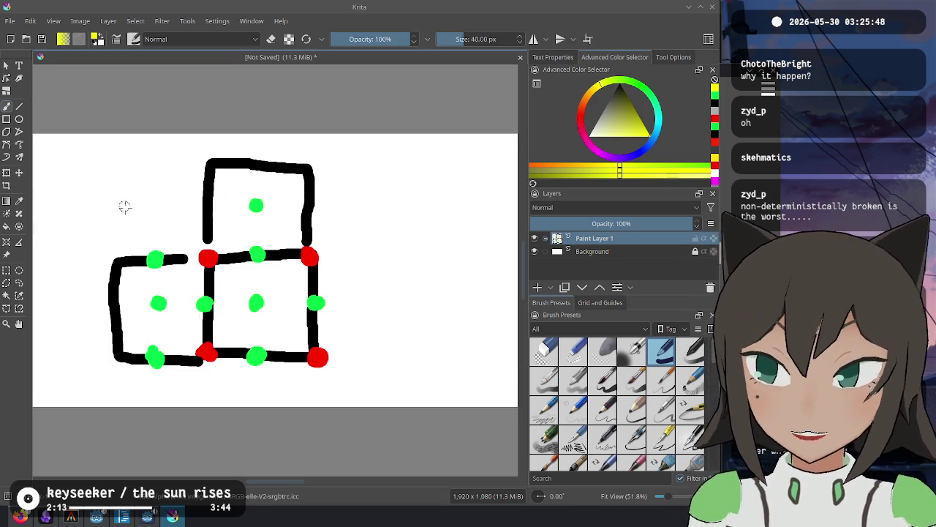
Sketch yellow lines in the upper box and from the centre dot downward and rightward, undoing some.
left_click_drag(211, 212, 257, 253)
mouse_move(256, 215)
left_mouse_down()
mouse_move(257, 249)
mouse_move(311, 211)
left_mouse_up()
mouse_move(262, 252)
left_mouse_down()
mouse_move(227, 293)
mouse_move(314, 296)
left_mouse_up()
key("ctrl+z")
key("ctrl+z")
key("ctrl+z")
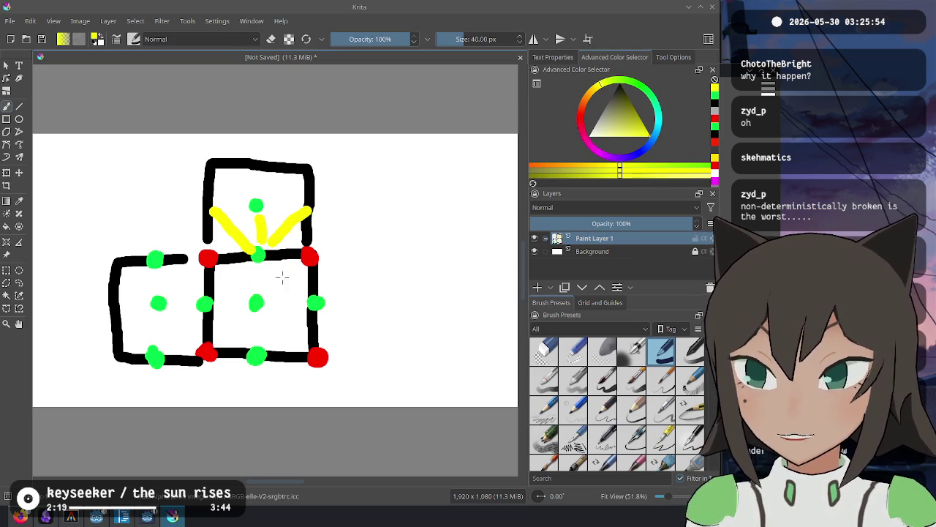
key("ctrl+z")
key("ctrl+z")
key("ctrl+z")
mouse_move(256, 265)
left_mouse_down()
mouse_move(257, 287)
mouse_move(233, 304)
mouse_move(252, 304)
mouse_move(257, 338)
left_mouse_up()
left_click_drag(269, 306, 303, 306)
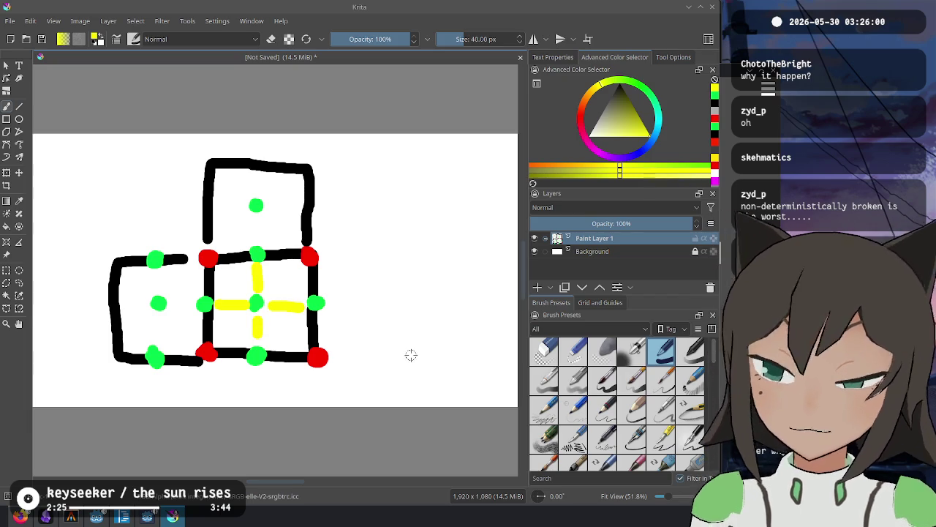
key("ctrl+z")
key("ctrl+z")
key("ctrl+z")
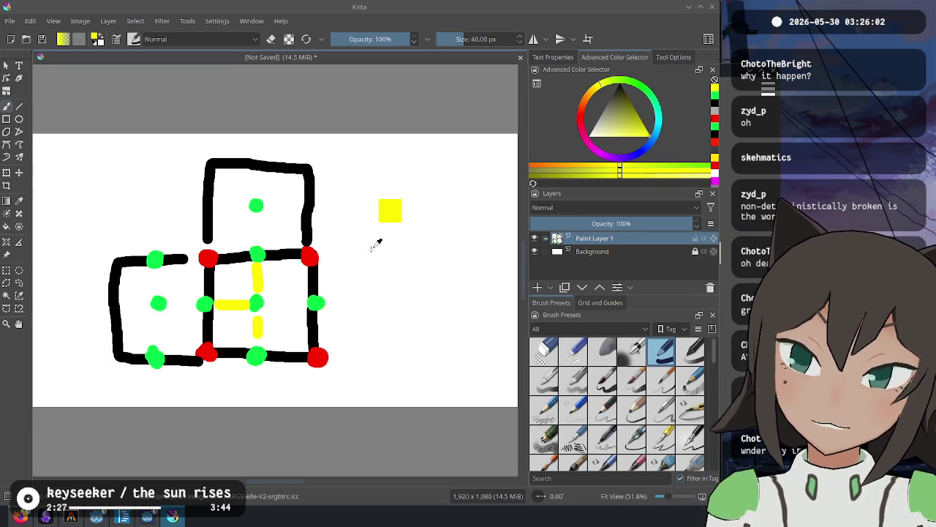
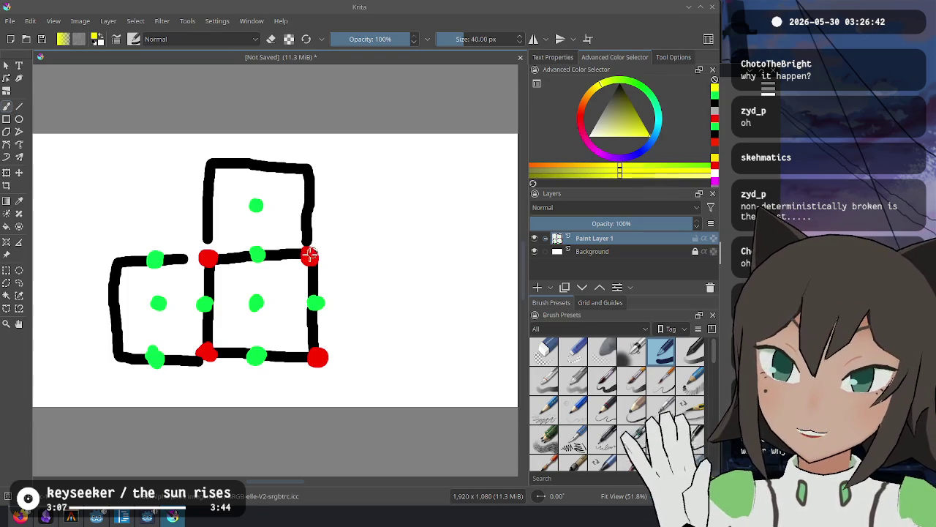
Leave the Krita sketch via the Fishy Facts window and bring Godot's editor.gd back to the front.
key("alt+Tab")
key("alt+Tab")
key("alt+Tab")
key("alt+Tab")
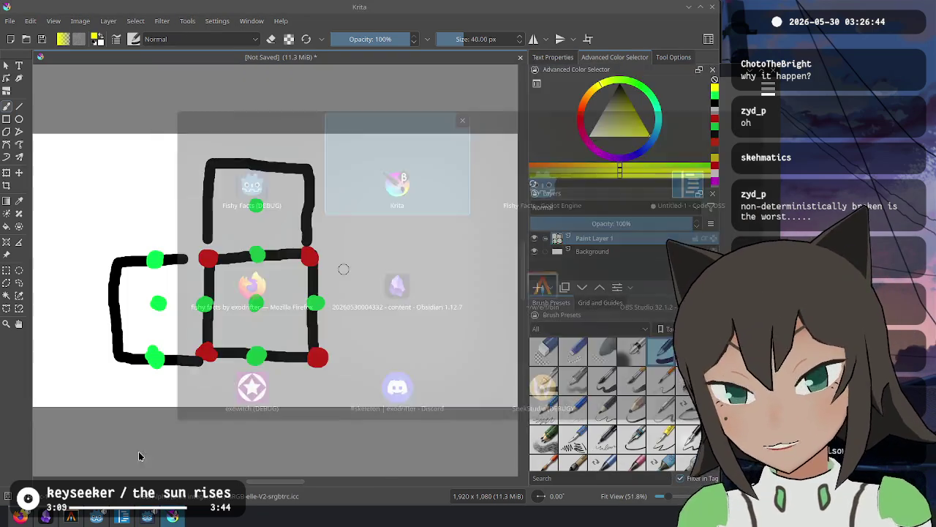
left_click(71, 517)
left_click(96, 517)
type("if link.is_valid():")
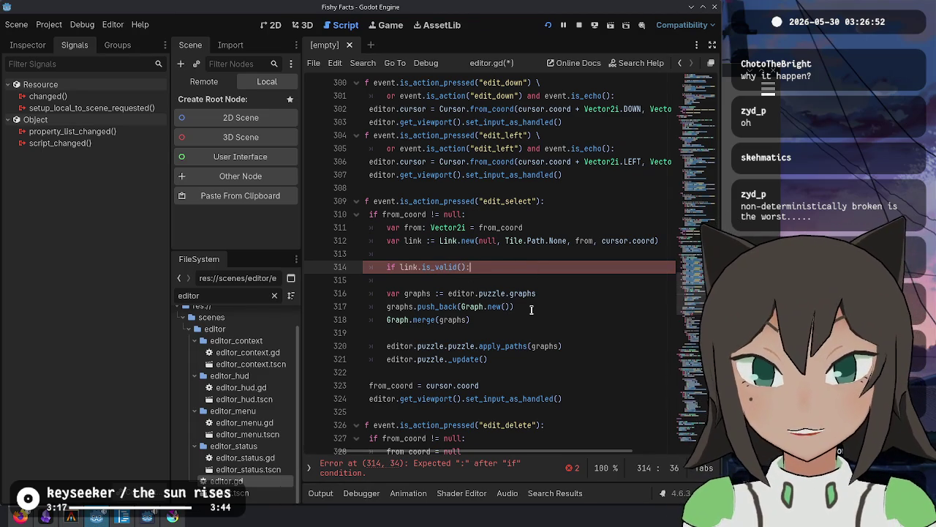
Indent the block under the is_valid check and start an else branch with _coord = cursor.coord.
key("Down")
key("Down")
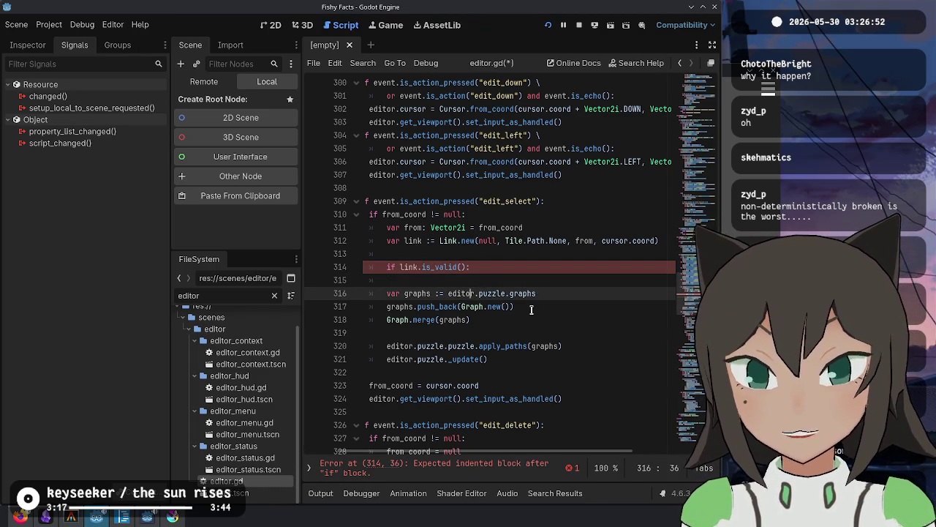
key("shift+Down")
key("shift+Down")
key("shift+Down")
key("Tab")
key("Up")
key("Up")
key("Up")
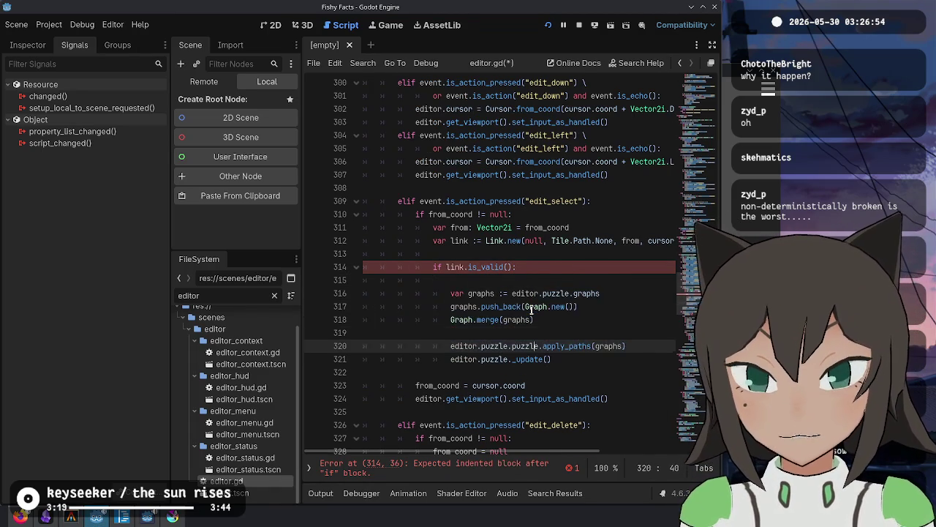
key("Up")
key("alt+Down")
key("alt+Down")
key("alt+Down")
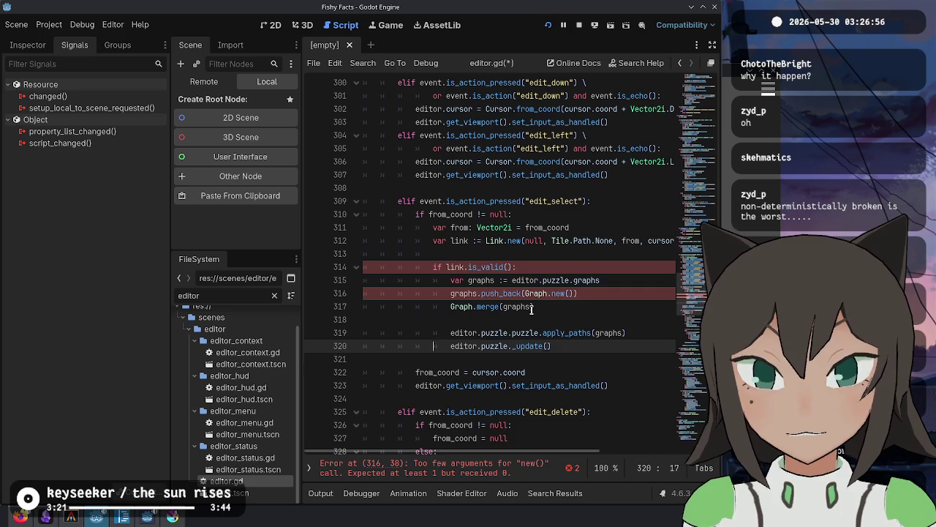
key("Return")
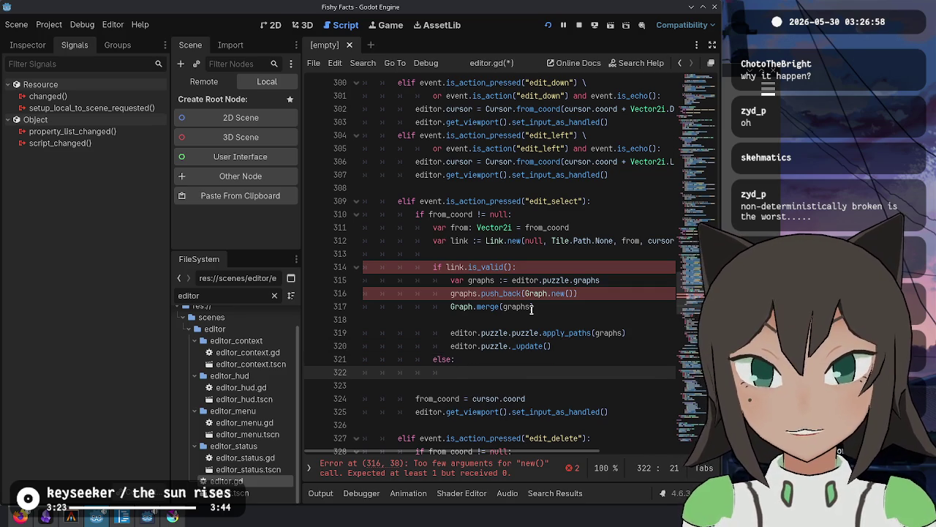
type("from_coord = ")
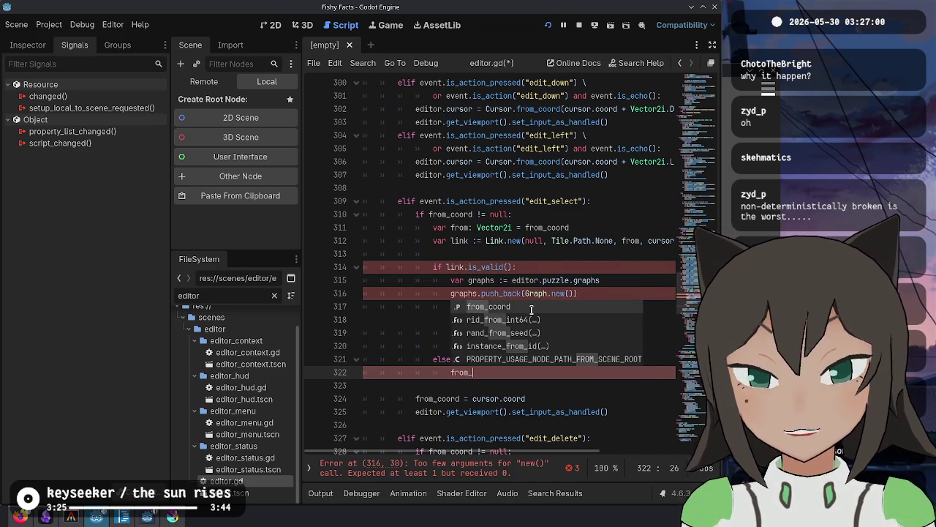
type("cursor.coord")
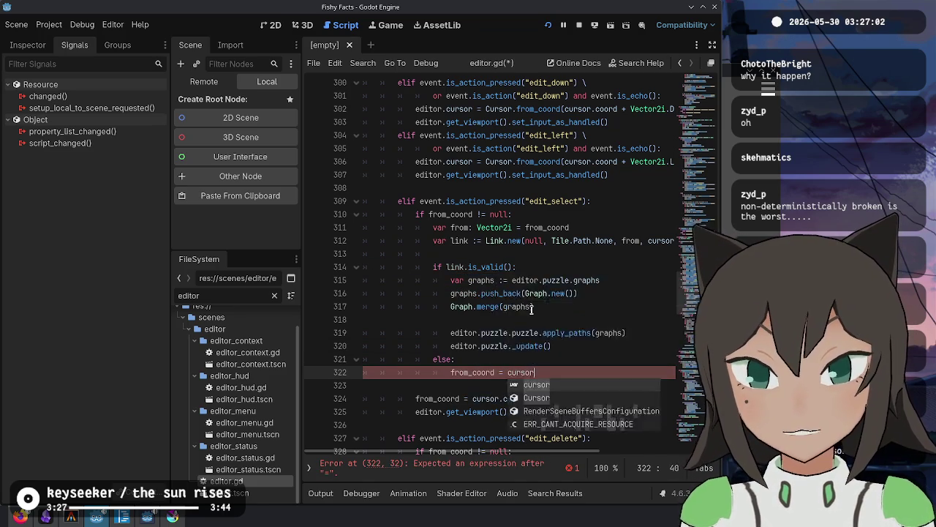
key("Escape")
key("Up")
key("Up")
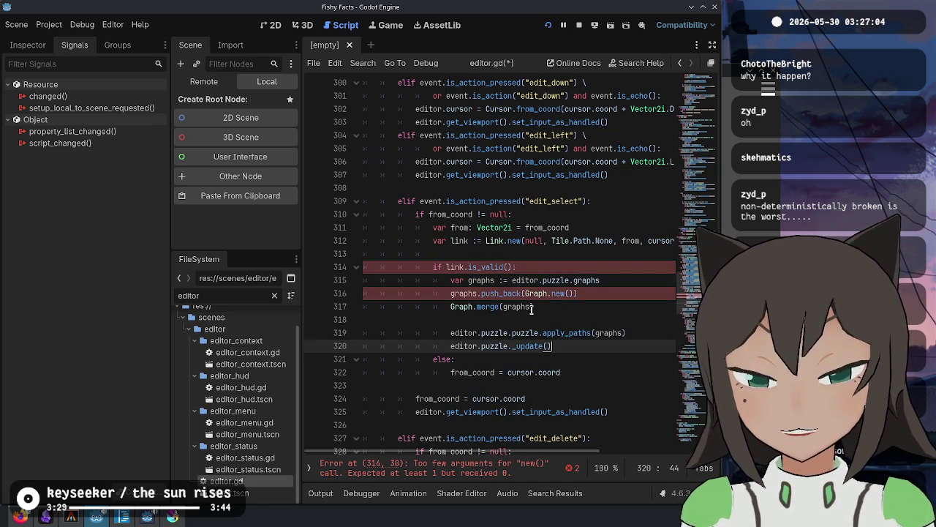
Check where from_coord is used, remove the blank line before apply_paths, and save editor.gd.
double_click(453, 214)
scroll(461, 333, "down", 3)
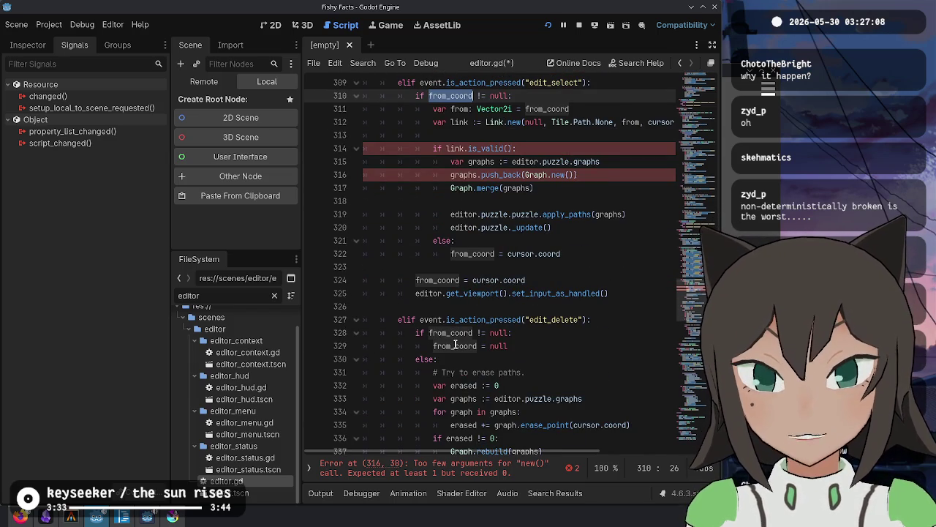
scroll(431, 333, "down", 8)
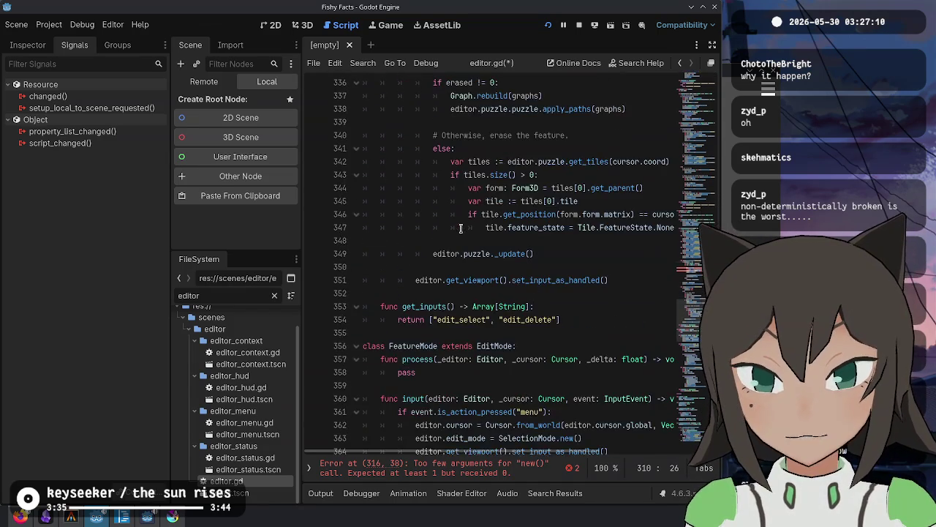
scroll(504, 273, "up", 9)
scroll(504, 272, "up", 2)
double_click(485, 267)
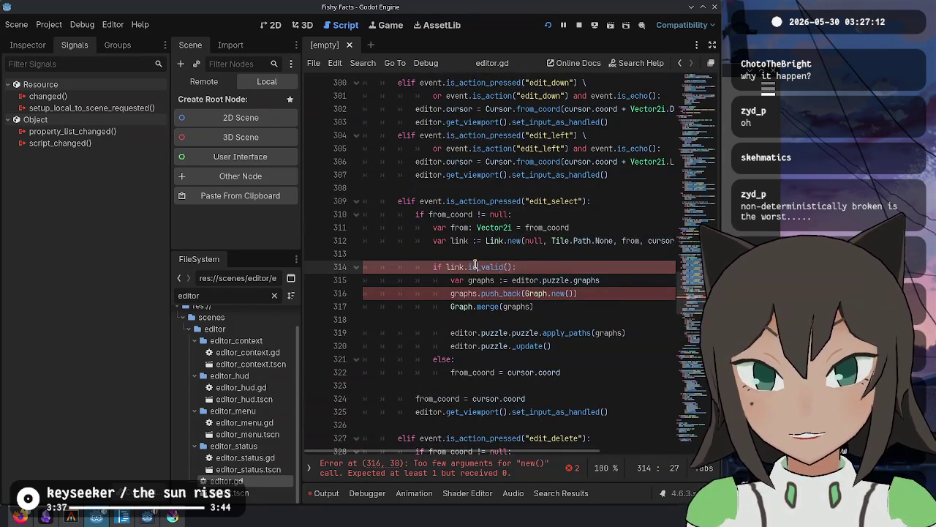
left_click(490, 241)
left_click(477, 320)
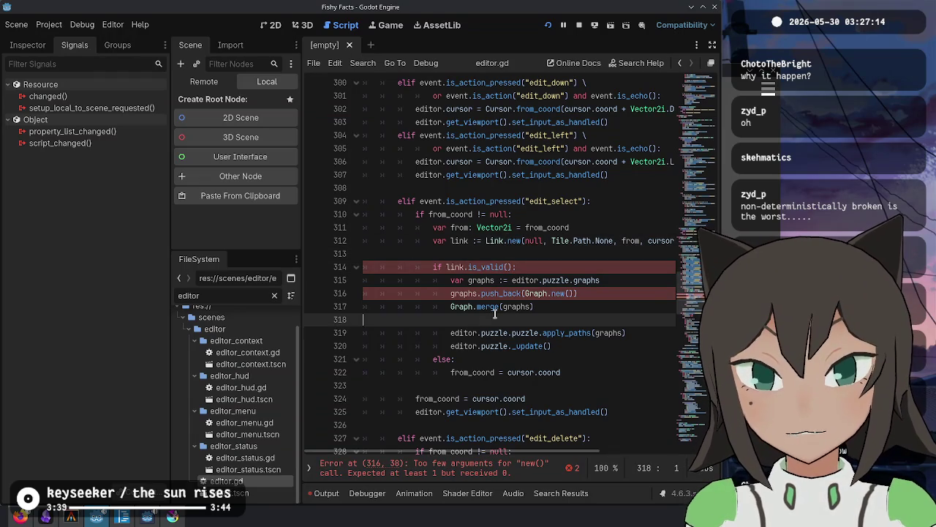
key("BackSpace")
left_click(581, 334)
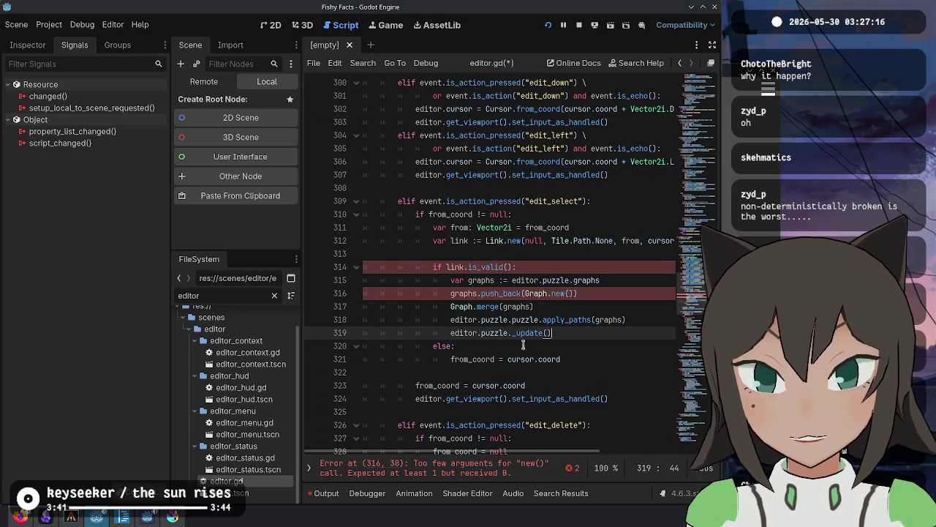
key("ctrl+s")
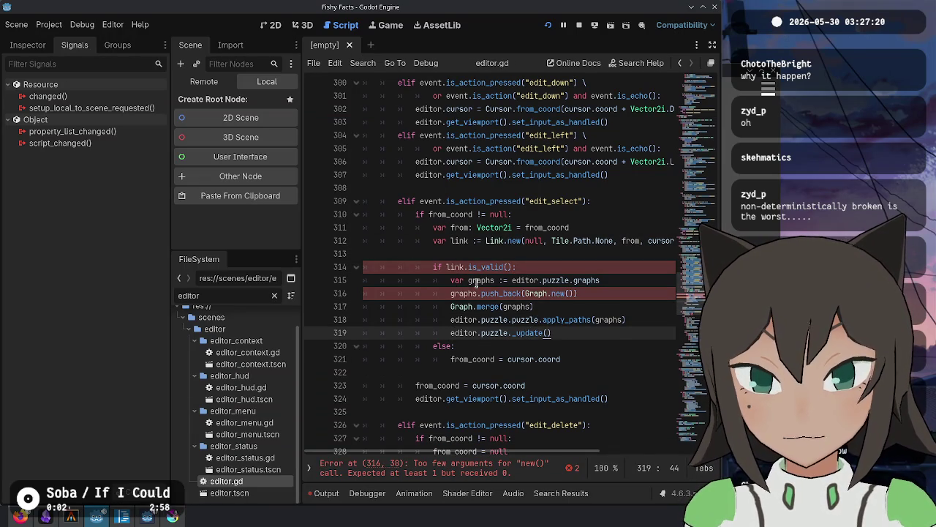
Delete the else branch that resets from_coord and save editor.gd.
left_click_drag(573, 363, 554, 333)
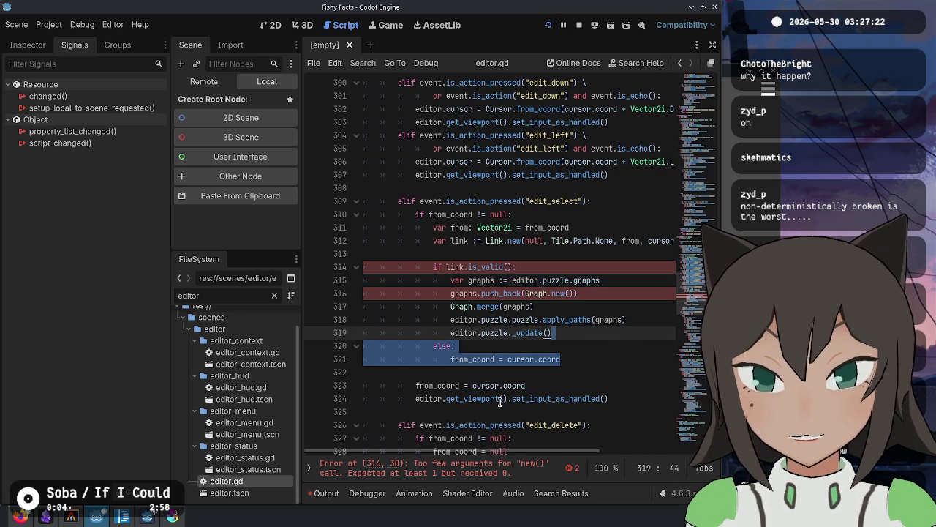
key("BackSpace")
key("ctrl+s")
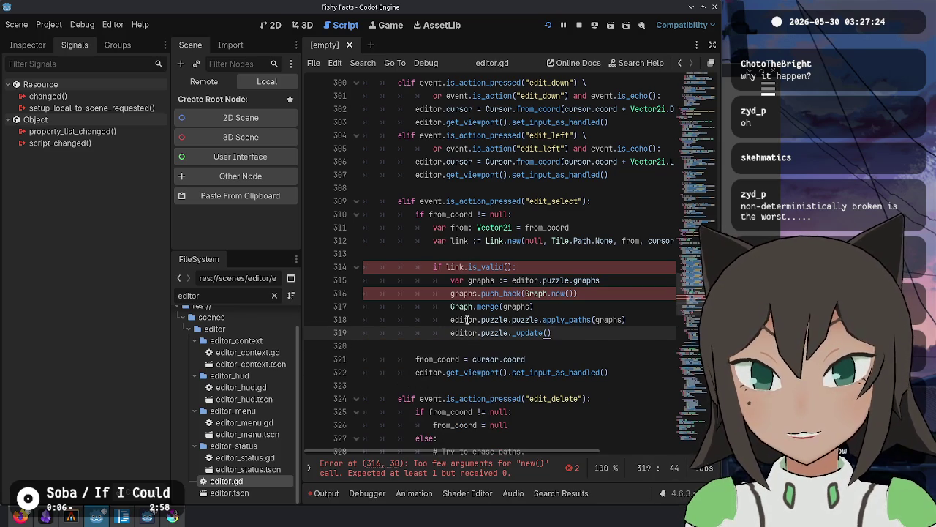
Pass link into Graph.new() on the graphs.push_back line, then jump to the Link class definition.
left_click(464, 293)
double_click(464, 294)
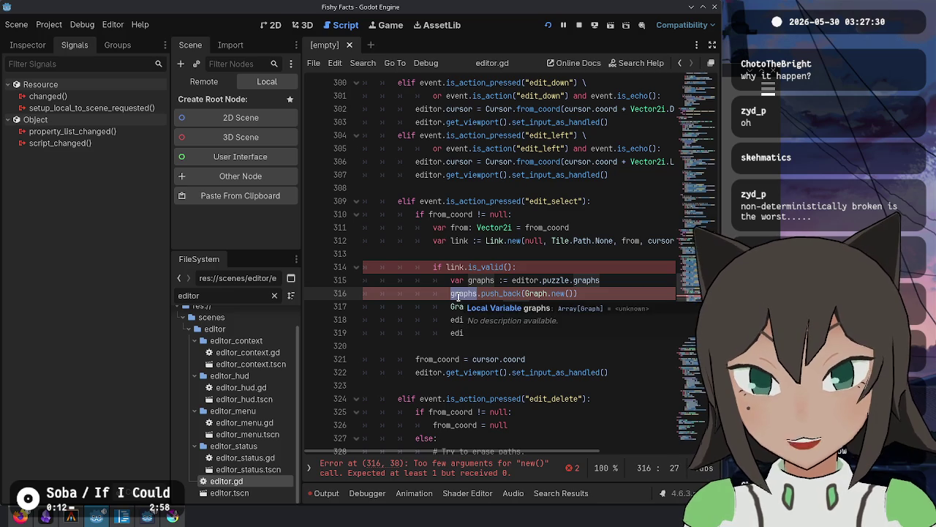
left_click(578, 469)
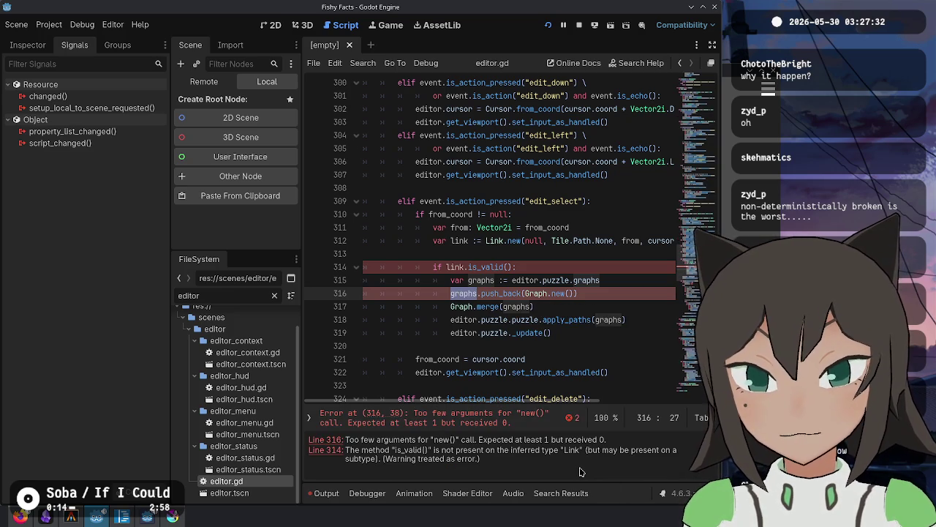
left_click(573, 419)
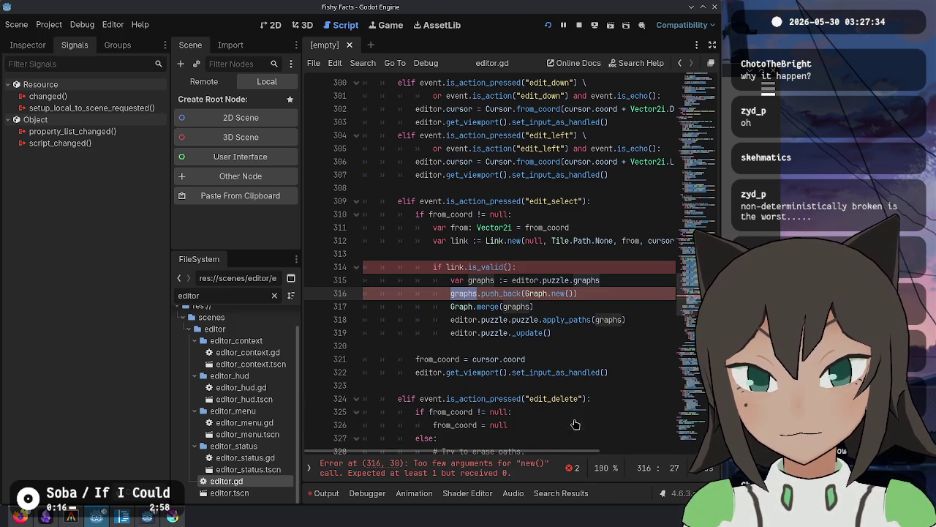
left_click(573, 293)
type("link")
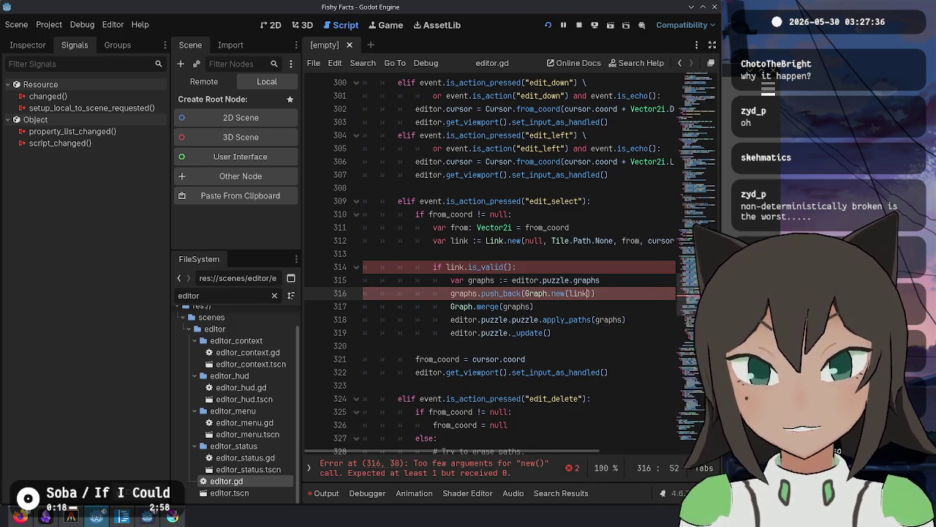
left_click(482, 293)
left_click(479, 268)
left_click(487, 240, "ctrl")
left_click(438, 325)
Add func is_valid() after _init with a doc comment about valid endpoint coordinates.
key("Return")
key("Return")
key("BackSpace")
type("func is_valid()")
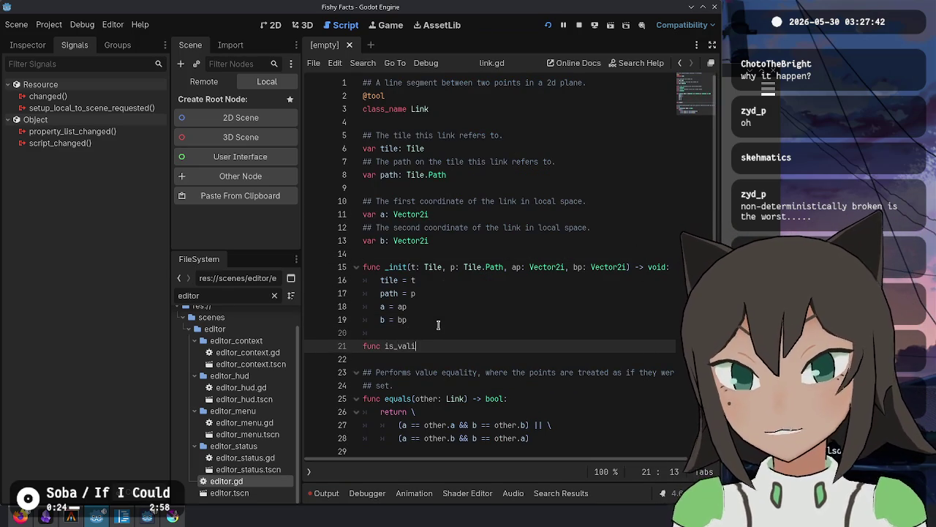
key("ctrl+shift+Return")
type("#")
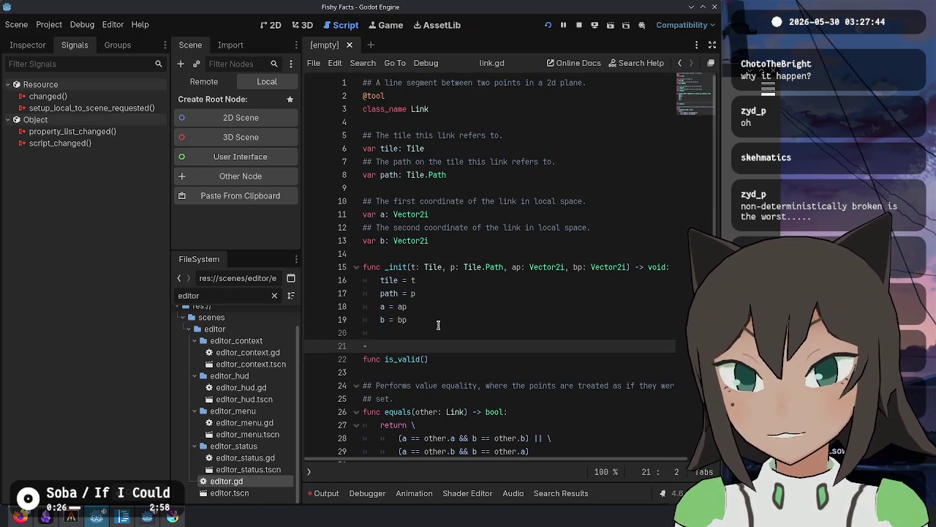
type("# True if the l")
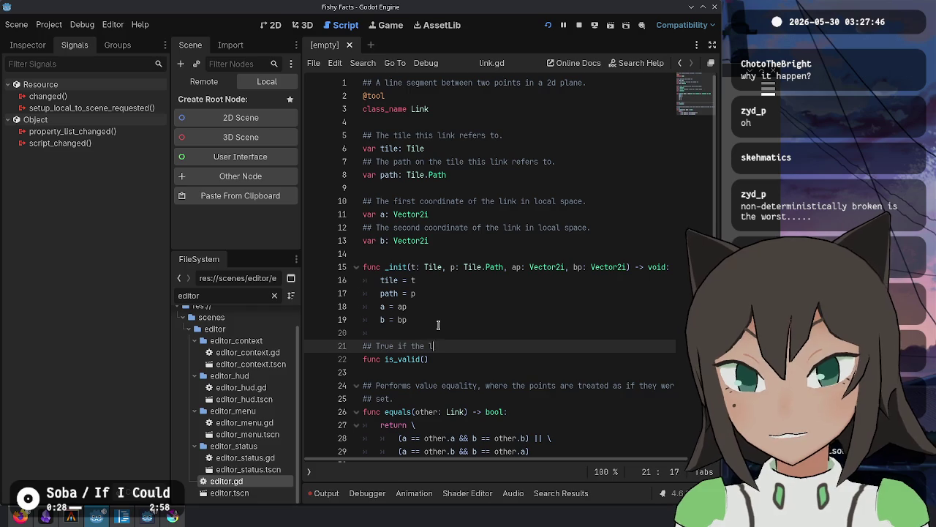
type("ink has ")
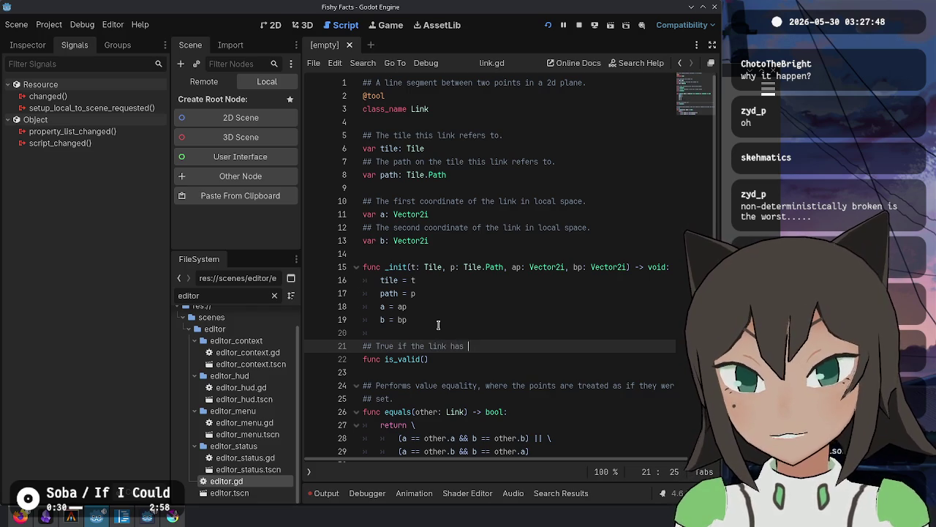
type("valid coordina")
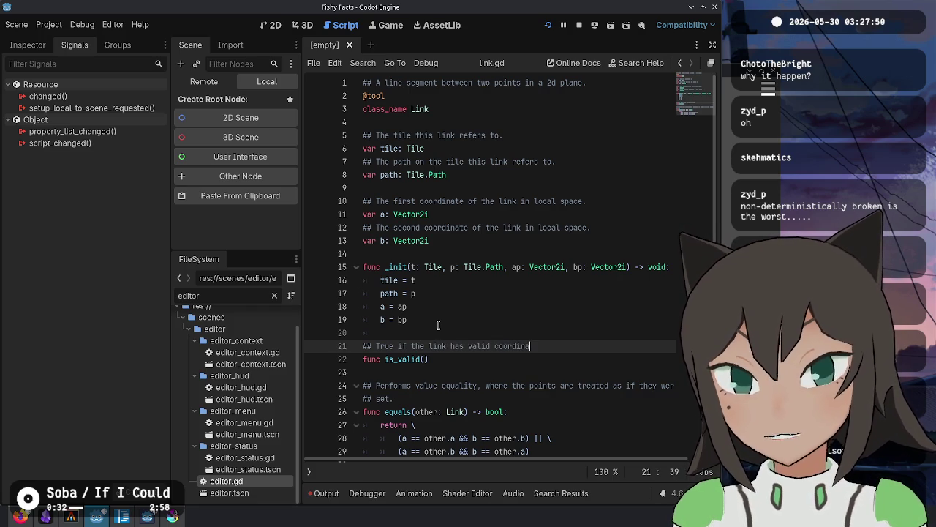
type("tes for each end")
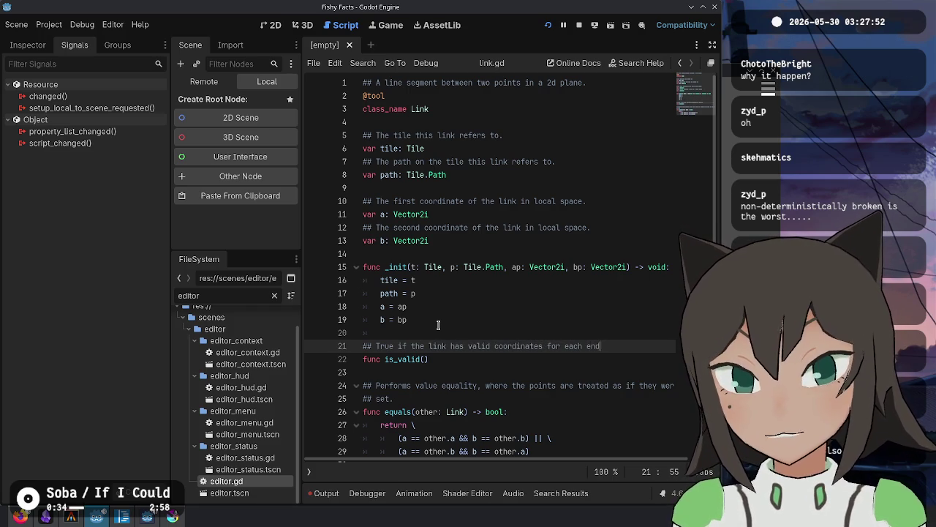
type("point and does not ")
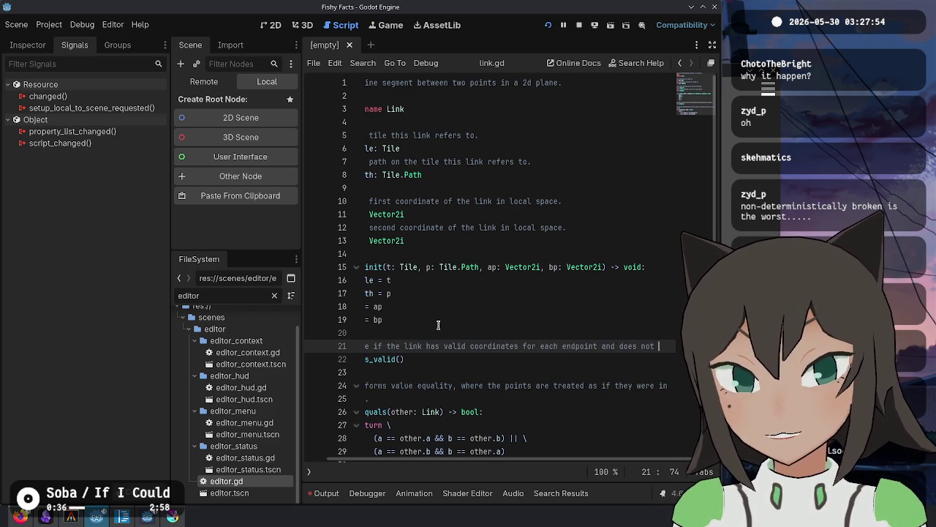
type("represent")
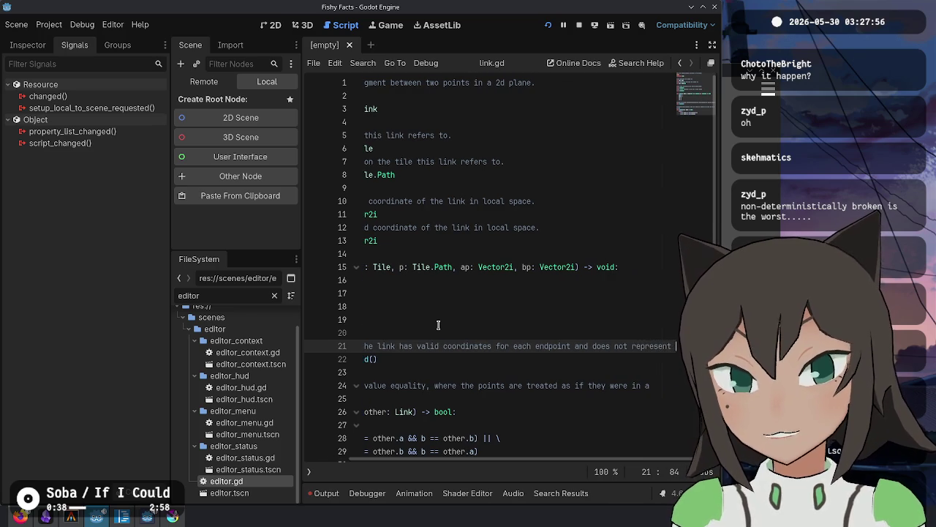
key("ctrl+Left")
key("Return")
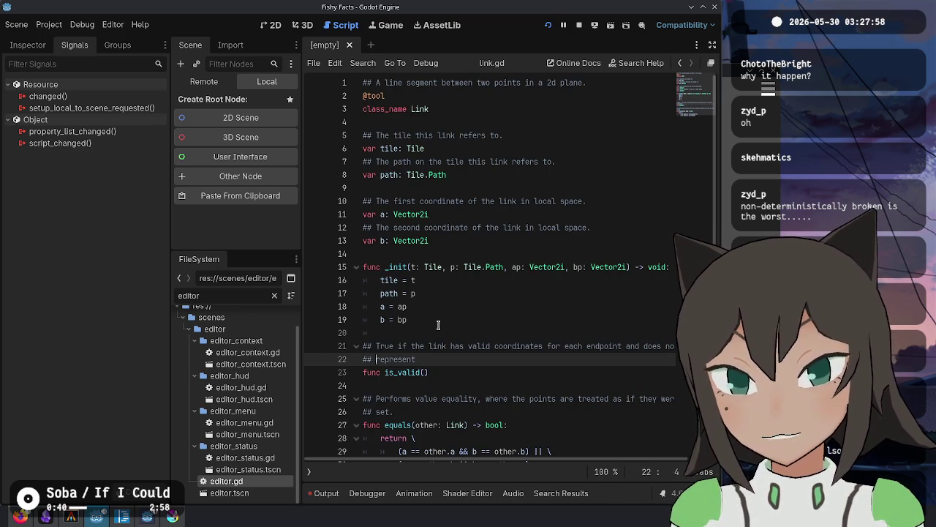
type("A connec")
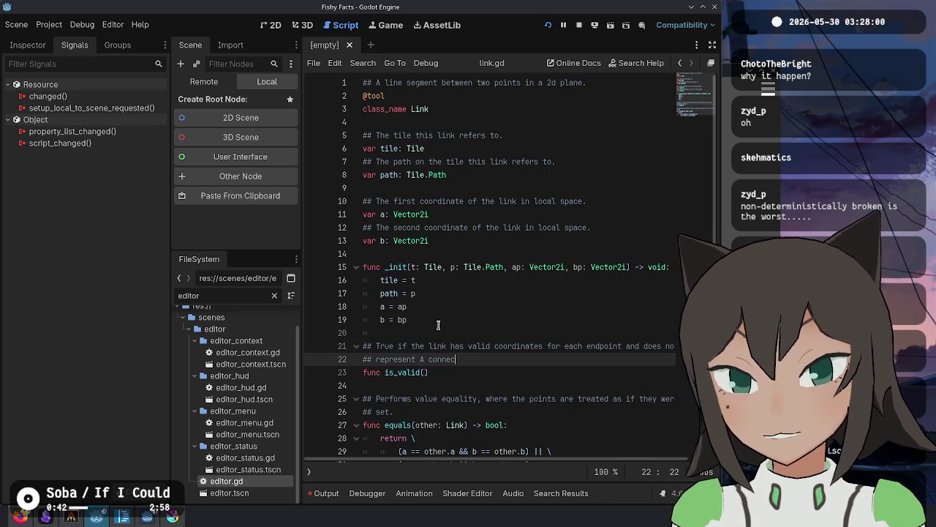
type("tion greater t")
key("BackSpace")
key("BackSpace")
key("BackSpace")
type("r than ")
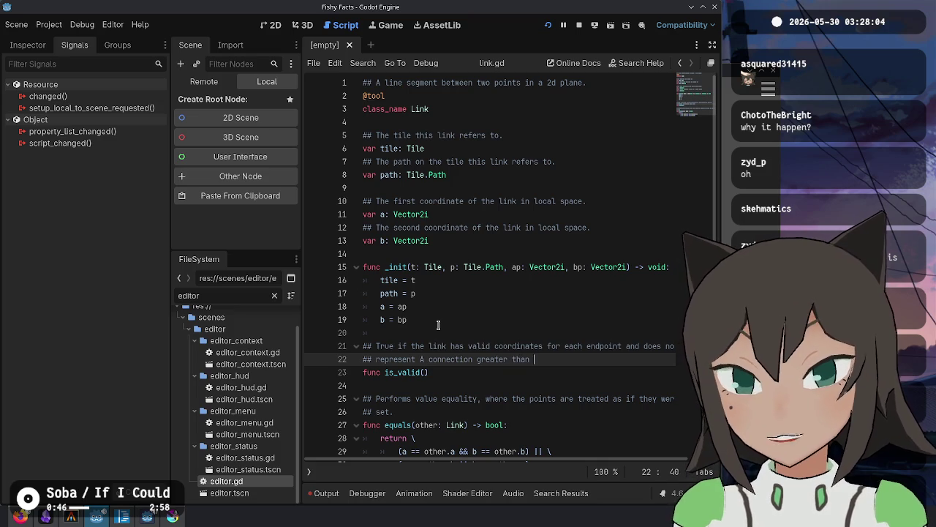
type("1 unit ")
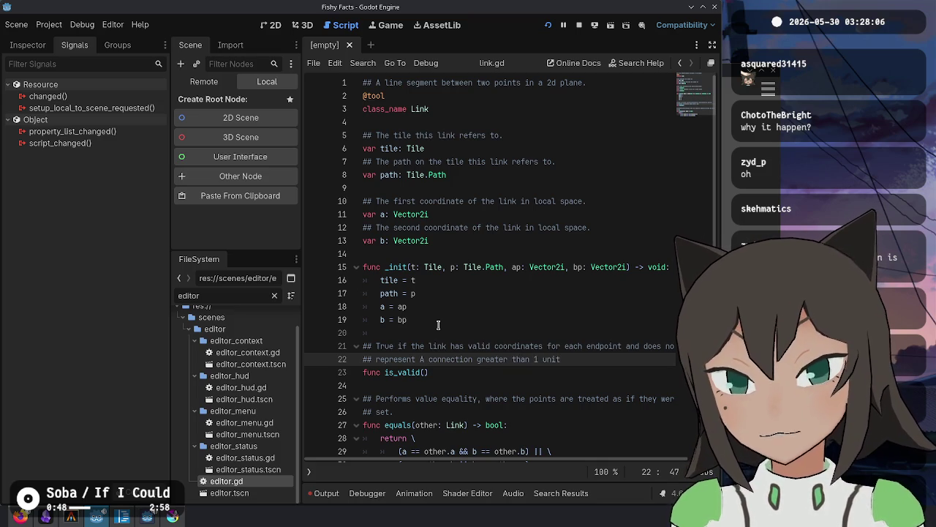
type("in c")
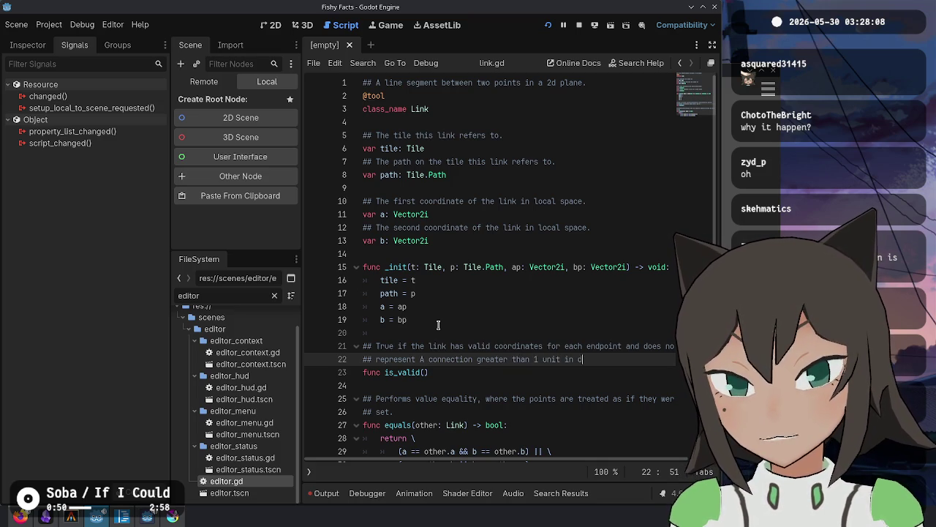
type("th direction")
Revise the doc comment's second line, removing the word 'connection'.
key("Home")
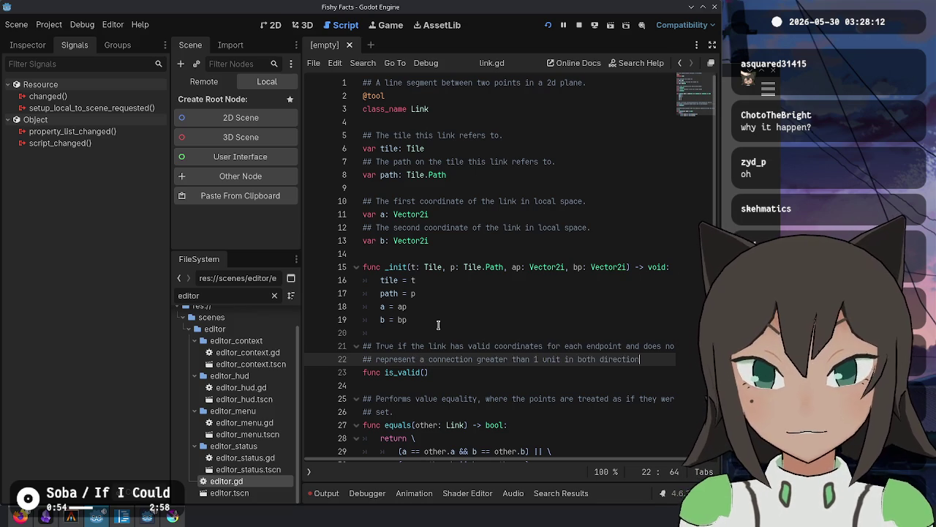
key("Home")
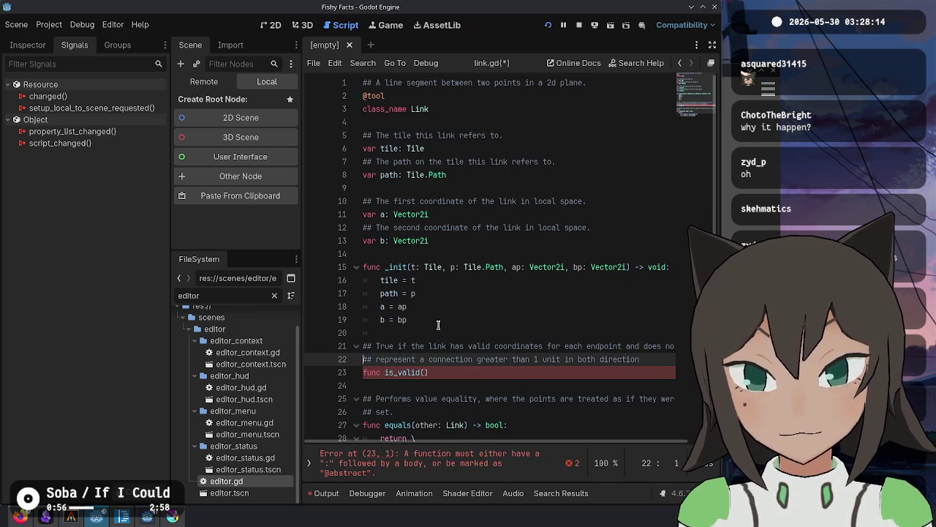
key("Right")
key("Right")
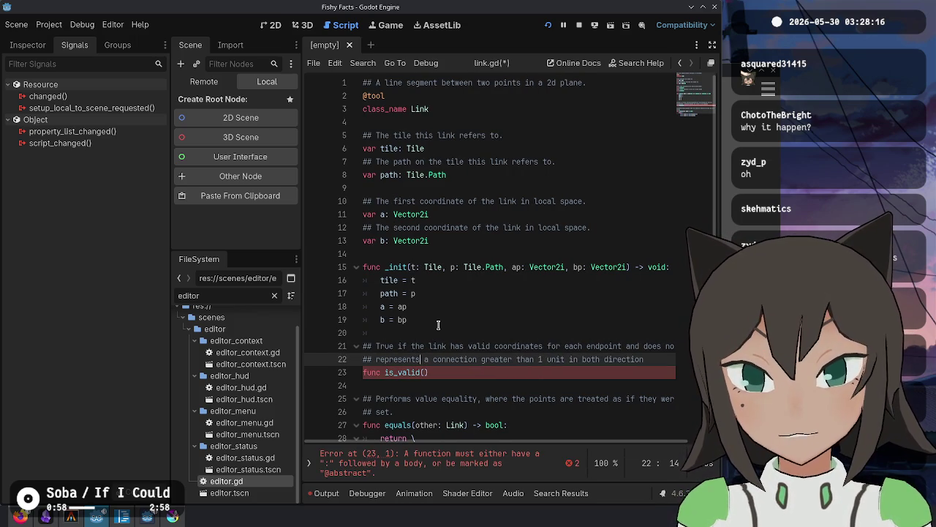
key("Up")
key("End")
key("Down")
key("Home")
key("ctrl+Right")
key("ctrl+Right")
key("Left")
key("ctrl+Right")
key("ctrl+Right")
key("ctrl+shift+Left")
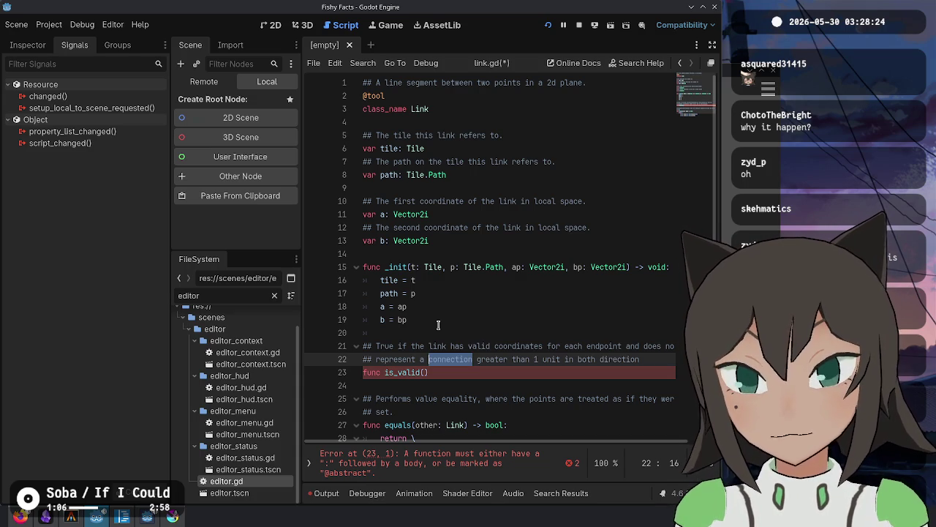
key("BackSpace")
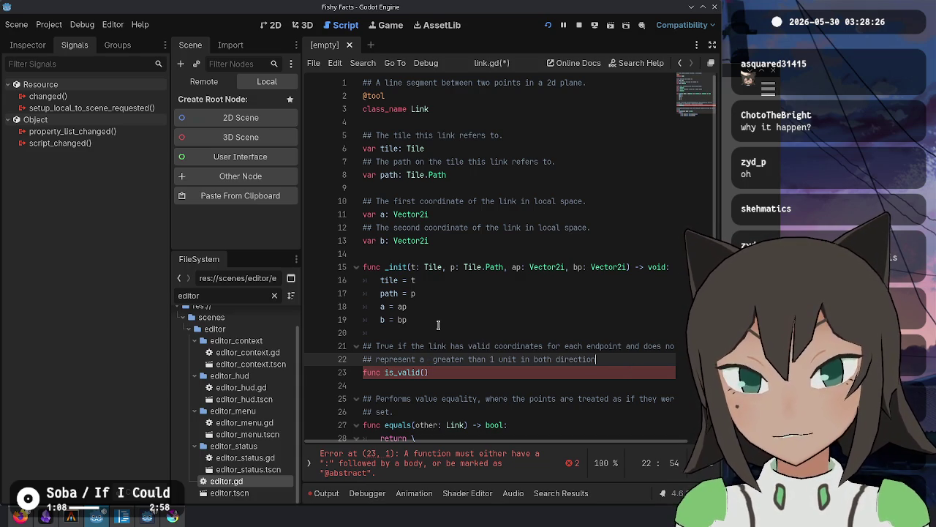
Rewrite the comment ending to say both endpoints are +/- 1 from the other.
key("Up")
key("End")
key("Right")
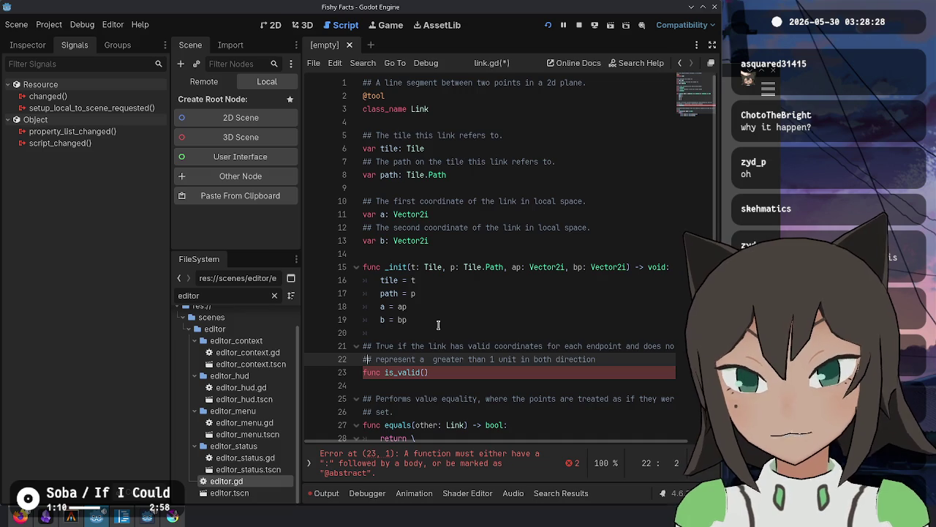
key("Home")
key("shift+End")
key("BackSpace")
key("Left")
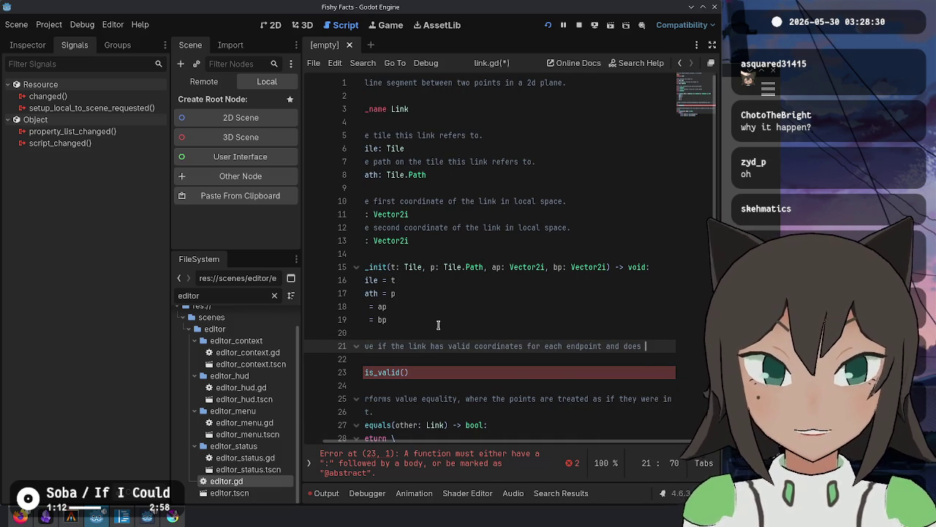
type("both endpoints a")
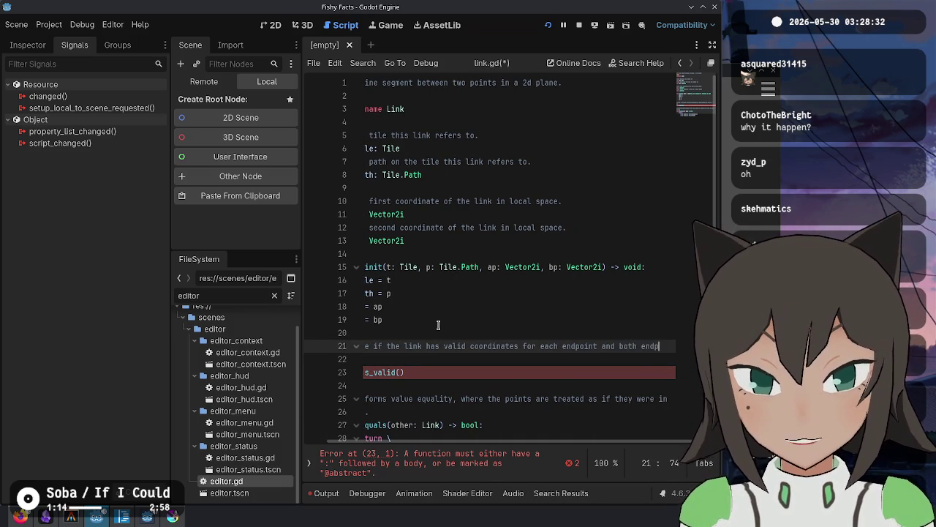
key("BackSpace")
key("Return")
type("are")
key("Return")
key("BackSpace")
key("BackSpace")
key("BackSpace")
type("are +/- ")
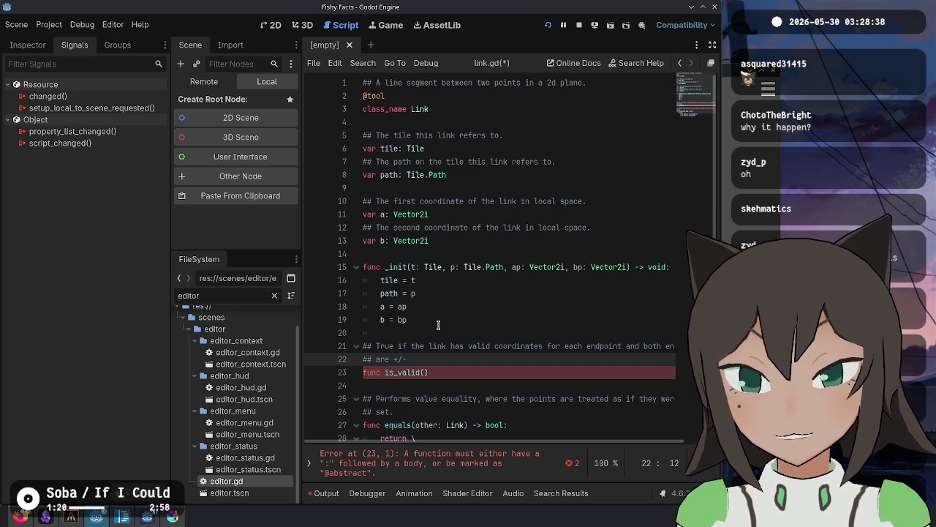
type("1 from the other.")
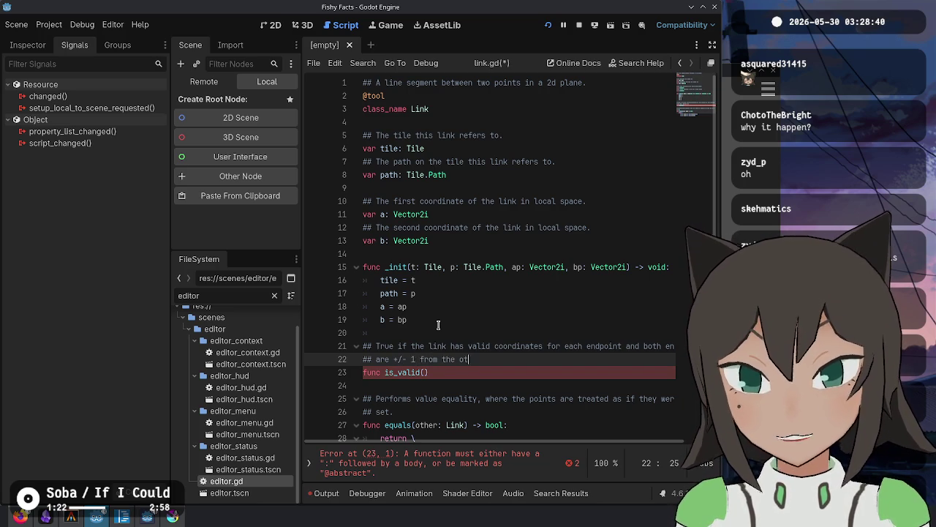
Declare is_valid() -> bool and return false when endpoint a has odd coordinates.
key("Down")
key("Down")
key("Up")
key("End")
type("-> bool:")
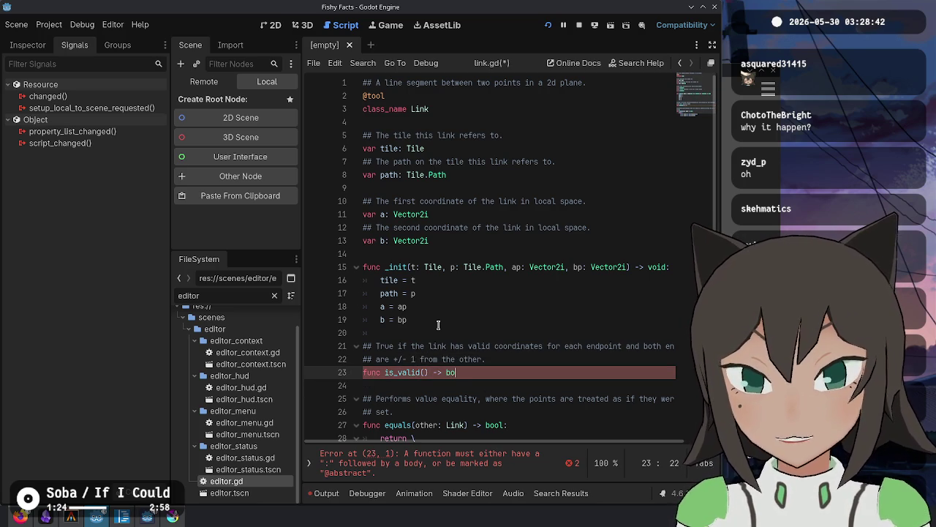
key("Return")
key("BackSpace")
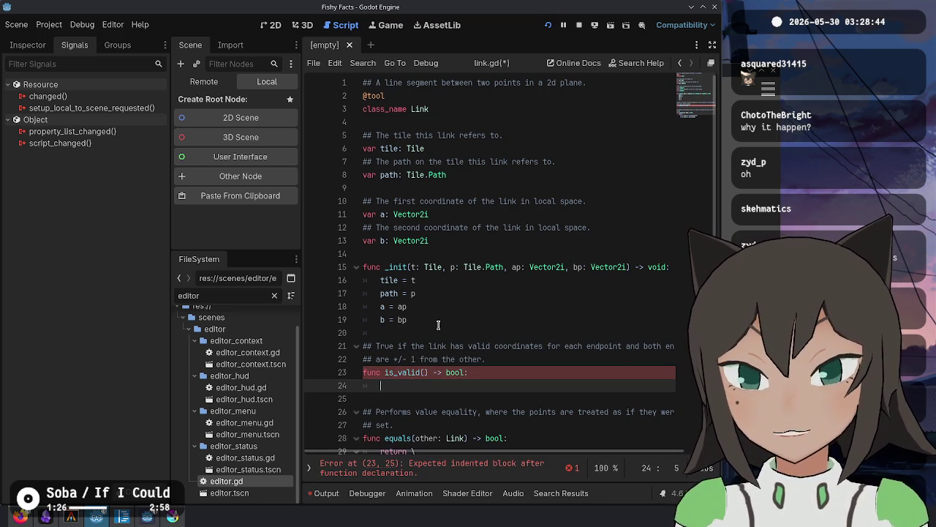
type("if ap.")
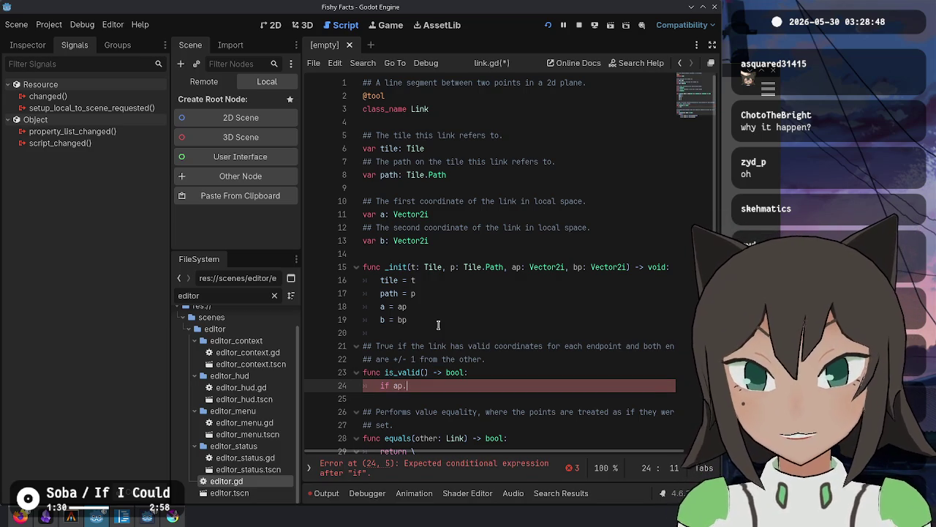
key("BackSpace")
key("BackSpace")
type(".")
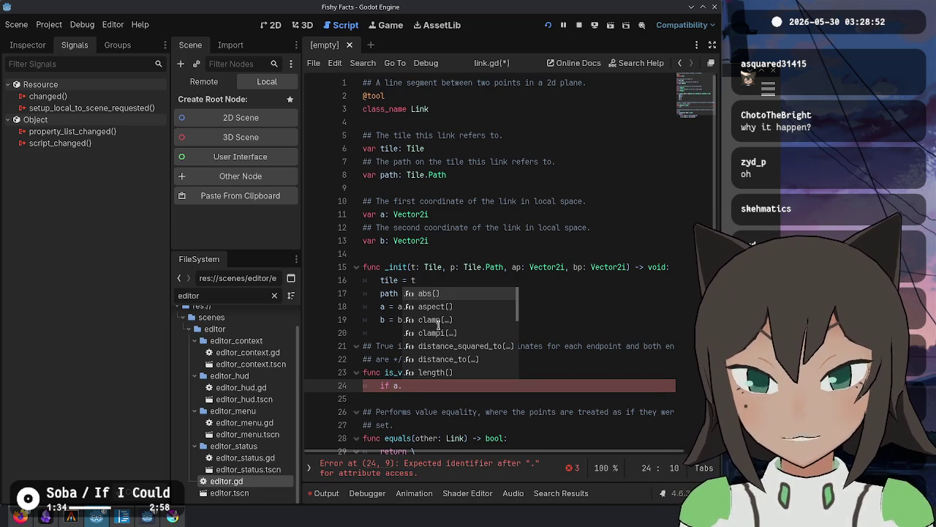
type("x")
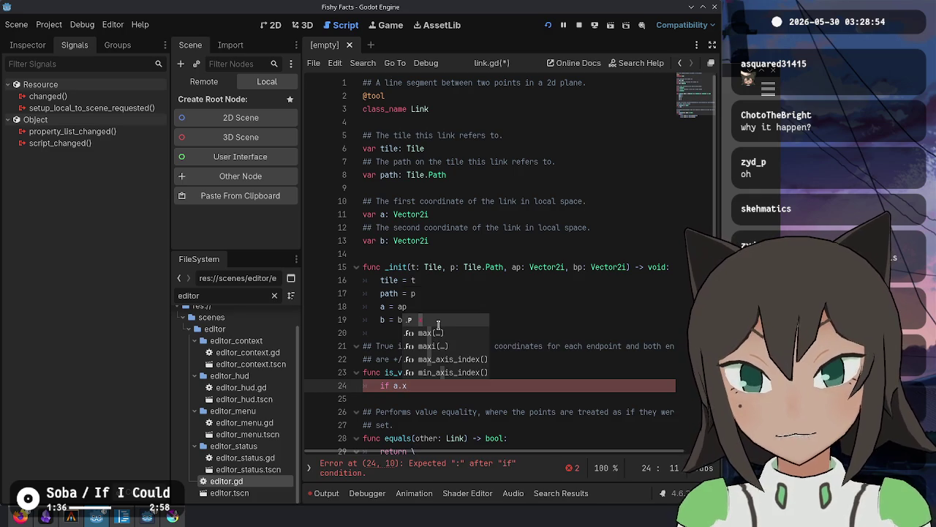
type(" % 2 ")
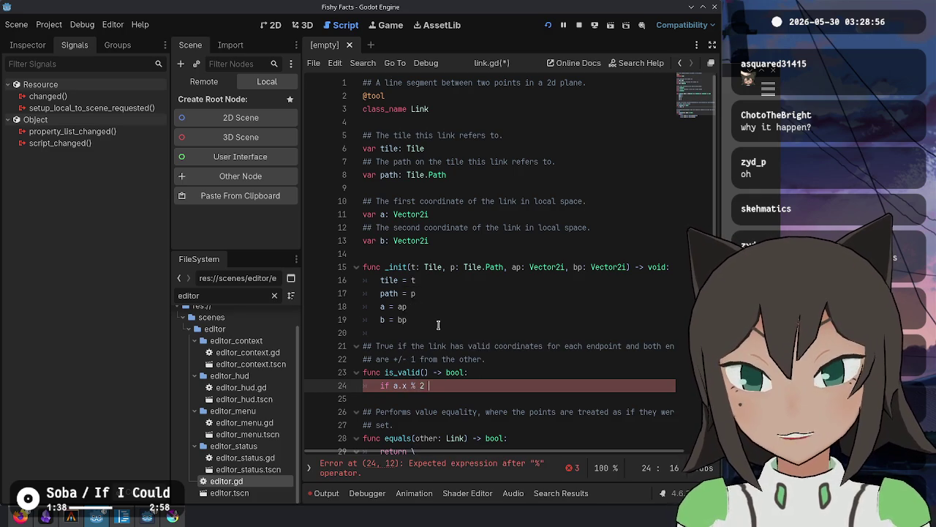
type("== 1 and a.x")
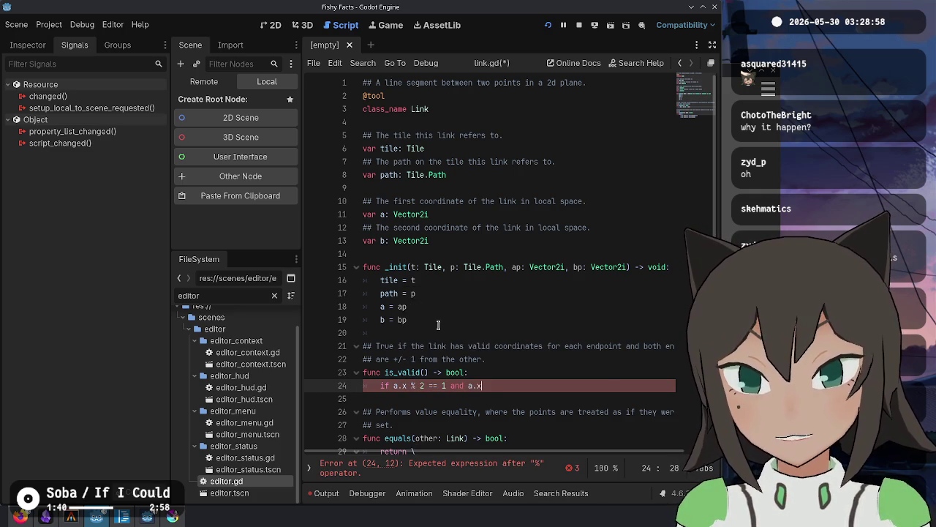
type(" % 2 ==1")
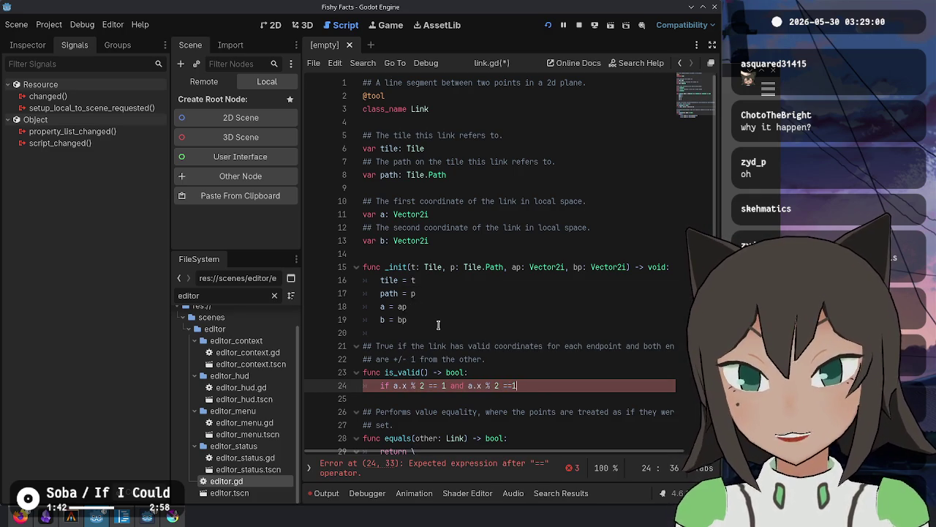
key("End")
key("BackSpace")
type("1")
type(":")
key("Return")
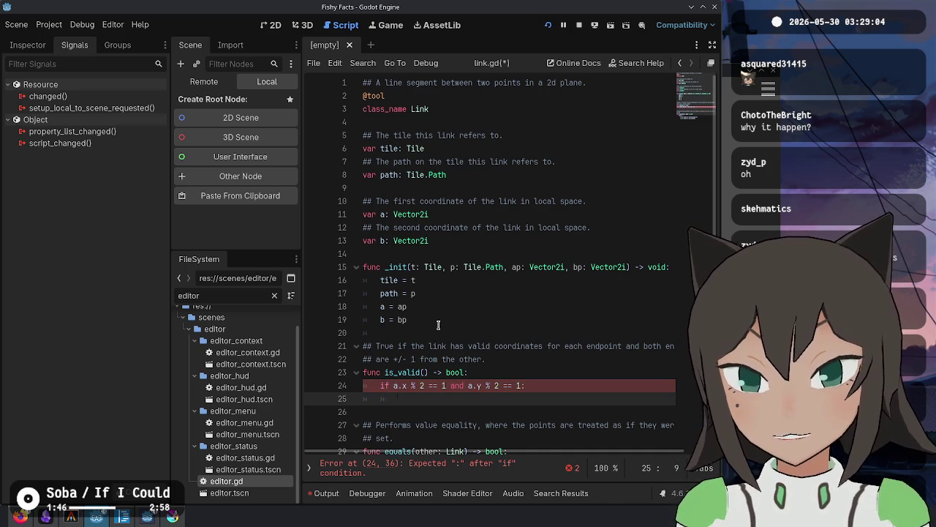
type("return false")
Duplicate the odd-coordinate check and switch the copy to endpoint b.
key("shift+Up")
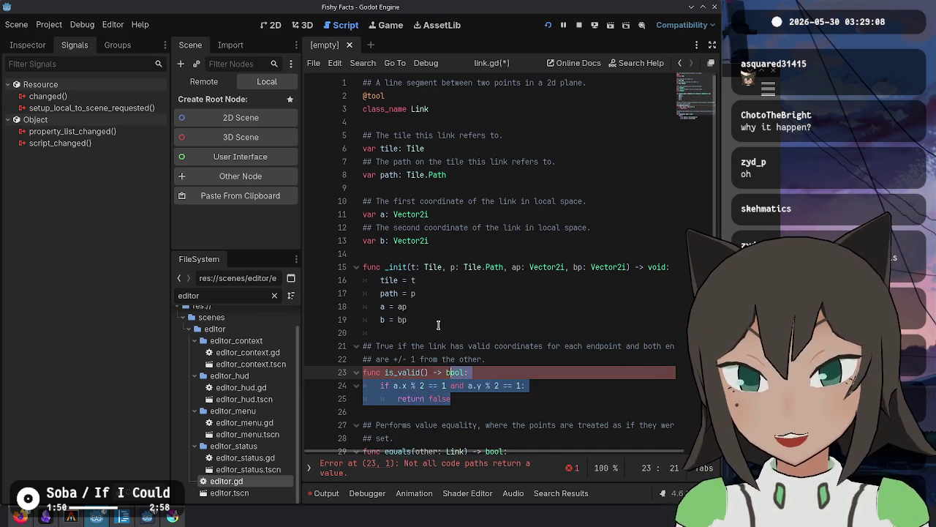
key("ctrl+alt+Down")
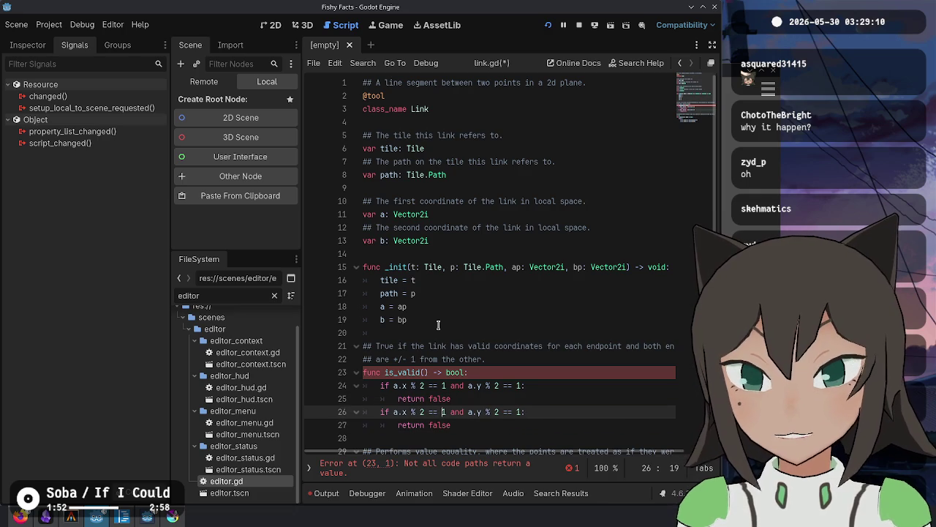
key("shift+Left")
key("shift+Left")
key("ctrl+d")
type("b.")
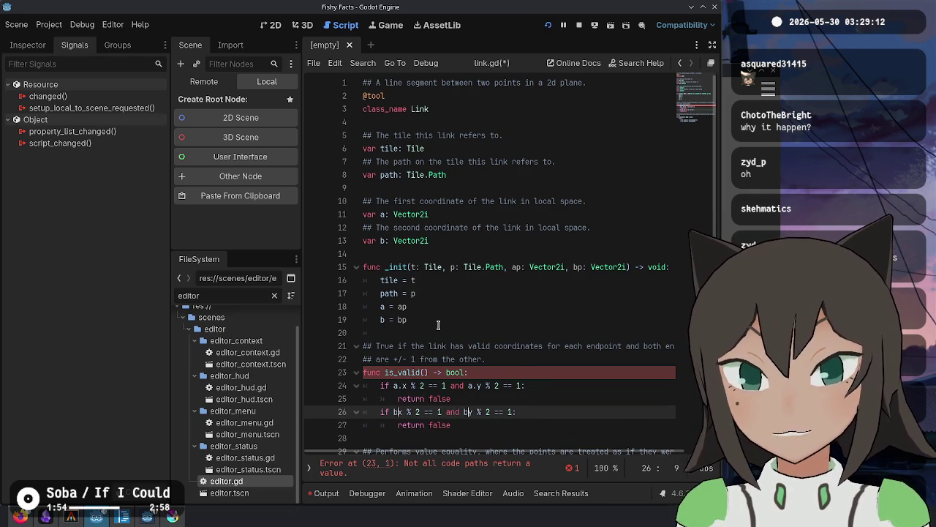
key("Escape")
key("Down")
key("End")
key("Return")
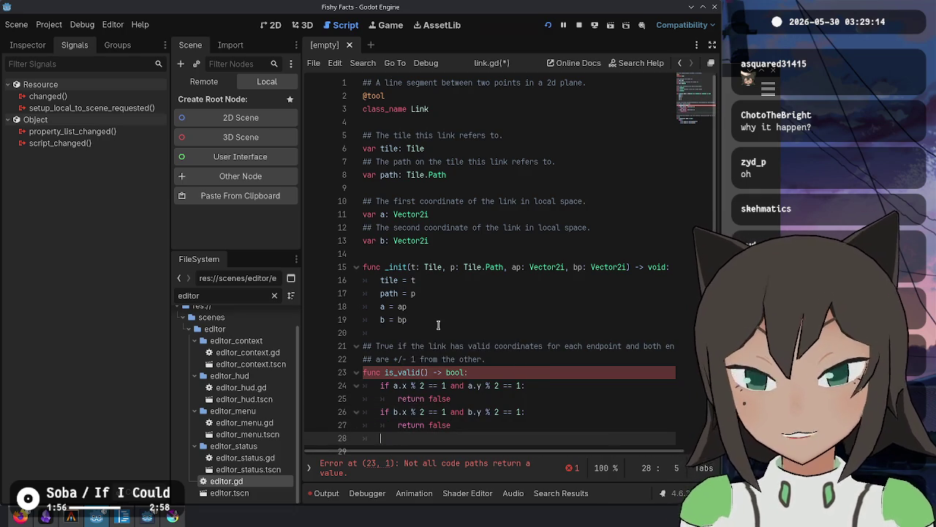
Add a check returning false when abs(a.x - b.x) > 1.
scroll(587, 311, "down", 2)
type("if a.")
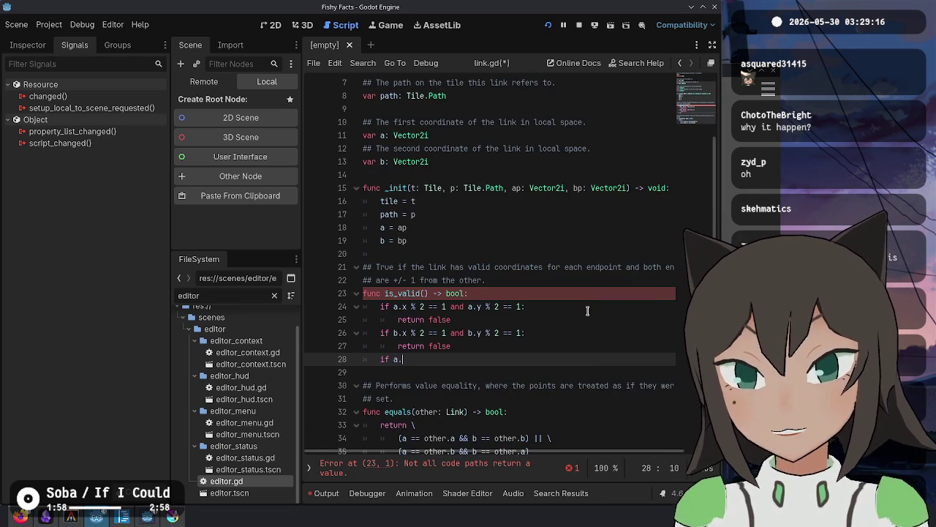
key("Left")
key("Left")
key("Left")
type("abs(")
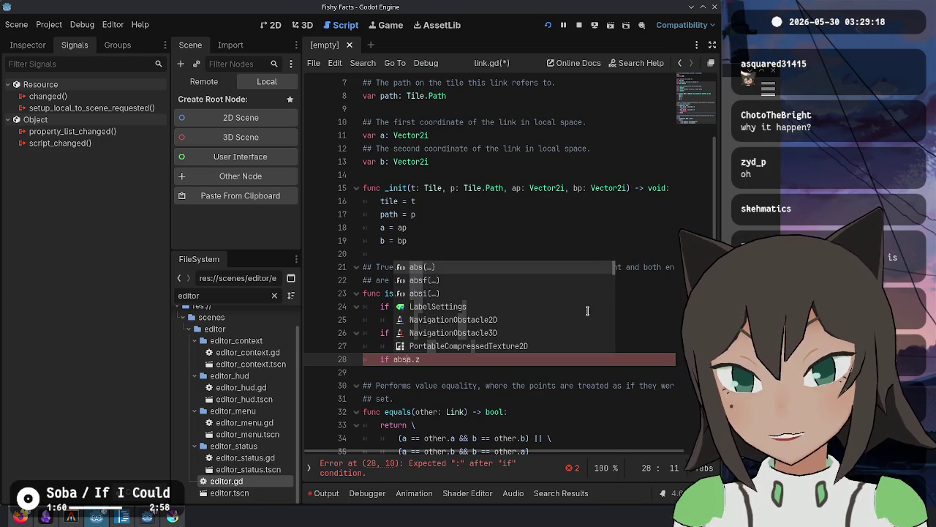
key("BackSpace")
type("x - b")
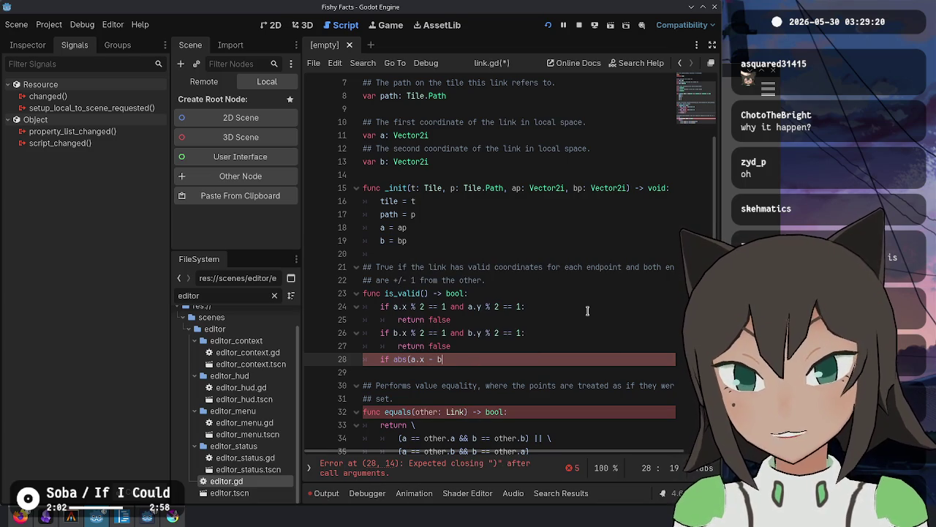
type(".x) > 1")
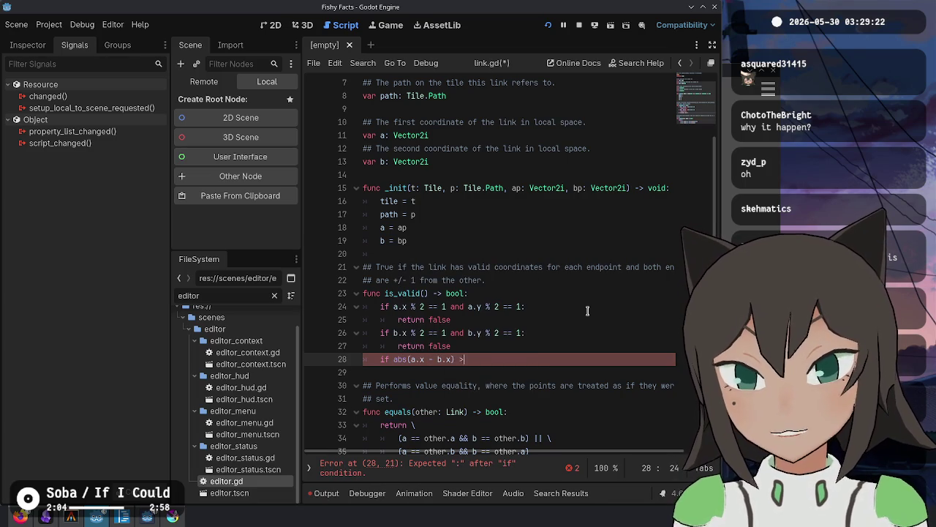
type(":")
key("Return")
type("retu")
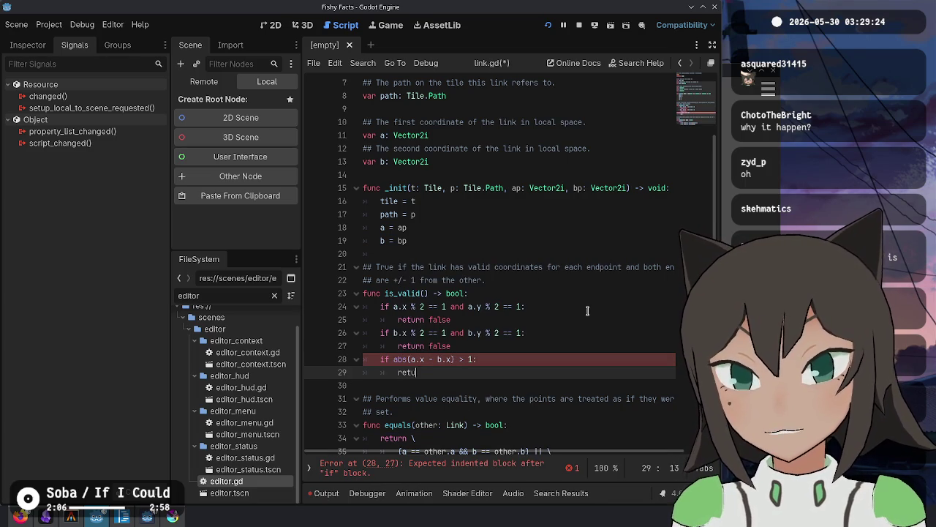
type("rn false")
key("shift+Up")
Duplicate the distance check and change its x components to y.
key("ctrl+alt+Down")
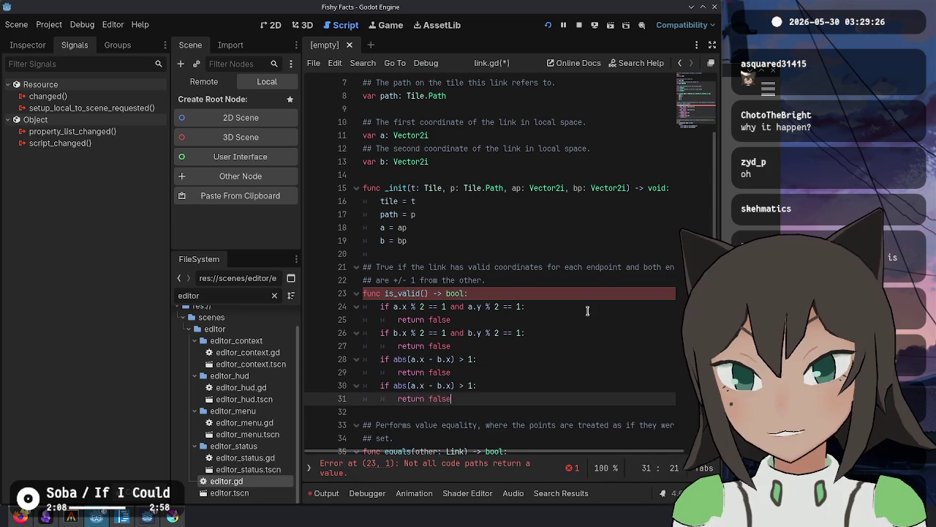
key("Left")
key("ctrl+d")
key("ctrl+d")
key("Right")
key("Escape")
key("Up")
key("Up")
key("Up")
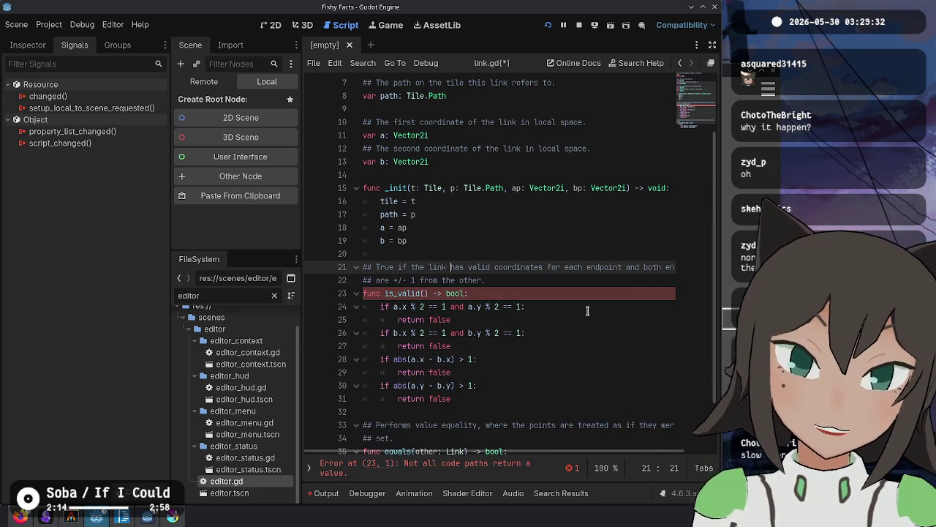
Reword the comment to 'represents a path in a simple tile', save link.gd, and run the game.
key("shift+Down")
key("shift+End")
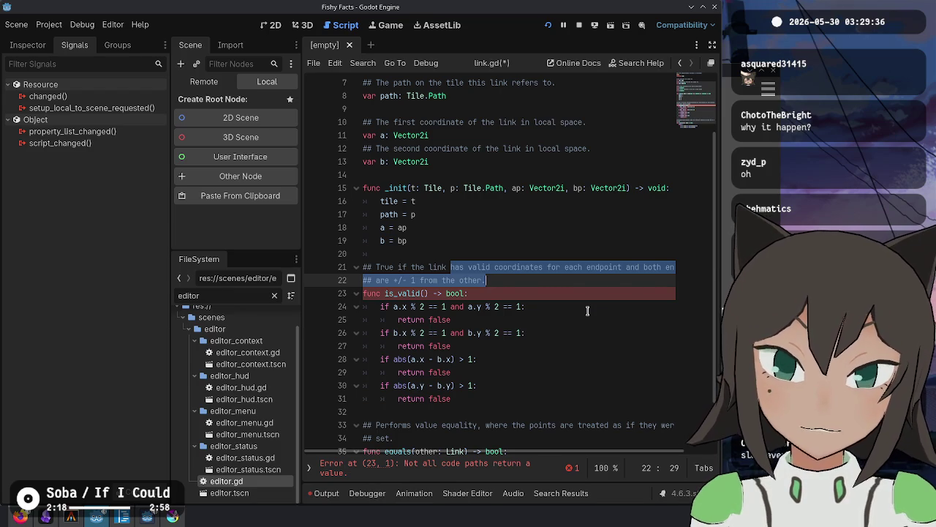
key("Left")
key("shift+Down")
key("shift+End")
key("shift+Left")
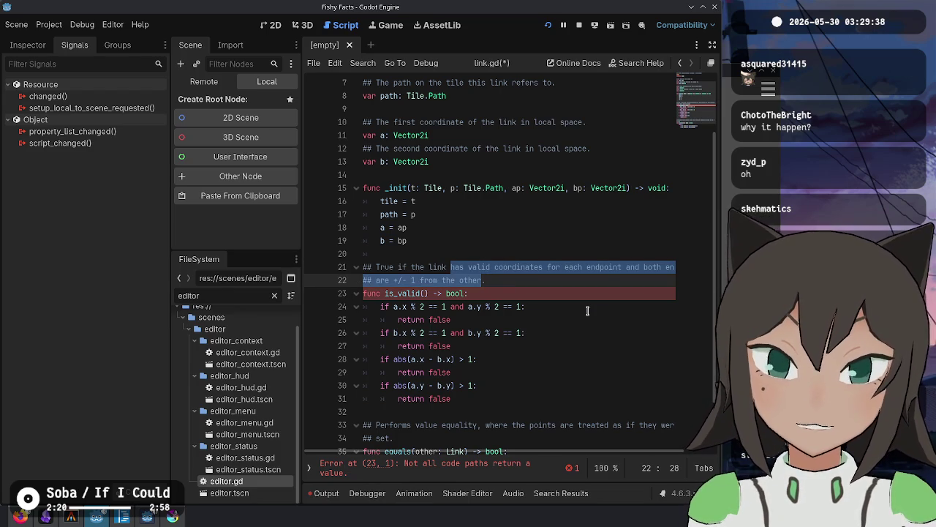
key("BackSpace")
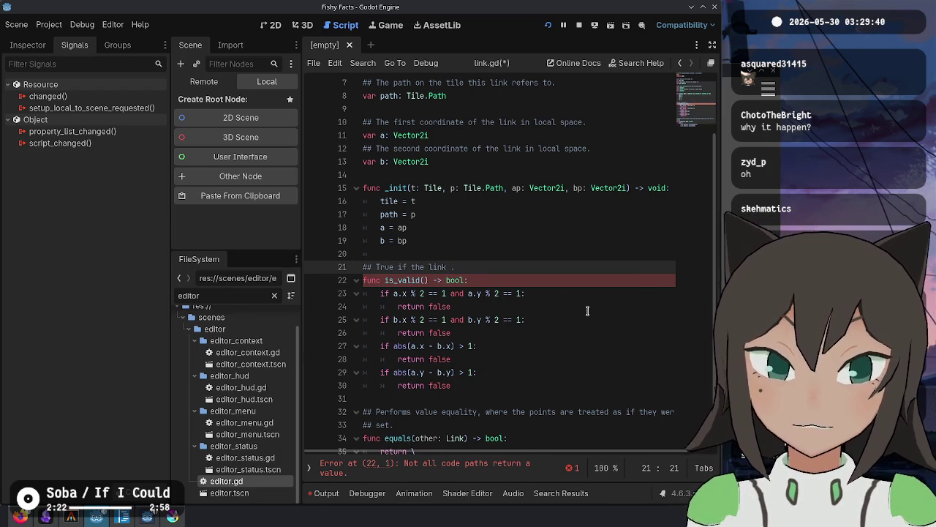
type("ep")
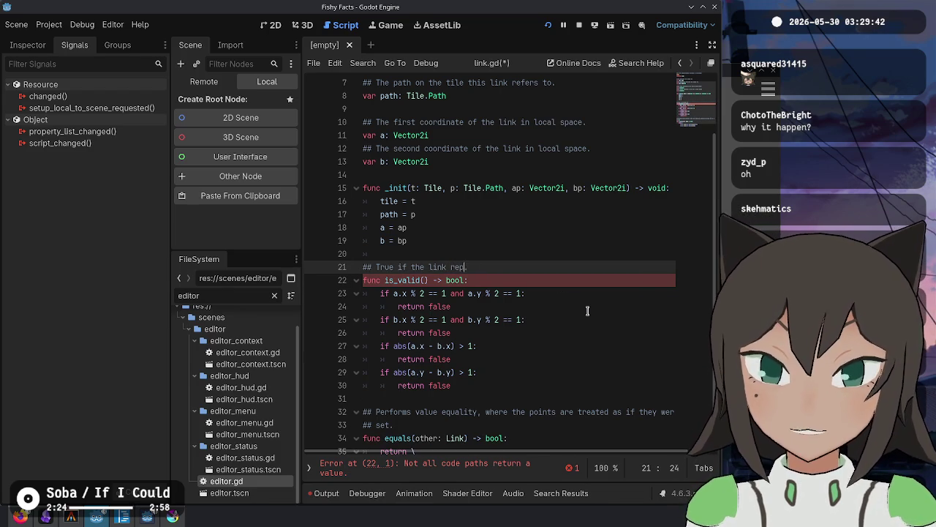
type("resents a connection")
key("ctrl+BackSpace")
type("path ")
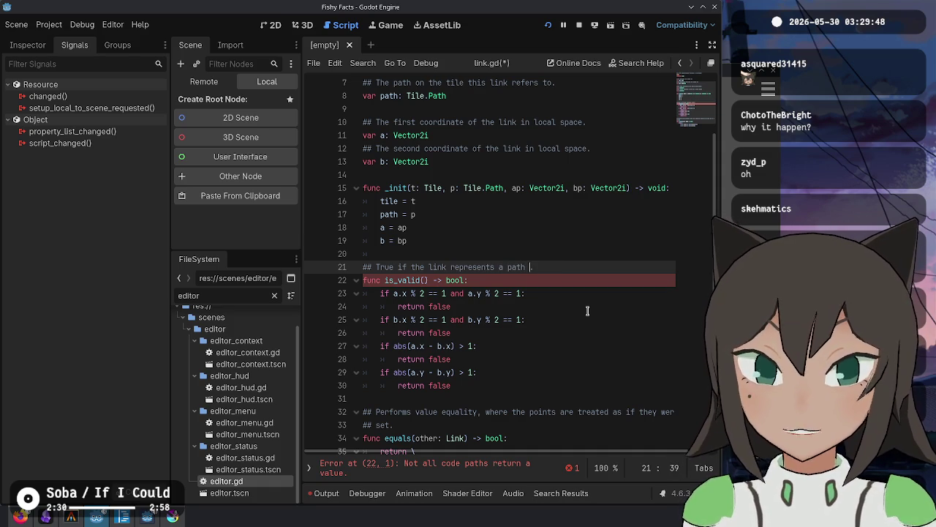
type("in a ")
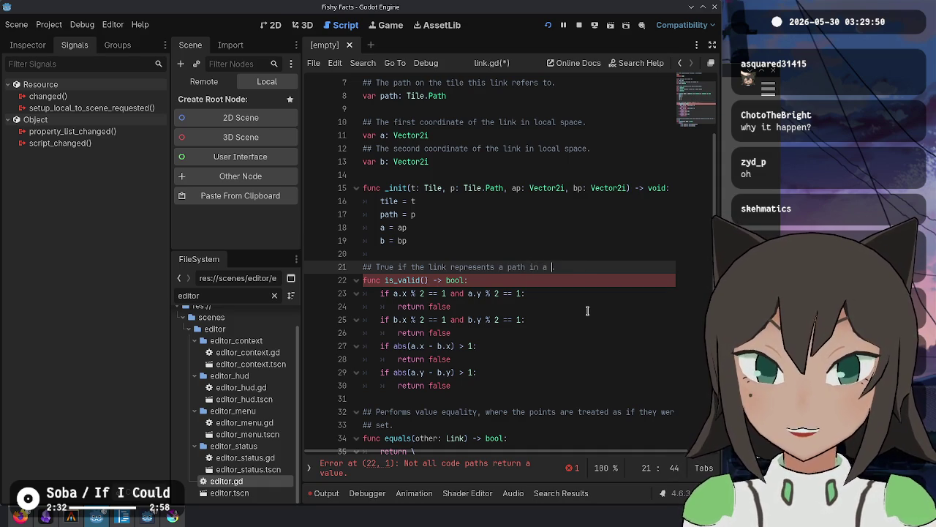
type("simple tile.")
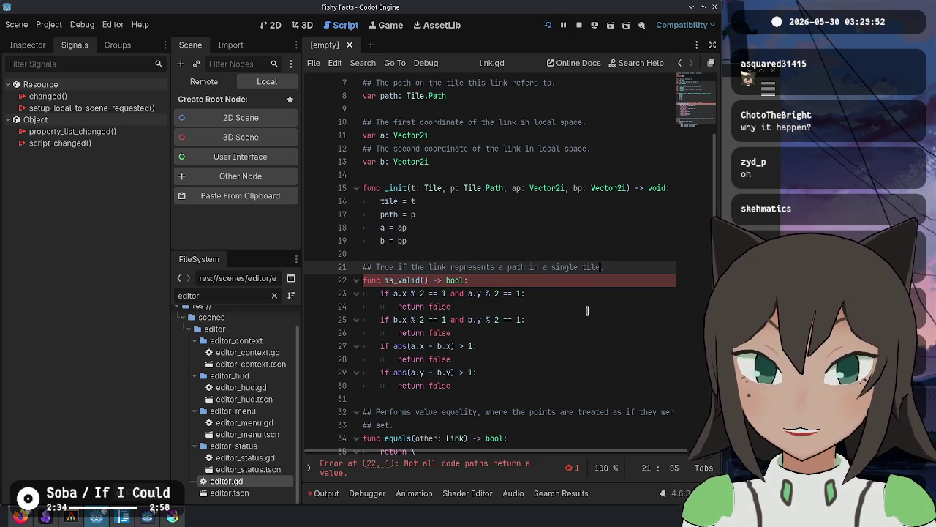
key("ctrl+s")
key("alt+Tab")
key("alt+Tab")
key("F5")
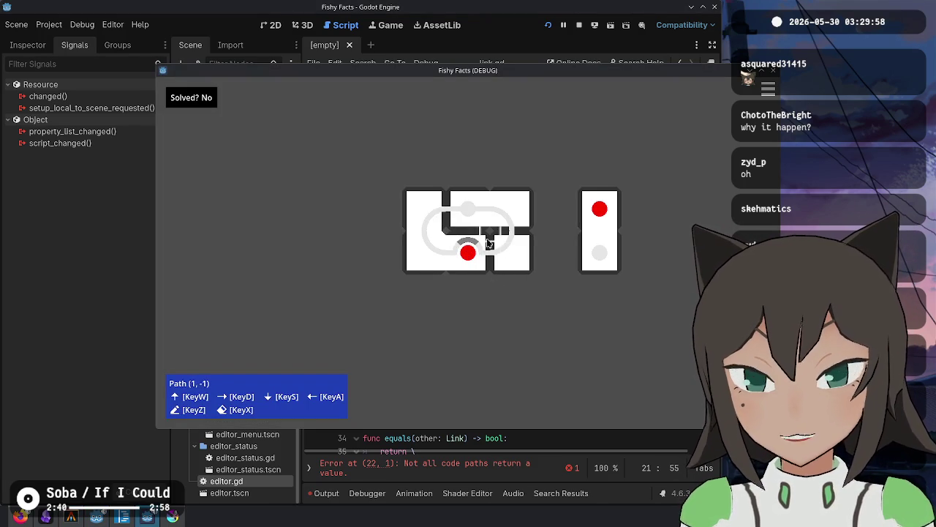
key("F8")
left_click(623, 266)
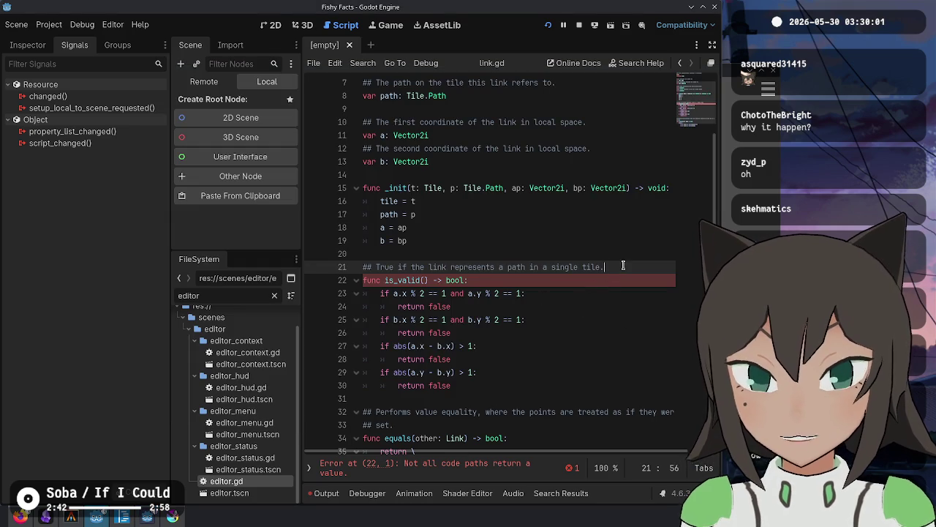
left_click(451, 270)
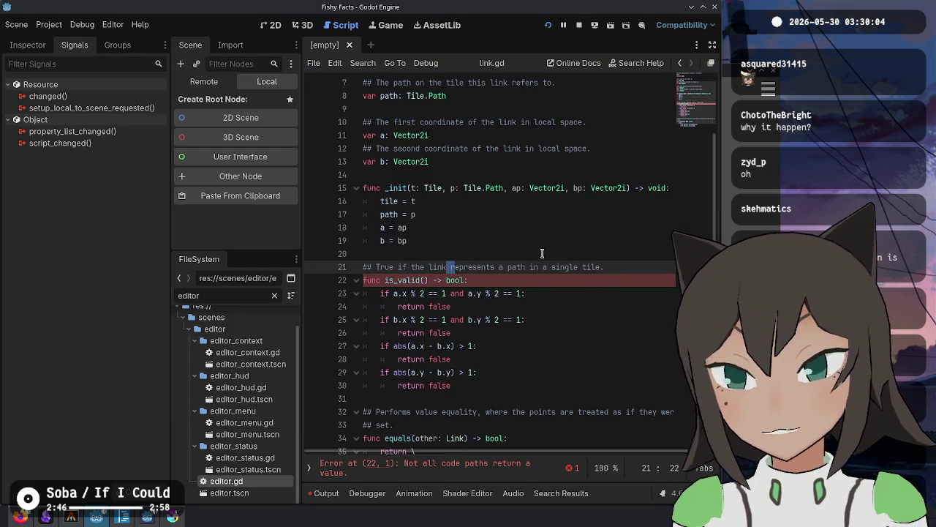
Touch up the line 21 comment, rename is_valid to is_path, and save link.gd.
type("can")
key("ctrl+Right")
key("BackSpace")
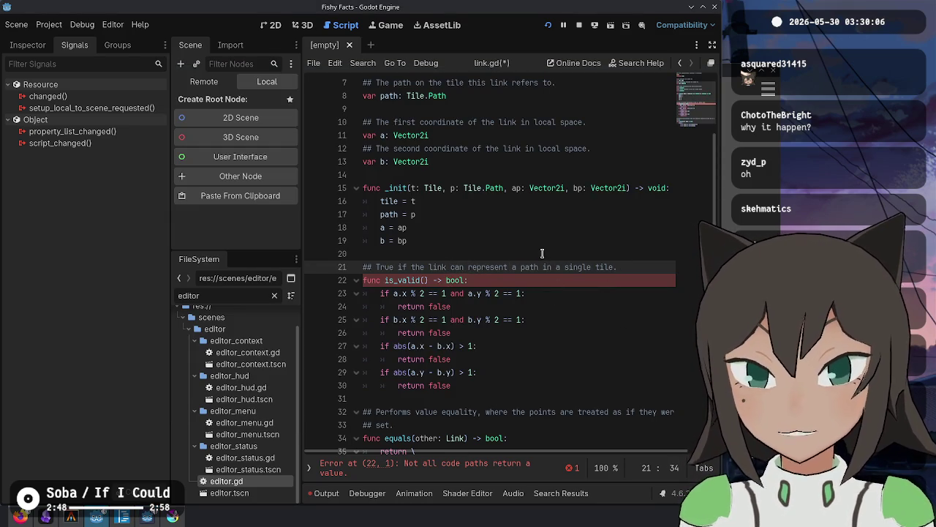
key("Down")
key("Home")
key("ctrl+Right")
key("Right")
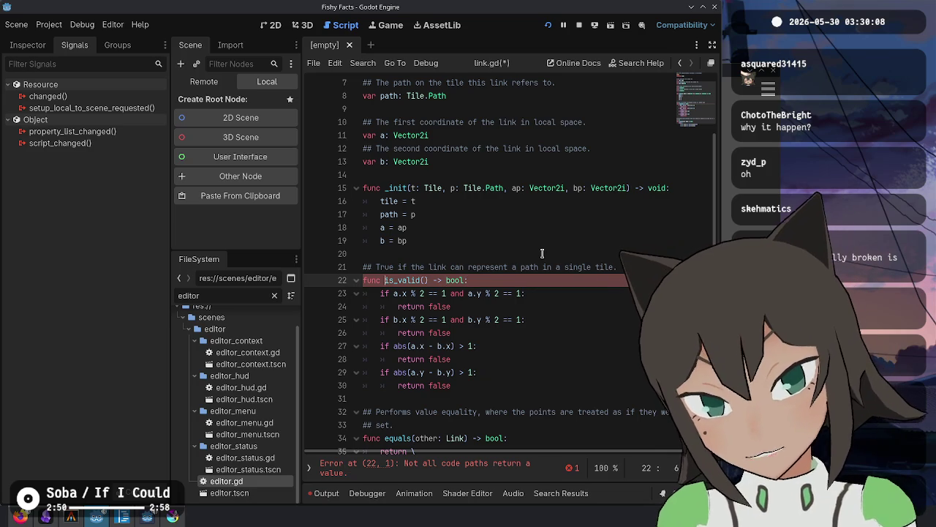
key("ctrl+shift+Right")
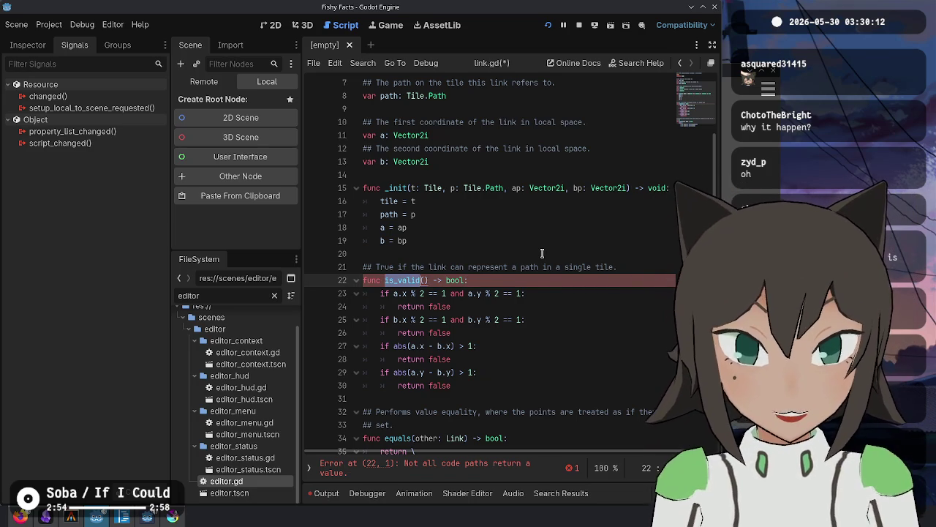
key("Left")
key("Right")
key("ctrl+shift+Right")
type("path")
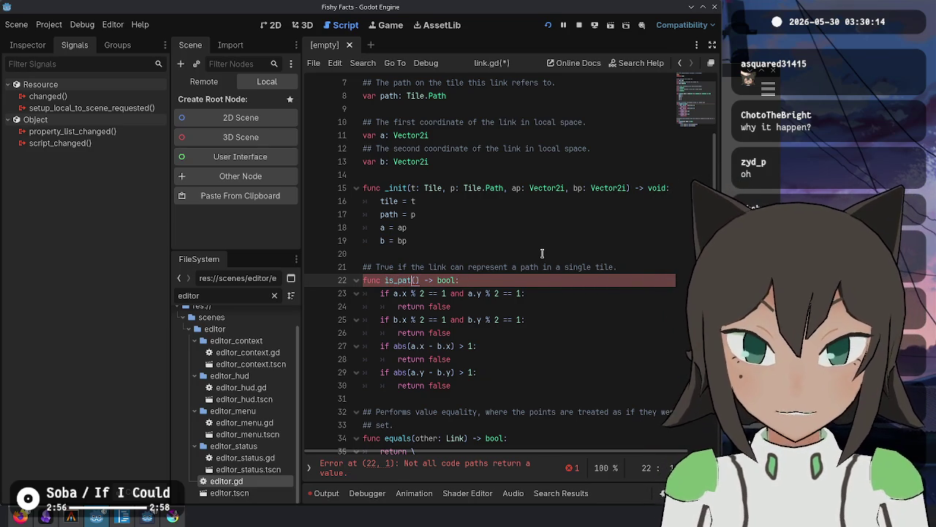
key("ctrl+shift+Left")
key("ctrl+s")
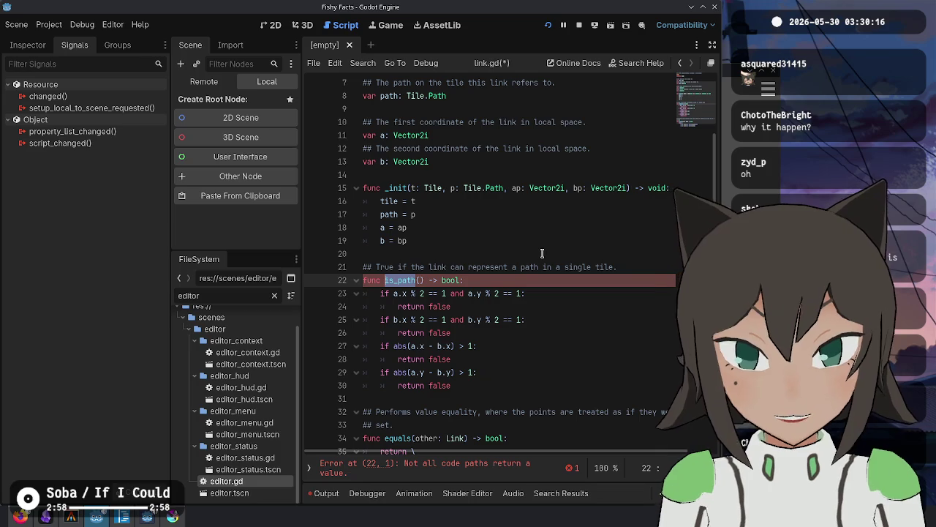
key("Right")
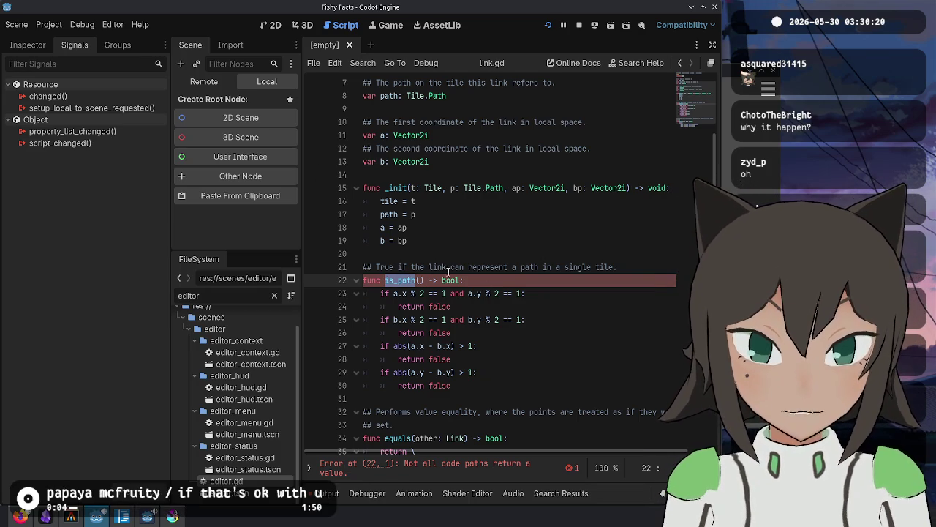
Rename is_path to is_tile_path on line 22 and save link.gd.
key("Down")
key("Down")
key("Down")
key("End")
left_click(547, 243)
left_click(577, 266)
double_click(399, 280)
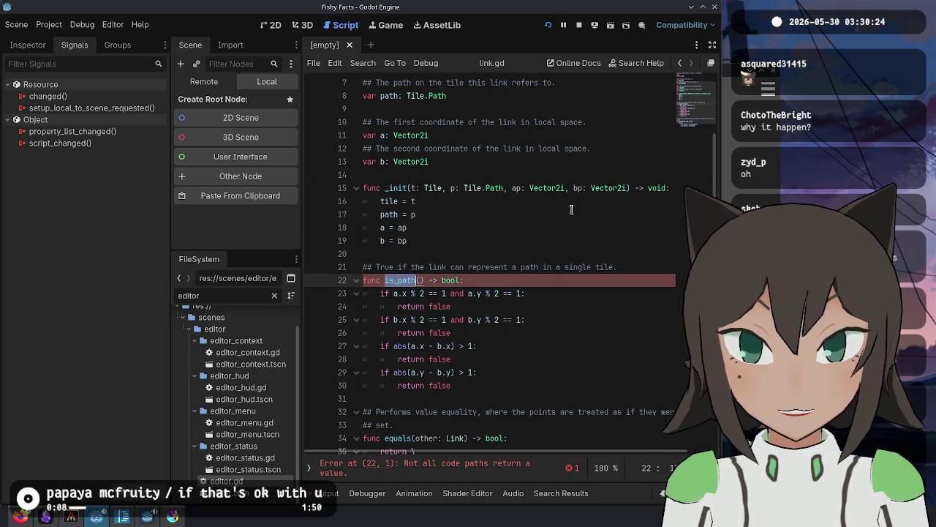
key("Down")
key("Down")
key("Down")
key("End")
left_click(395, 280)
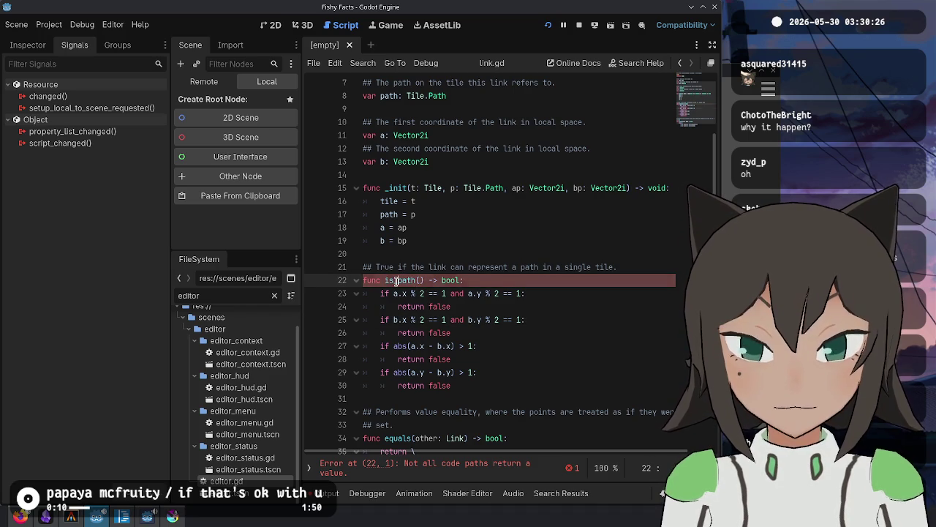
type("_tile")
key("ctrl+s")
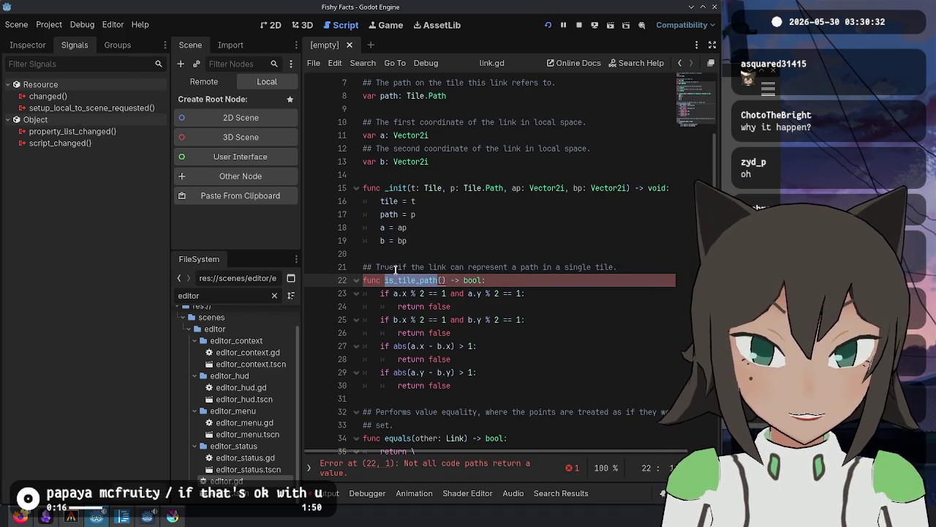
Replace the is_tile_path name with fits_on_single_tile, save, and return to editor.gd.
left_click(679, 66)
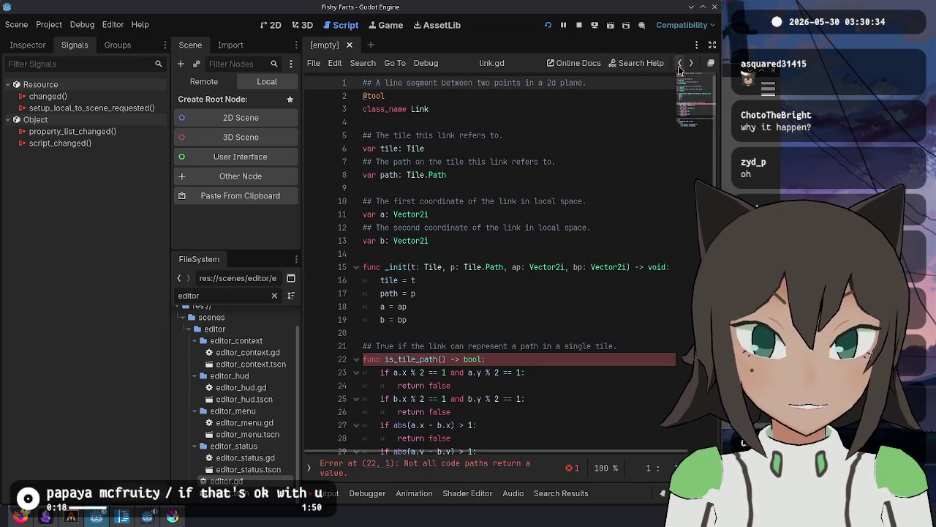
left_click(691, 64)
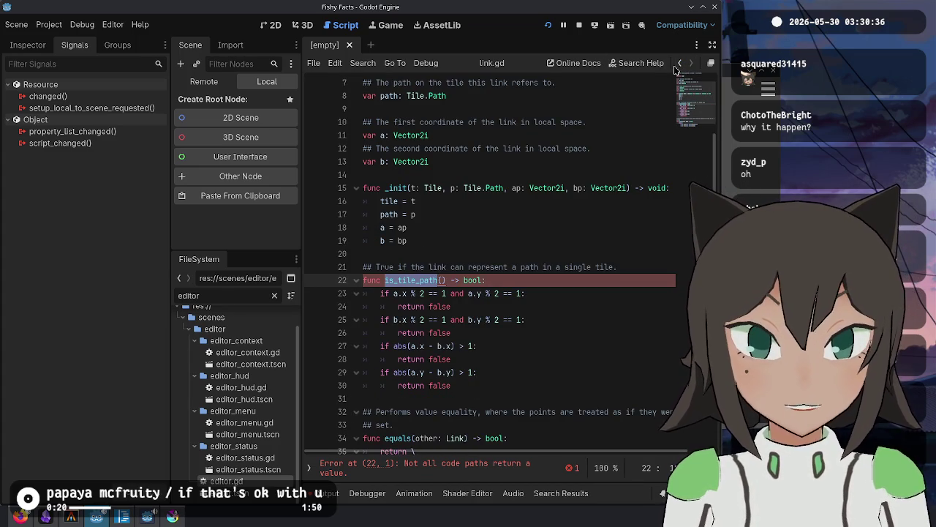
left_click(545, 268)
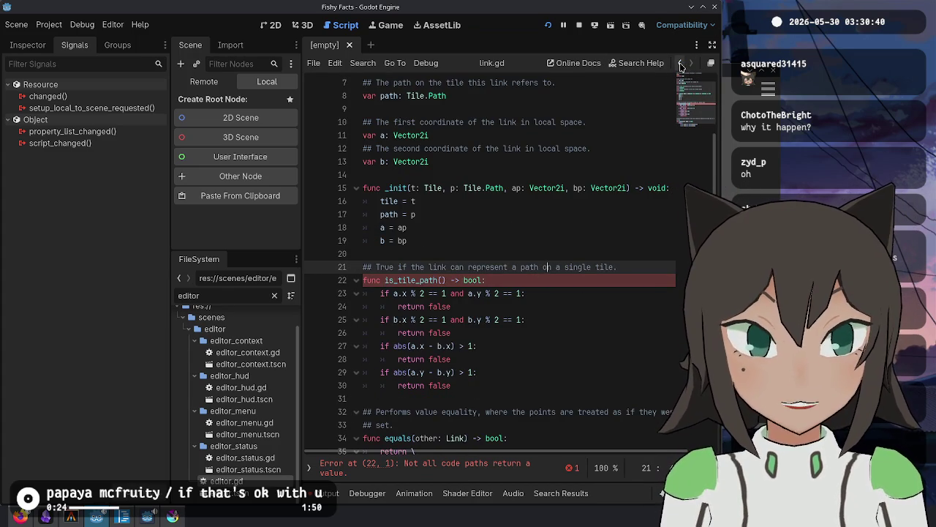
key("ctrl+Home")
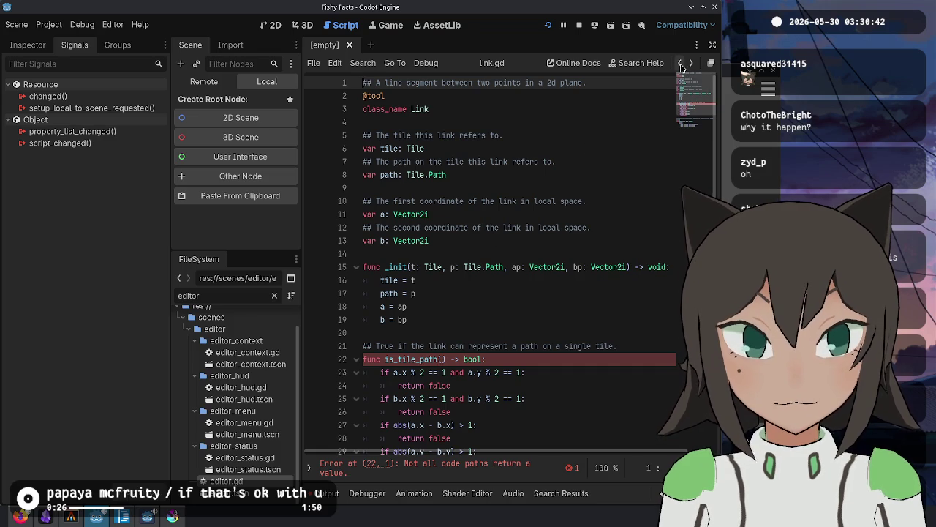
left_click(408, 359)
key("ctrl+shift+Right")
type("fits_on_single_tile")
scroll(432, 270, "down", 3)
double_click(431, 241)
key("ctrl+c")
key("ctrl+s")
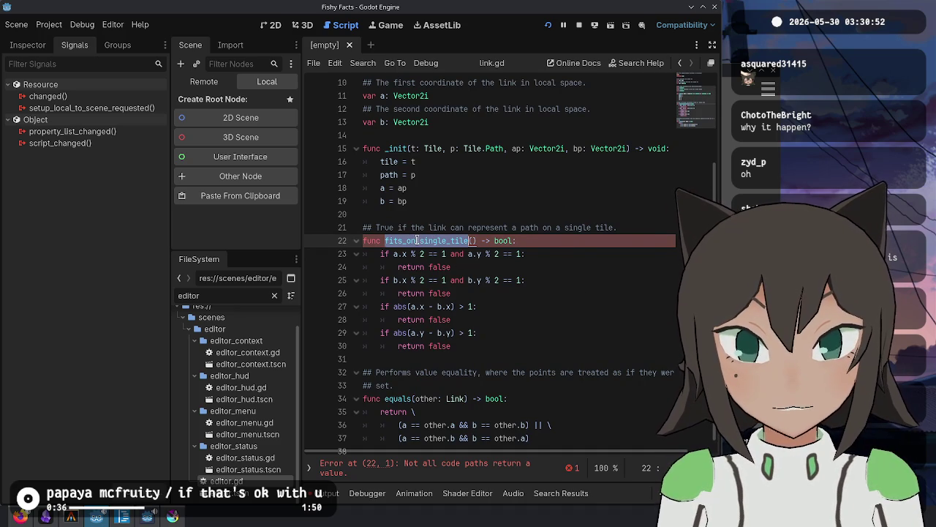
key("alt+Left")
Paste fits_on_single_tile over the is_valid call on editor.gd line 314 and restart the game.
double_click(490, 267)
key("ctrl+v")
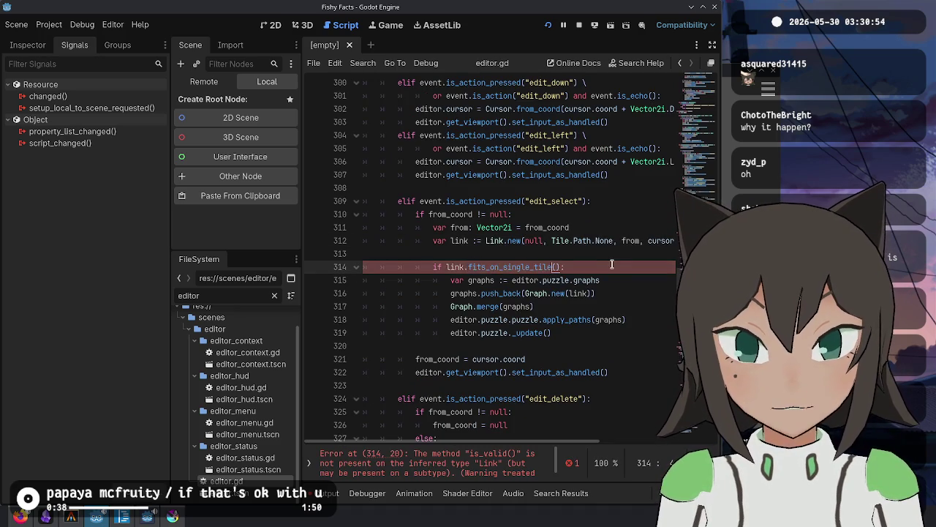
left_click(563, 240)
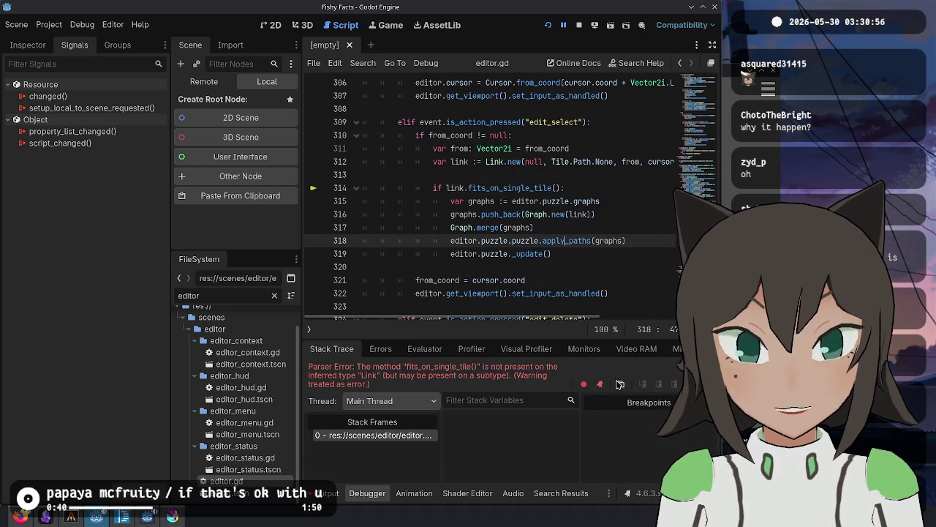
left_click(548, 25)
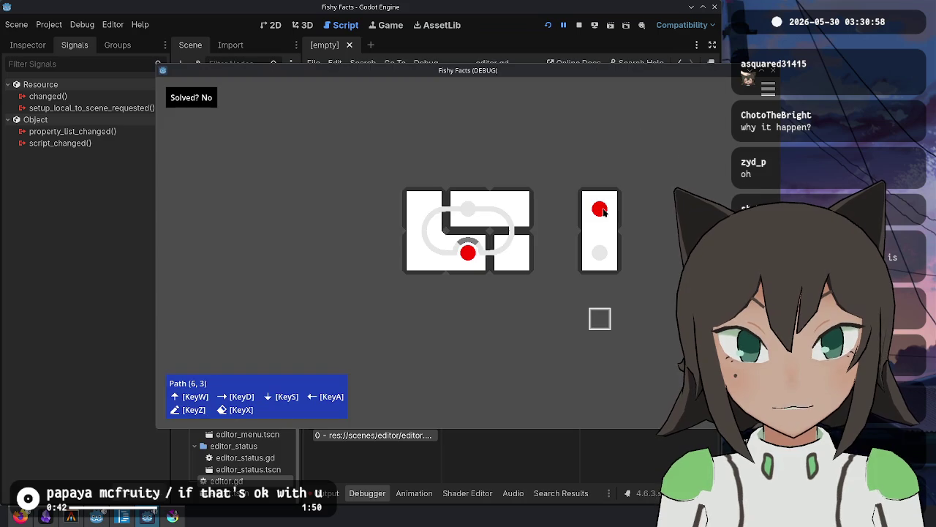
left_click(548, 25)
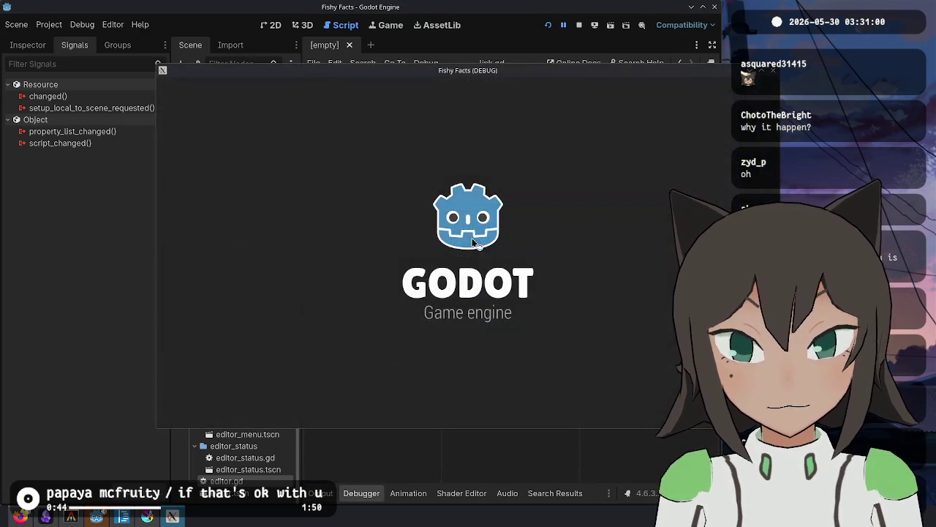
left_click(123, 517)
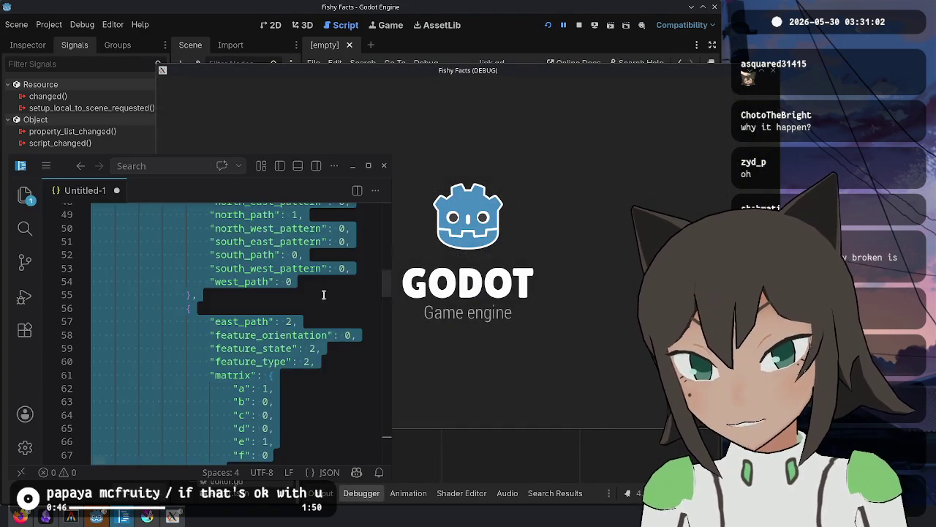
left_click(537, 266)
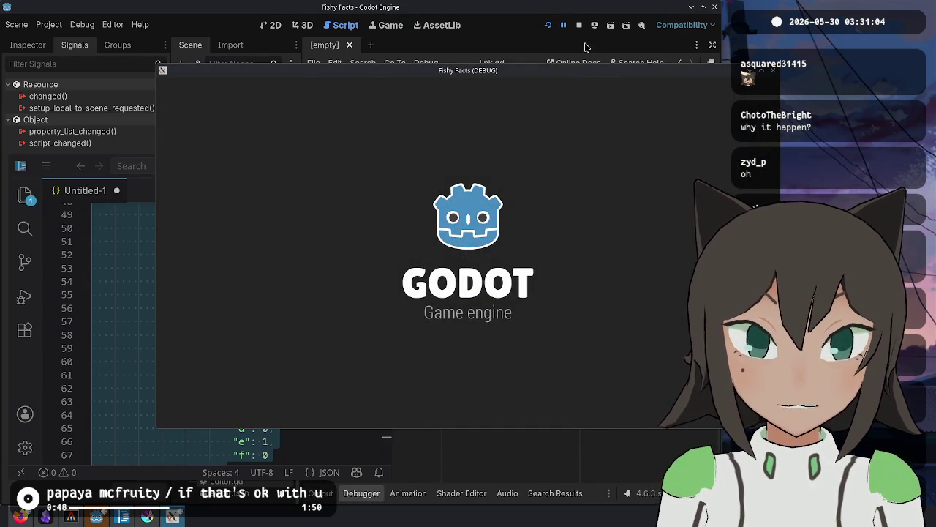
Add a final return line after line 30 of fits_on_single_tile and relaunch with F5.
scroll(469, 154, "up", 1)
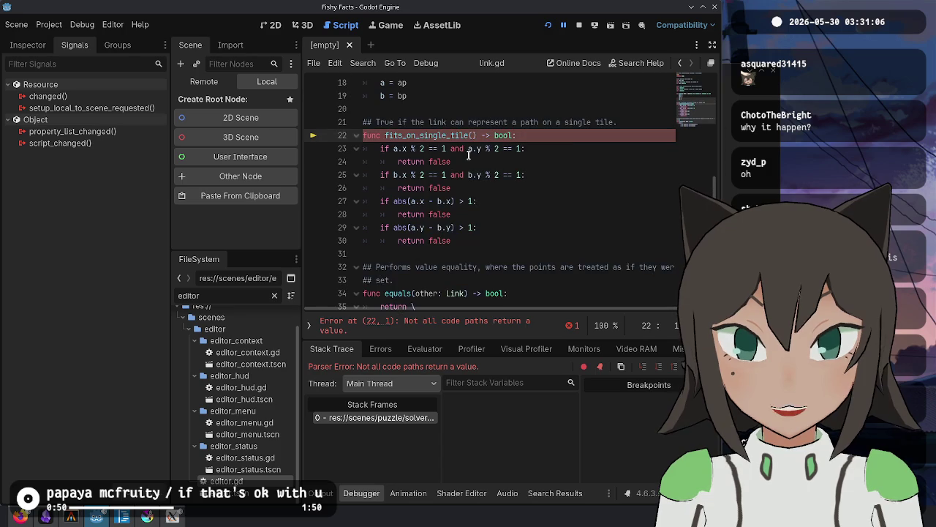
left_click(466, 236)
key("Return")
type("return true")
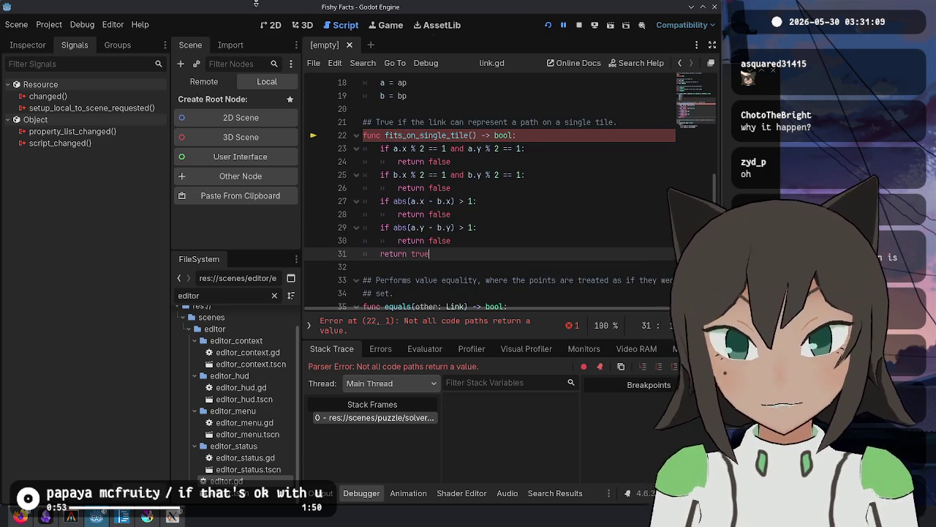
key("F5")
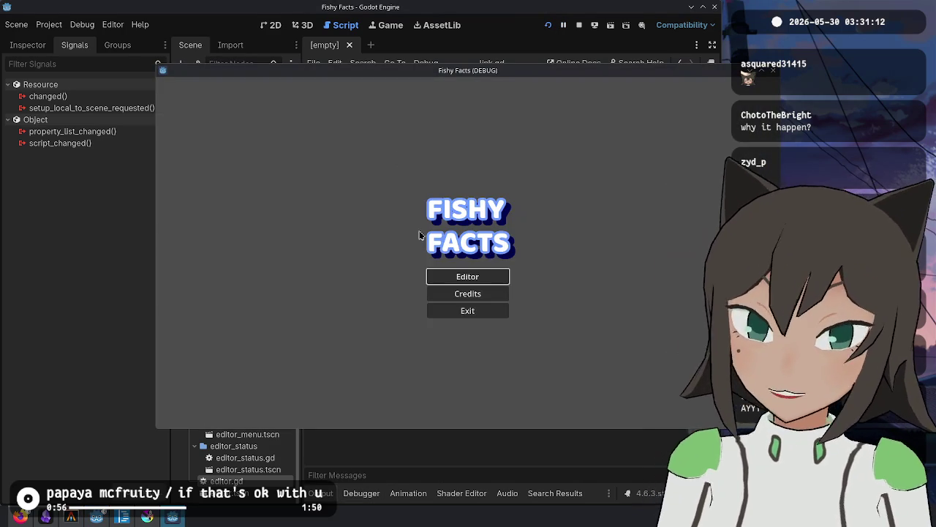
In the puzzle editor, build a two-cell shape and draw paths across both cells with WASD.
left_click(445, 278)
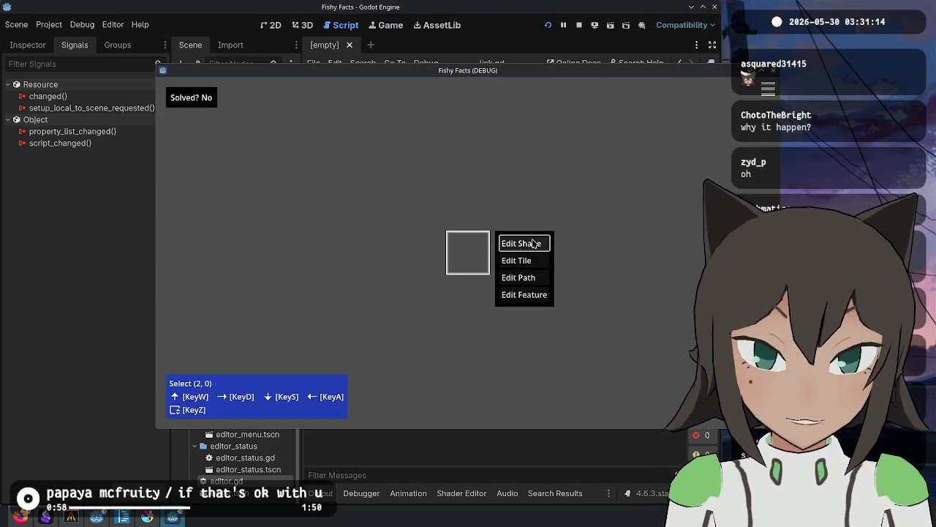
left_click(512, 243)
left_click(475, 249)
left_click(507, 253)
left_click(561, 253)
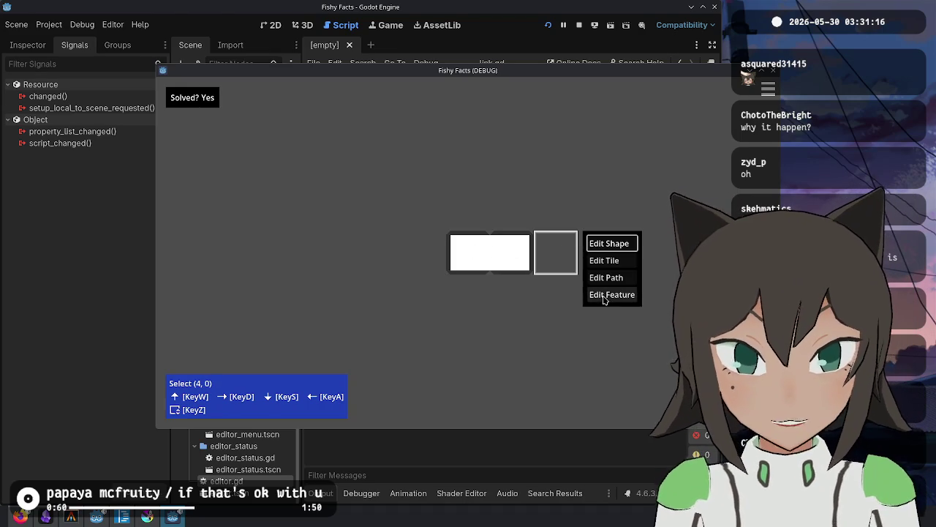
left_click(604, 276)
key("a")
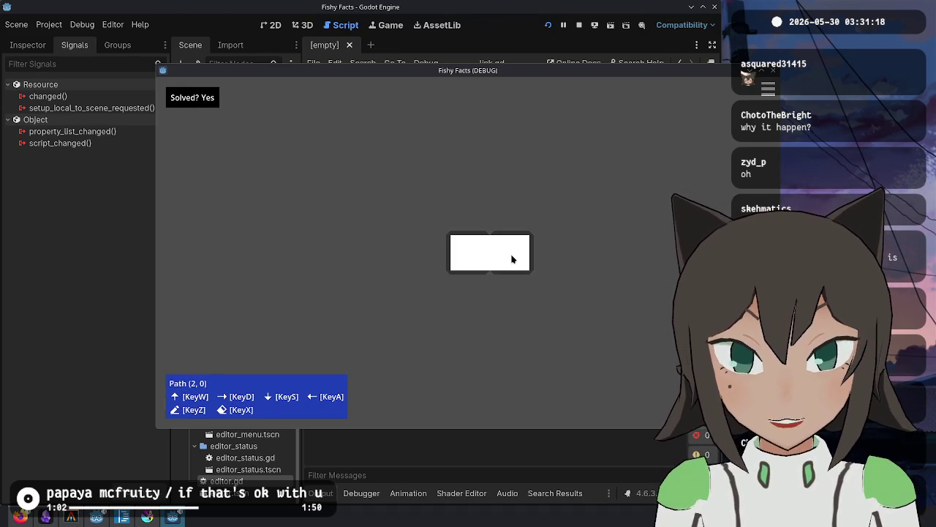
key("w")
key("z")
key("d")
key("d")
key("s")
key("z")
key("a")
key("d")
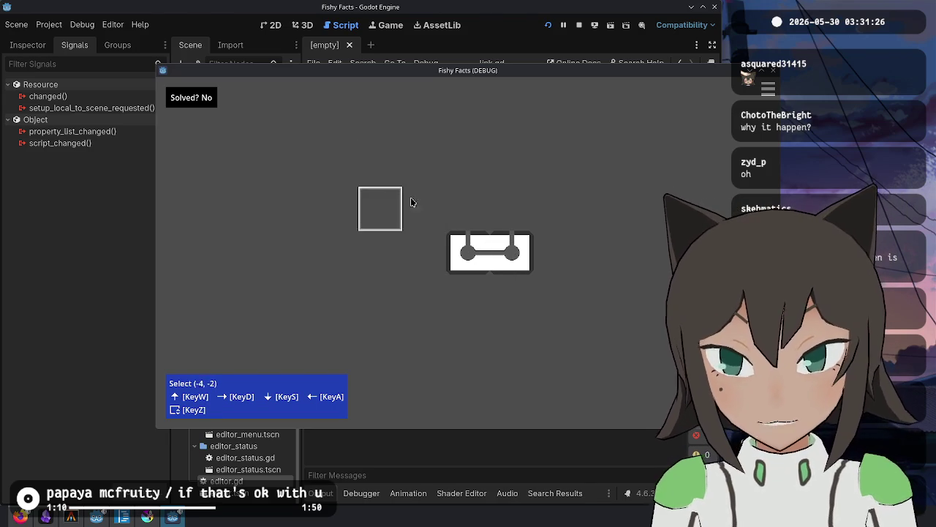
Load a puzzle from the clipboard, try drawing a long path from cell (2, 0), then close the game.
key("Escape")
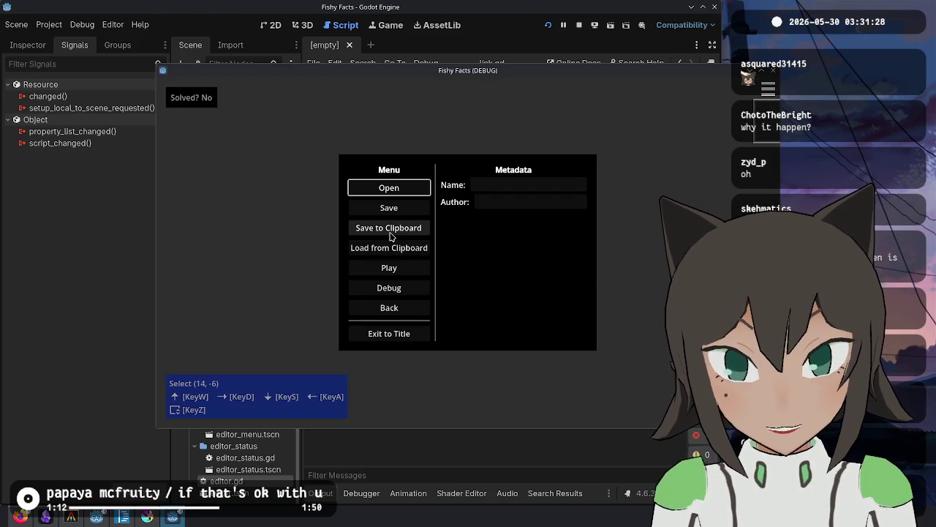
left_click(389, 248)
key("Escape")
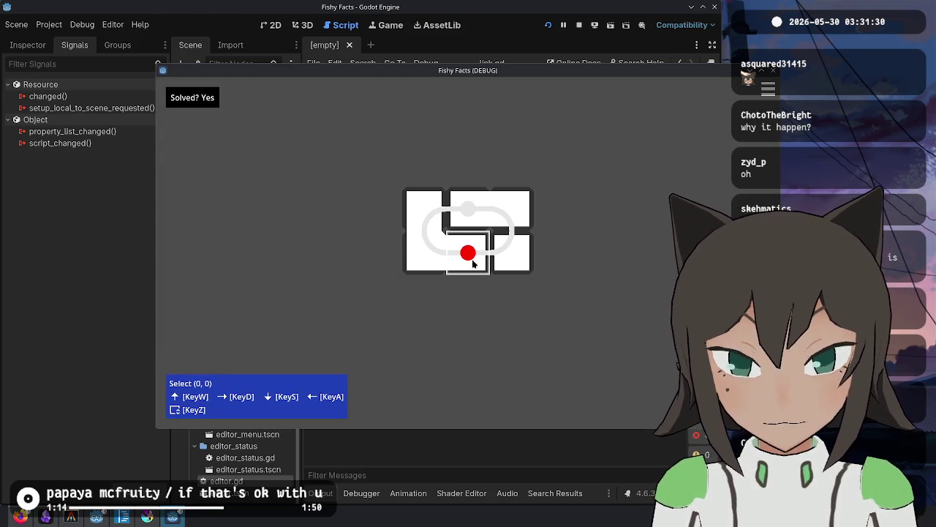
left_click(474, 261)
left_click(526, 278)
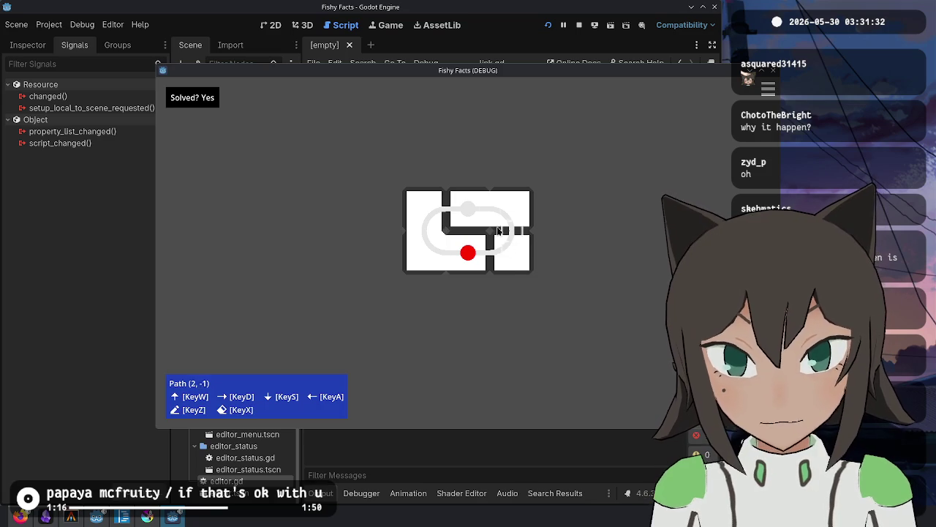
key("d")
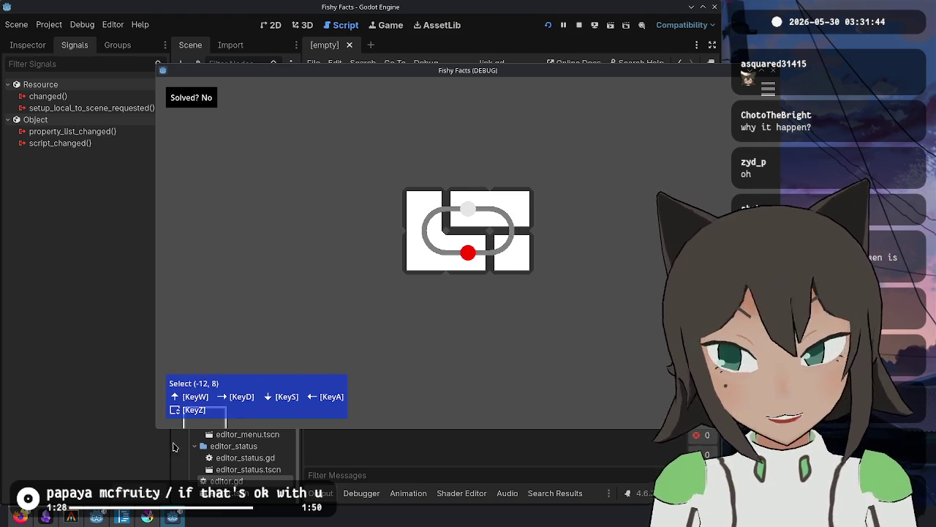
key("F8")
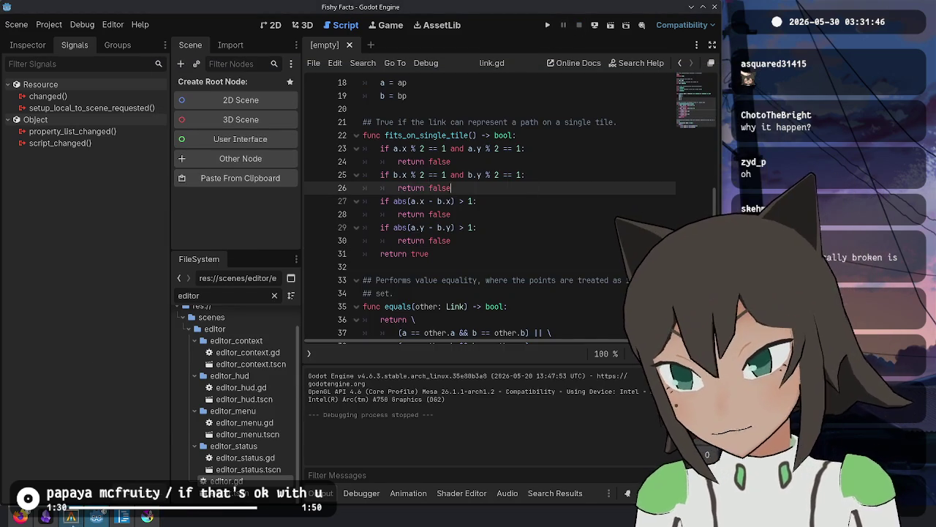
Run git status, then stage the editor.gd and link.gd hunks with git add -p.
left_click(72, 517)
type("git st")
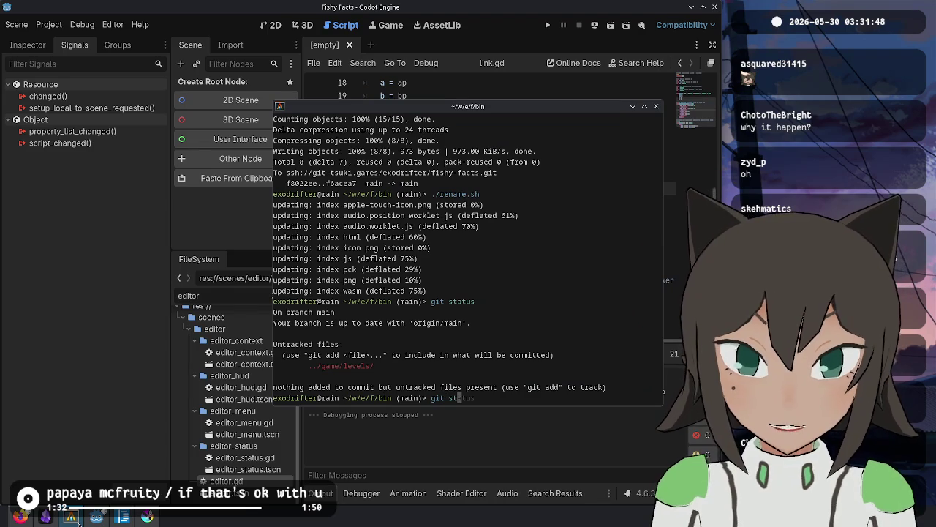
type("us")
key("Return")
type("git add -p")
key("Return")
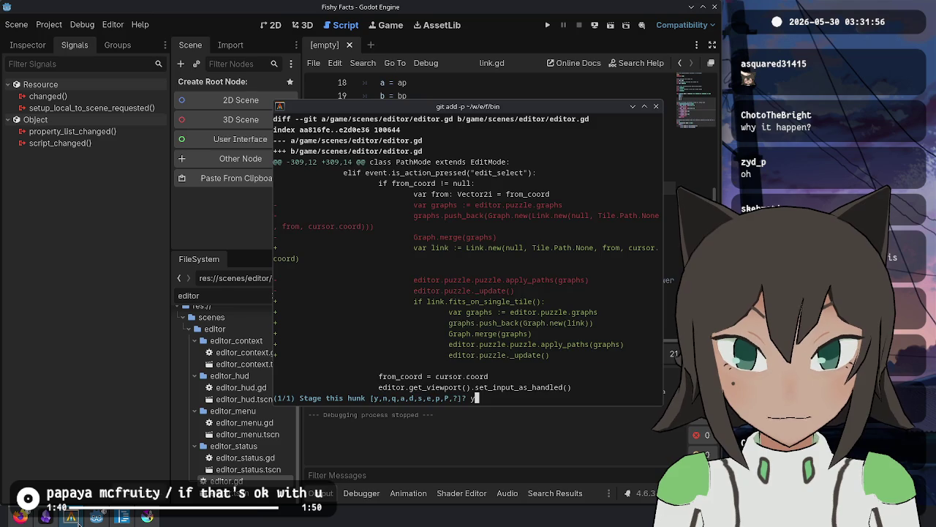
key("Return")
key("Return")
Commit as "Disallow drawing long paths" and start git commit --amend.
type("git c")
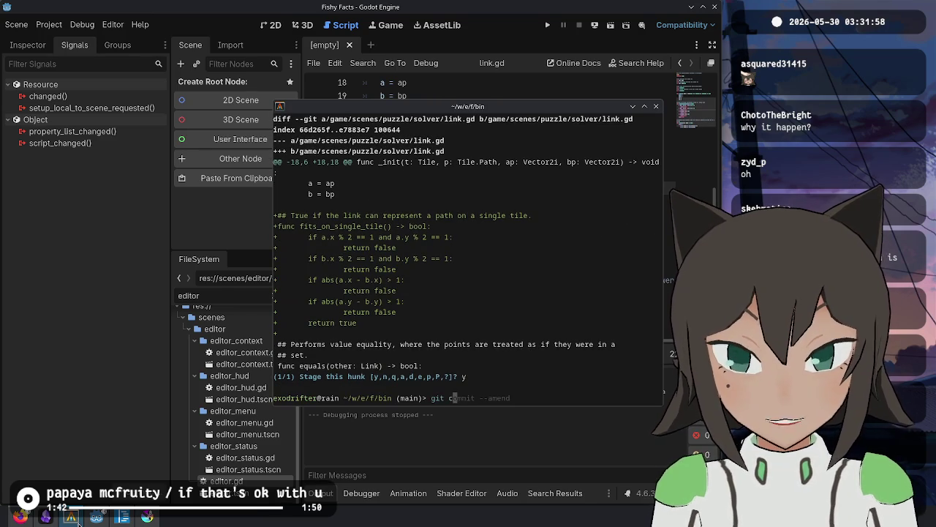
type("ommit -m \"Disallow drawing long")
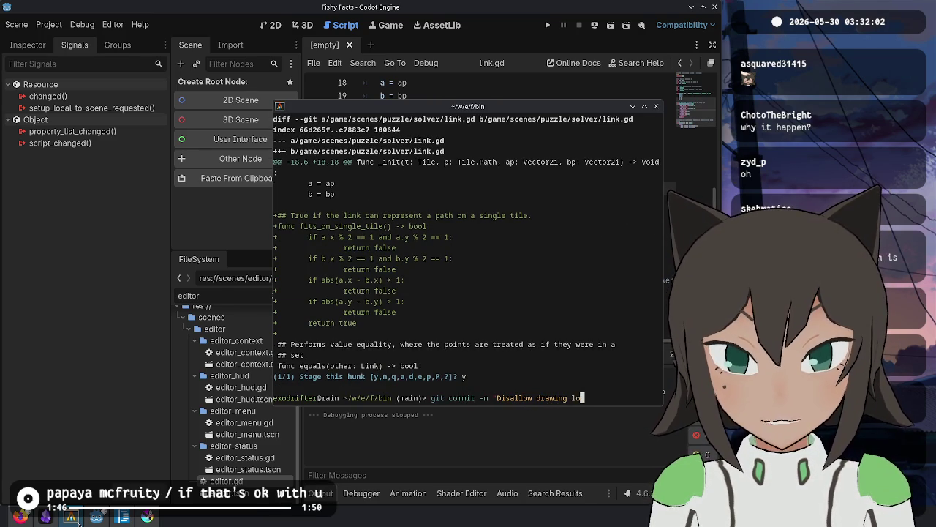
type(" paths\"")
key("Return")
type("git commit --amend")
key("Return")
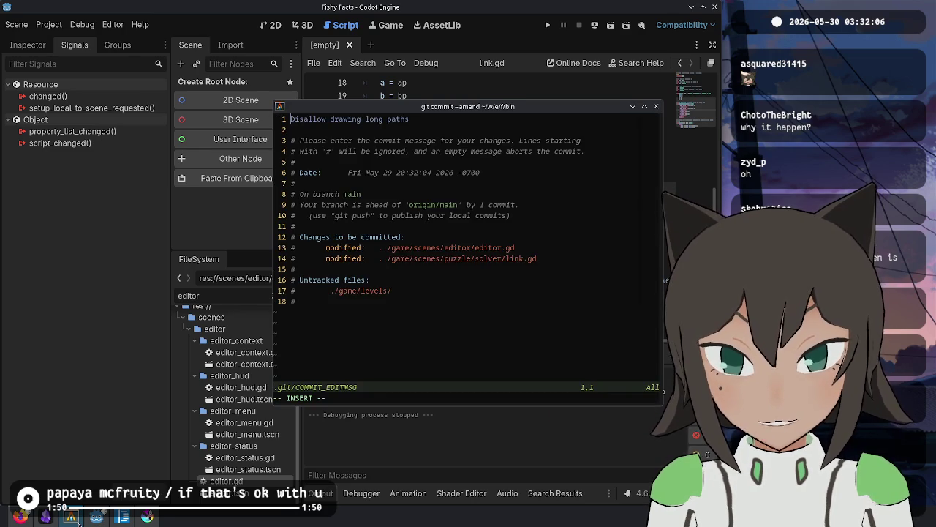
Draft a description saying long paths could cause odd behavior, such as feature/path issues.
key("o")
key("Return")
type("Allowing the user to draw long paths resulted in odd be")
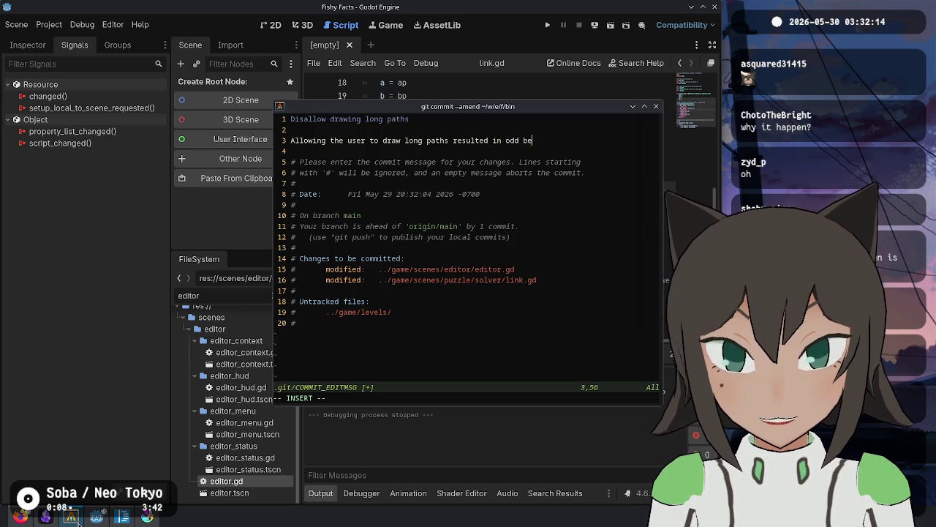
type("havior when")
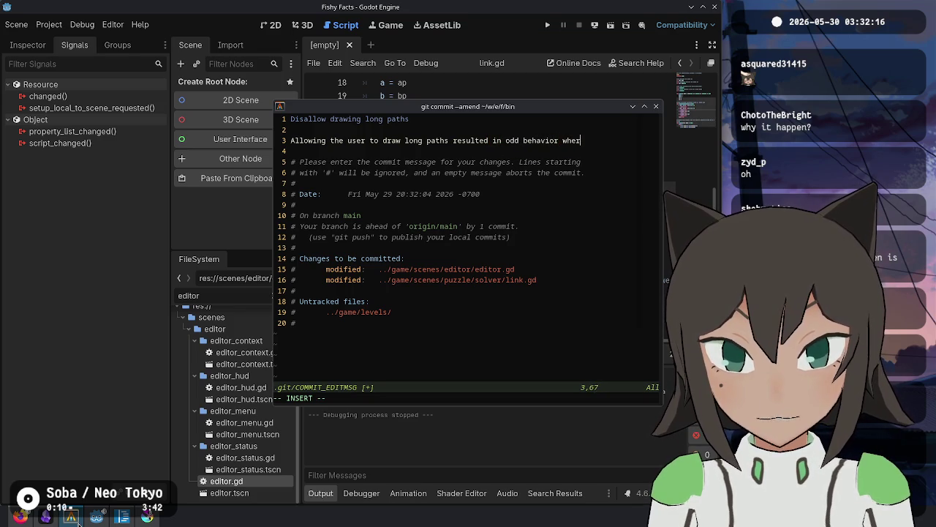
type(" feat")
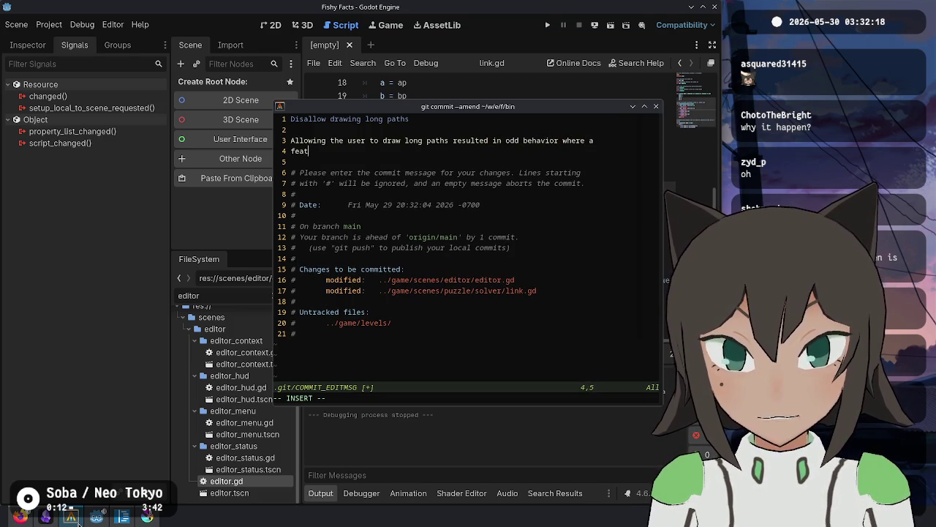
type("ure could be on pat")
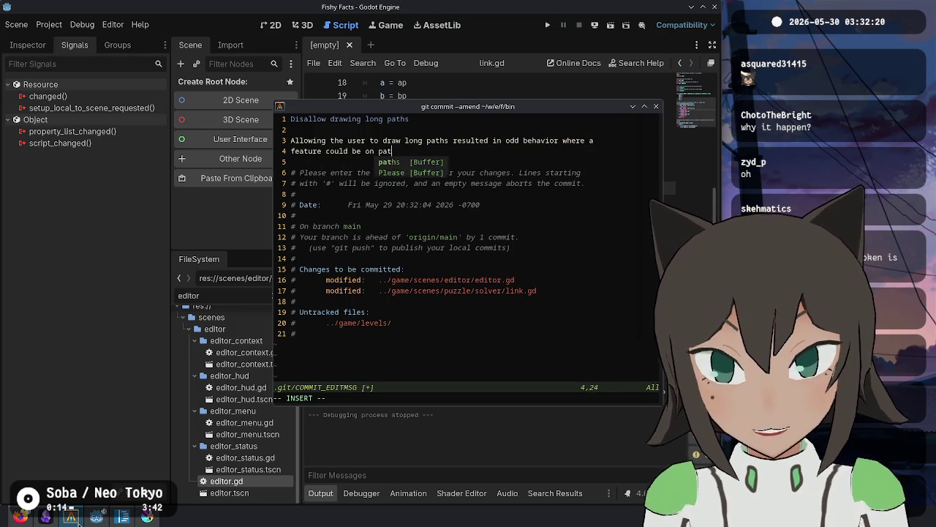
type("h 1, but the")
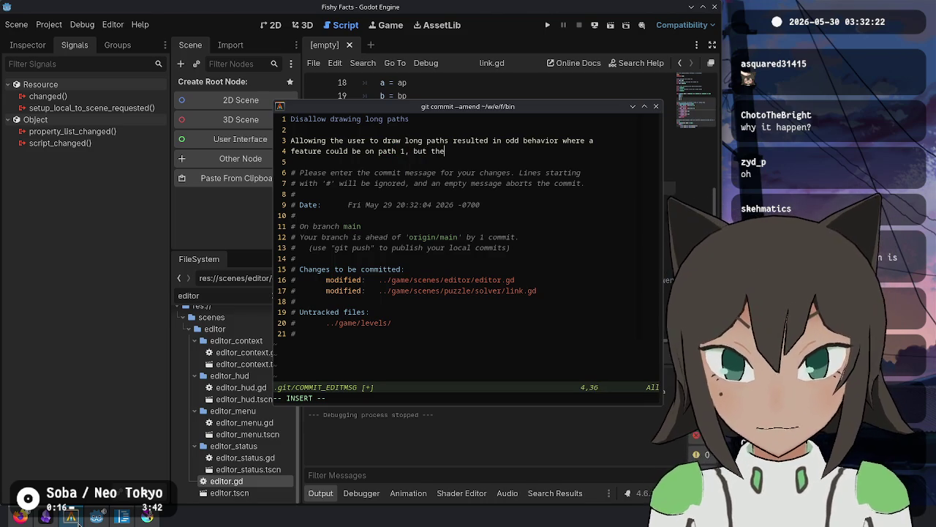
type("path")
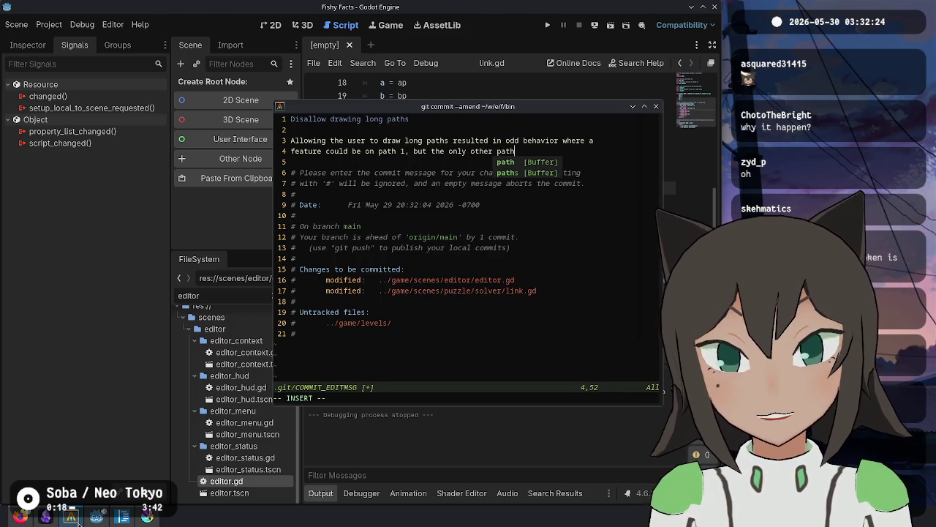
key("Escape")
key("k")
key("dollar")
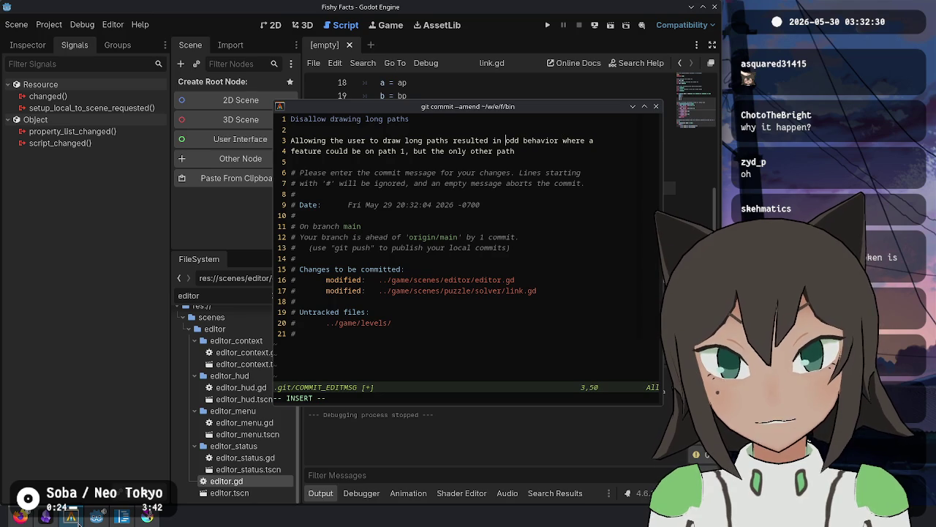
type("some odd behavior")
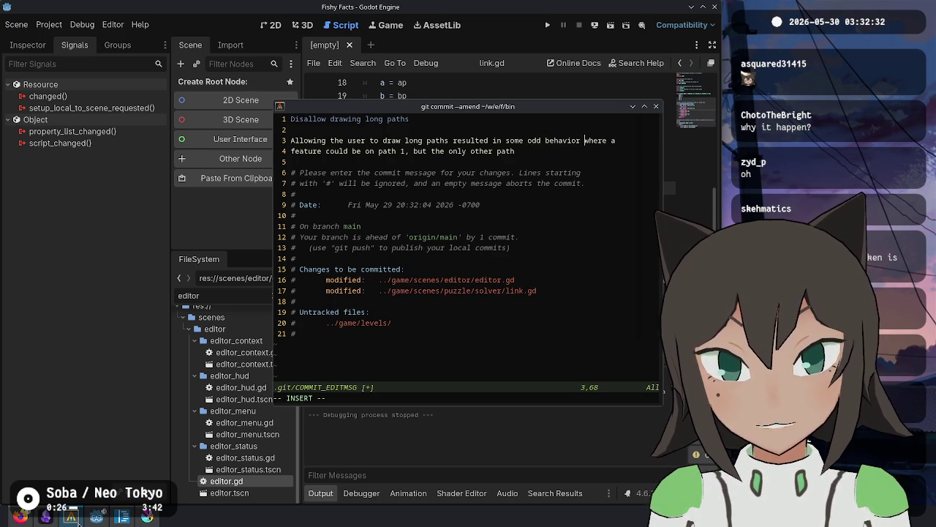
type(", such as")
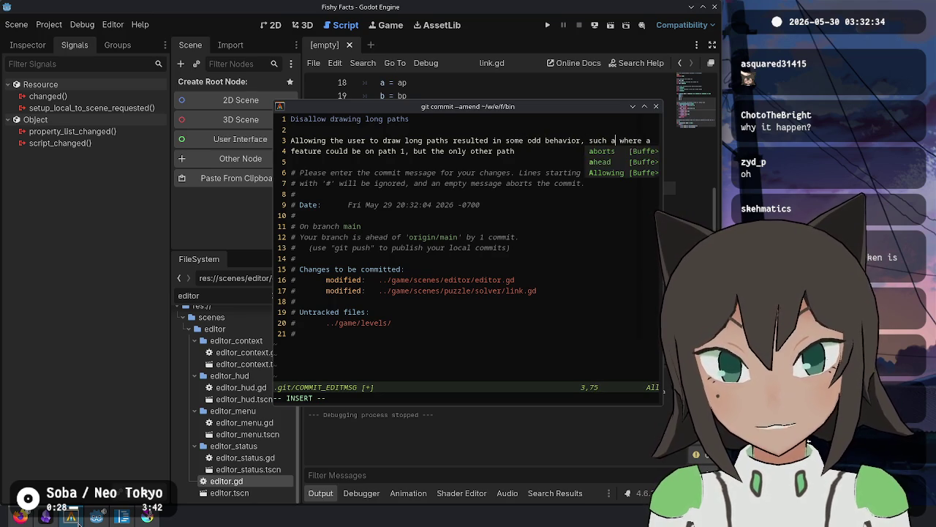
key("Return")
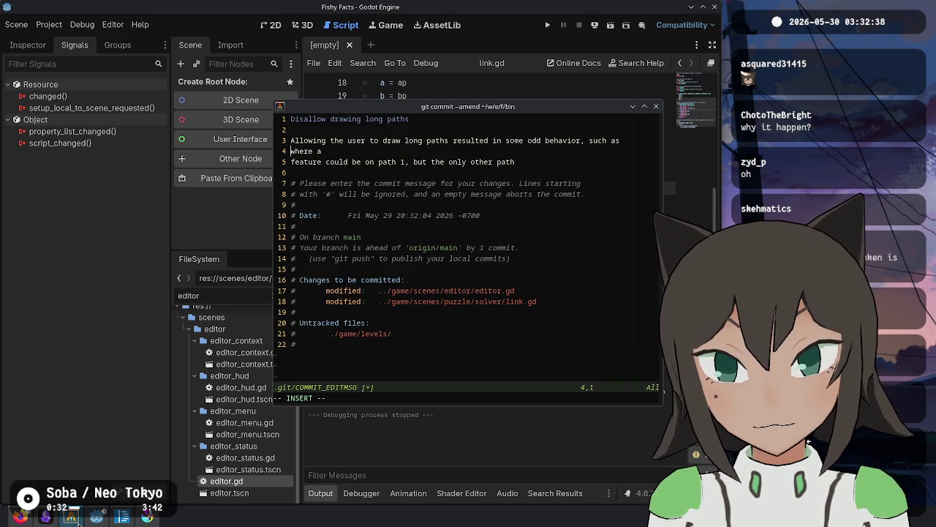
key("BackSpace")
key("BackSpace")
key("BackSpace")
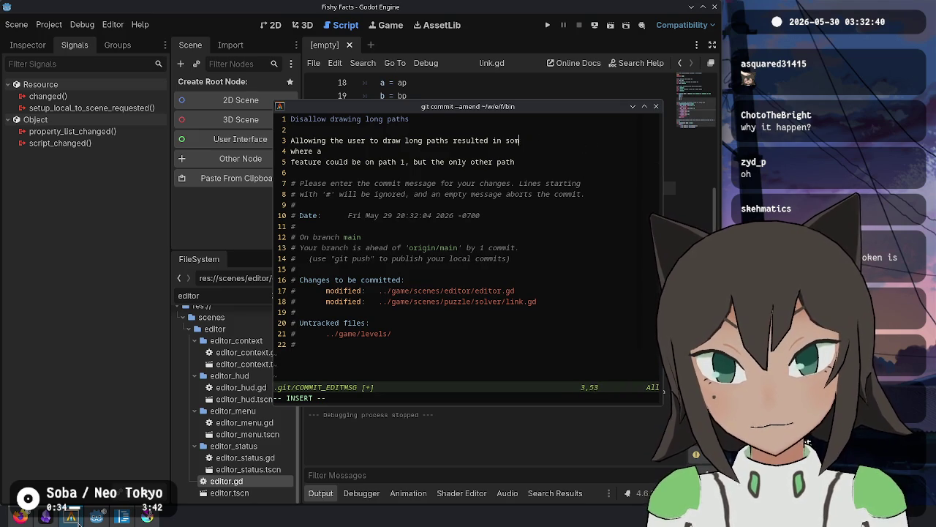
type("c")
key("BackSpace")
type("could ")
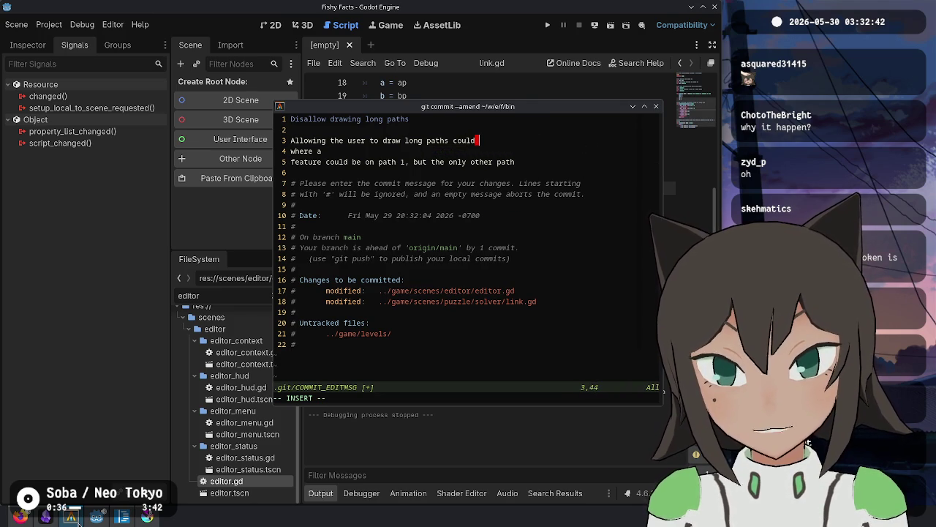
type("create several issues:")
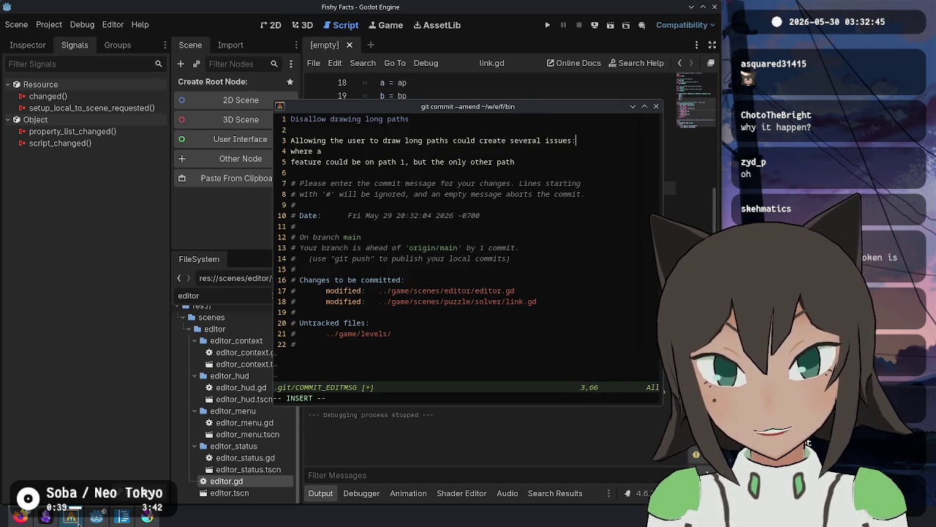
key("Return")
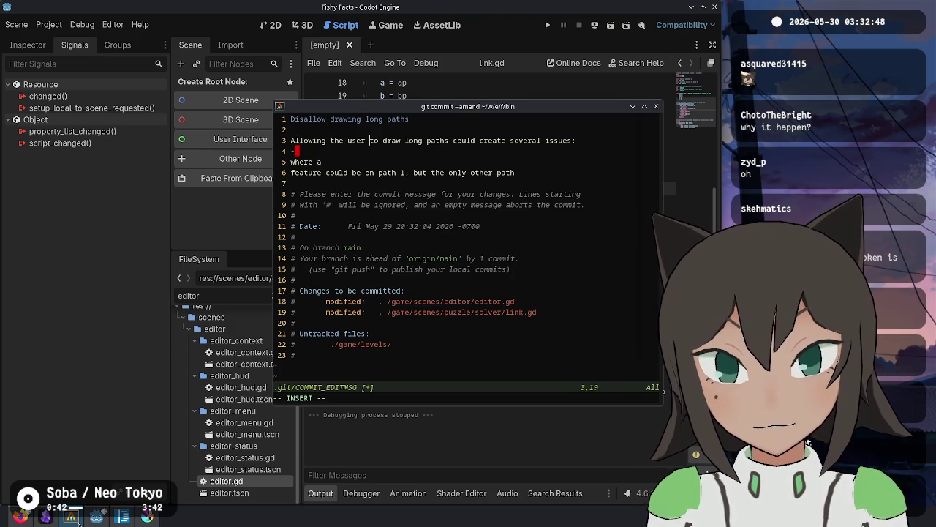
Rewrite it as "We can't allow long paths, because it's not clear how the path should connect inbetween", plus the sentence about explicit links.
key("BackSpace")
key("BackSpace")
key("BackSpace")
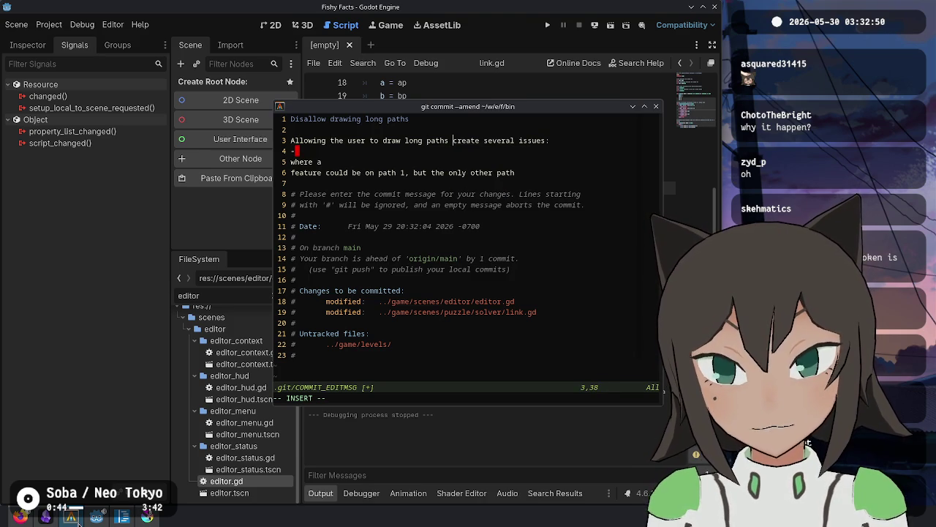
type("We can't")
key("Delete")
key("Delete")
key("Delete")
type("allowing")
key("BackSpace")
key("BackSpace")
key("BackSpace")
key("Right")
key("Right")
key("Right")
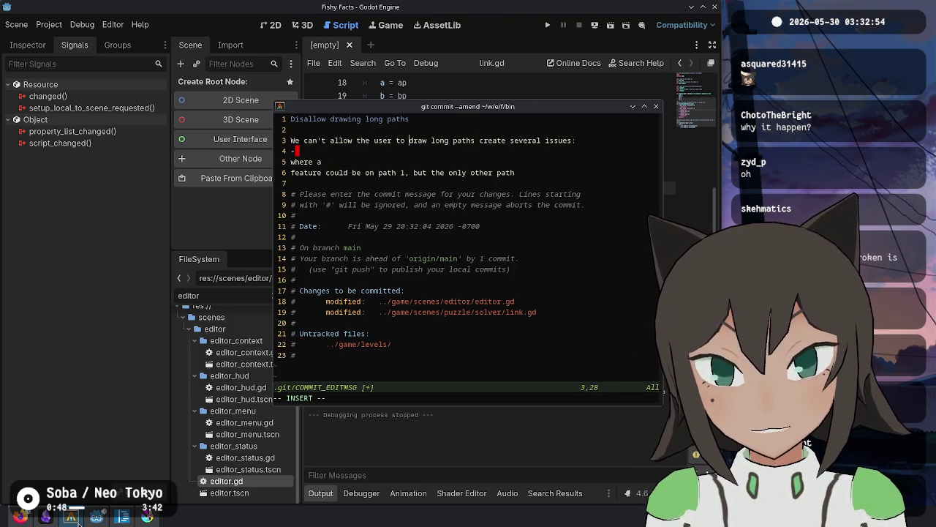
type(", because ")
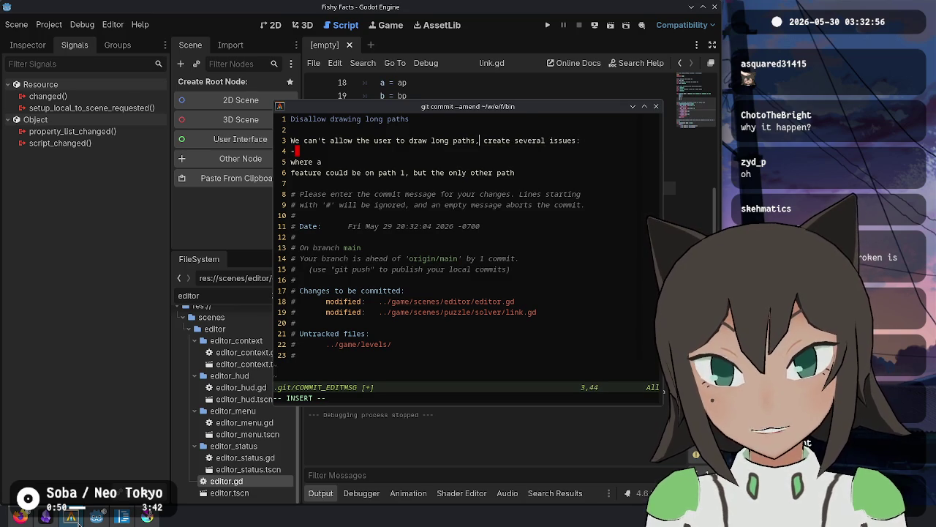
type("it's not clear")
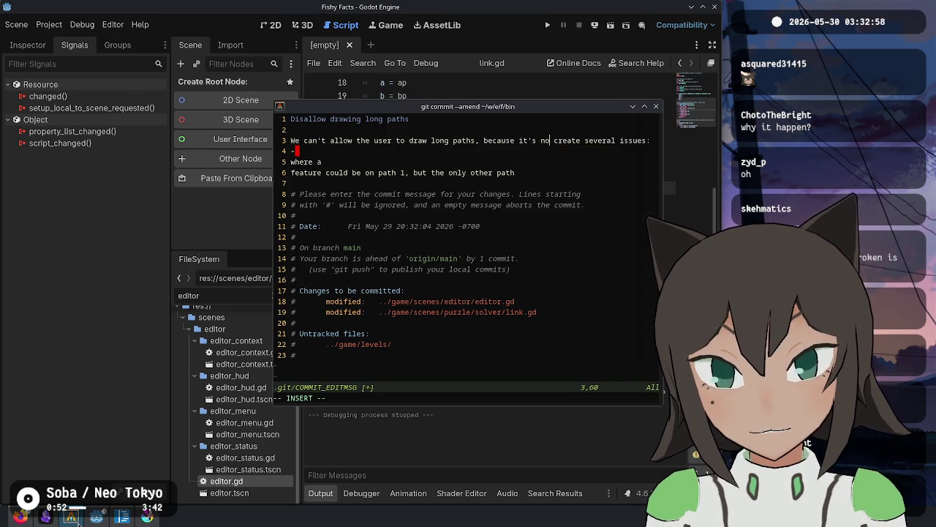
type(" w")
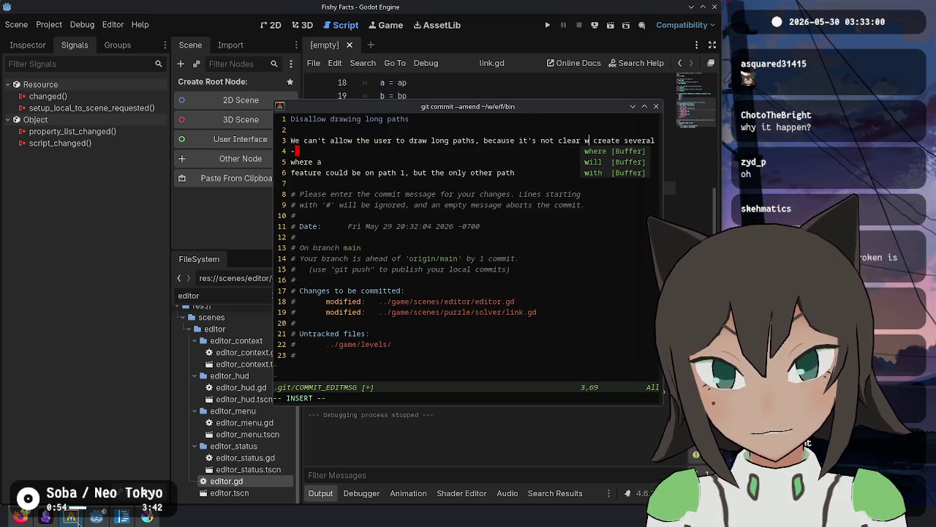
key("BackSpace")
type("how the path should connect in")
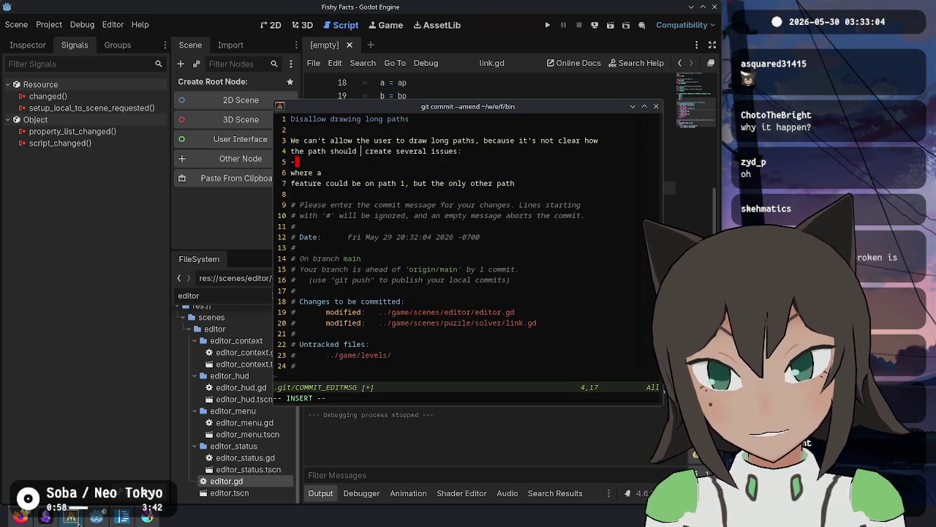
type("between")
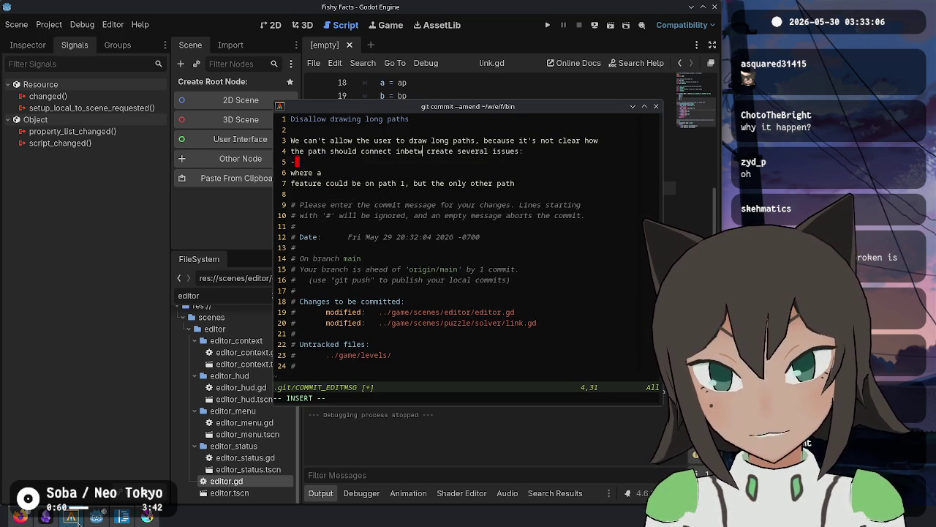
key("ctrl+w")
key("ctrl+w")
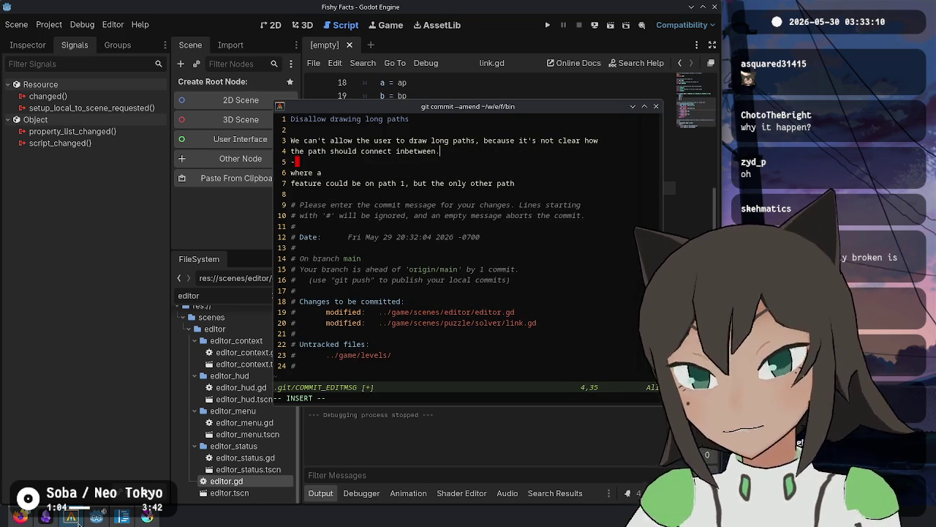
type("Instead, we want the user to b")
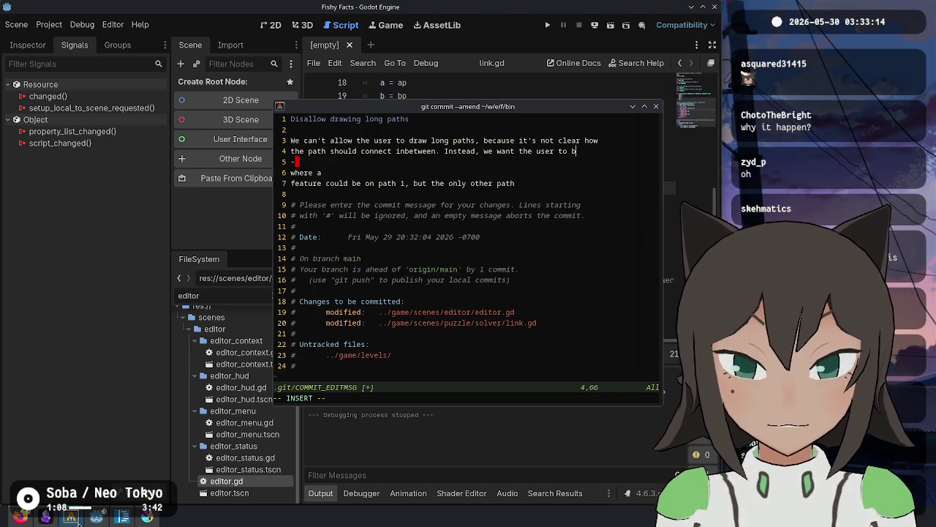
type("e explicit about each")
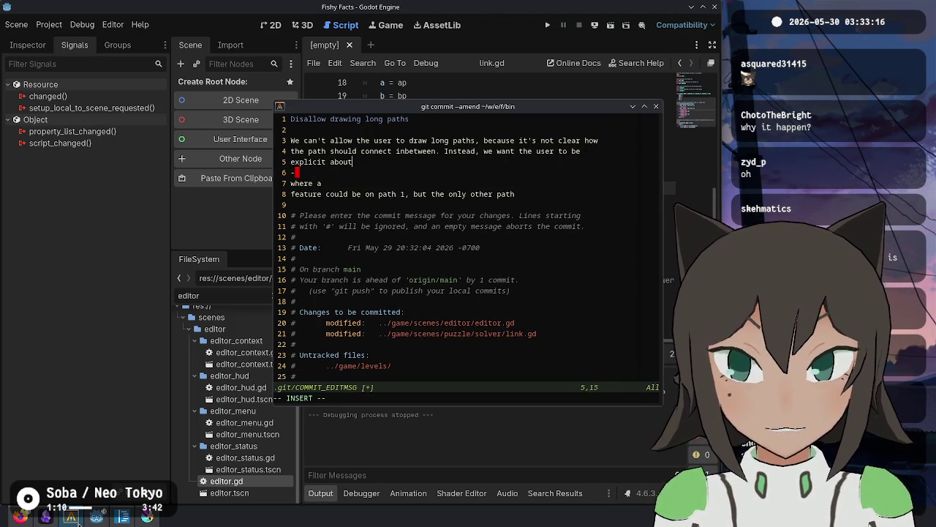
type(" link")
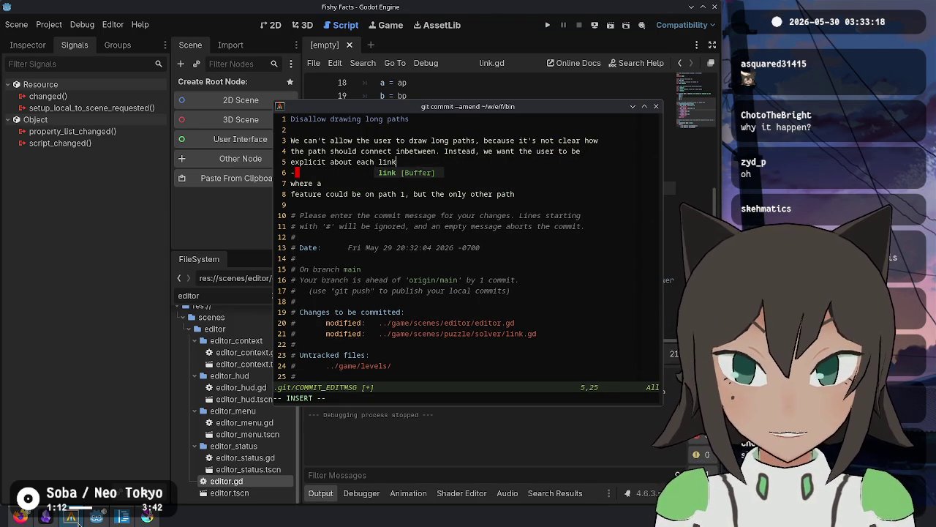
type(" in the puzzle.")
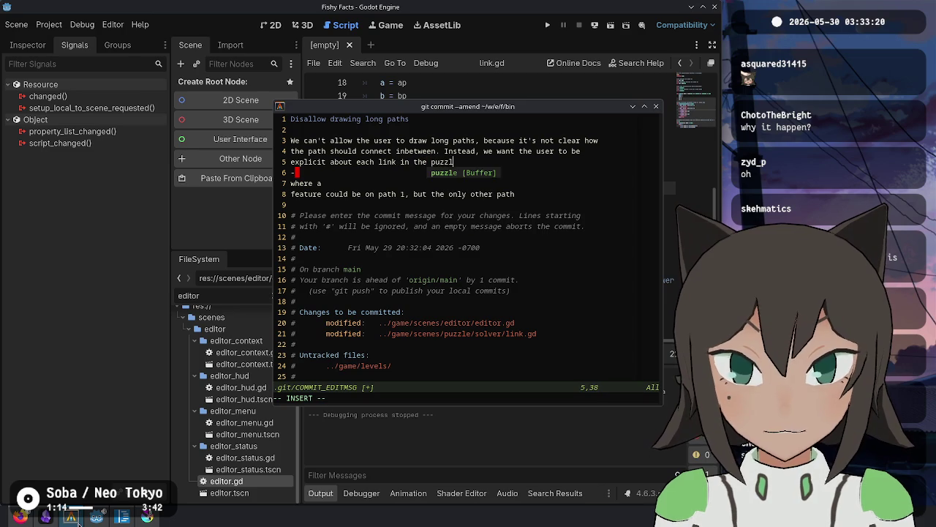
key("Return")
key("Return")
Add the paragraph on fixing tiles with a feature on path 1 but only path 2, delete leftover lines, save, and run git status.
type("This also fi")
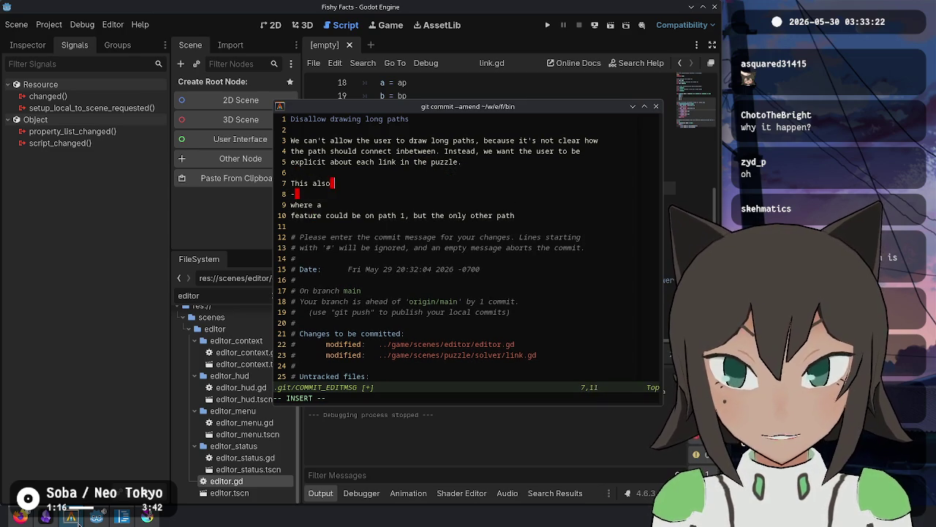
key("BackSpace")
key("BackSpace")
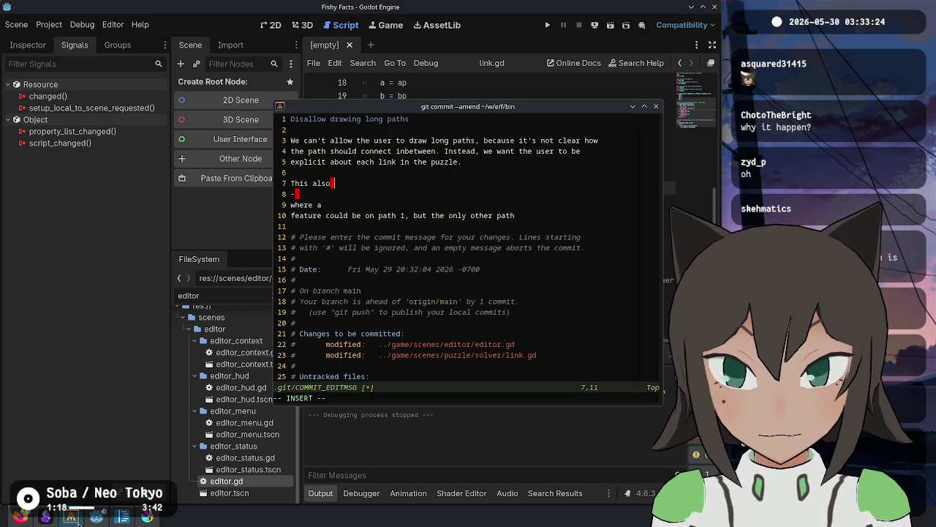
type("fixes an issu")
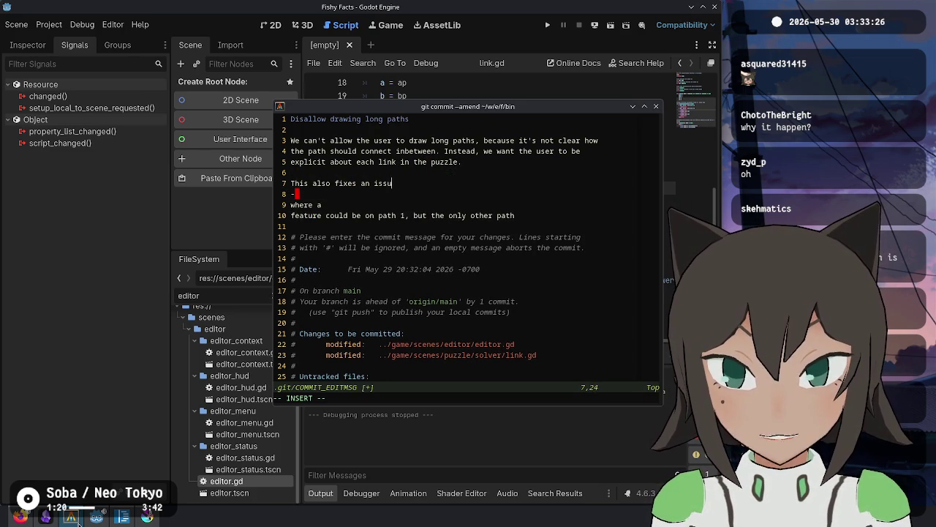
type("e where you could cre")
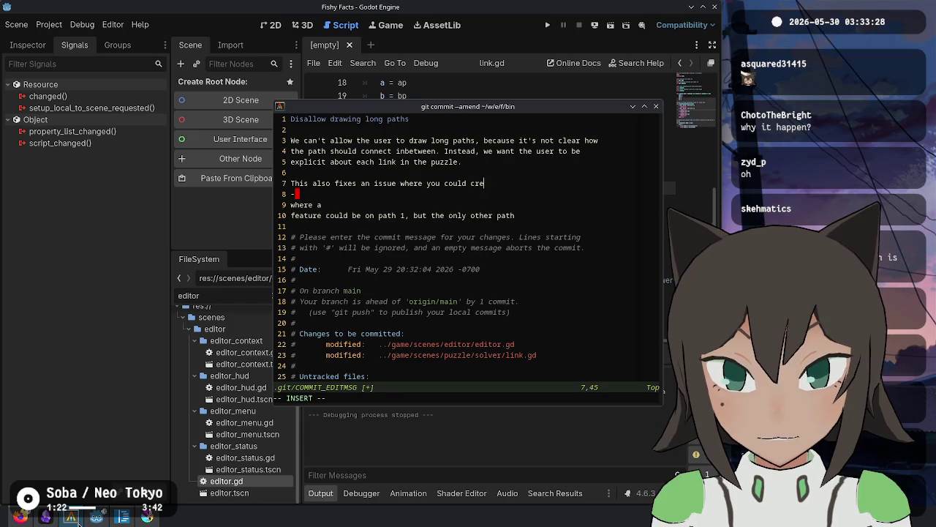
type("ate puzzles whe")
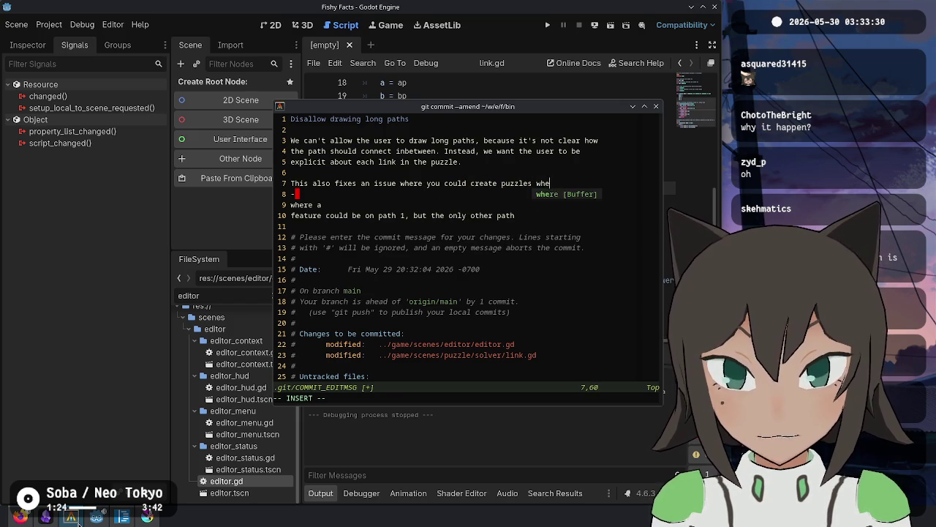
type("re a t has")
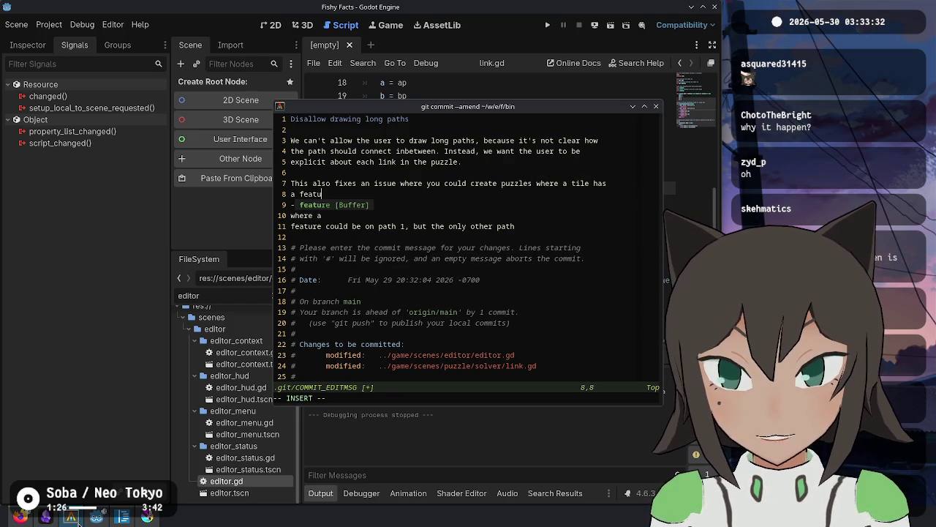
type(" a feature on path ")
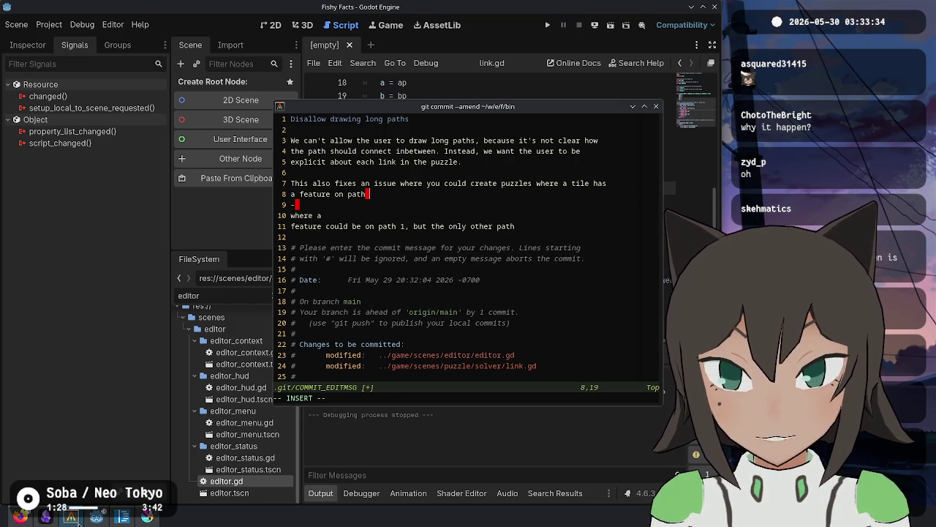
type("1, but the on")
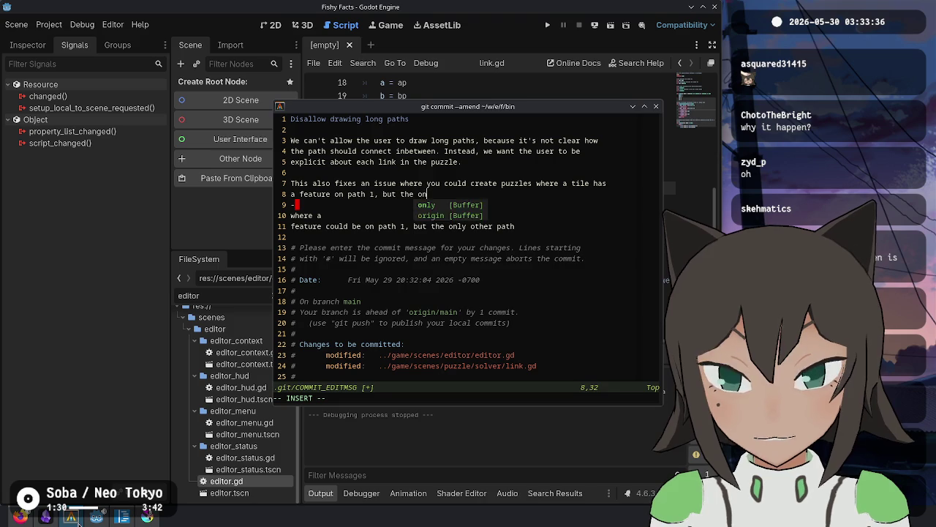
type("ly path on the tile")
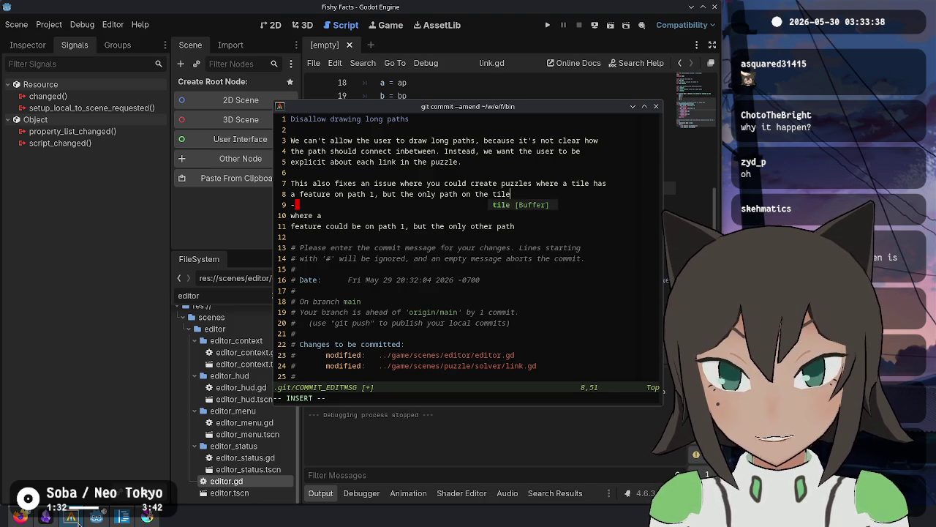
type(" is path 2.")
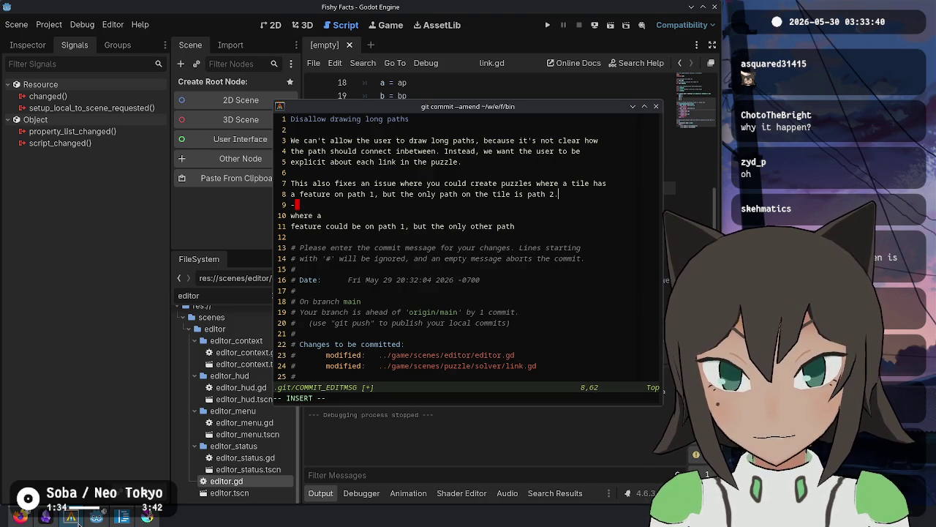
key("Escape")
key("shift+v")
key("j")
key("j")
type("d:wq")
key("Return")
type("git status")
key("Return")
Amend the commit again, changing 'fixes' to 'prevents' and rewrapping the line.
type("git commit --")
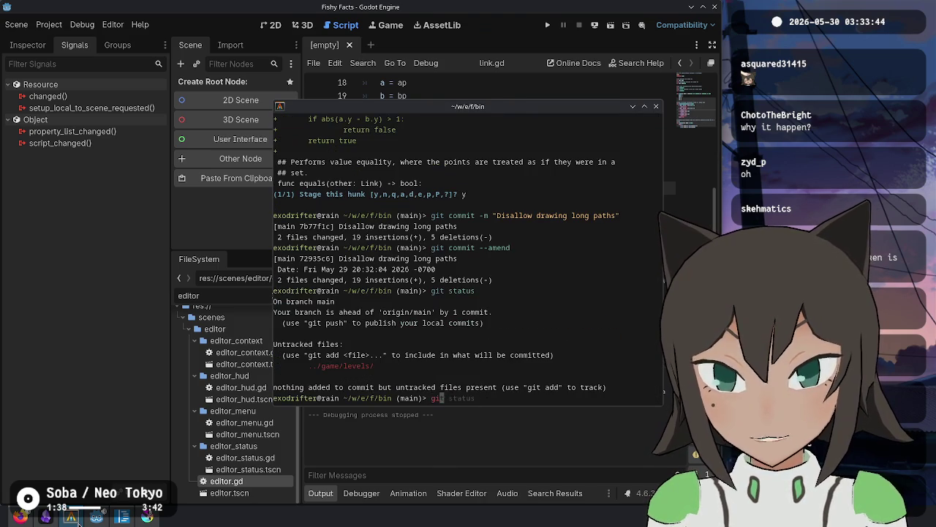
key("Right")
key("Return")
key("j")
key("j")
key("j")
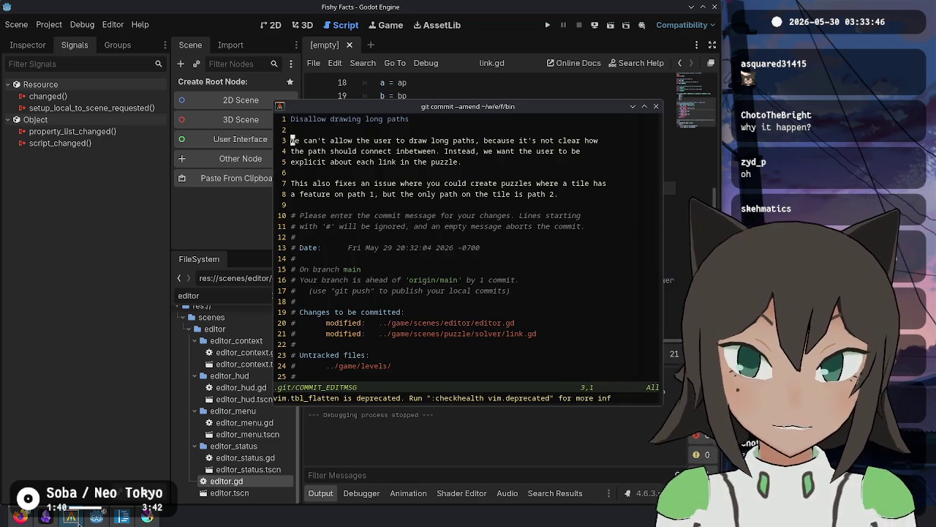
key("i")
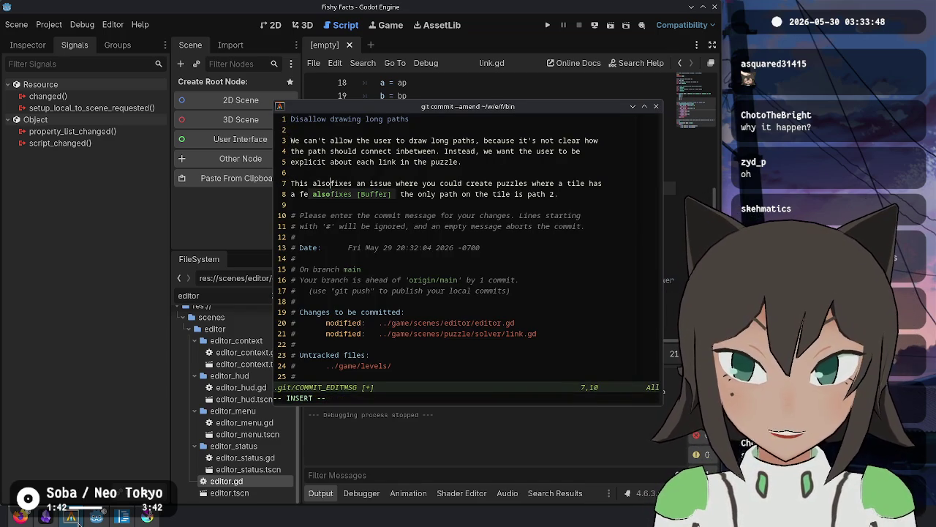
key("Delete")
key("Delete")
key("Delete")
type("prevents")
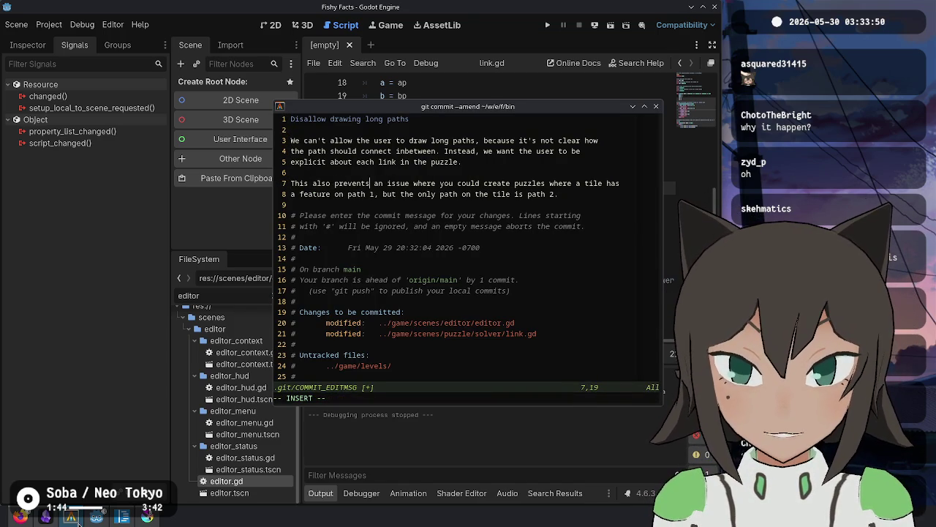
key("Return")
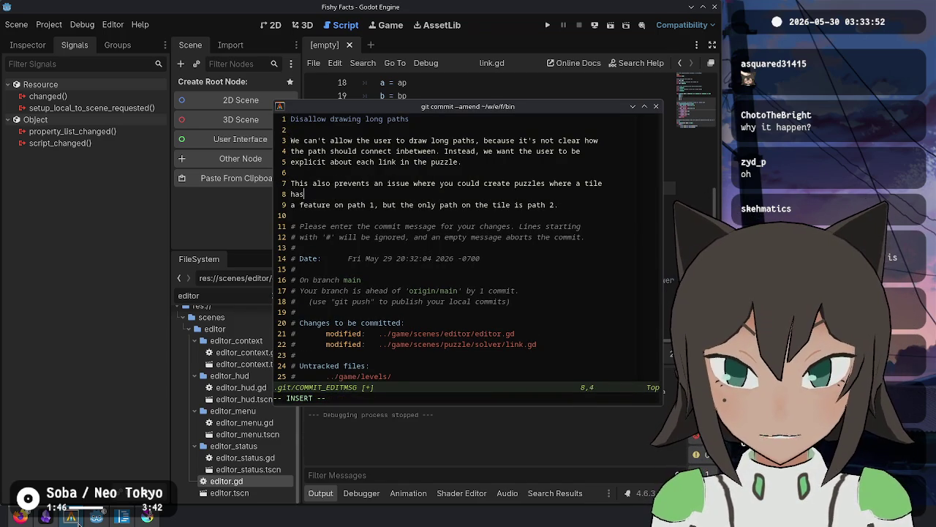
key("Delete")
key("Escape")
type(":wq")
key("Return")
Check git status and push the amended commit.
type("git status")
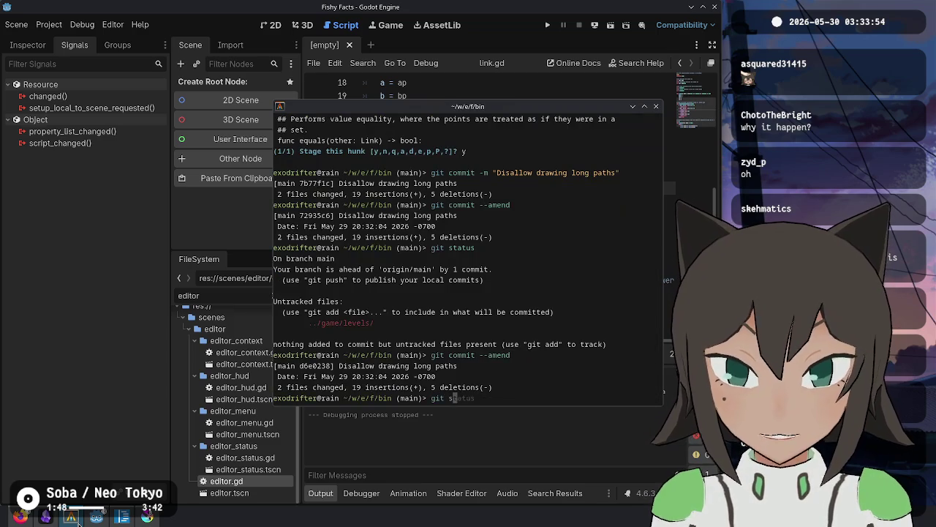
key("Return")
type("git push")
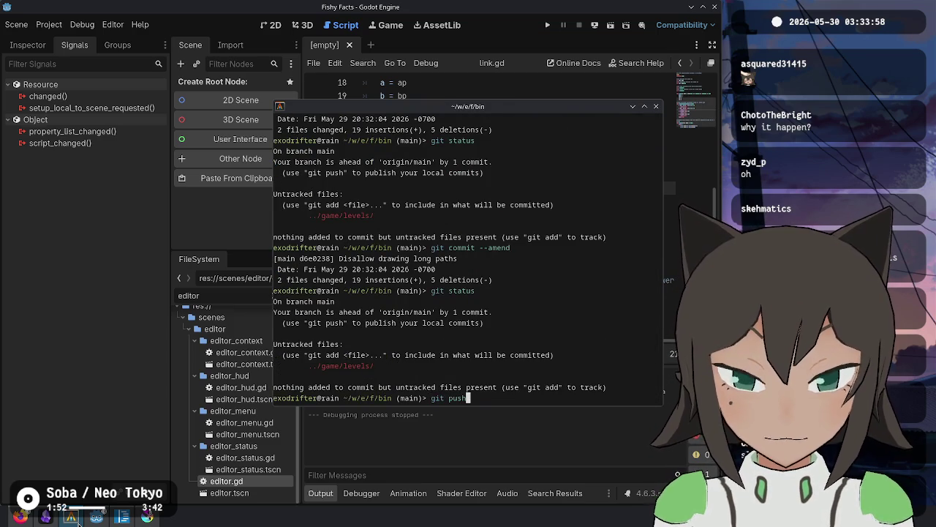
key("Return")
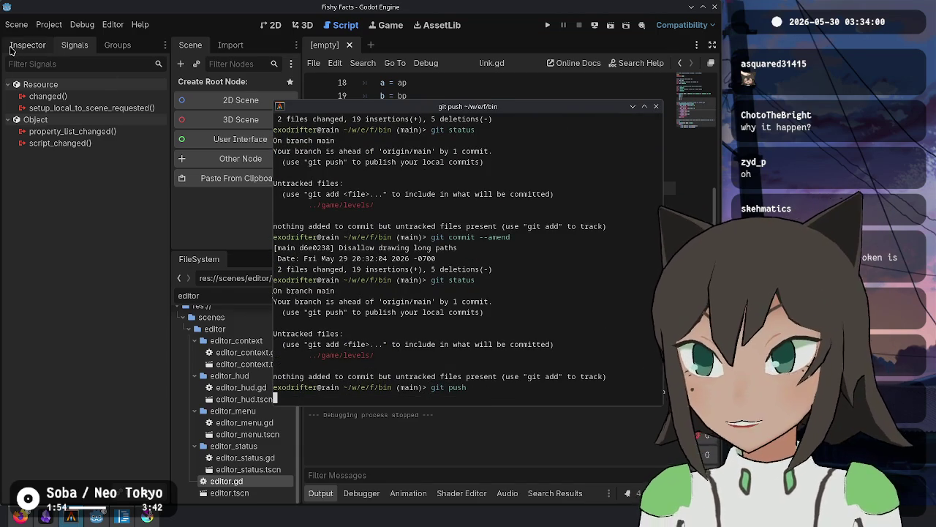
Export all presets as Release builds from Project > Export, then switch to the itch.io browser page.
left_click(49, 25)
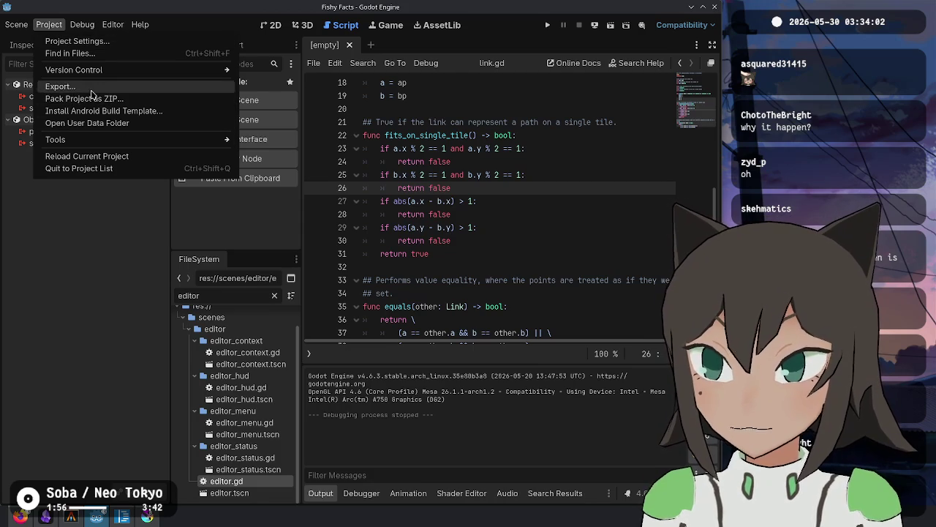
left_click(70, 86)
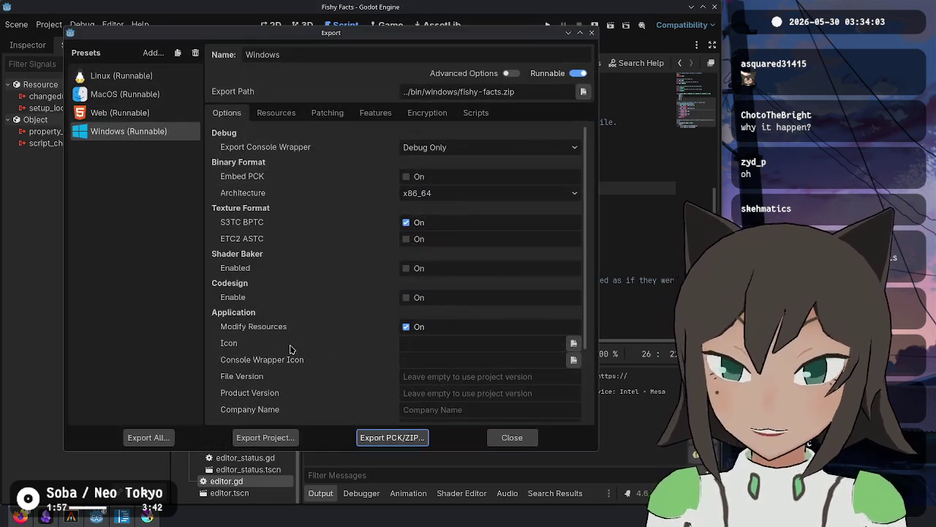
left_click(135, 437)
left_click(521, 278)
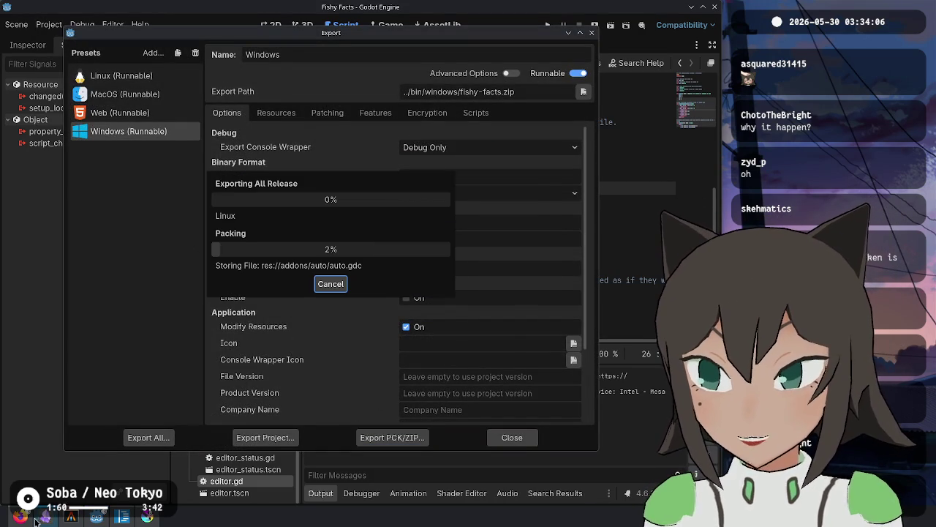
key("alt+Tab")
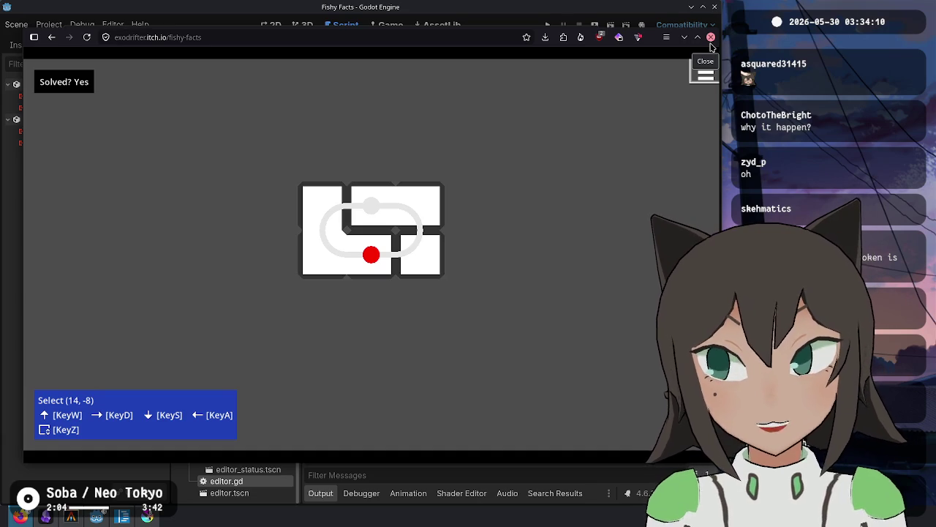
Reload the itch.io game page and open its edit page.
left_click(217, 37)
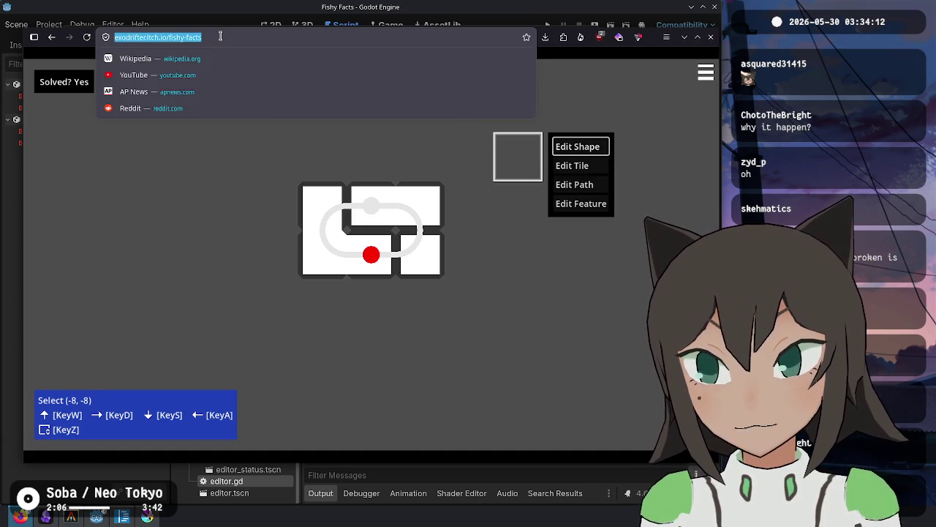
key("Return")
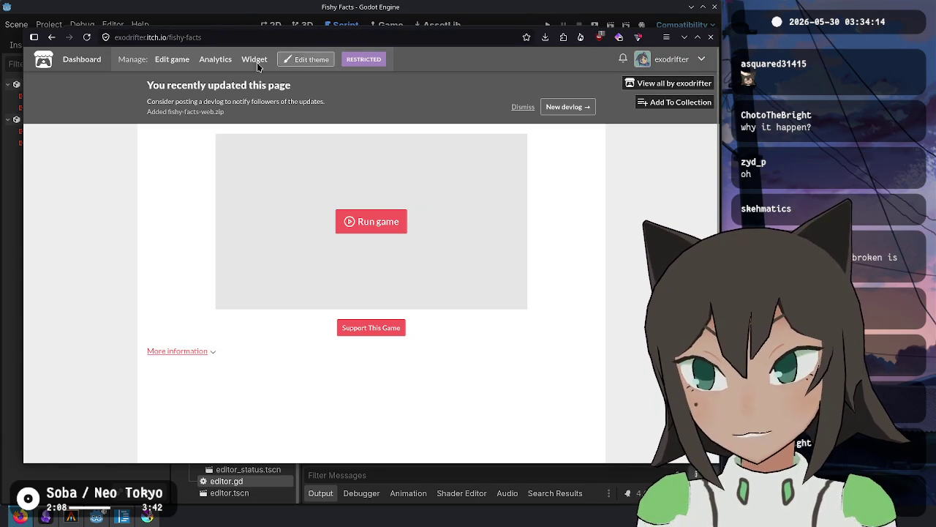
left_click(164, 60)
scroll(224, 350, "down", 5)
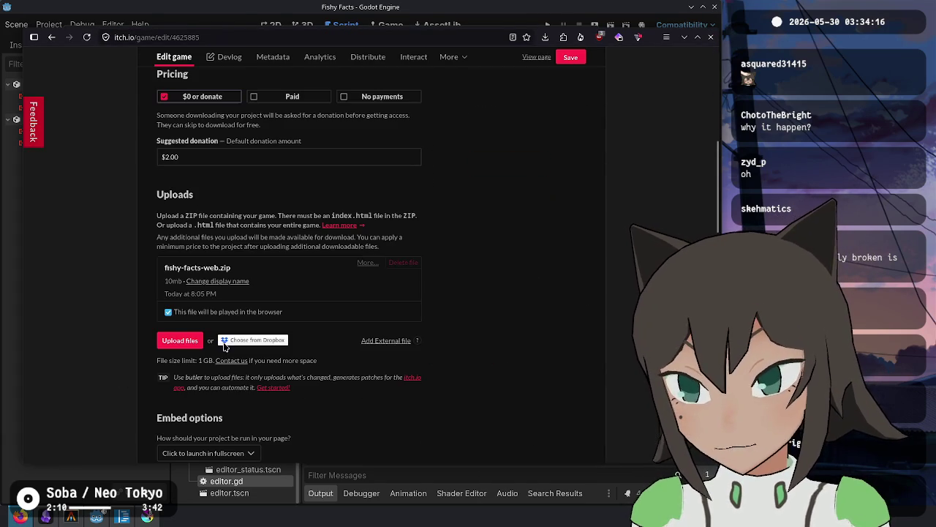
Run ./rename.sh on the builds and upload fishy-facts-web.zip as the new file.
left_click(192, 337)
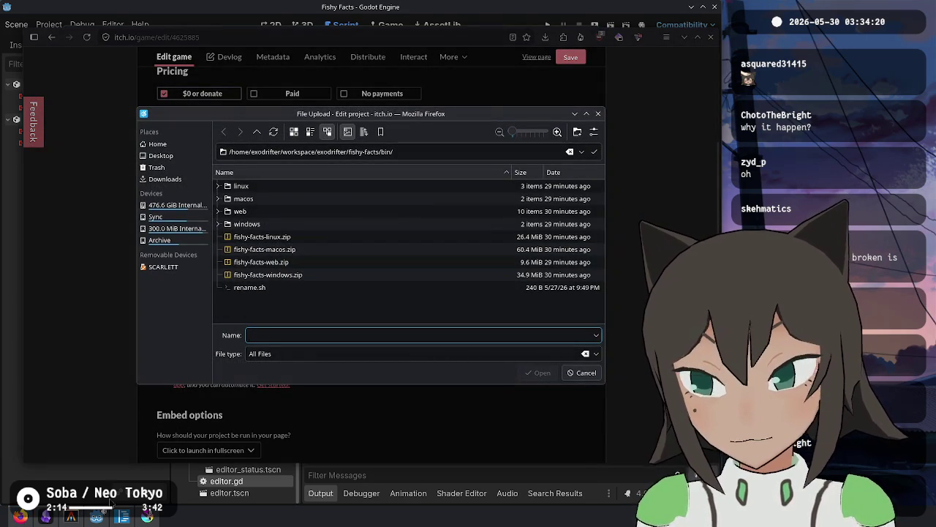
key("alt+Tab")
type("./rename.sh")
key("Return")
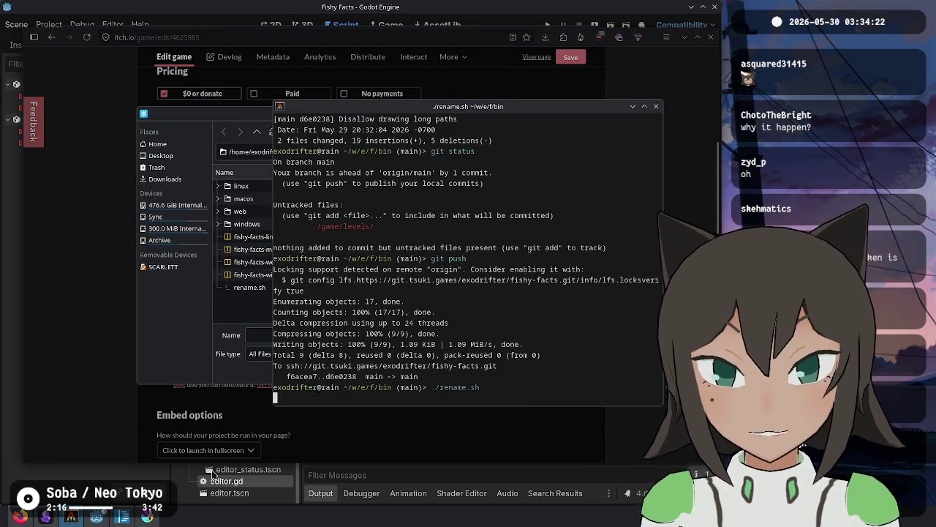
left_click(177, 328)
double_click(424, 261)
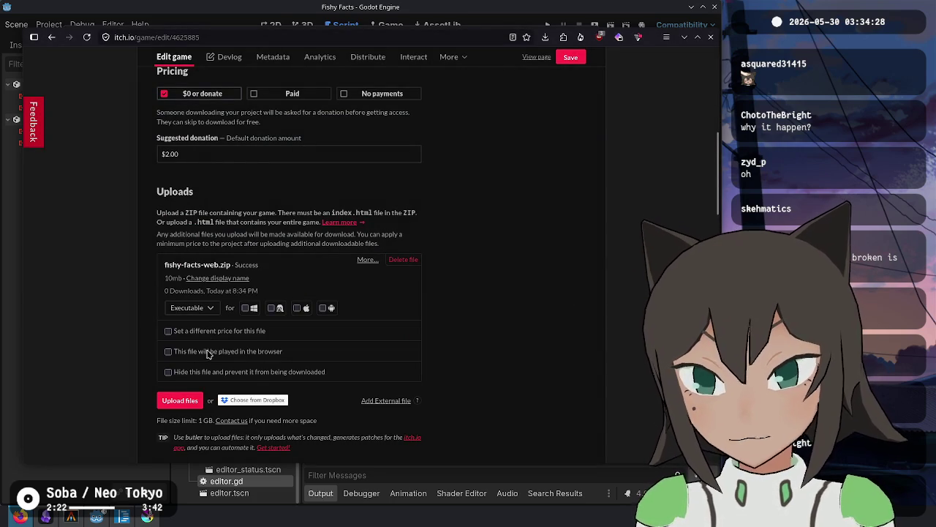
Mark the upload as playable in the browser, save, and launch the game.
left_click(210, 352)
left_click(571, 57)
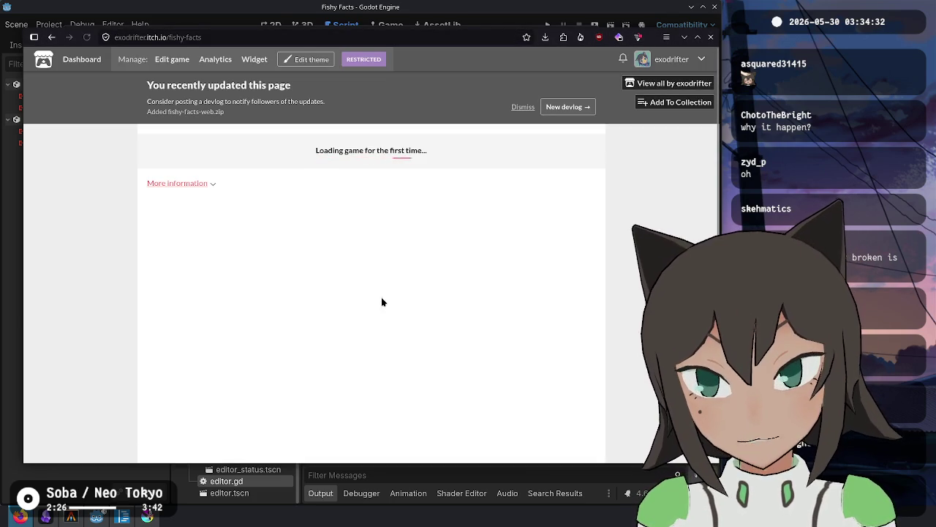
left_click(402, 219)
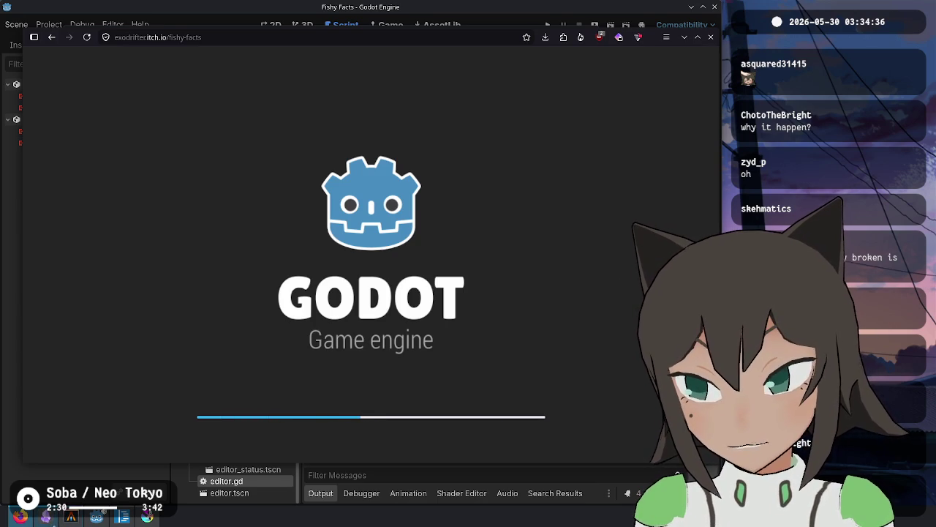
left_click(45, 516)
left_click_drag(341, 231, 348, 230)
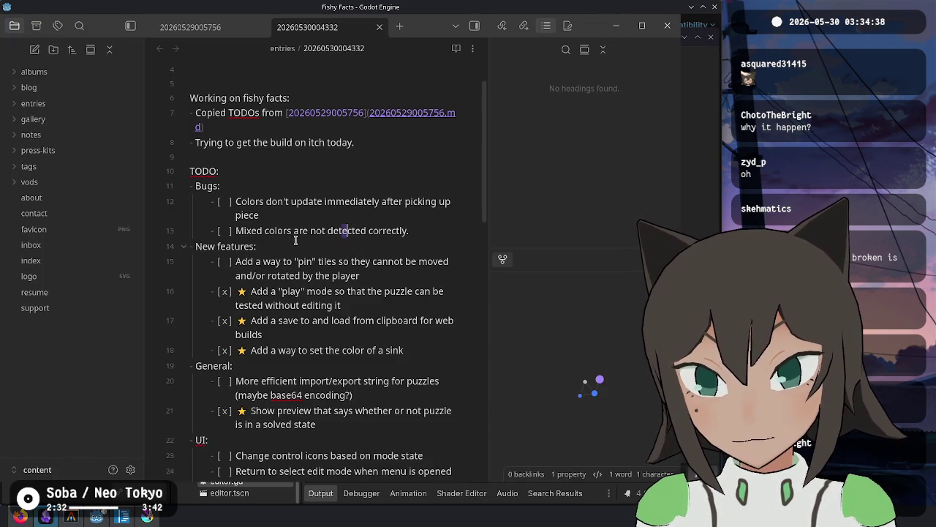
Check off the mixed-colours bug item in the TODO note.
key("ctrl+Return")
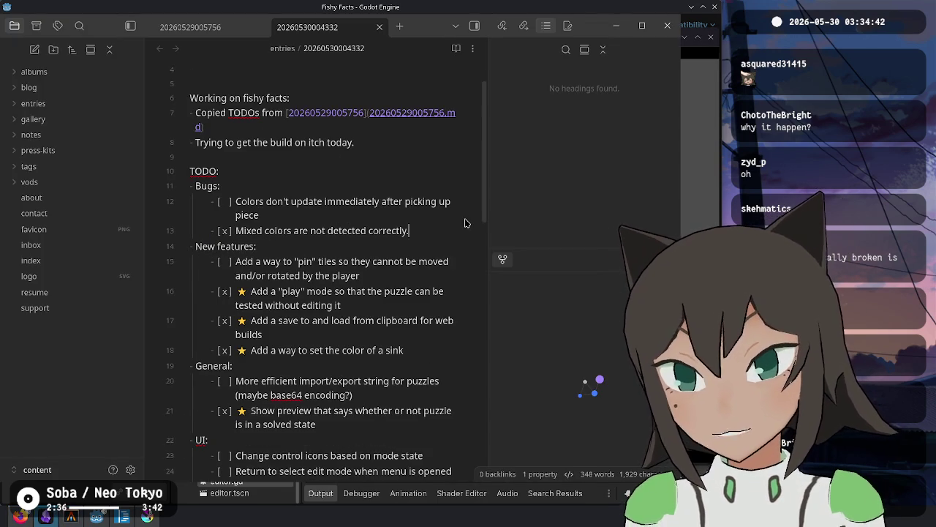
key("ctrl+e")
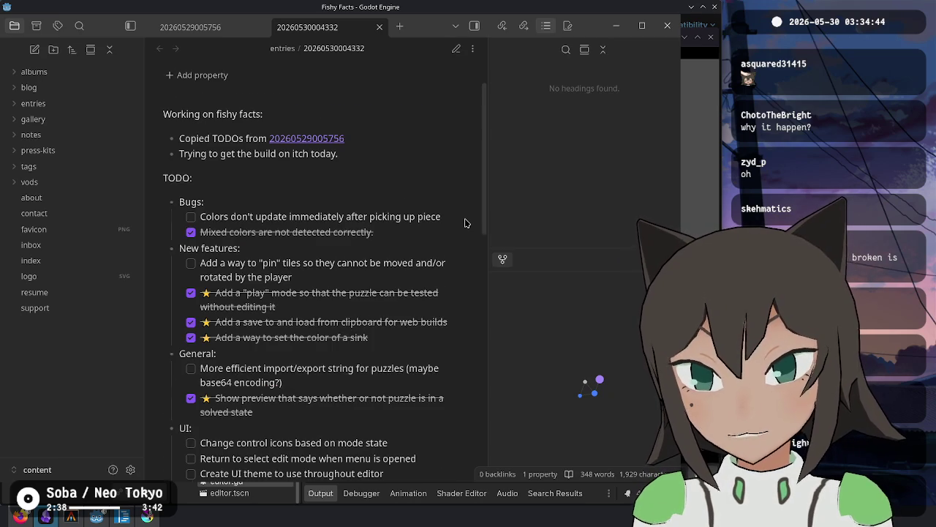
key("ctrl+e")
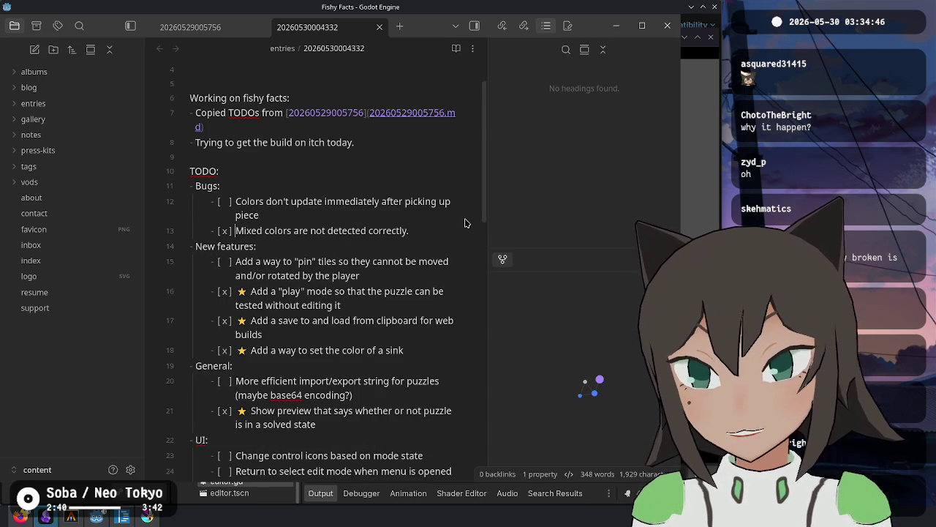
key("shift+End")
type("~~")
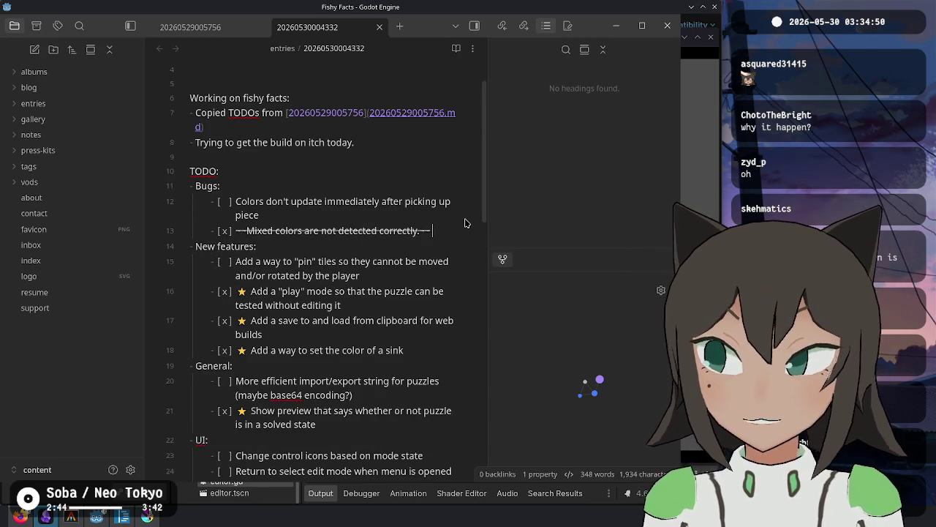
Begin the explanation: it was possible to draw a feature on path 1.
type("Don't let the play")
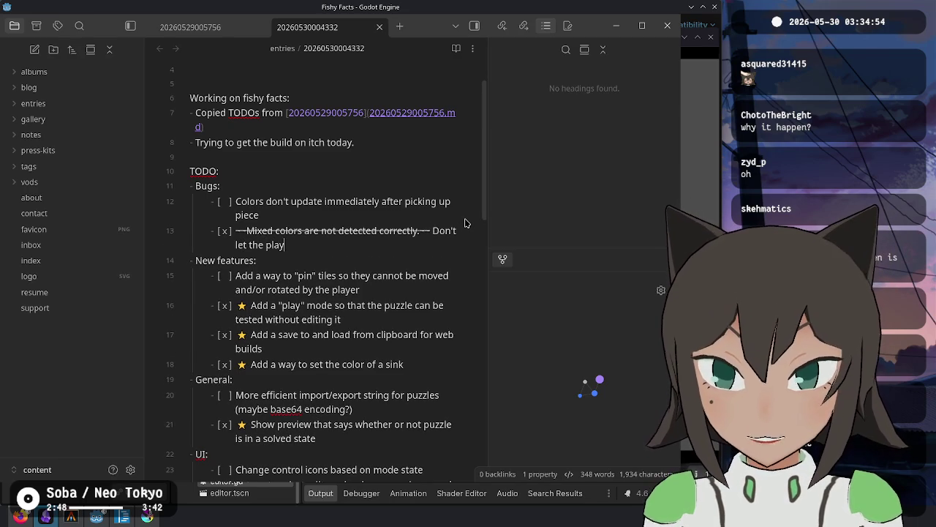
key("BackSpace")
key("BackSpace")
key("BackSpace")
key("BackSpace")
key("BackSpace")
key("BackSpace")
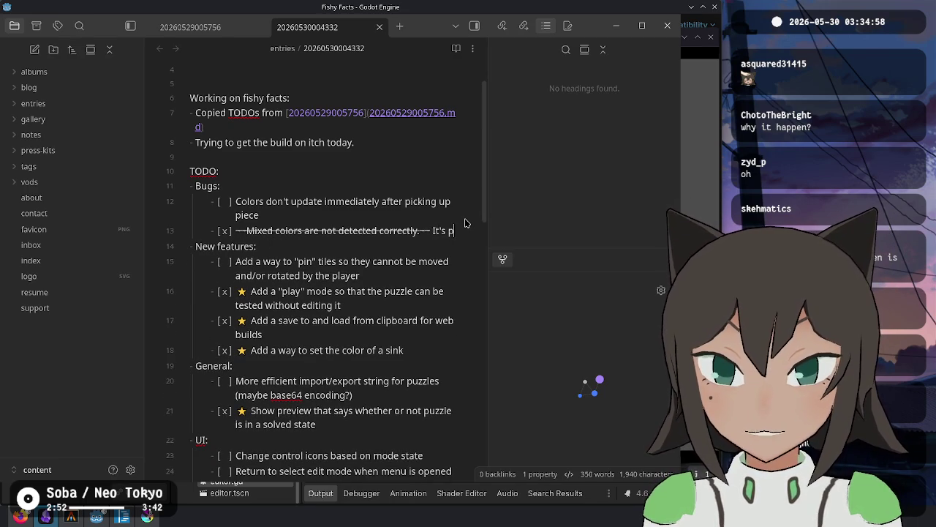
type("possible ")
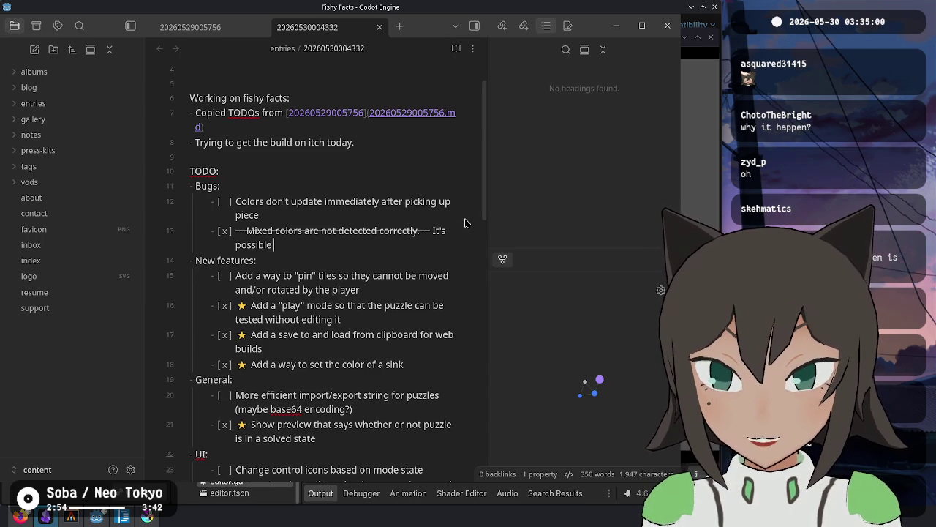
type("to draw a feat")
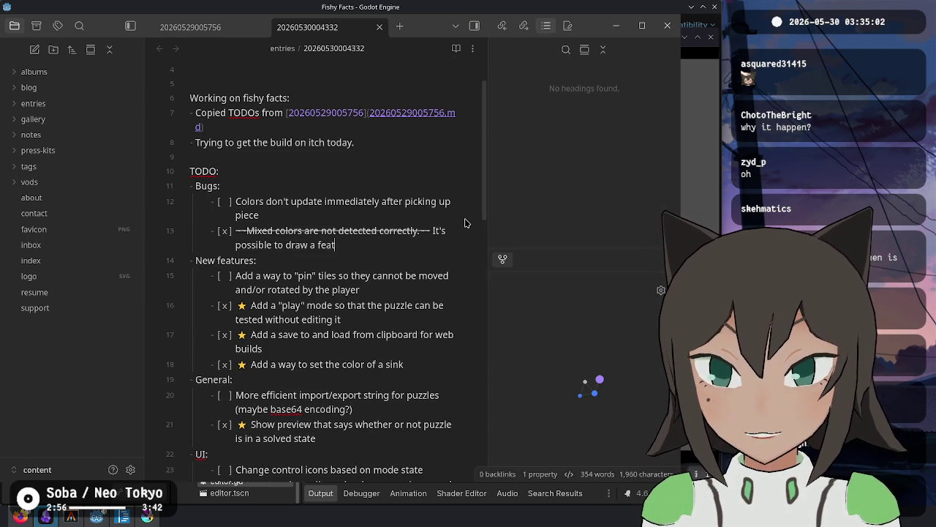
type("ure on path 1 with")
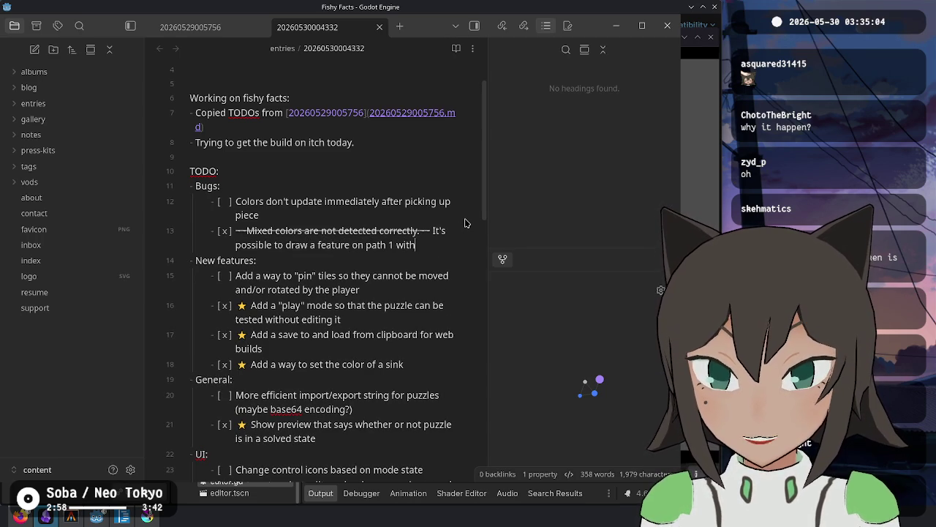
type("out having a path")
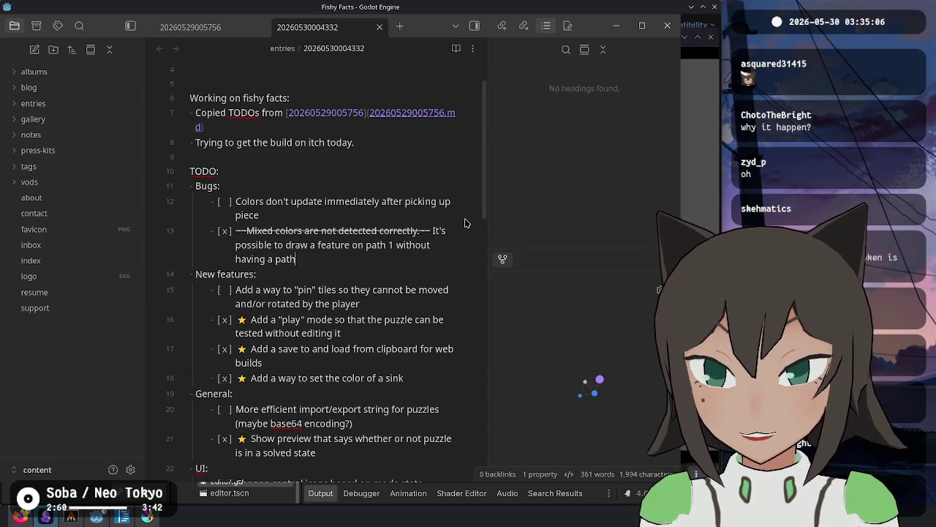
key("Down")
key("Down")
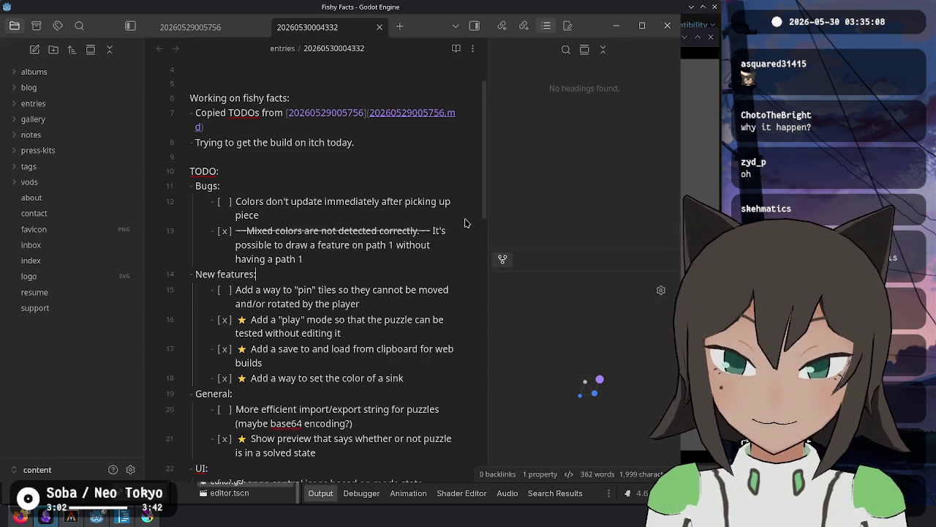
type(" on the tile")
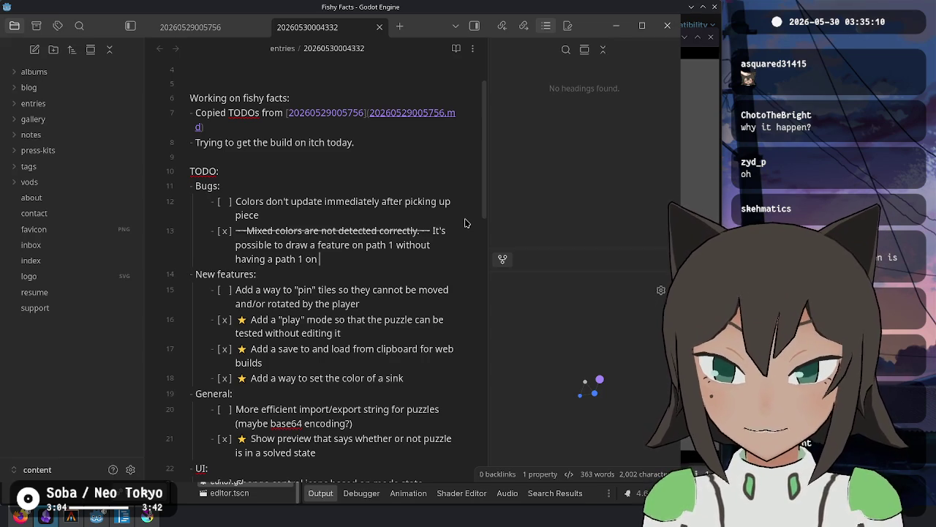
Replace the discarded clause with 'and have path 1 be empty at the same time.'.
key("Up")
key("ctrl+Right")
key("ctrl+Right")
key("ctrl+Right")
key("shift+End")
key("BackSpace")
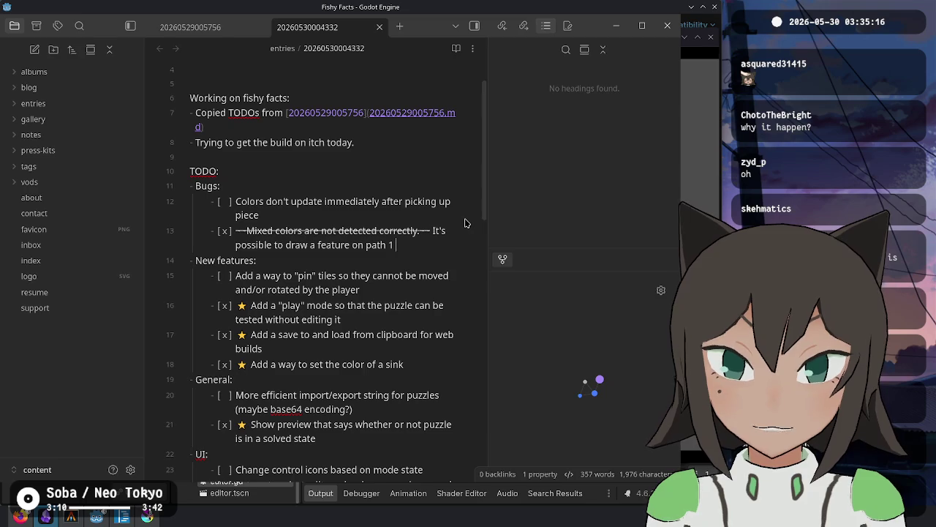
key("ctrl+Left")
key("ctrl+Left")
key("ctrl+Left")
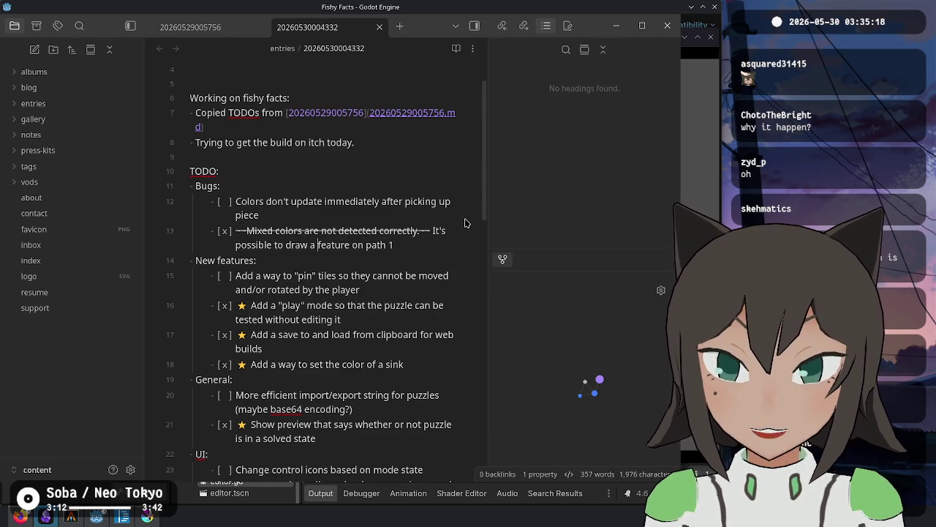
key("End")
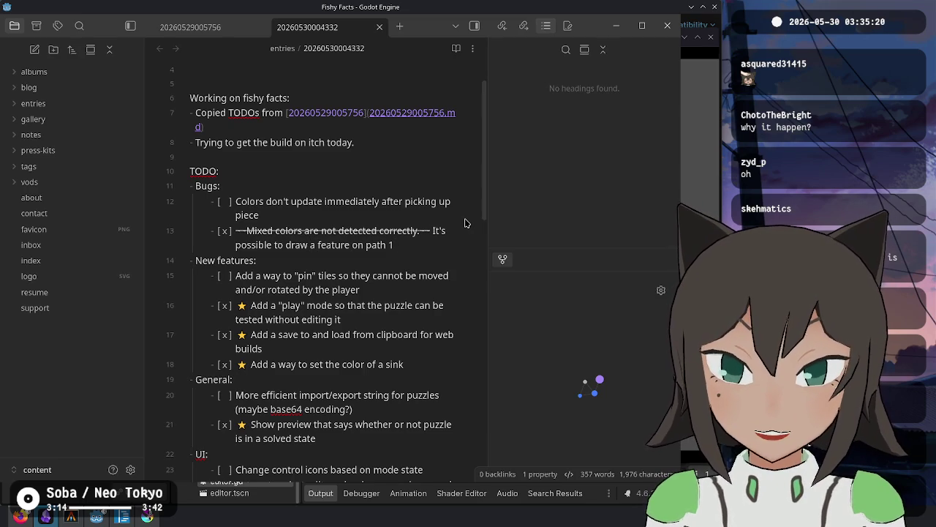
type(" and have path 1 be empty")
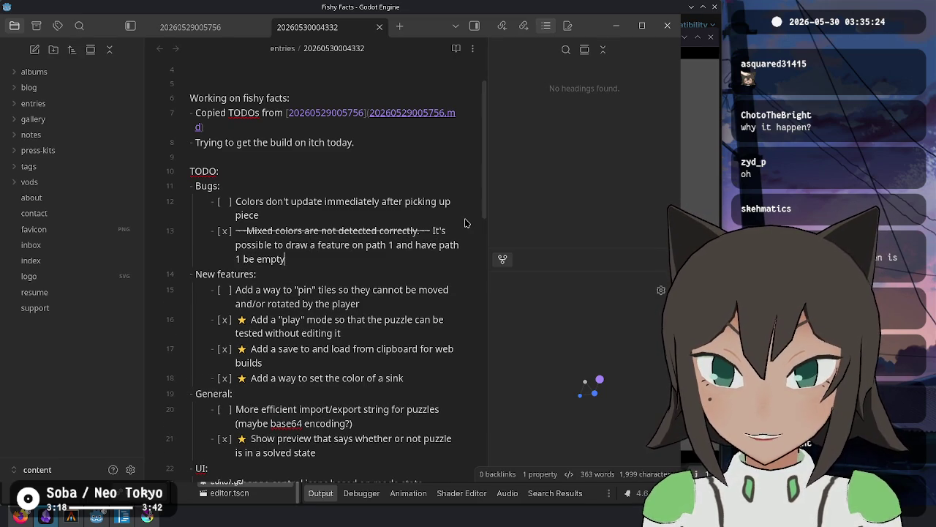
type(" at the same time.")
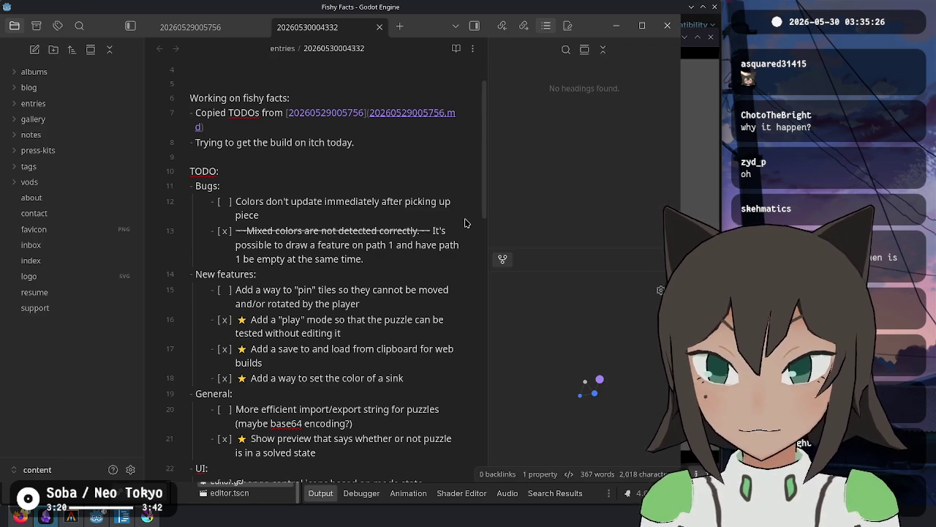
key("ctrl+e")
key("alt+Tab")
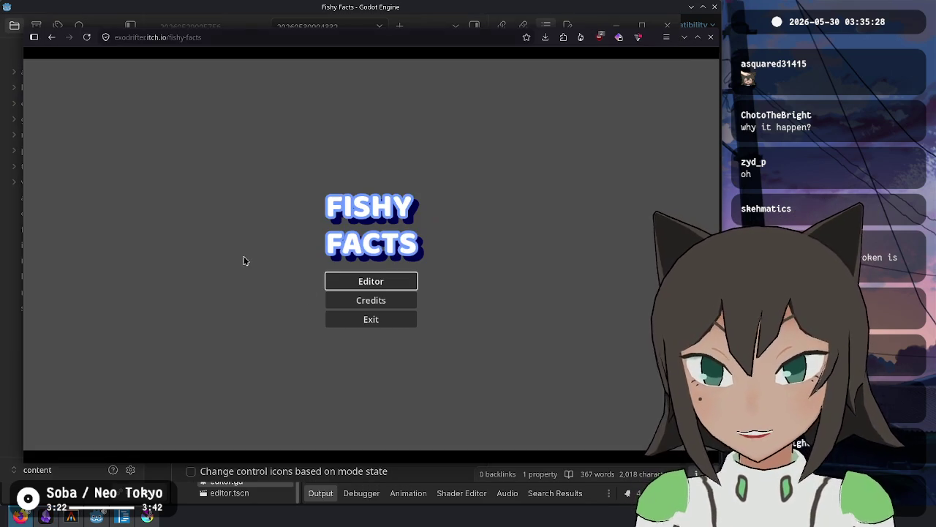
Paint an L-shaped puzzle shape in the editor, including cell (2,0).
left_click(359, 275)
key("a")
key("a")
key("a")
key("s")
key("s")
key("s")
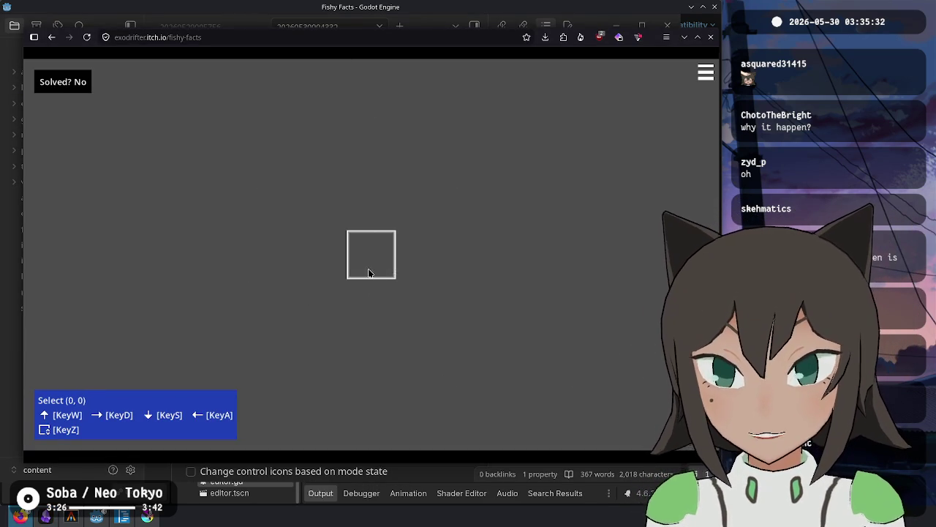
left_click(375, 276)
left_click(441, 251)
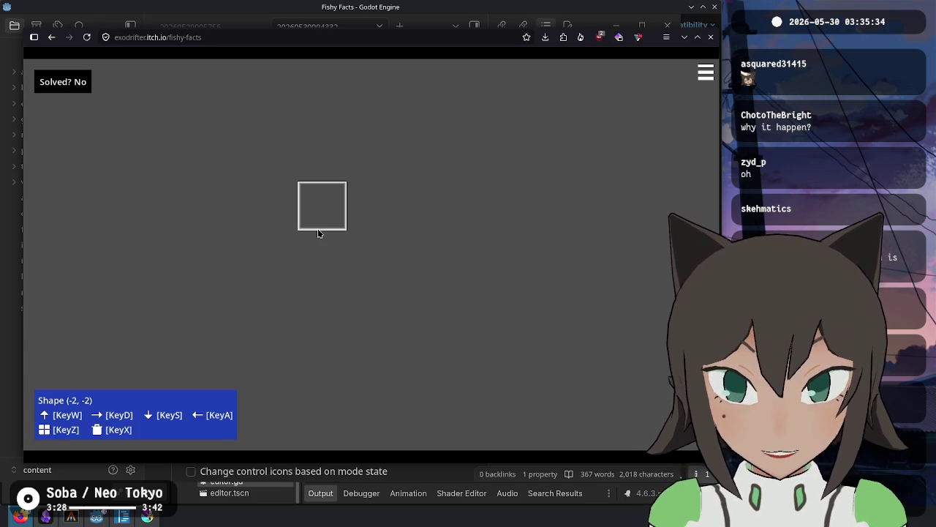
left_click_drag(316, 228, 316, 264)
left_click(375, 273)
left_click(426, 241)
left_click(479, 244)
left_click(448, 250)
left_click(458, 246)
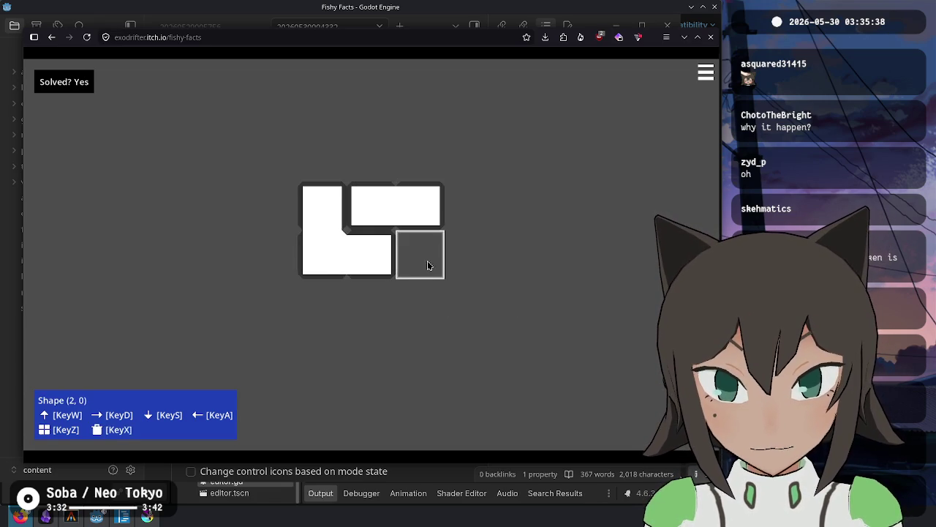
left_click(427, 261)
Draw a path from the top cell curving left with Edit Path.
left_click(423, 245)
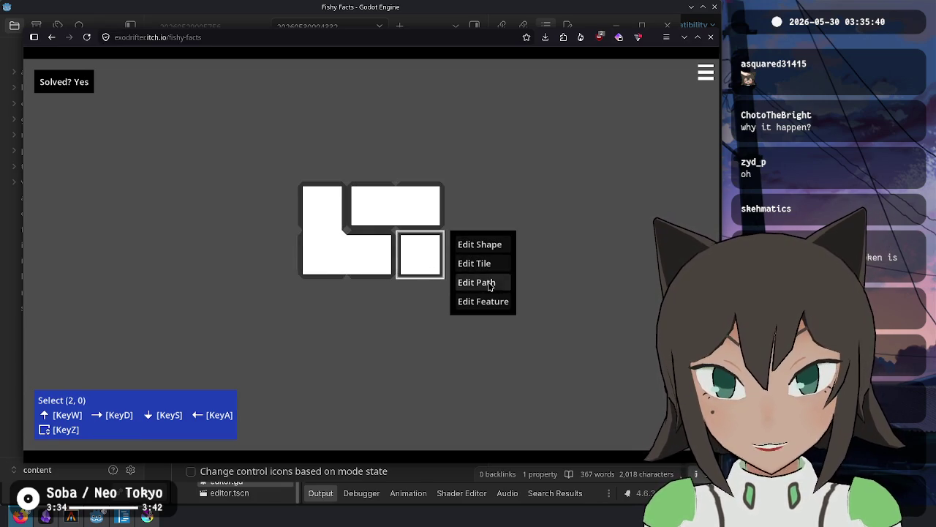
left_click(468, 282)
mouse_move(356, 204)
left_mouse_down()
mouse_move(327, 217)
mouse_move(324, 247)
mouse_move(342, 259)
mouse_move(395, 256)
mouse_move(359, 265)
mouse_move(383, 257)
mouse_move(349, 260)
mouse_move(402, 253)
mouse_move(343, 256)
mouse_move(403, 256)
mouse_move(396, 355)
mouse_move(395, 329)
mouse_move(420, 328)
mouse_move(420, 303)
mouse_move(341, 229)
mouse_move(358, 259)
mouse_move(390, 253)
mouse_move(356, 255)
mouse_move(387, 266)
left_mouse_up()
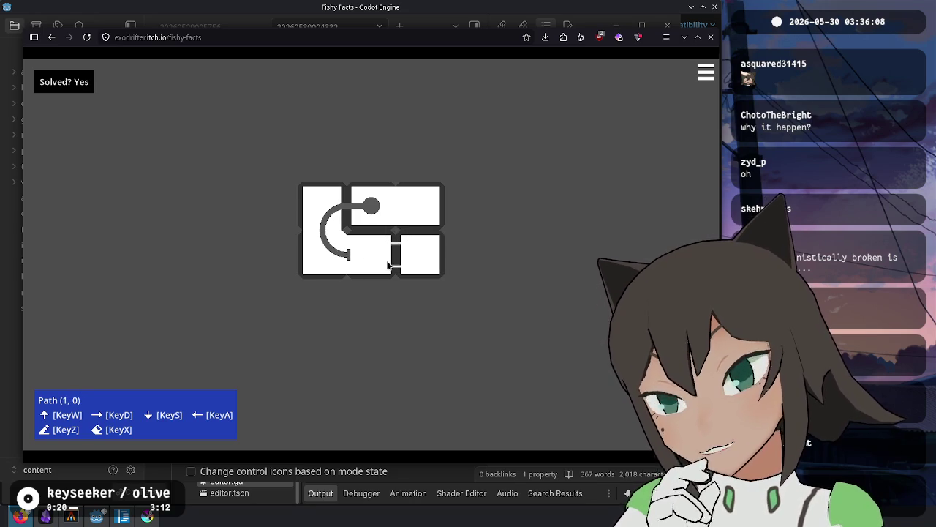
key("alt+Tab")
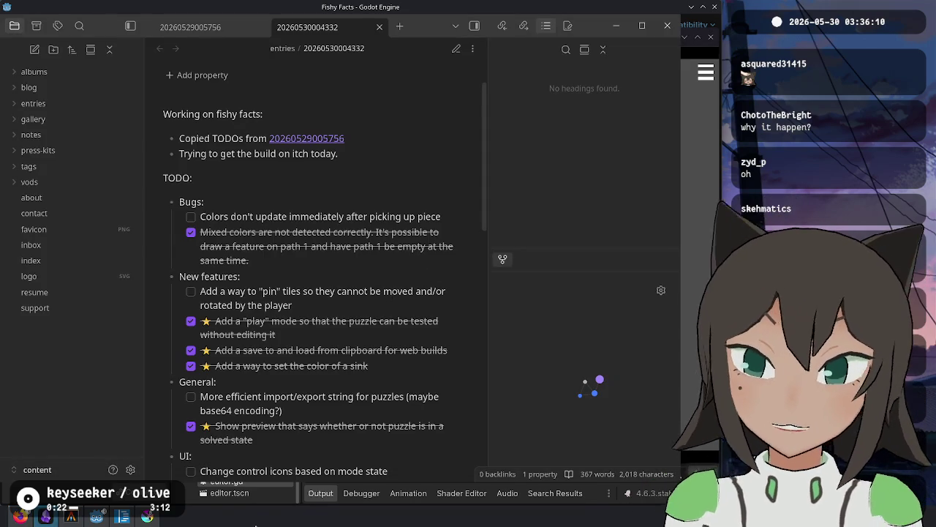
Close Godot's export settings after glancing at the notes' New features section.
left_click(122, 517)
key("Escape")
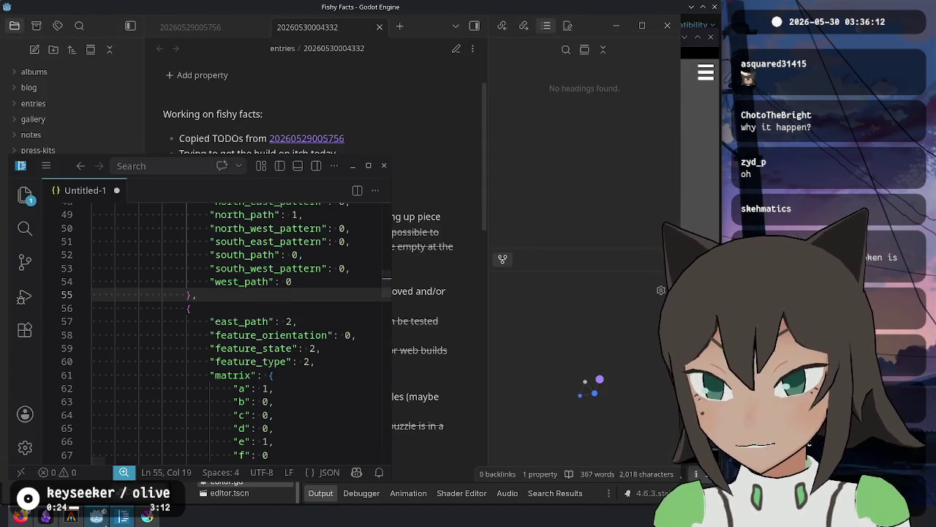
left_click(96, 516)
left_click(45, 517)
left_click_drag(329, 289, 179, 277)
key("alt+Tab")
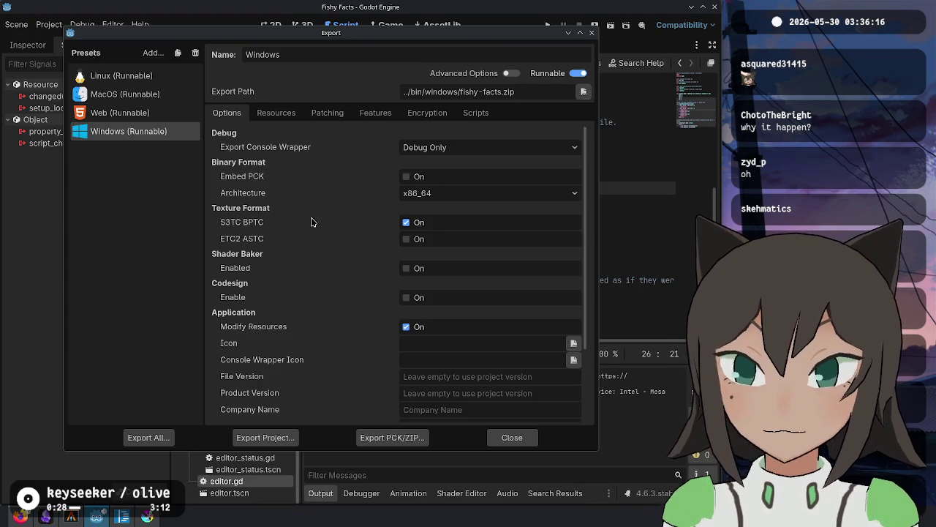
key("Escape")
Review the fits_on_single_tile function and its single-tile comment in link.gd.
left_click(395, 122)
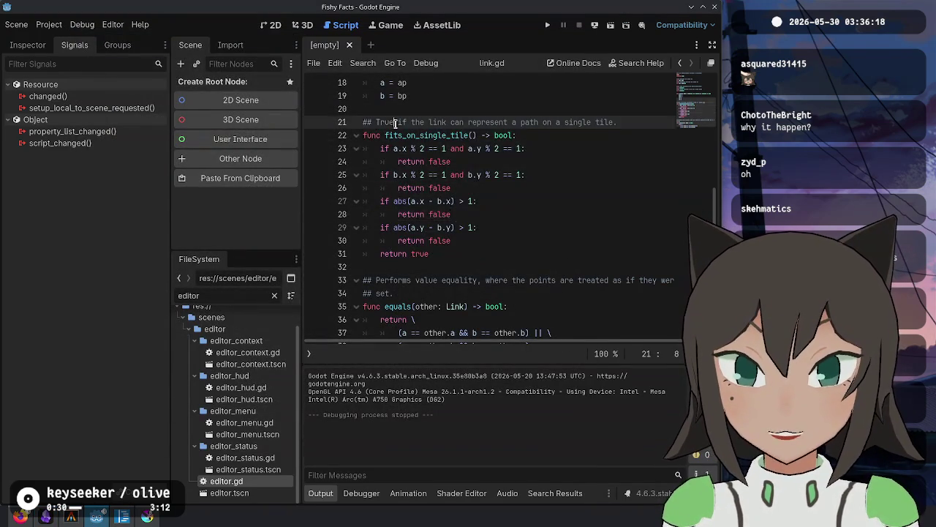
left_click_drag(395, 122, 427, 254)
left_click(427, 254)
left_click_drag(469, 122, 622, 131)
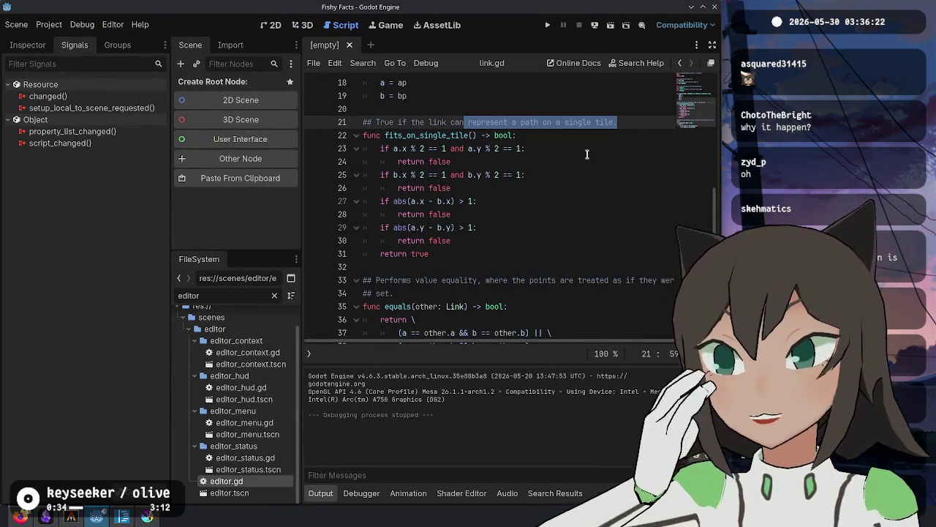
left_click(554, 176)
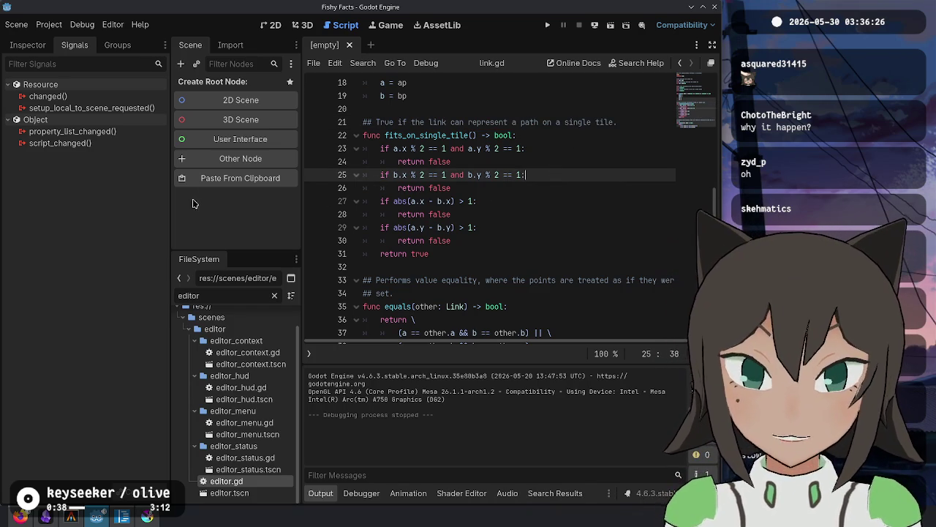
Highlight the x and y distance checks on lines 27–29, especially the x difference.
left_click(461, 201)
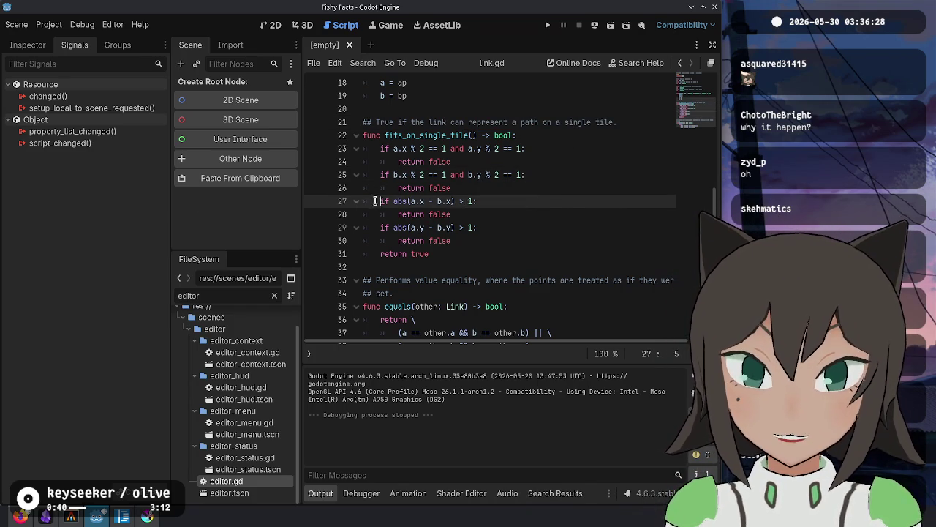
left_click_drag(375, 200, 496, 231)
left_click(496, 229)
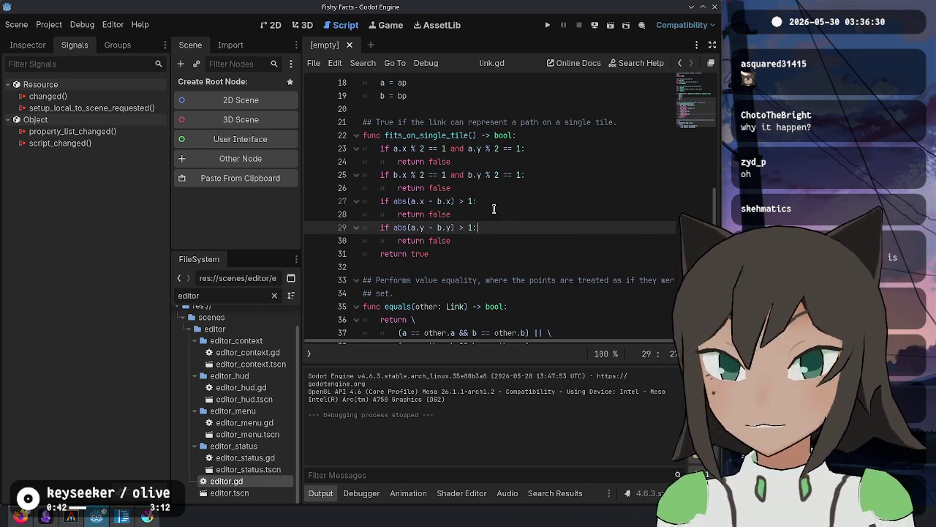
left_click(495, 201)
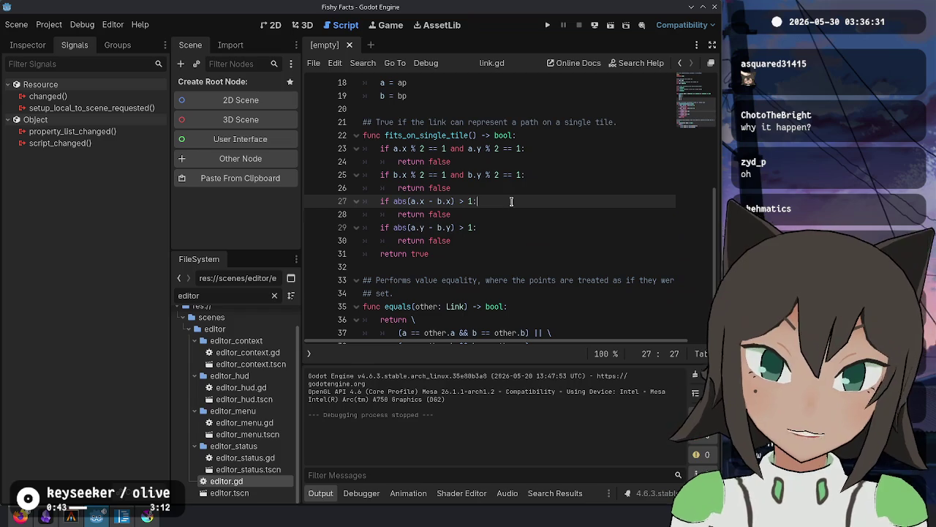
mouse_move(403, 201)
left_mouse_down()
mouse_move(476, 201)
mouse_move(459, 203)
left_mouse_up()
left_click(476, 201)
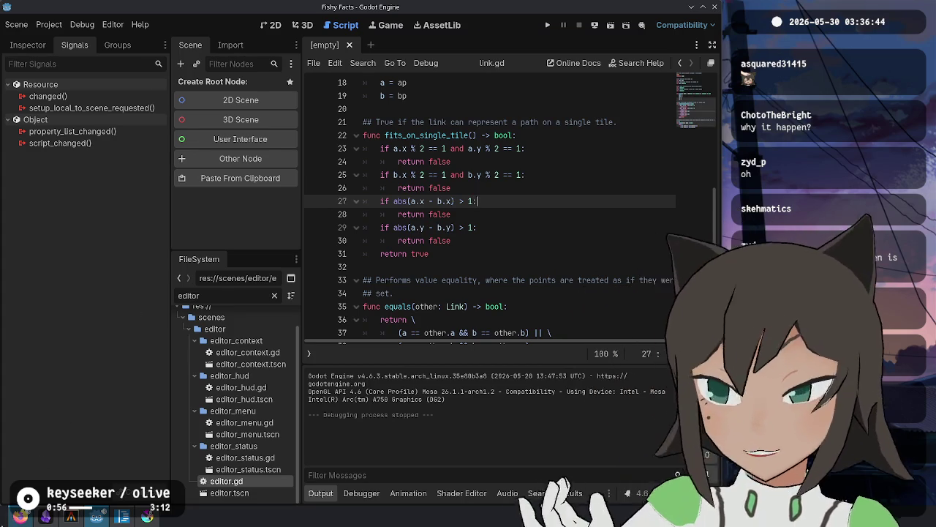
left_click(20, 516)
key("alt+Tab")
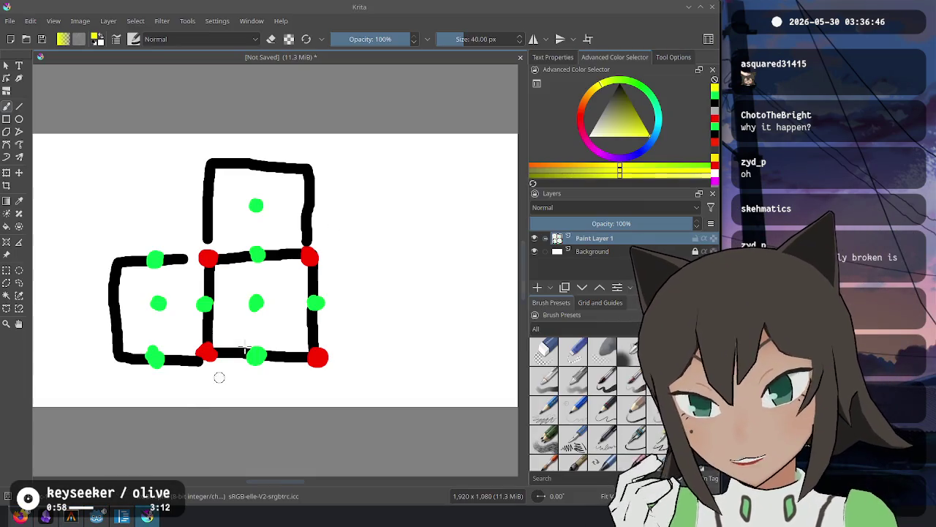
Paint two yellow test links across the tile sketch and undo both.
left_click_drag(212, 310, 314, 309)
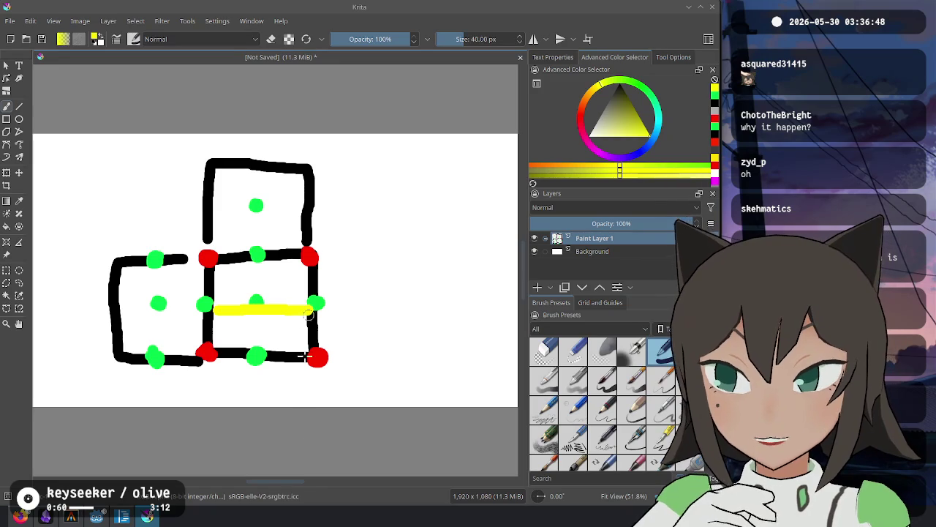
key("ctrl+z")
left_click_drag(165, 306, 257, 303)
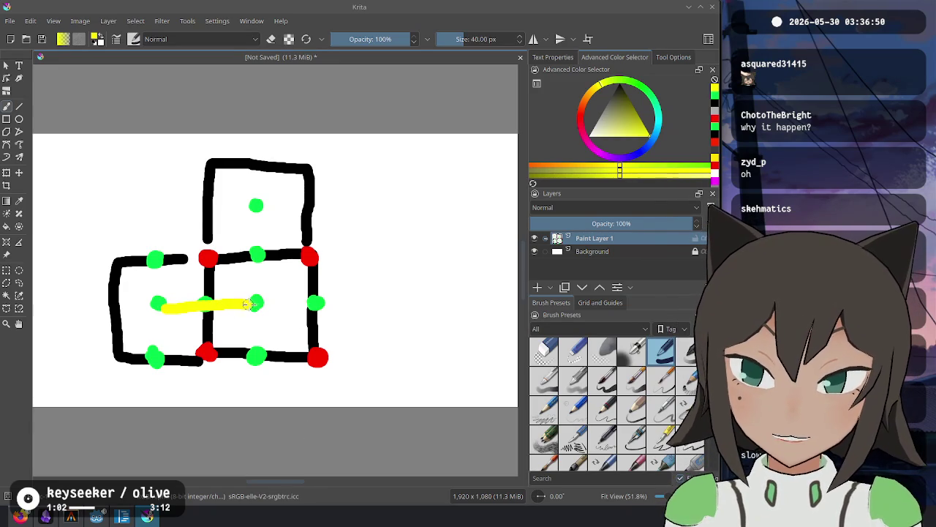
key("ctrl+z")
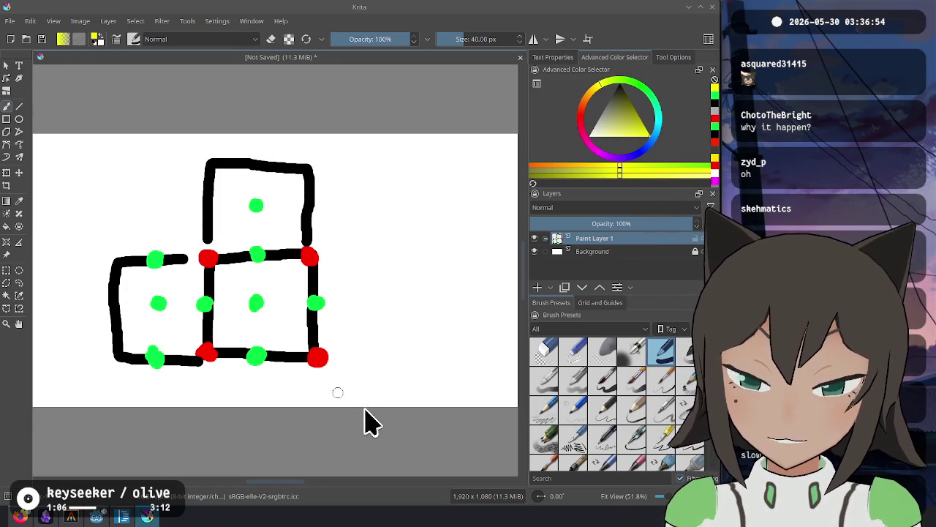
key("alt+Tab")
key("alt+Tab")
key("alt+Tab")
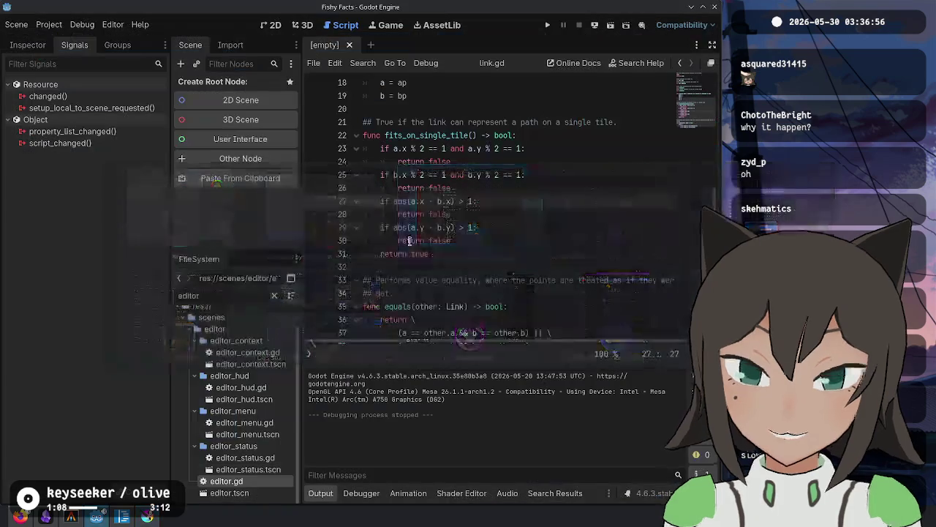
Add a new line after line 26 starting the condition 'abs(a.x - b.x) == 2 and'.
left_click(542, 188)
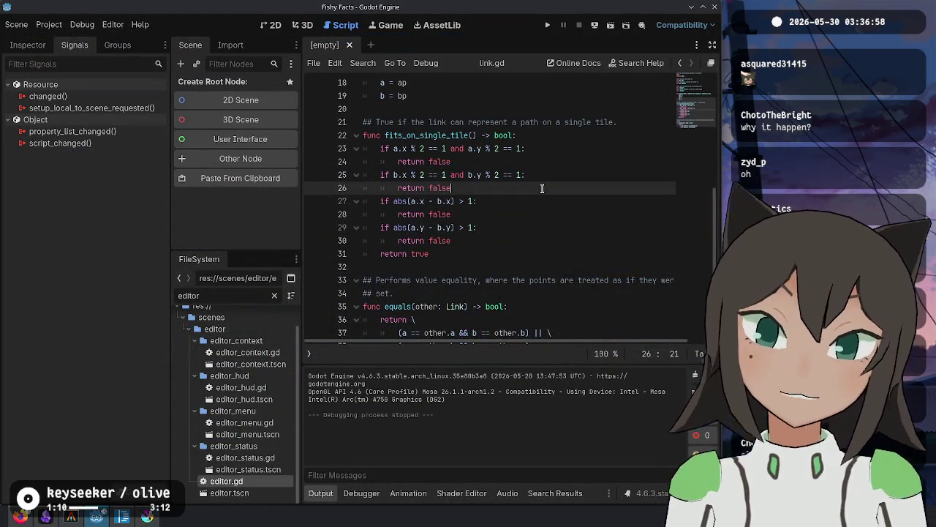
key("Return")
type("if ab")
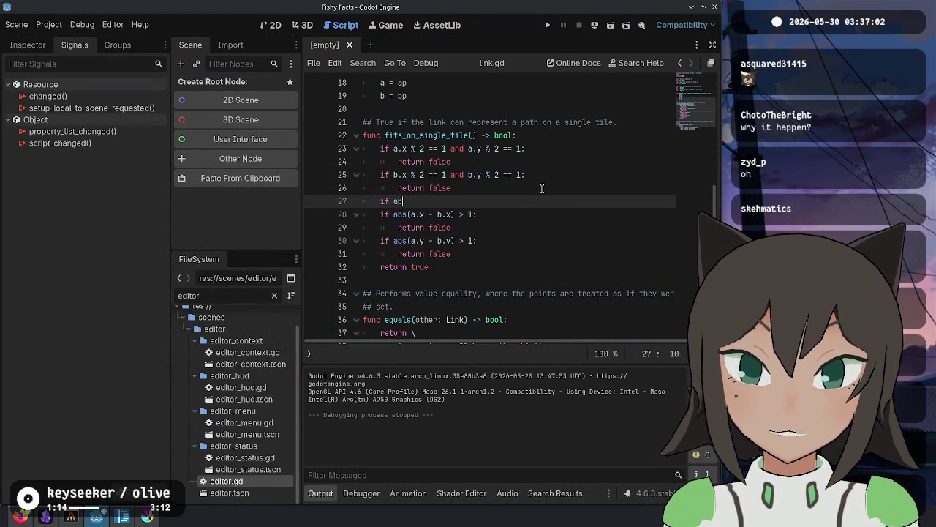
type("s(a.x -")
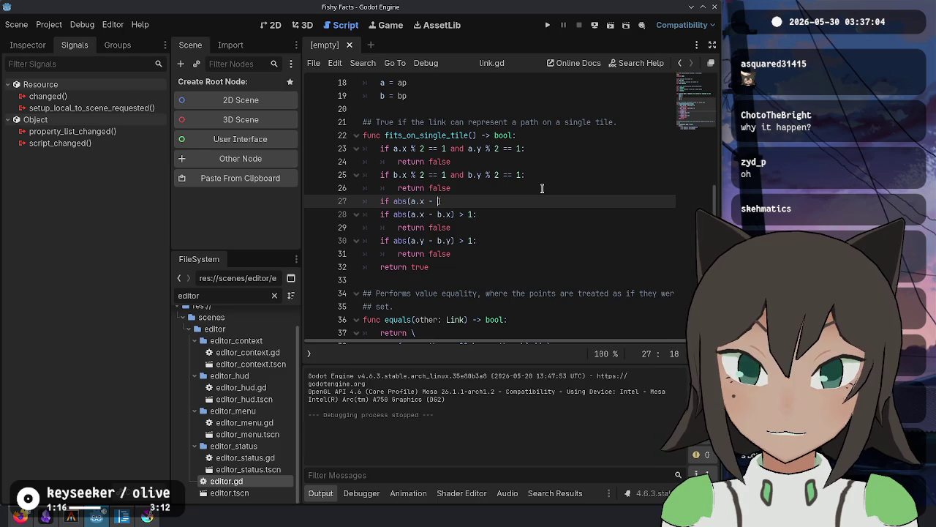
type(")")
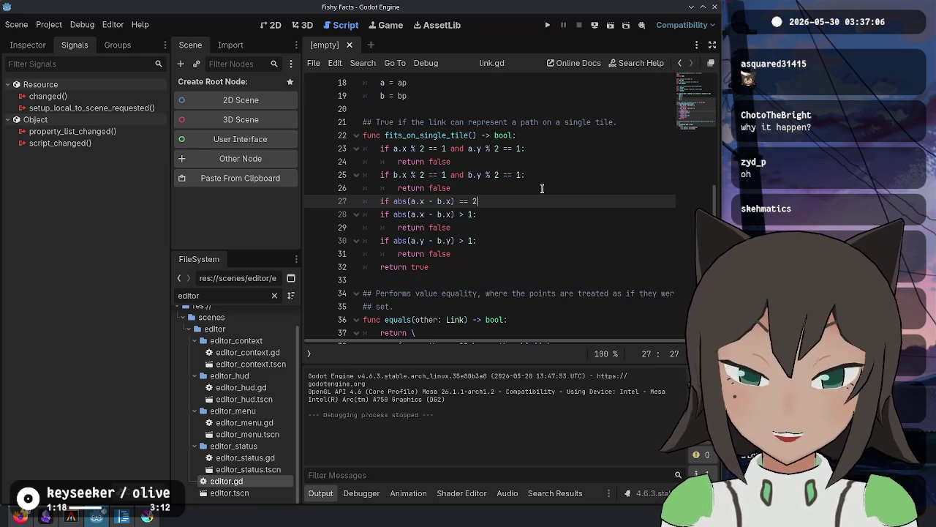
type(" and")
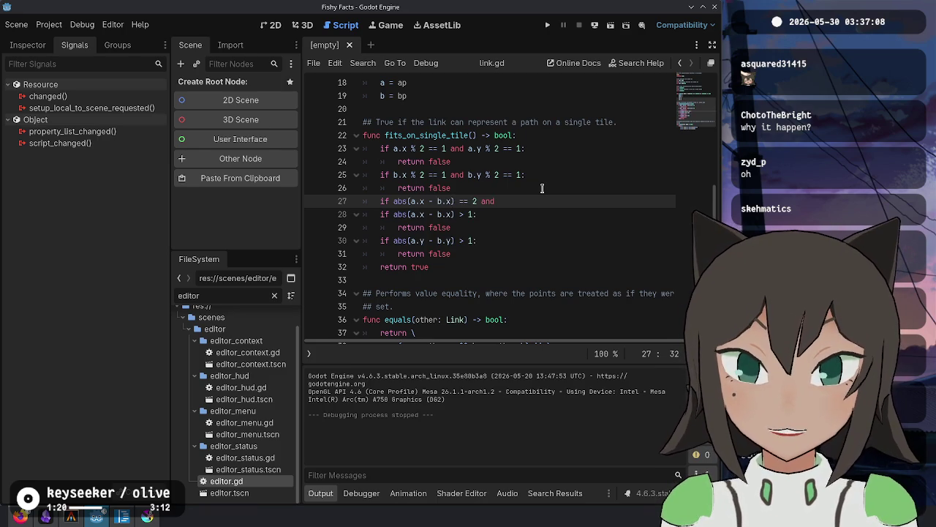
key("shift+Left")
key("shift+Left")
key("shift+Left")
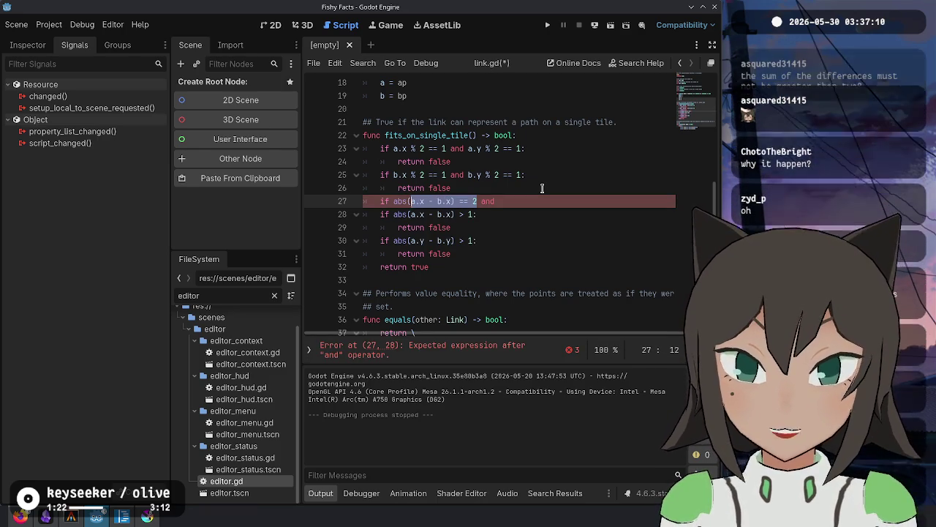
key("End")
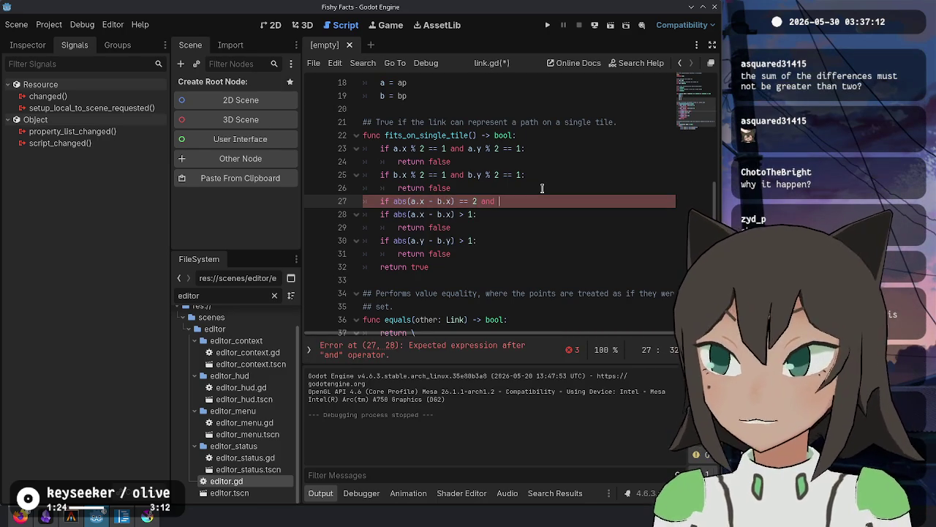
key("alt+Tab")
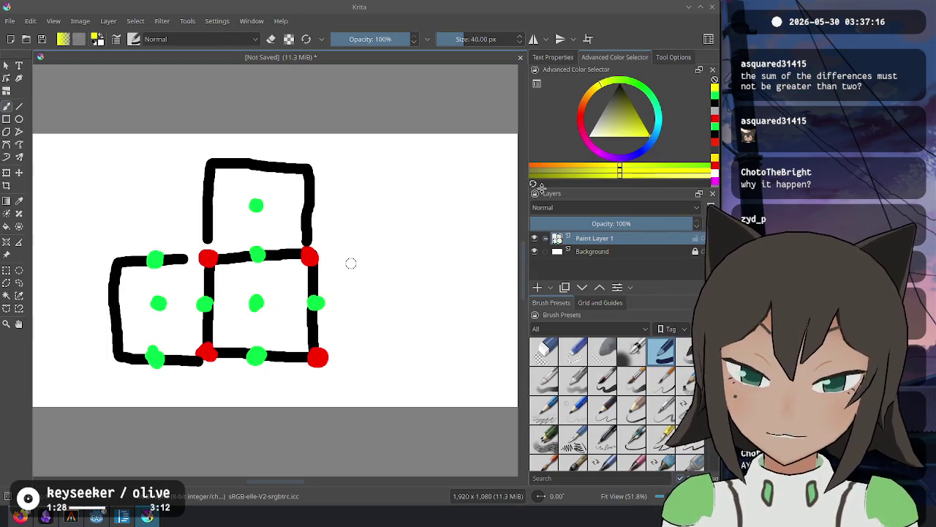
left_click_drag(155, 303, 221, 306)
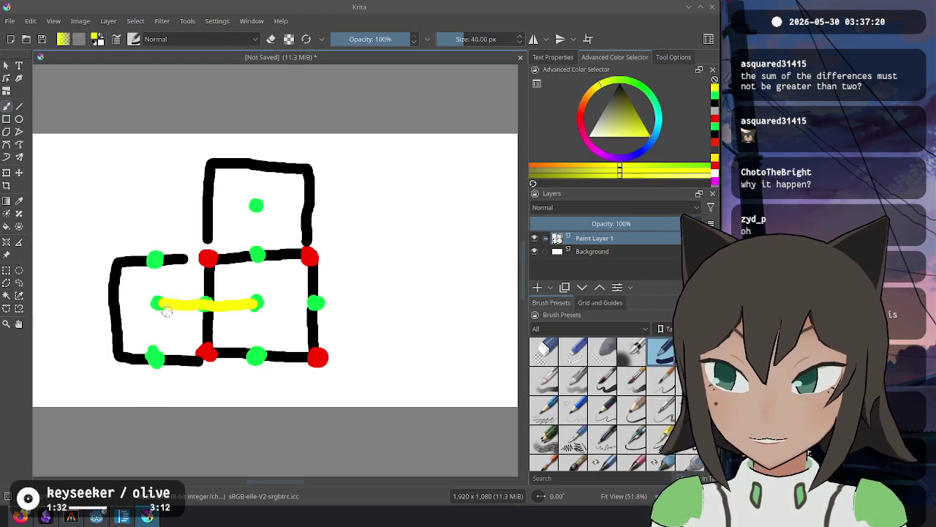
left_click_drag(225, 287, 175, 294)
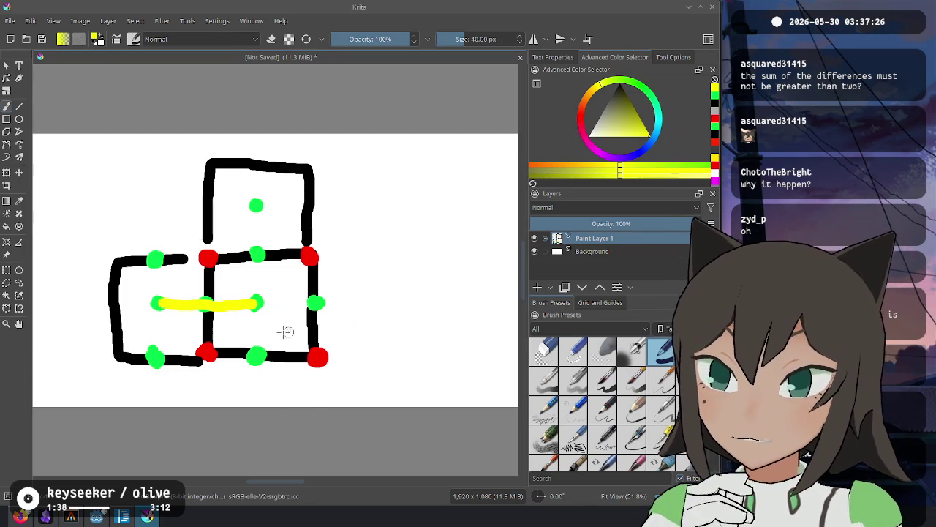
key("ctrl+z")
left_click_drag(255, 300, 158, 206)
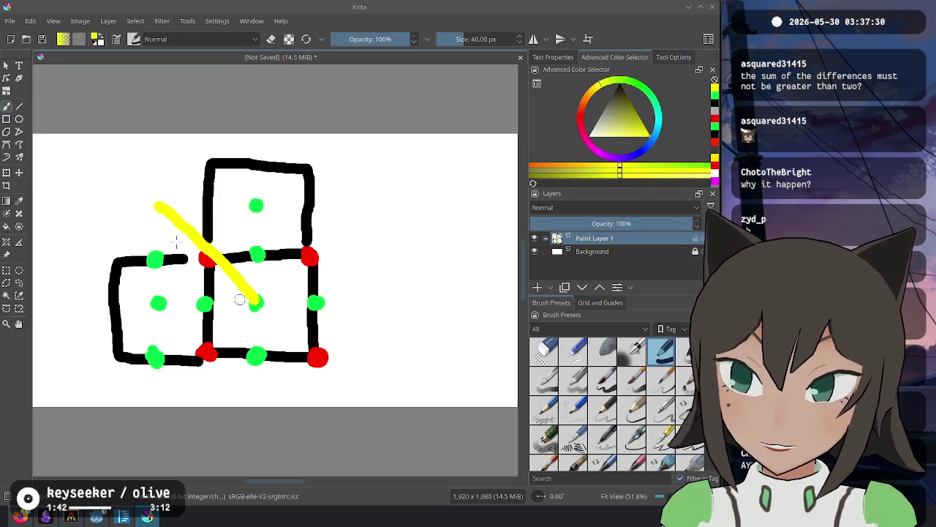
key("ctrl+z")
left_click_drag(211, 298, 307, 300)
key("ctrl+z")
left_click_drag(207, 302, 320, 300)
key("ctrl+z")
left_click_drag(207, 292, 246, 254)
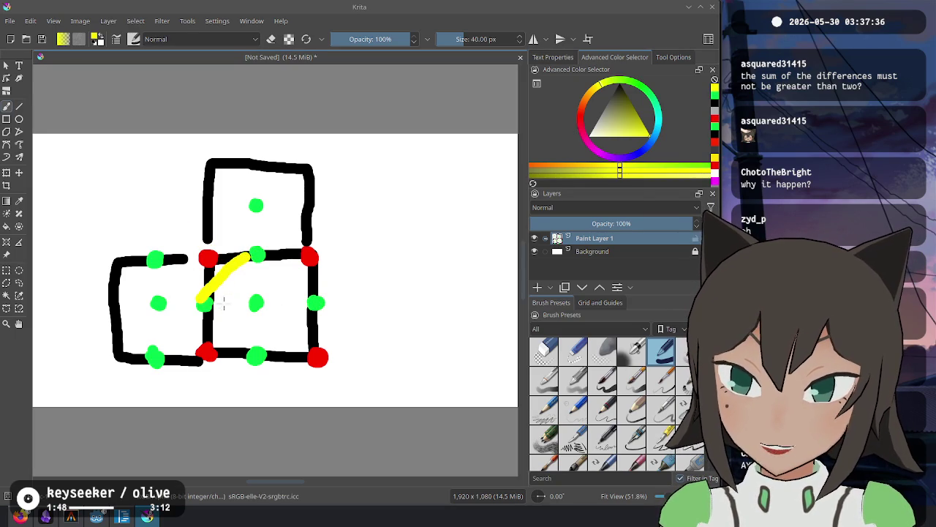
key("ctrl+z")
left_click_drag(251, 301, 259, 343)
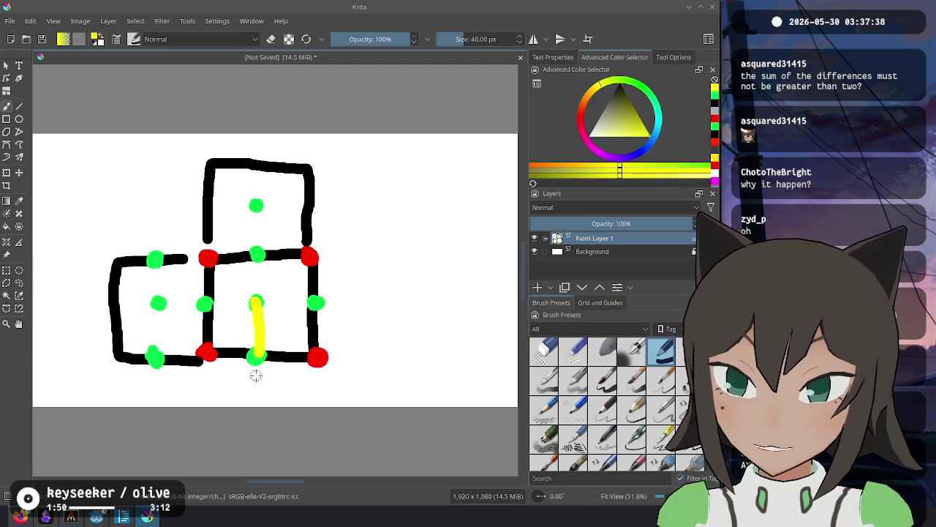
key("ctrl+z")
left_click_drag(206, 302, 253, 355)
key("ctrl+z")
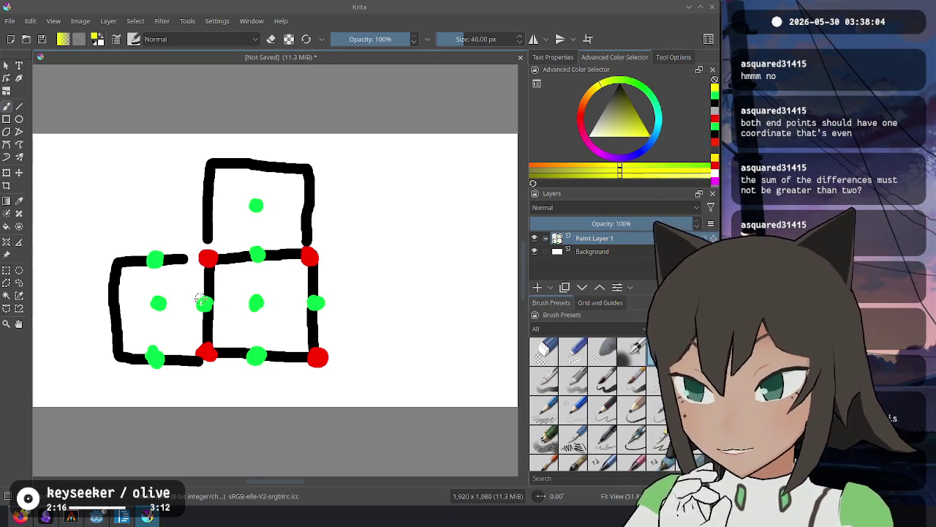
Try yellow loops, dabs and a zigzag near the centre dots, undoing each.
mouse_move(262, 287)
left_mouse_down()
mouse_move(266, 324)
mouse_move(245, 295)
mouse_move(314, 303)
left_mouse_up()
key("ctrl+z")
left_click(269, 305)
key("ctrl+z")
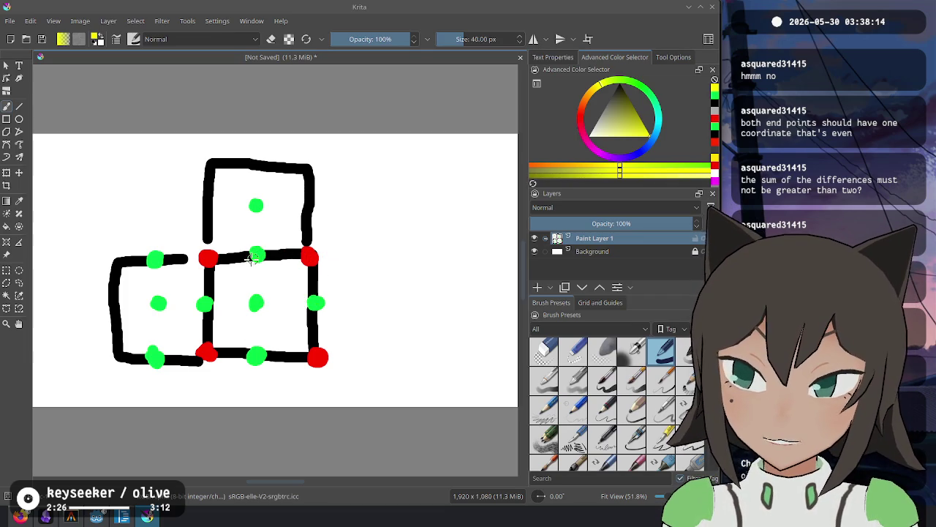
mouse_move(254, 256)
left_mouse_down()
mouse_move(214, 299)
mouse_move(312, 305)
mouse_move(259, 352)
left_mouse_up()
key("ctrl+z")
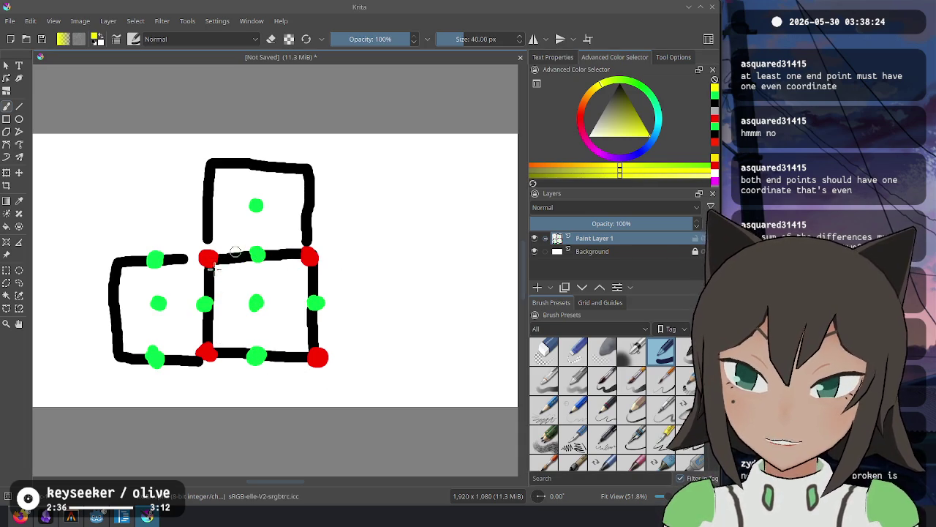
Keep a short yellow link from the left tile's centre dot to its right edge.
left_click_drag(209, 296, 251, 208)
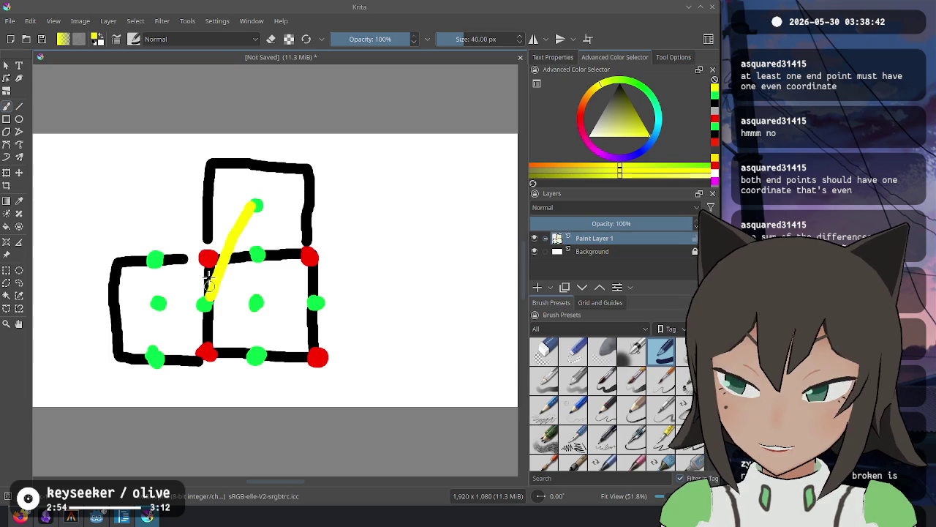
mouse_move(209, 259)
left_mouse_down()
mouse_move(211, 352)
mouse_move(308, 344)
mouse_move(310, 256)
mouse_move(210, 260)
left_mouse_up()
key("ctrl+z")
key("ctrl+z")
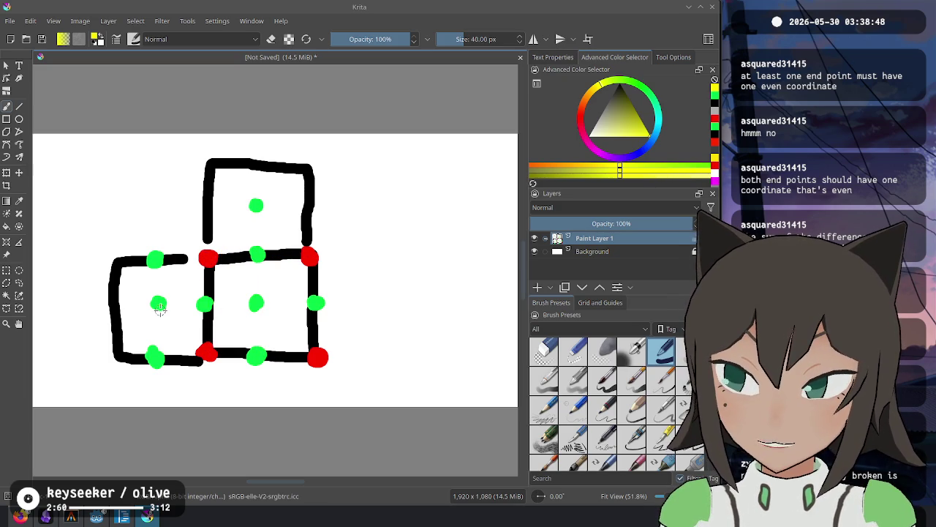
left_click_drag(159, 303, 207, 303)
mouse_move(209, 259)
left_mouse_down()
mouse_move(216, 350)
mouse_move(317, 352)
mouse_move(316, 257)
mouse_move(155, 257)
mouse_move(109, 304)
mouse_move(205, 357)
mouse_move(209, 245)
left_mouse_up()
key("ctrl+z")
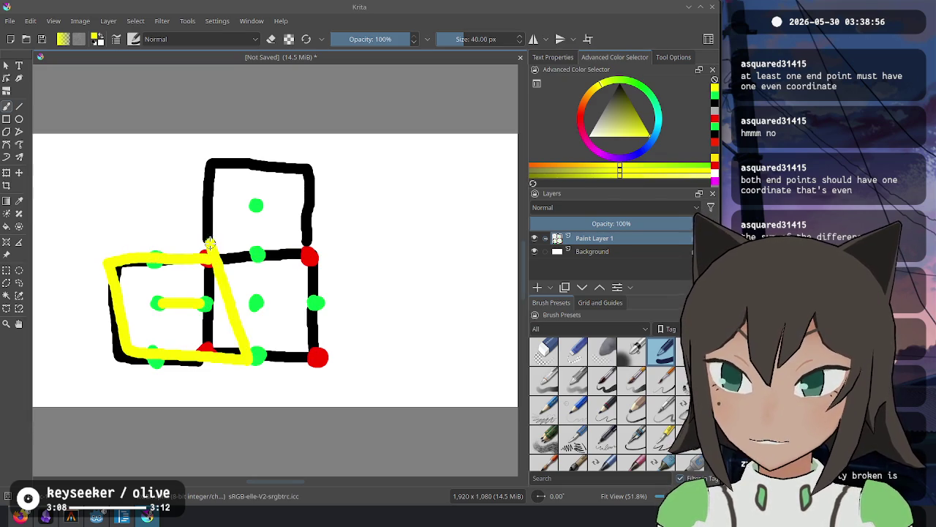
key("ctrl+z")
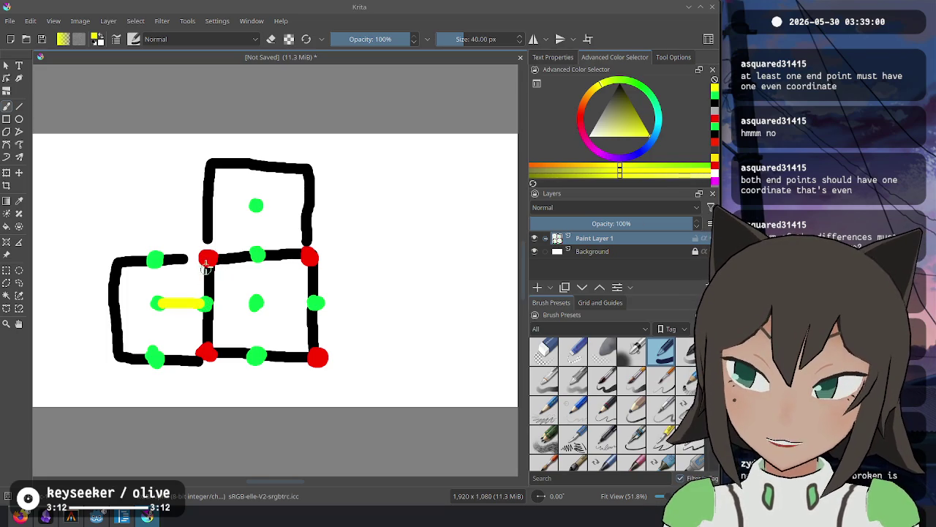
mouse_move(208, 256)
left_mouse_down()
mouse_move(207, 344)
mouse_move(303, 338)
mouse_move(313, 248)
mouse_move(205, 255)
mouse_move(114, 282)
mouse_move(127, 337)
mouse_move(196, 274)
left_mouse_up()
Test vertical and outline yellow links through the middle tiles, undoing every stroke.
key("ctrl+z")
key("ctrl+z")
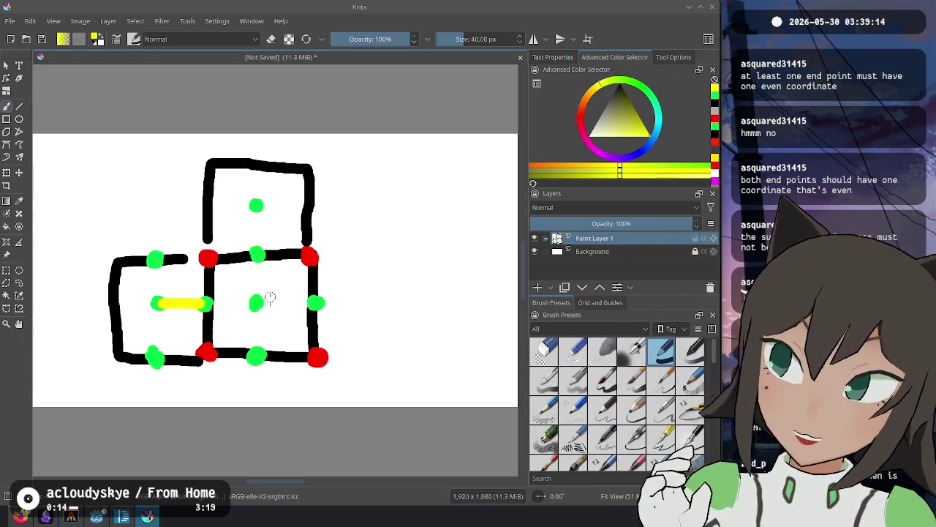
left_click_drag(270, 301, 273, 216)
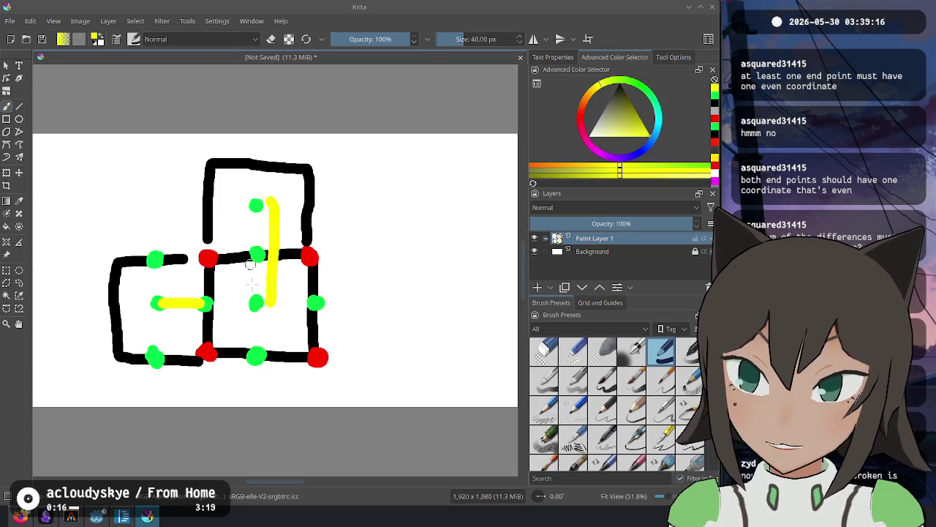
key("ctrl+z")
left_click_drag(255, 206, 255, 304)
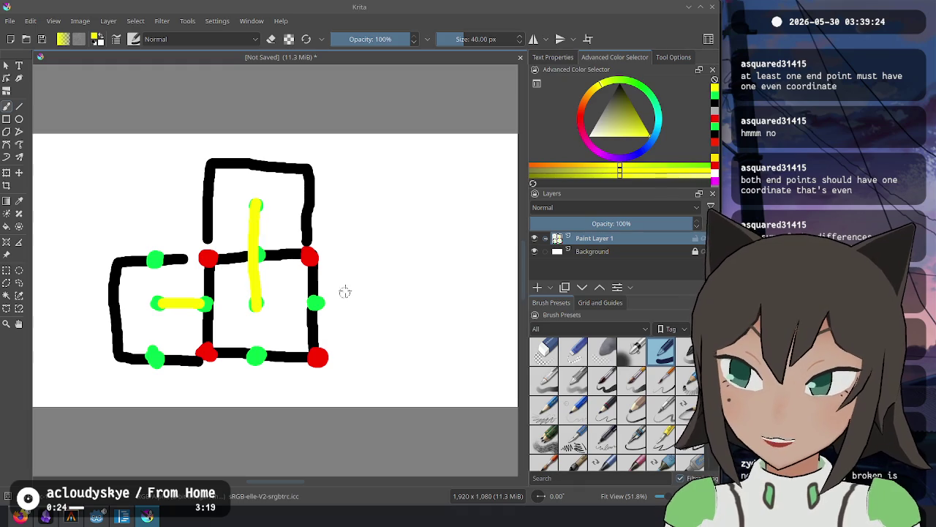
key("ctrl+z")
key("ctrl+z")
key("ctrl+z")
mouse_move(209, 257)
left_mouse_down()
mouse_move(215, 357)
mouse_move(334, 372)
mouse_move(324, 256)
left_mouse_up()
key("ctrl+z")
mouse_move(213, 257)
left_mouse_down()
mouse_move(210, 341)
mouse_move(315, 341)
mouse_move(300, 258)
mouse_move(214, 256)
left_mouse_up()
key("ctrl+z")
key("alt+Tab")
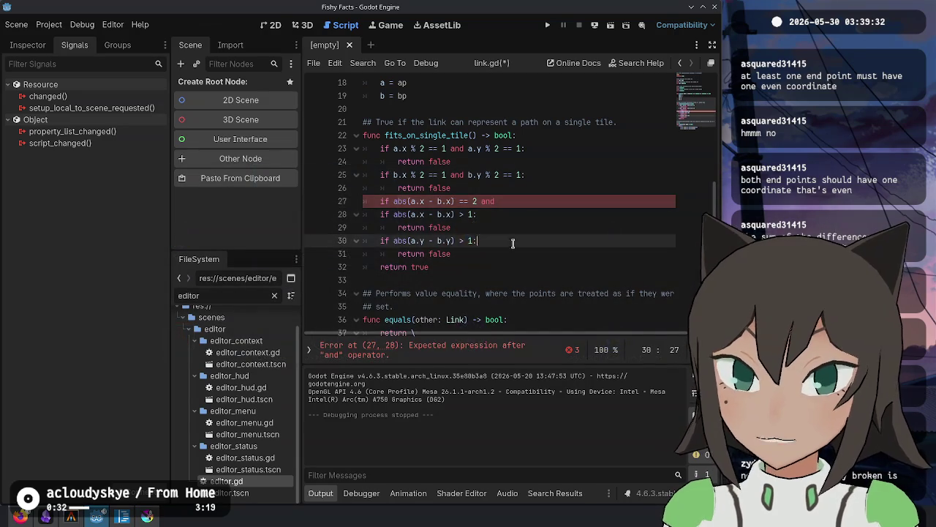
Look at the fits_on_single_tile declaration on line 22, then return to Krita.
left_click(548, 135)
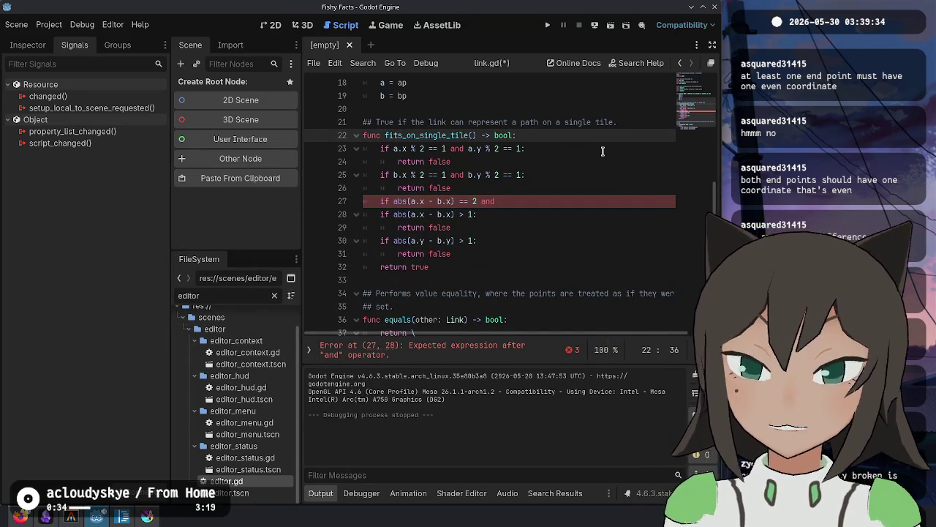
key("alt+Tab")
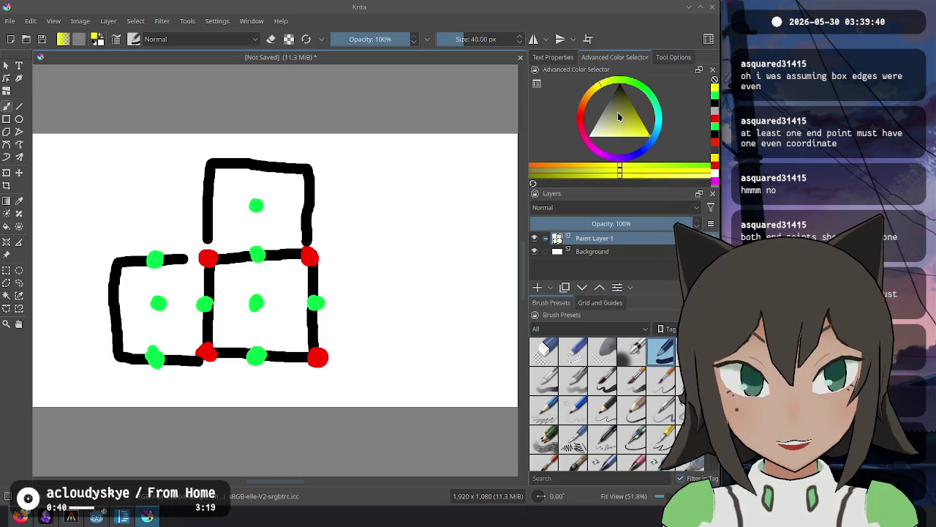
Circle the centre, upper and shared-edge dots in yellow, undoing each circle.
mouse_move(270, 284)
left_mouse_down()
mouse_move(240, 293)
mouse_move(276, 322)
mouse_move(271, 286)
left_mouse_up()
key("ctrl+z")
mouse_move(273, 194)
left_mouse_down()
mouse_move(264, 189)
mouse_move(240, 212)
mouse_move(276, 214)
mouse_move(254, 189)
left_mouse_up()
key("ctrl+z")
mouse_move(265, 235)
left_mouse_down()
mouse_move(243, 243)
mouse_move(249, 272)
mouse_move(262, 239)
left_mouse_up()
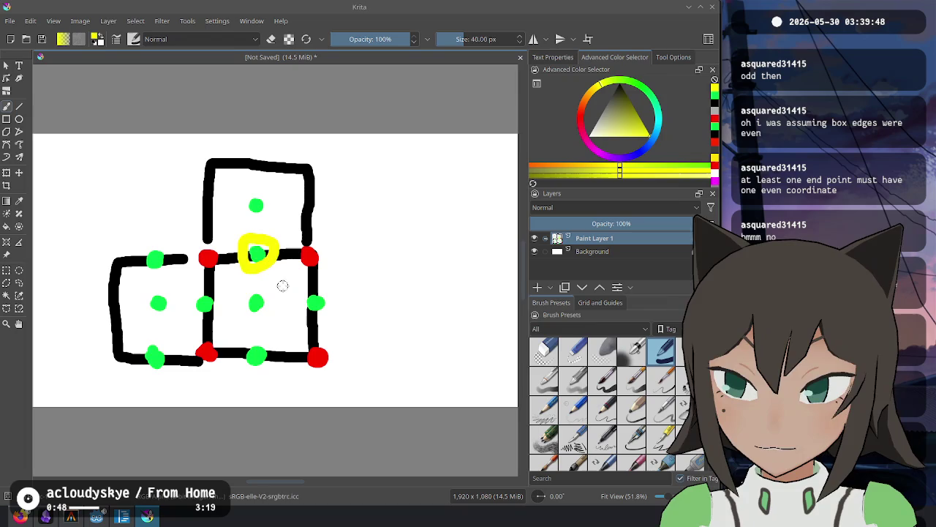
key("ctrl+z")
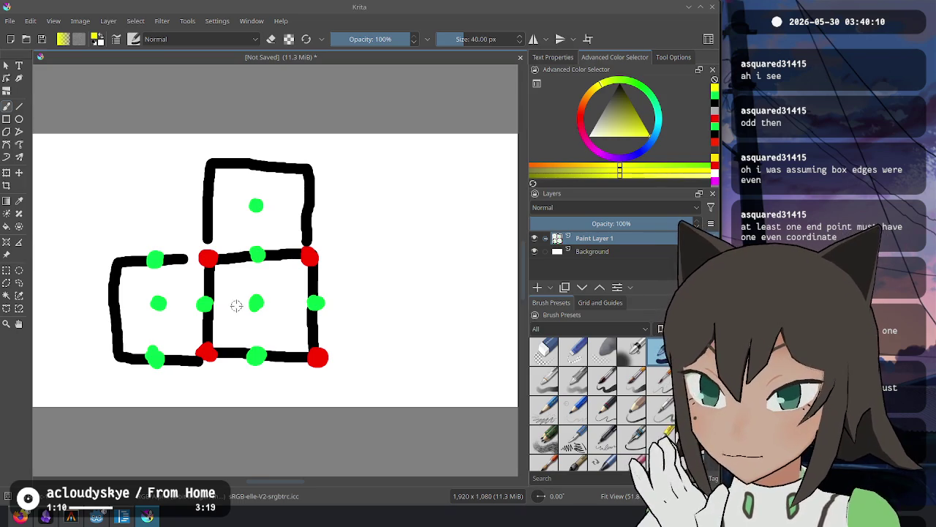
mouse_move(253, 288)
left_mouse_down()
mouse_move(256, 322)
mouse_move(251, 286)
left_mouse_up()
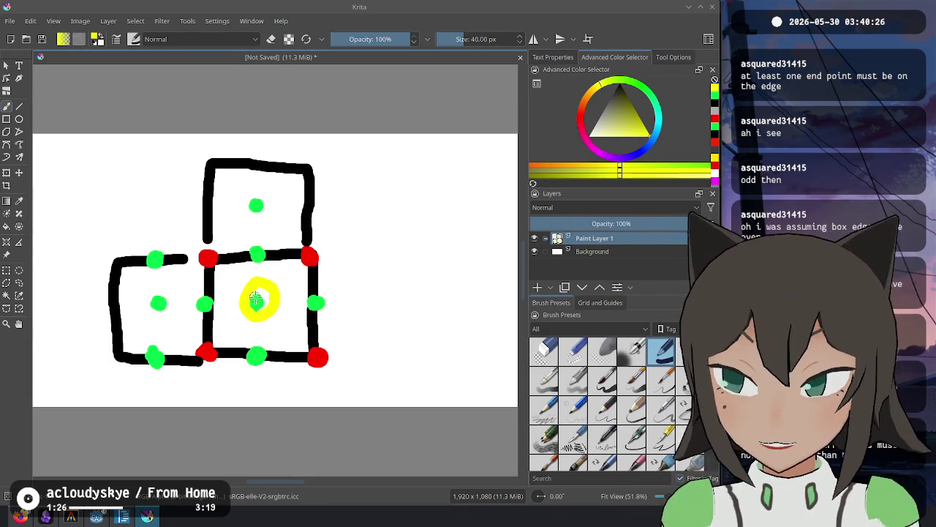
key("ctrl+z")
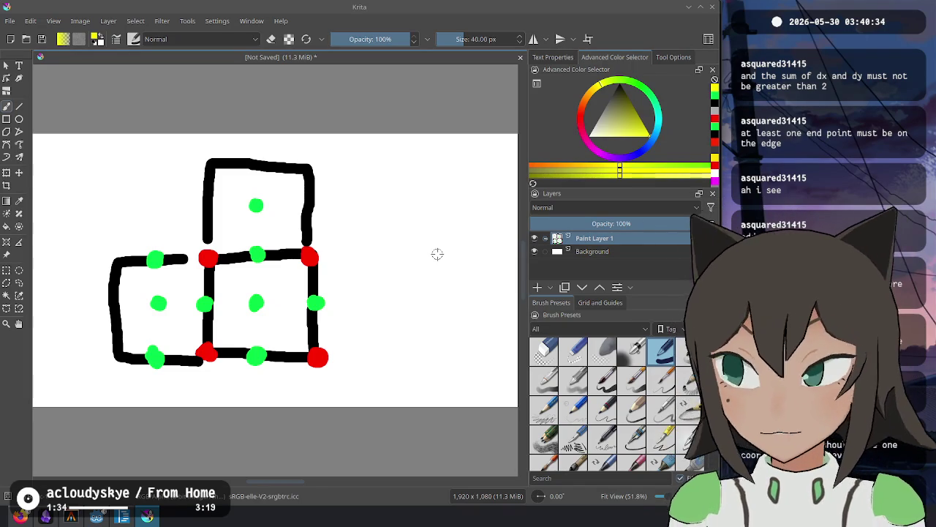
key("alt+Tab")
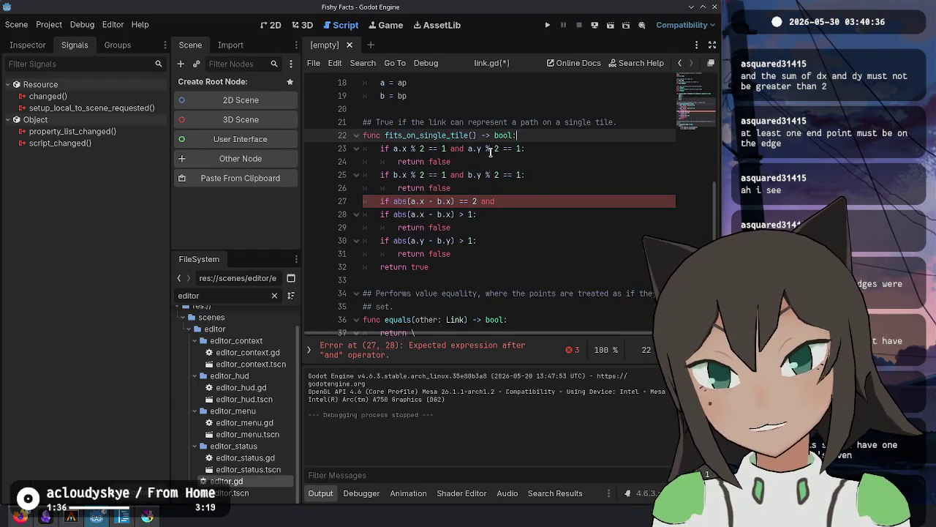
Replace lines 23–31 of fits_on_single_tile with 'if a == b: return true' and go back to the Krita sketch.
mouse_move(363, 136)
left_mouse_down()
mouse_move(512, 238)
mouse_move(508, 249)
left_mouse_up()
key("BackSpace")
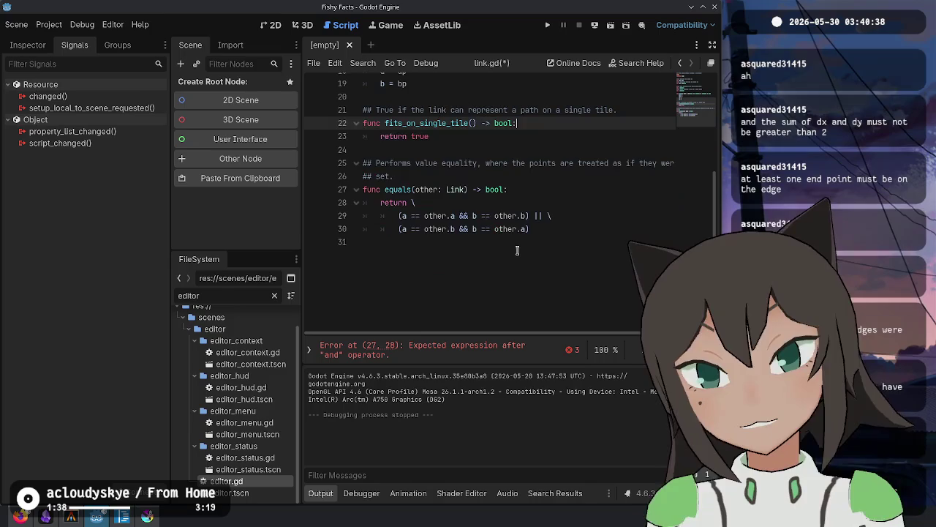
key("Return")
type("if a == b:")
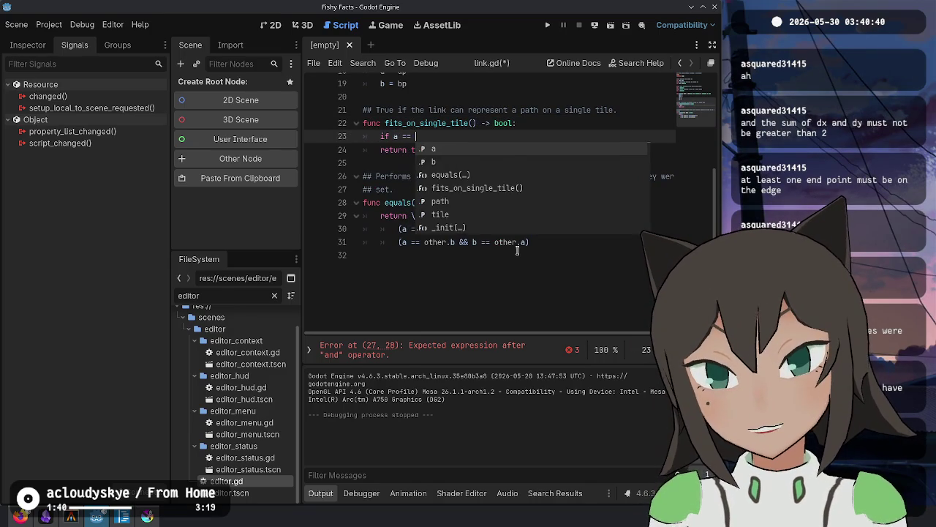
key("Return")
type("return true")
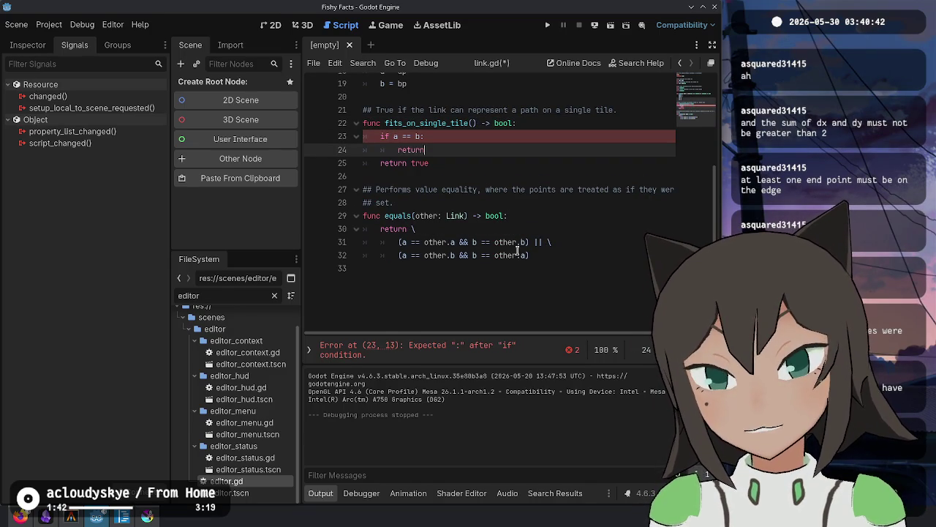
key("Return")
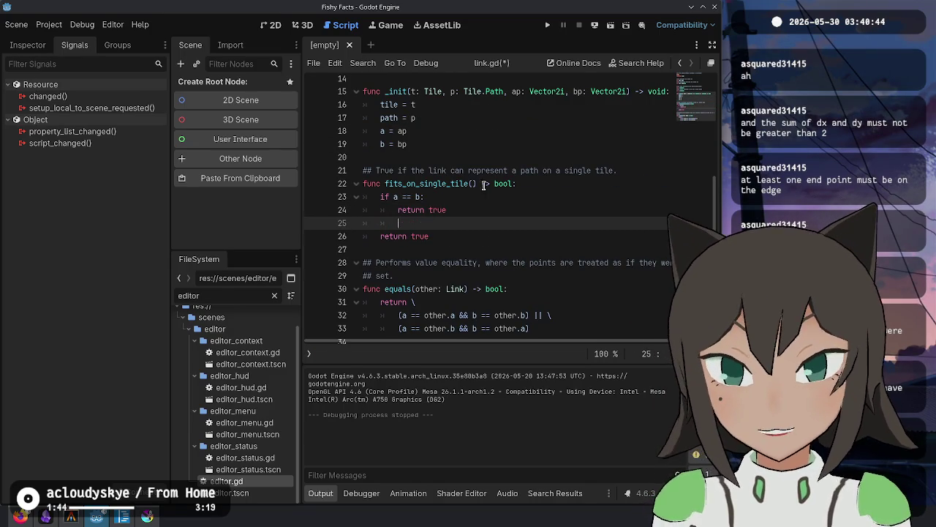
key("alt+Tab")
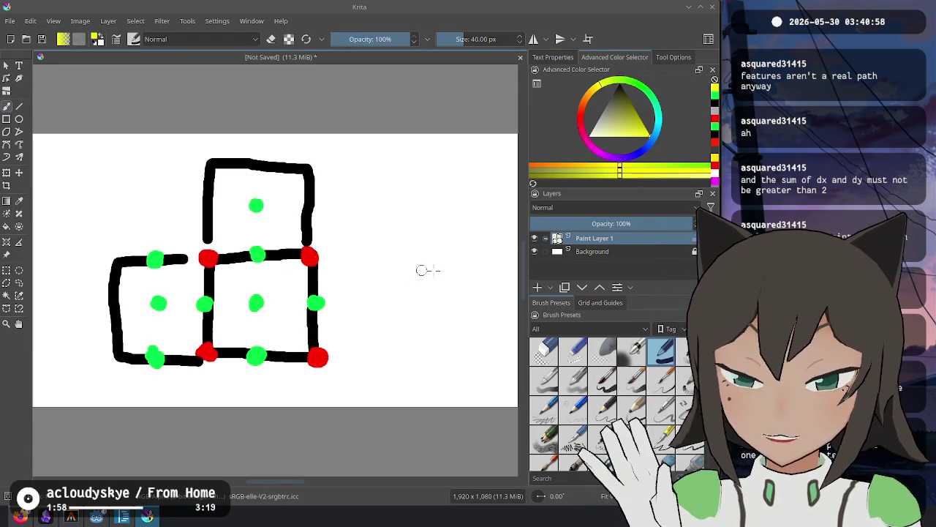
Below the early return, add 'var delta :=' summing abs of the x and y differences of a and b.
key("alt+Tab")
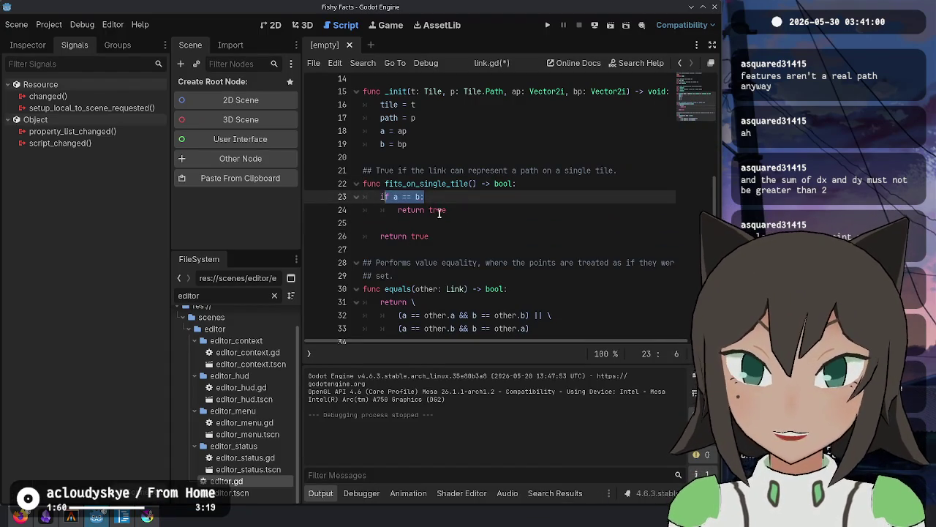
left_click_drag(448, 210, 374, 196)
key("alt+Tab")
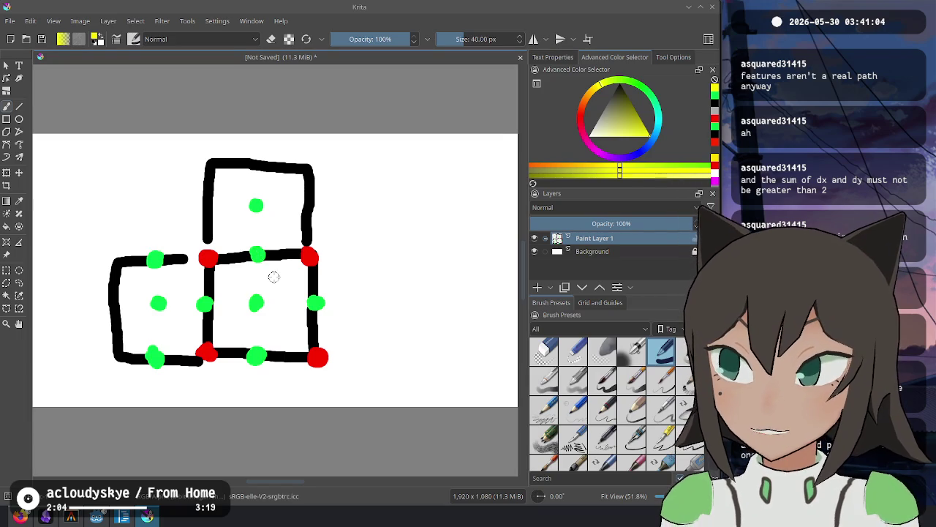
key("alt+Tab")
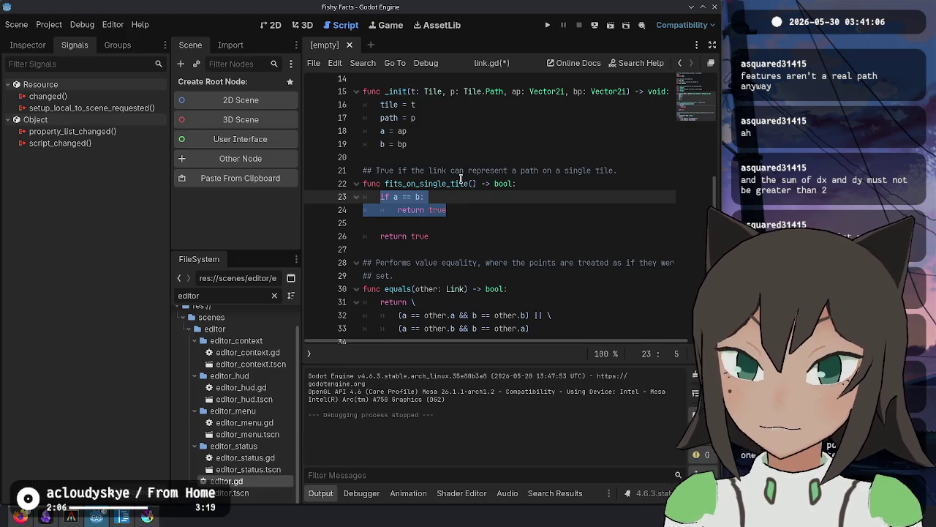
left_click(505, 205)
key("Return")
key("Return")
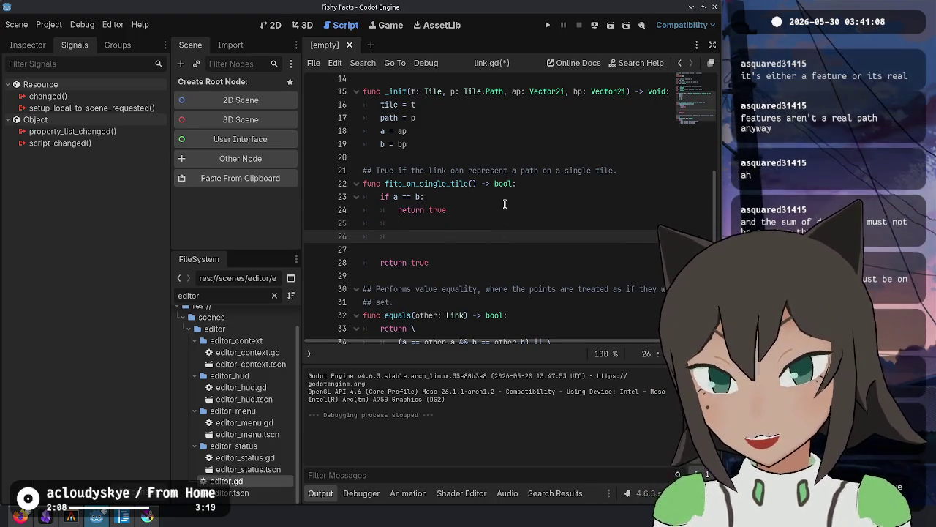
type("abs(a.")
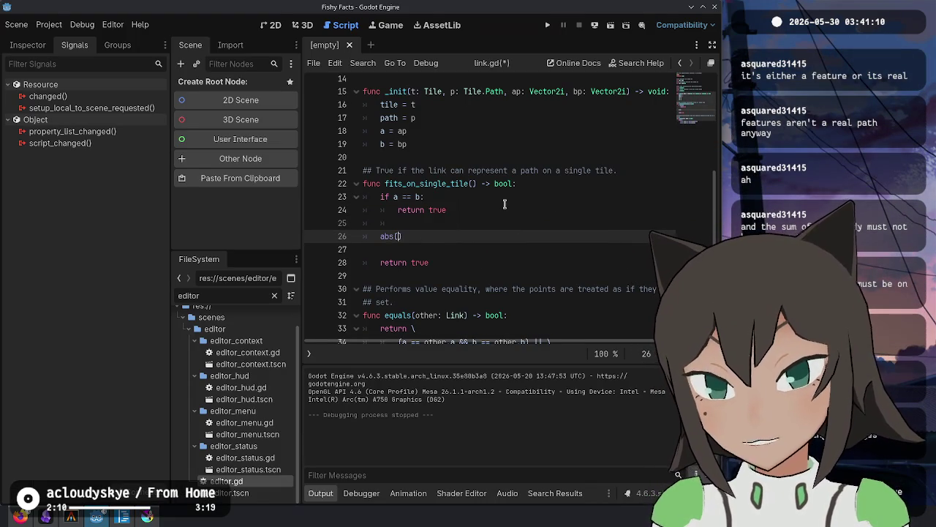
type("- b.x")
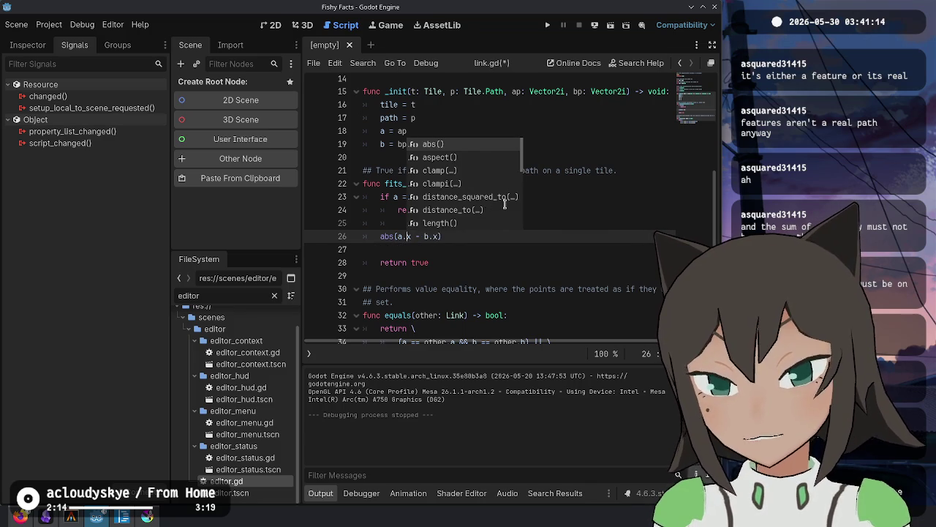
type(")")
type(") ")
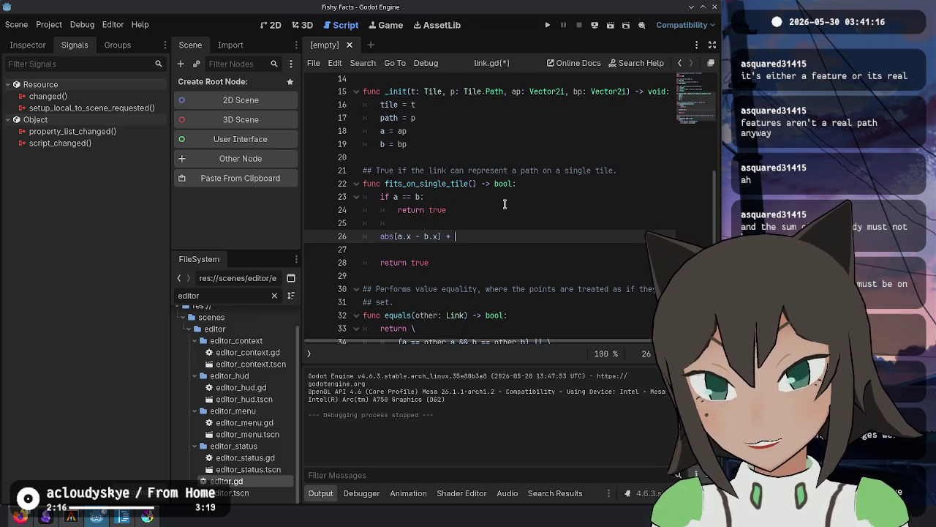
type("a.y - ")
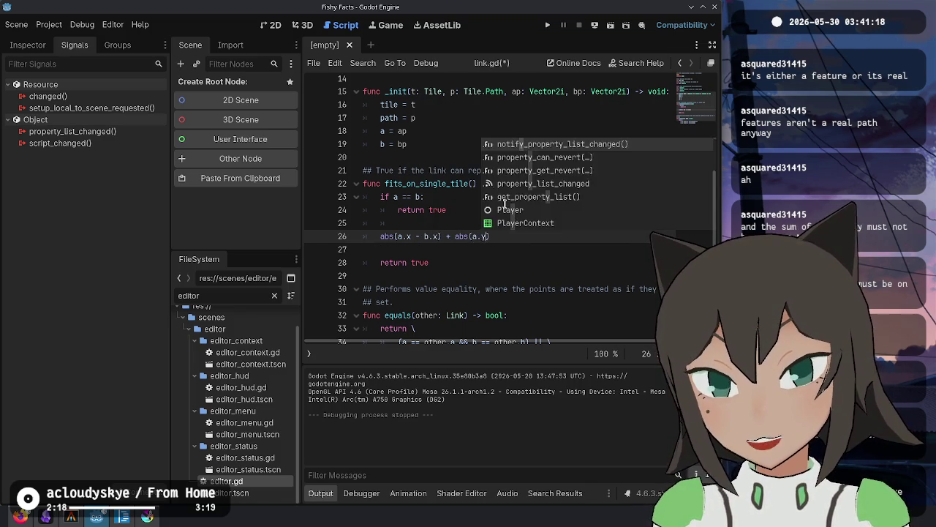
type(".y")
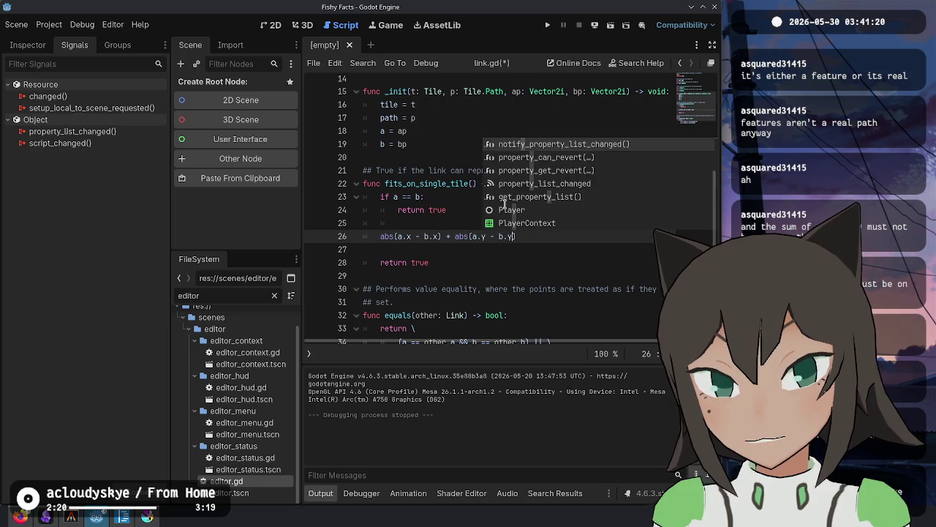
key("Home")
type("var delta :=")
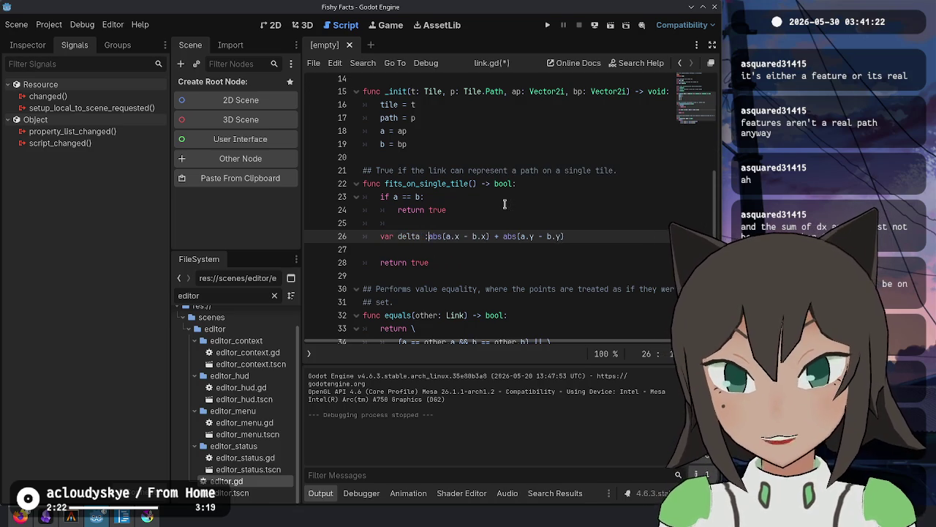
key("Return")
Make the next line 'return delta <= 2', delete the old return true, and save link.gd.
type("if ")
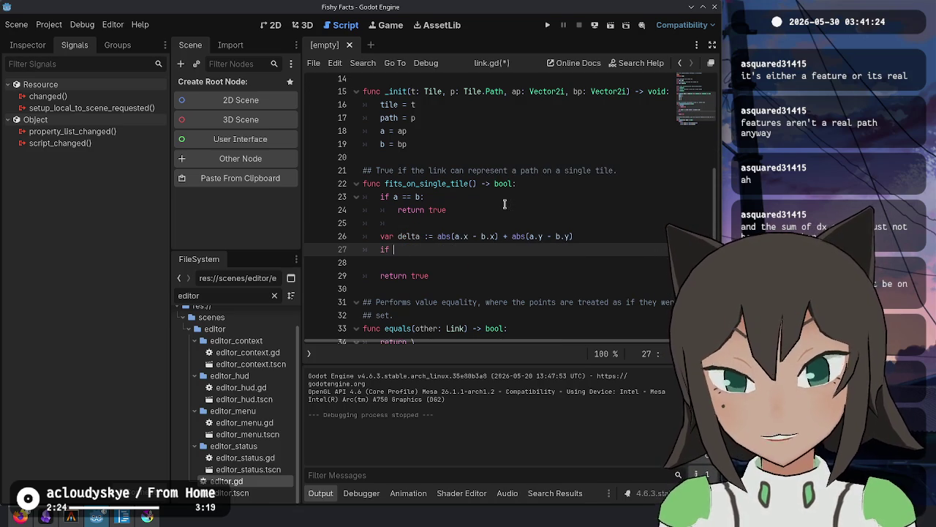
type("delta <= 2 and")
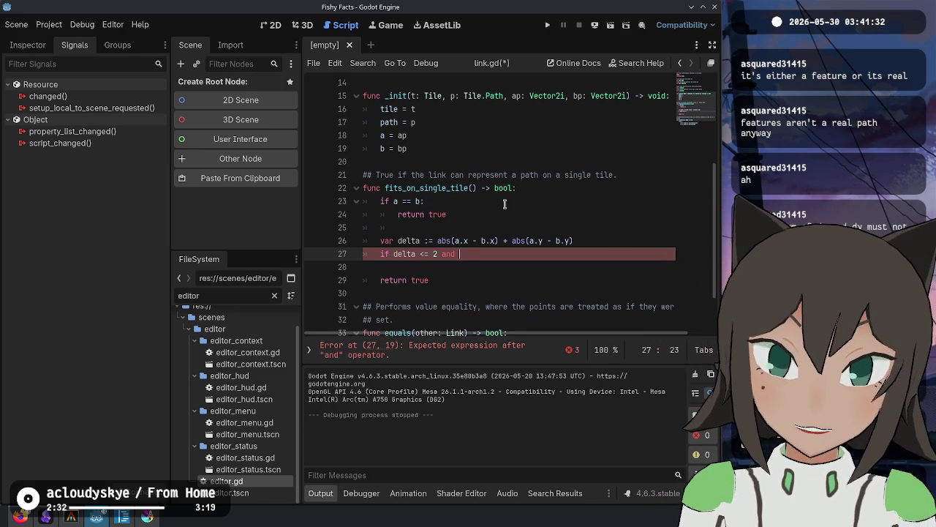
key("BackSpace")
key("BackSpace")
key("BackSpace")
key("BackSpace")
key("Home")
key("ctrl+shift+Right")
type("return")
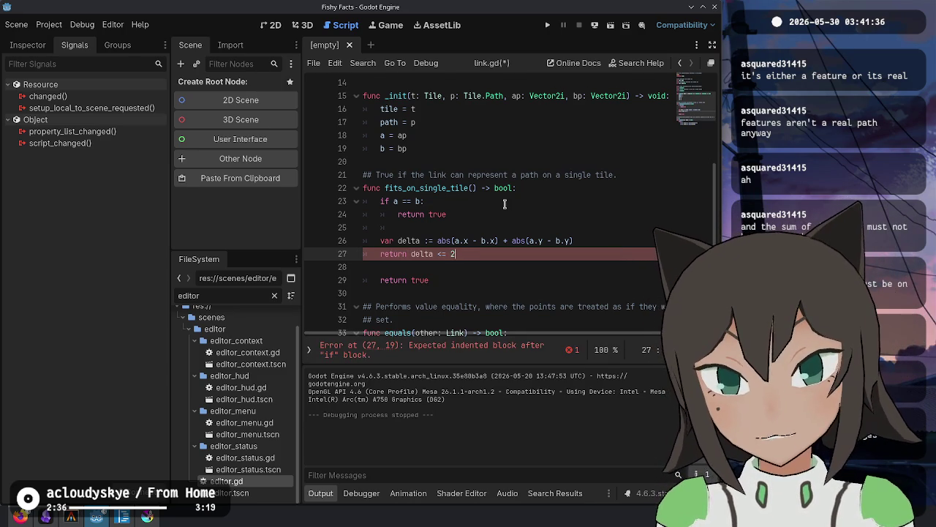
key("Down")
key("shift+Down")
key("shift+Down")
key("Delete")
key("ctrl+s")
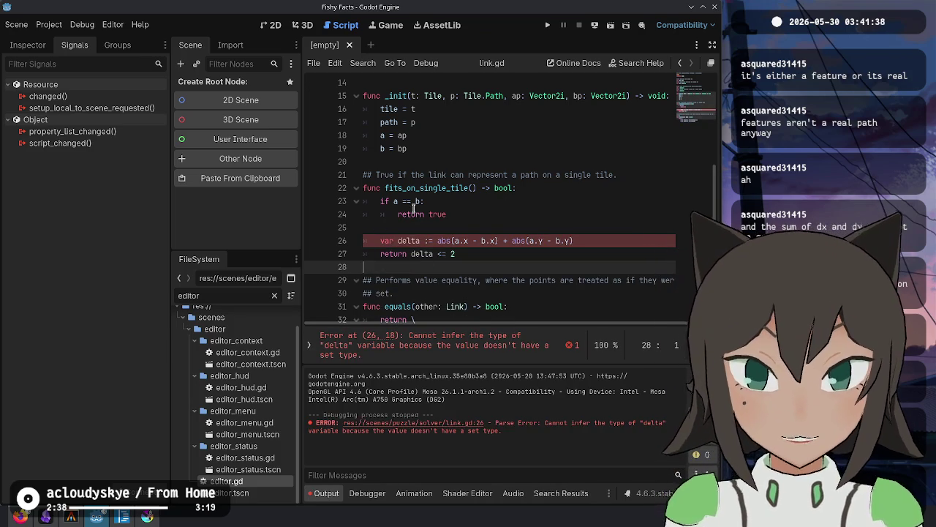
Change both abs calls in the delta line to absi, save link.gd, and return to Krita.
left_click(462, 238)
left_click(427, 240)
key("Right")
key("Right")
key("Right")
type("i")
key("ctrl+Right")
key("ctrl+Right")
key("ctrl+Right")
key("ctrl+space")
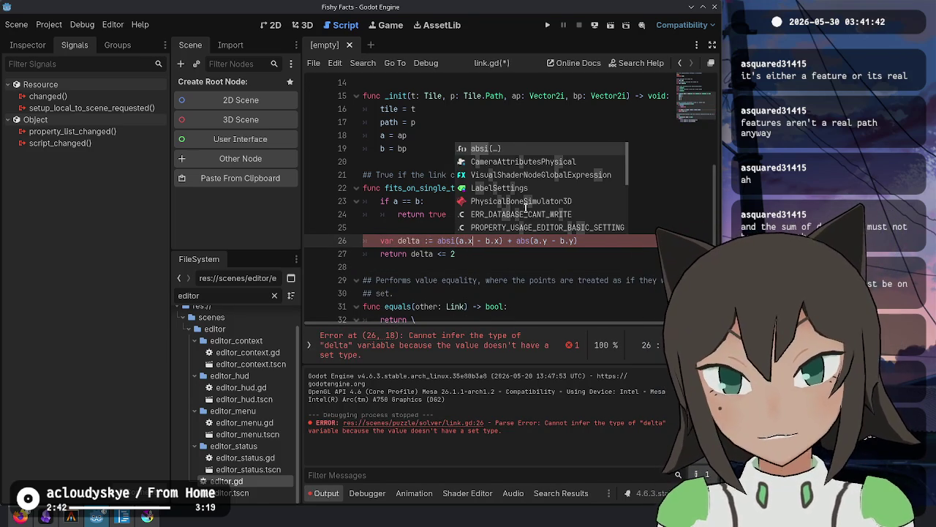
type("i")
key("ctrl+s")
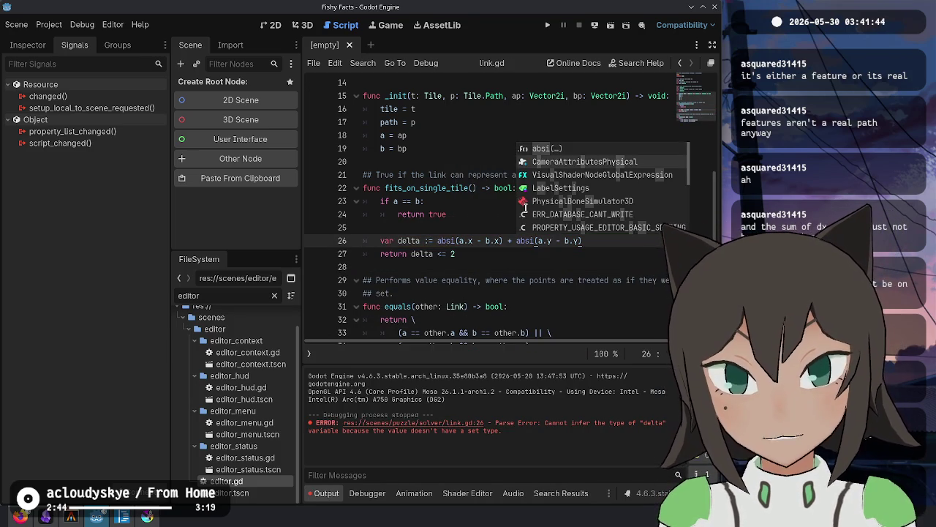
key("Escape")
key("Down")
key("alt+Tab")
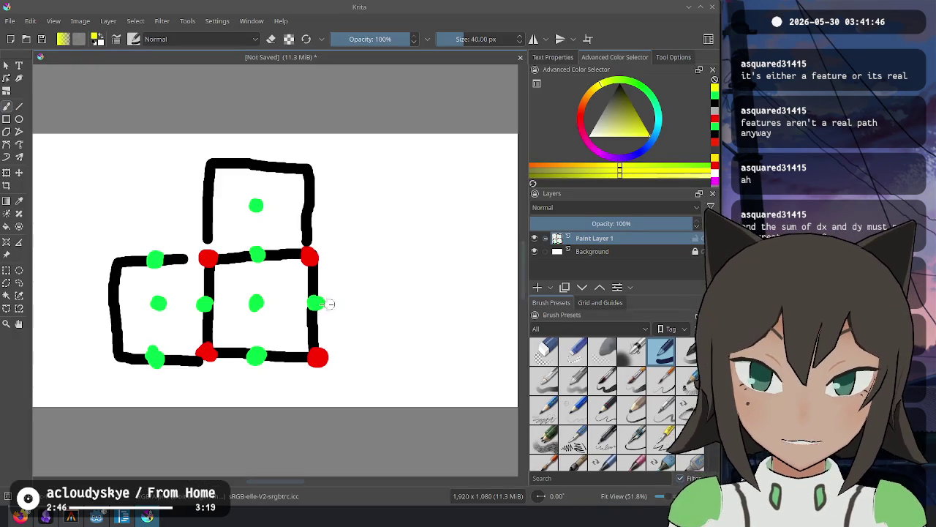
Sketch a yellow path from the centre dot to the left dot, then return to link.gd.
left_click(256, 302)
key("alt+Tab")
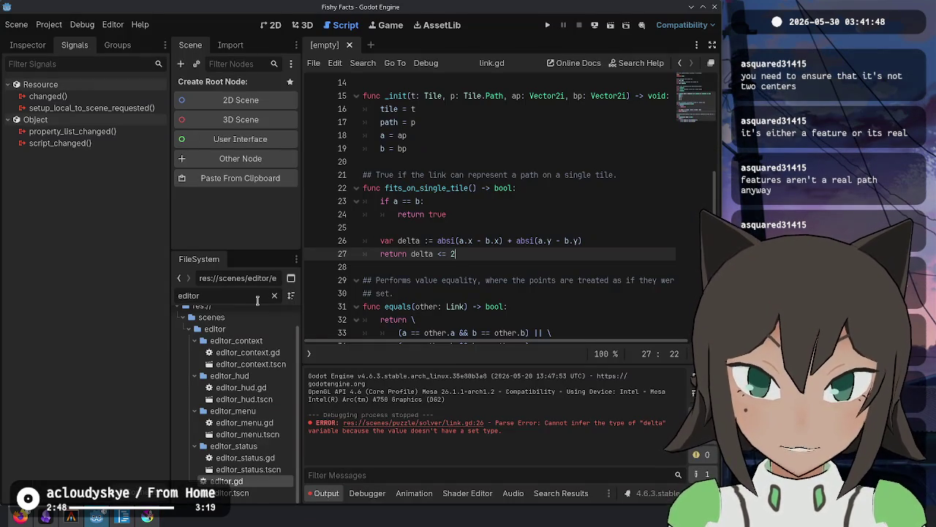
key("alt+Tab")
left_click_drag(256, 302, 166, 306)
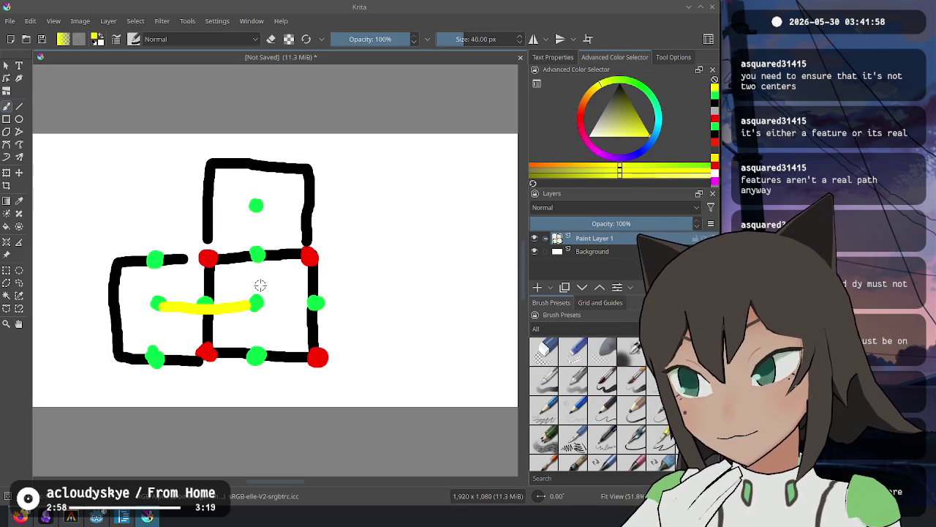
key("alt+Tab")
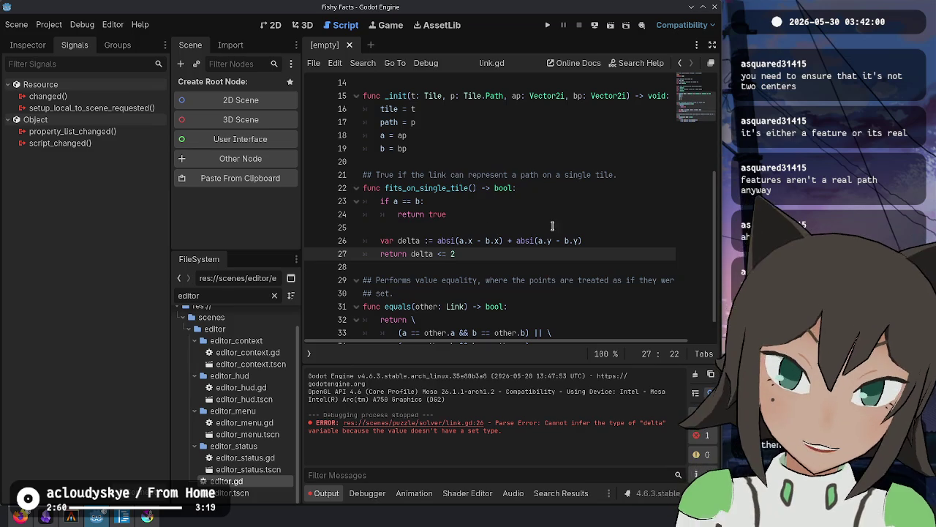
type("an")
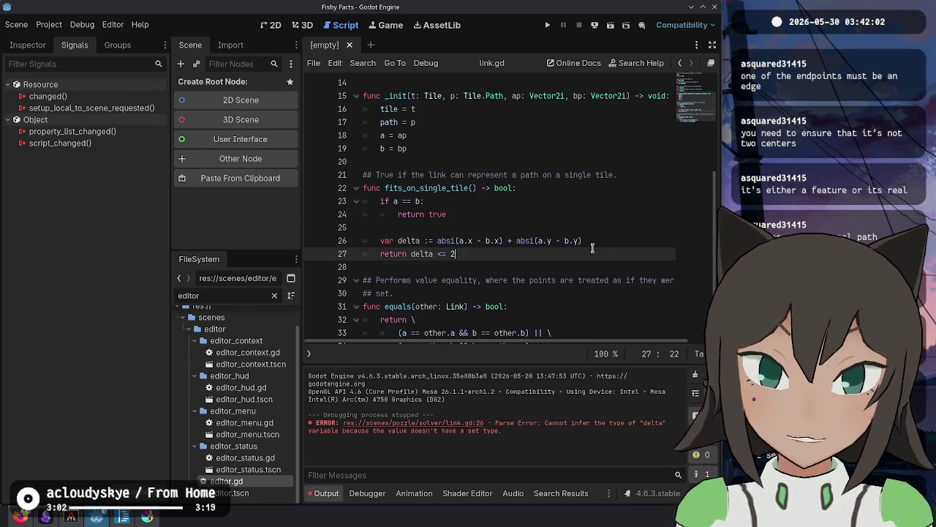
type("d")
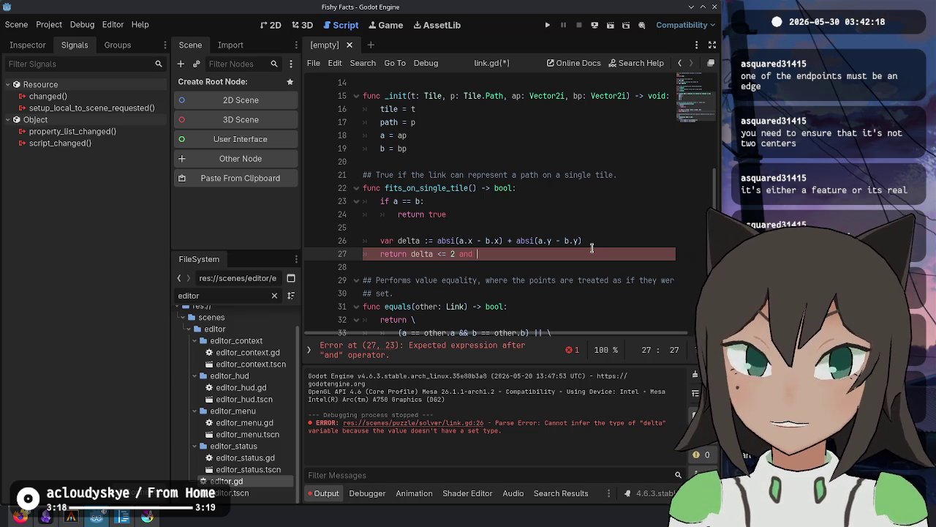
Above the delta line, define a_on_edge from modulo checks on a.x and a.y, then duplicate it as b_on_edge.
key("Up")
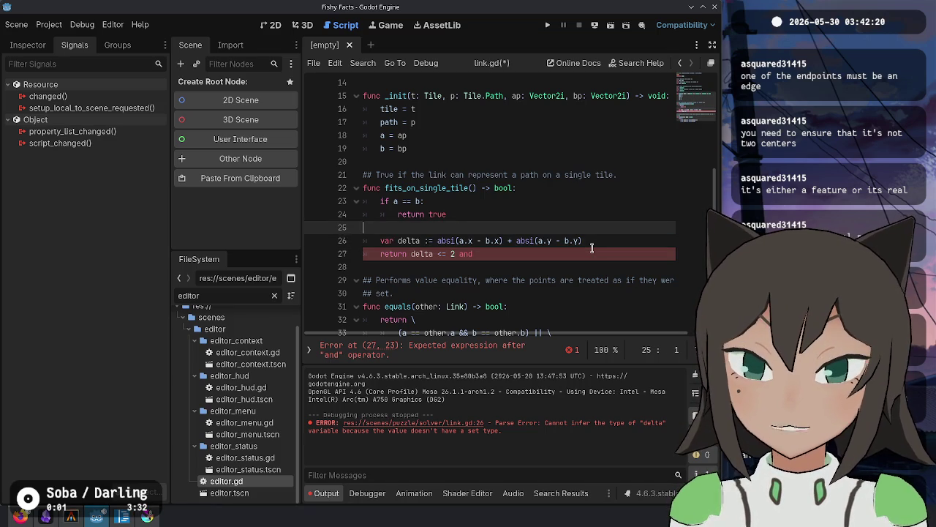
key("ctrl+shift+Return")
key("ctrl+shift+Return")
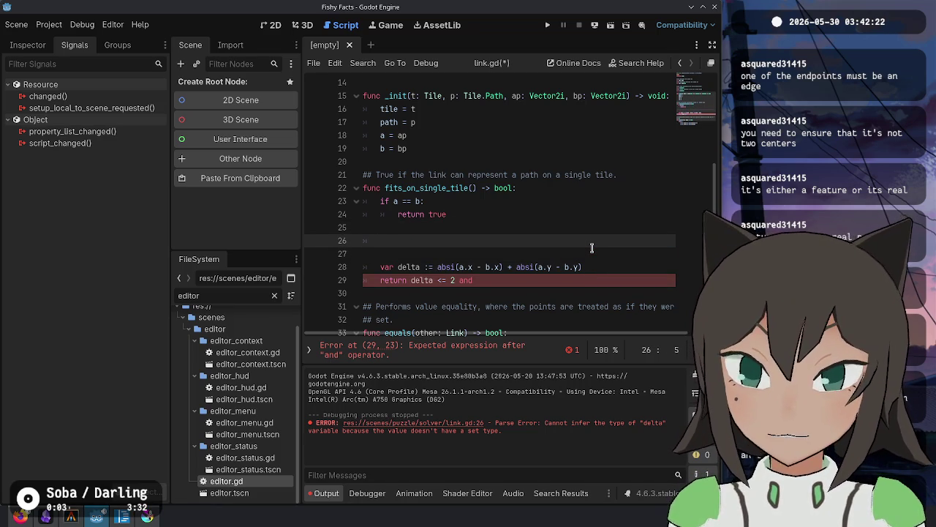
type("a% 2 == 1")
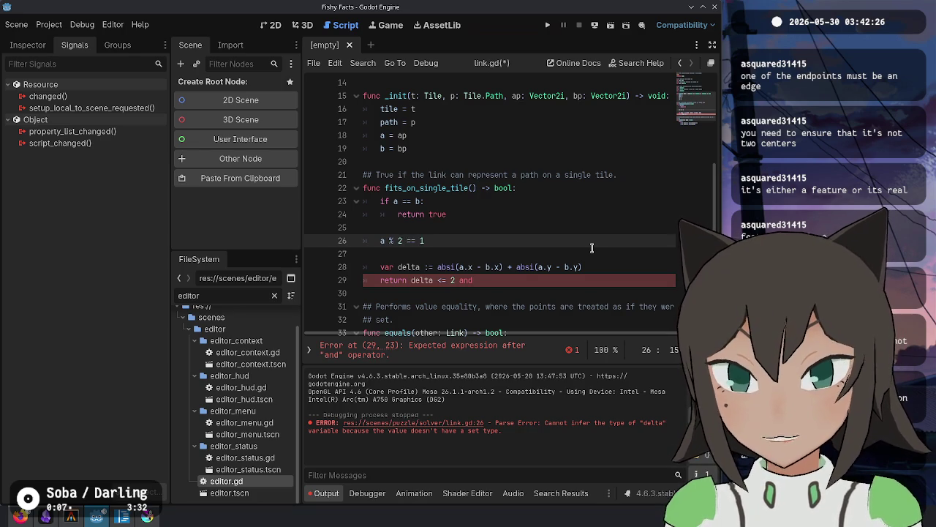
key("Right")
type(".x")
key("End")
type("or a.y ")
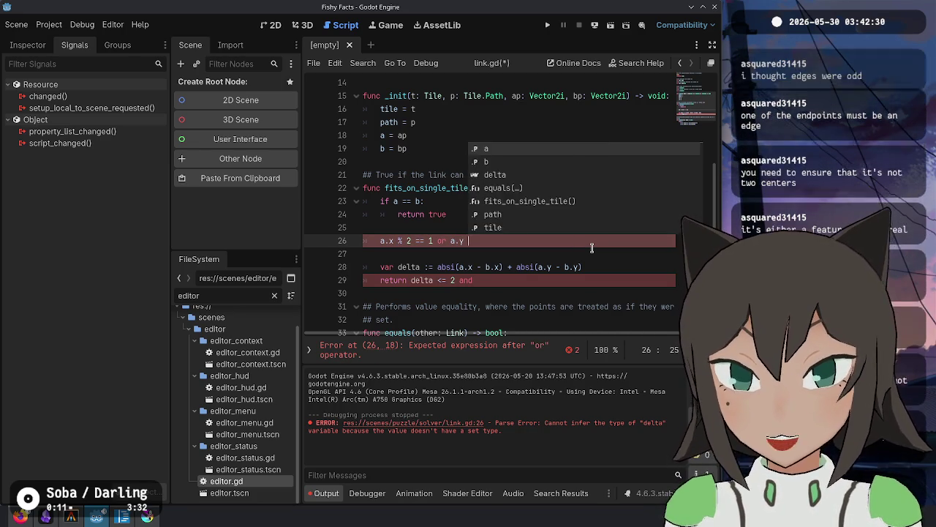
type("% ")
type("a")
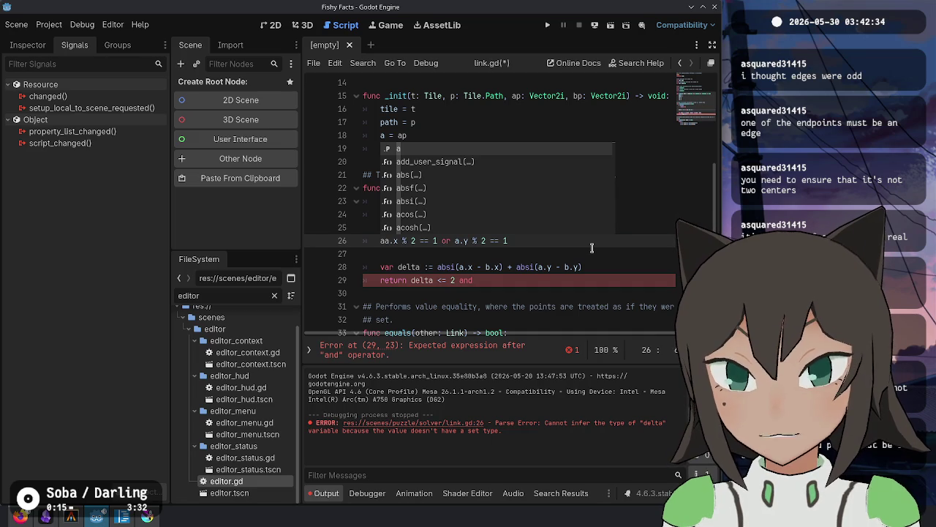
type("_on_edge :=")
key("Home")
type("var")
key("ctrl+shift+d")
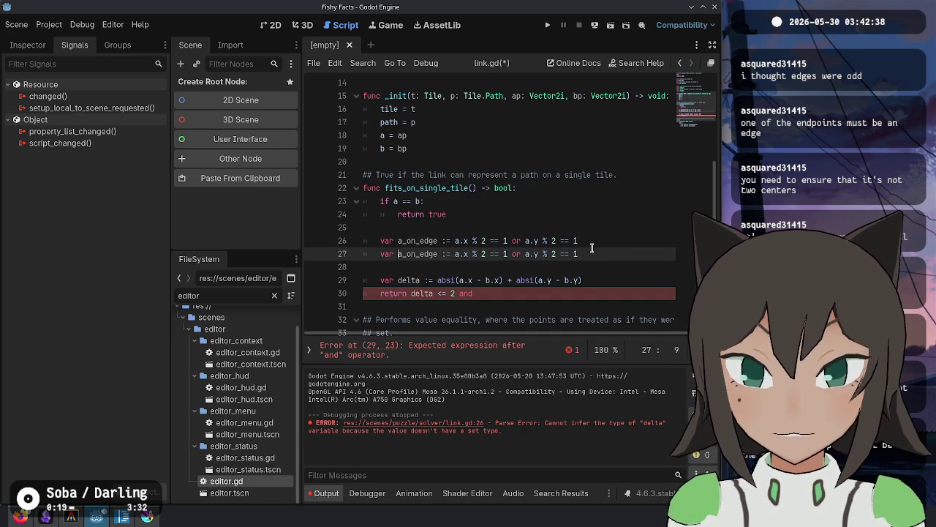
key("Right")
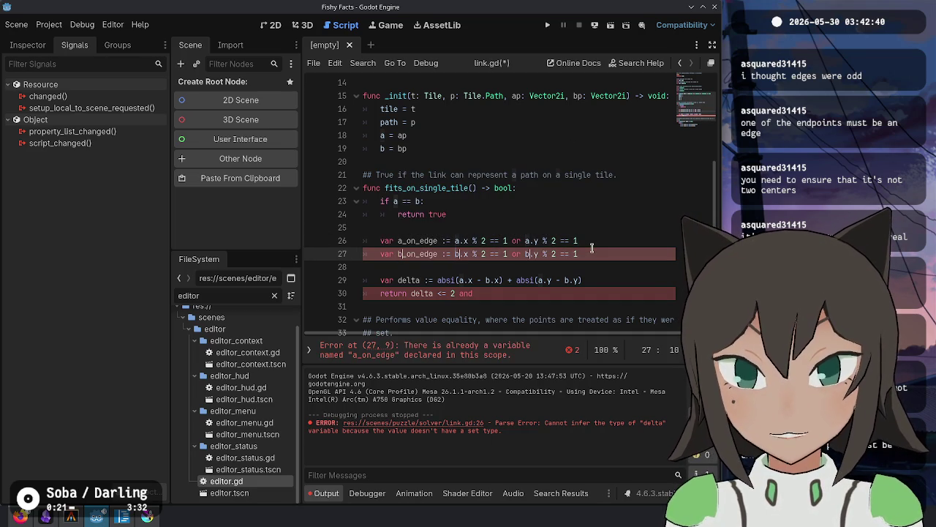
type("b")
Make the return 'delta <= 2 and (a_on_edge or b_on_edge)' and save link.gd.
key("Down")
key("Down")
key("Down")
key("End")
type("a_o")
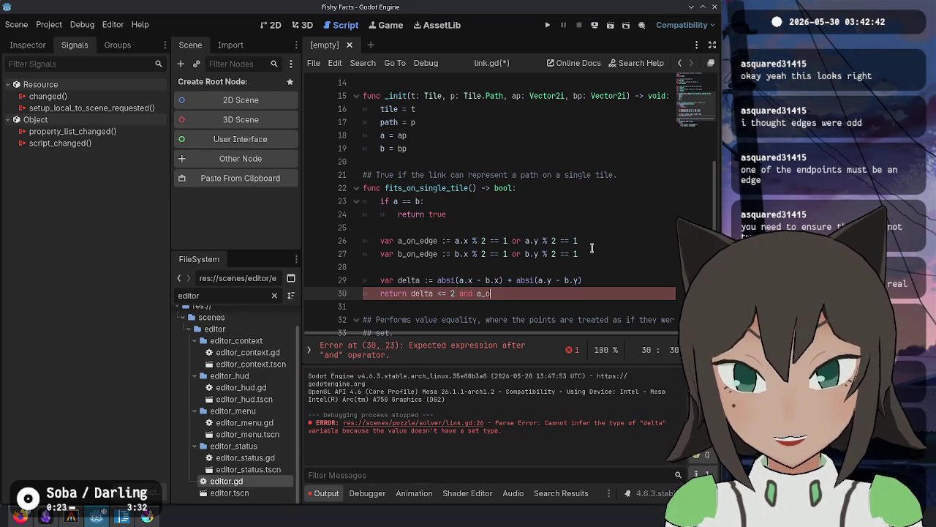
type("n")
key("Return")
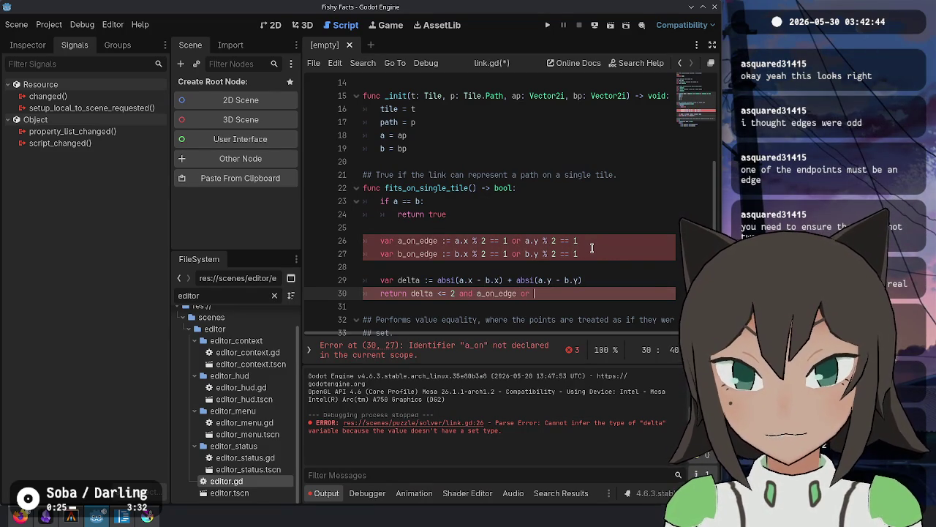
type("b_o")
key("Return")
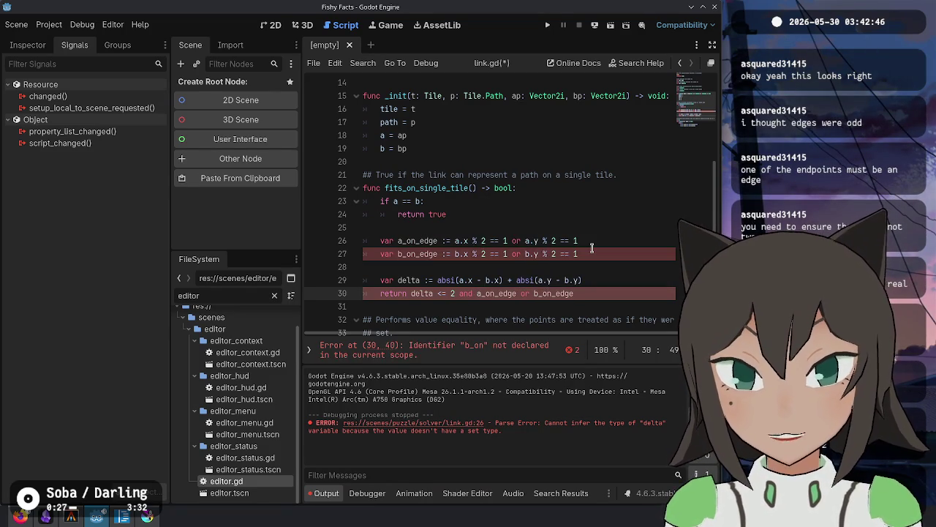
key("ctrl+shift+Left")
key("ctrl+shift+Left")
key("ctrl+shift+Left")
type("(")
key("ctrl+s")
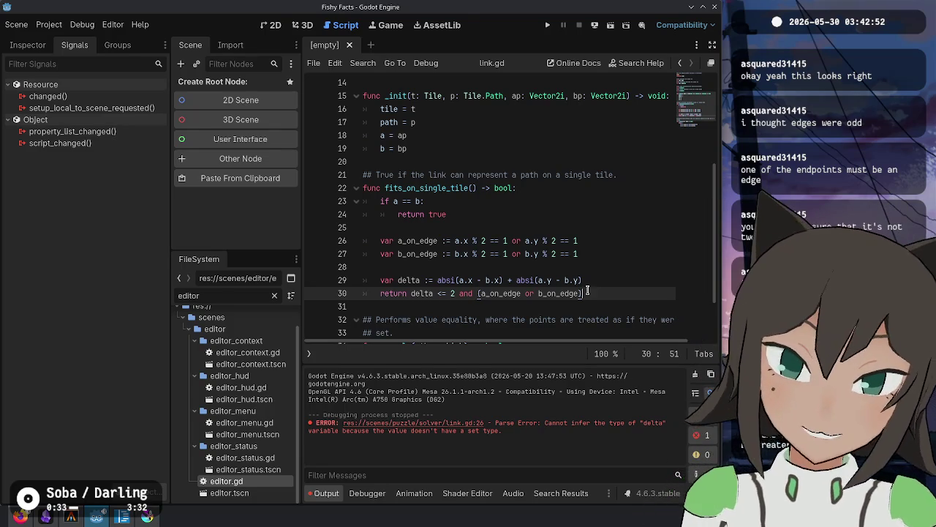
left_click(601, 282)
left_click_drag(472, 241, 486, 241)
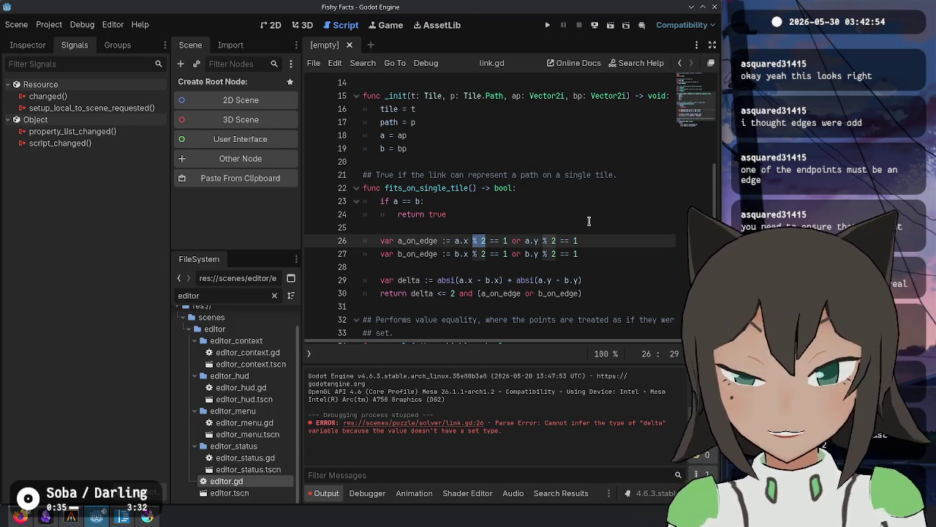
key("Left")
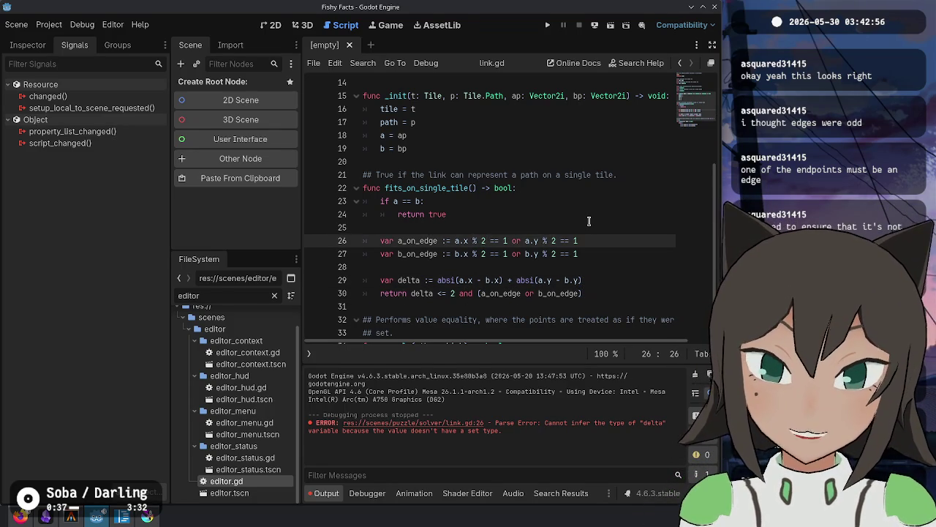
key("BackSpace")
key("BackSpace")
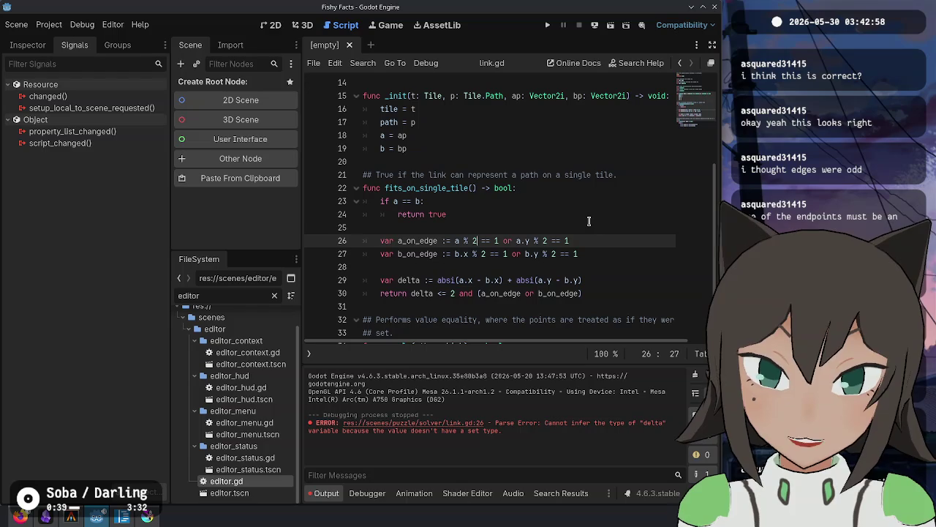
key("Right")
type(")")
key("Left")
key("Left")
key("Left")
type("(")
key("Right")
type(".x")
key("Left")
key("Left")
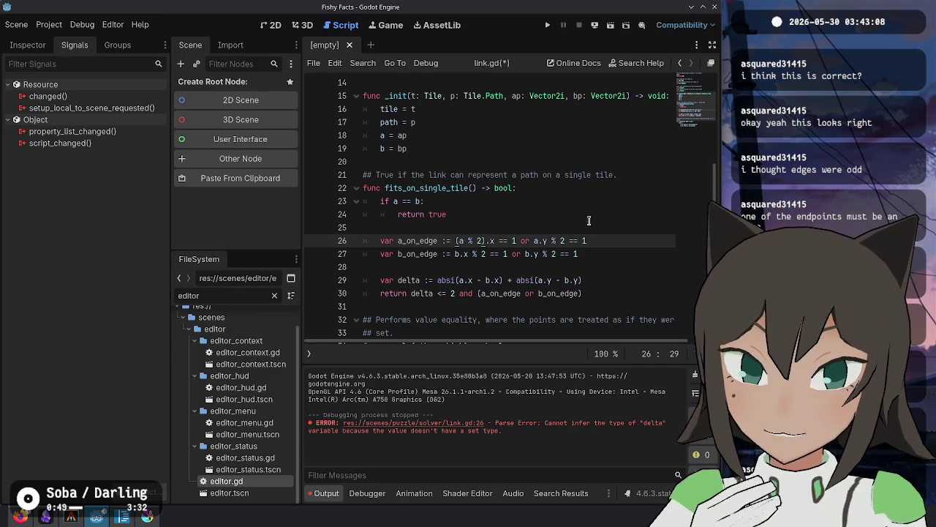
key("Delete")
key("Delete")
key("BackSpace")
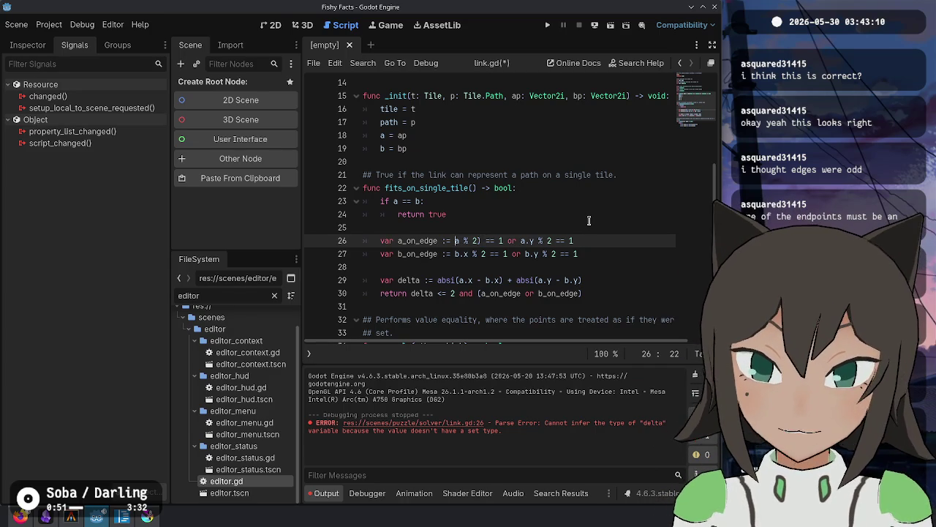
key("Left")
key("Left")
key("Left")
key("BackSpace")
key("Right")
key("ctrl+z")
key("ctrl+z")
key("ctrl+shift+z")
key("Up")
key("Up")
key("Up")
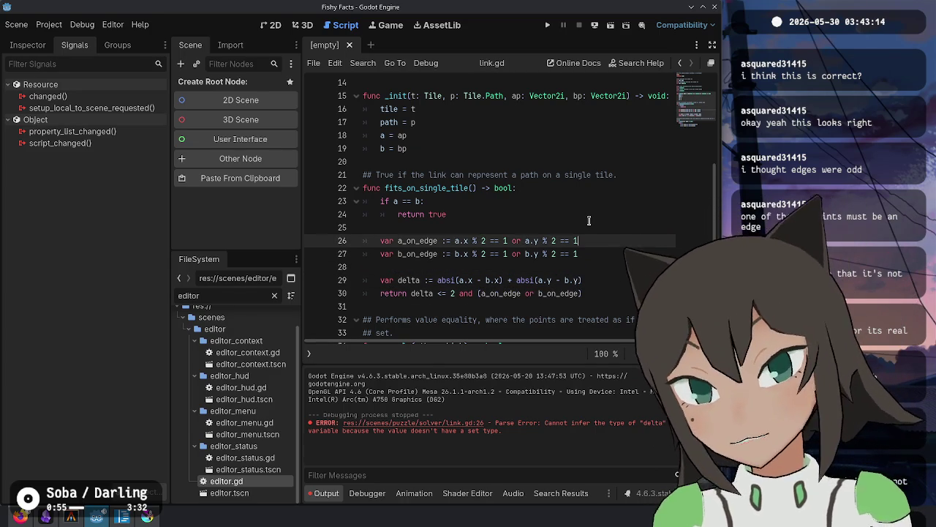
left_click(589, 221)
left_click(547, 25)
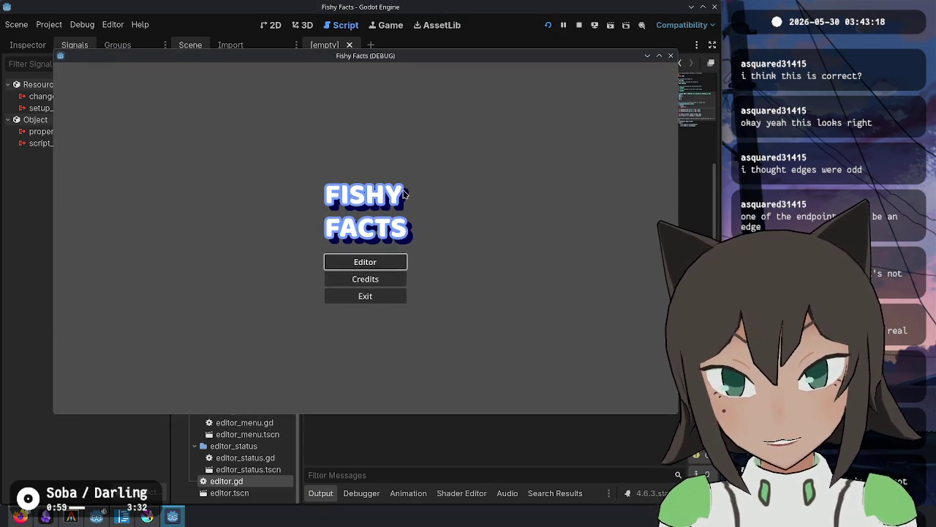
Open the Fishy Facts puzzle editor and switch the tile to path editing.
left_click(365, 261)
left_click(366, 238)
left_click(415, 226)
left_click(375, 247)
left_click(416, 263)
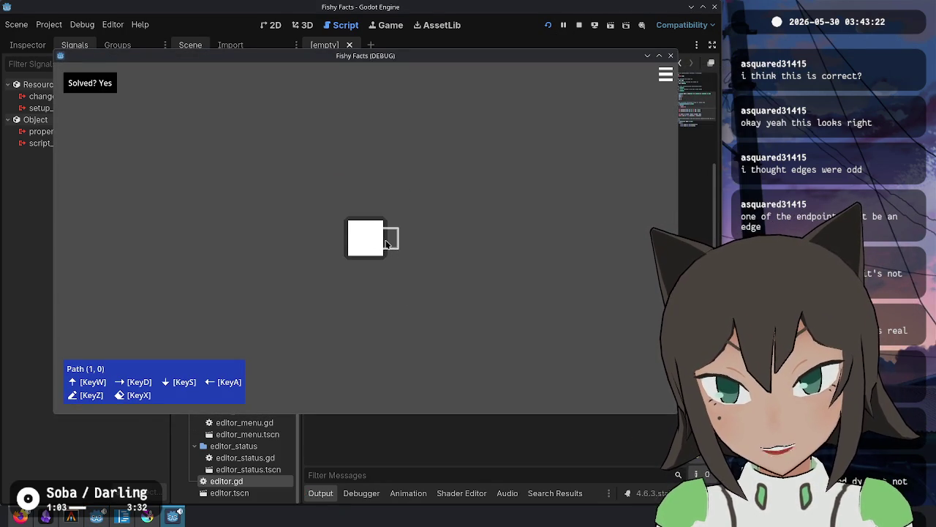
Draw and erase a horizontal path, then add a centre dot and link it so the puzzle solves.
left_click(341, 238)
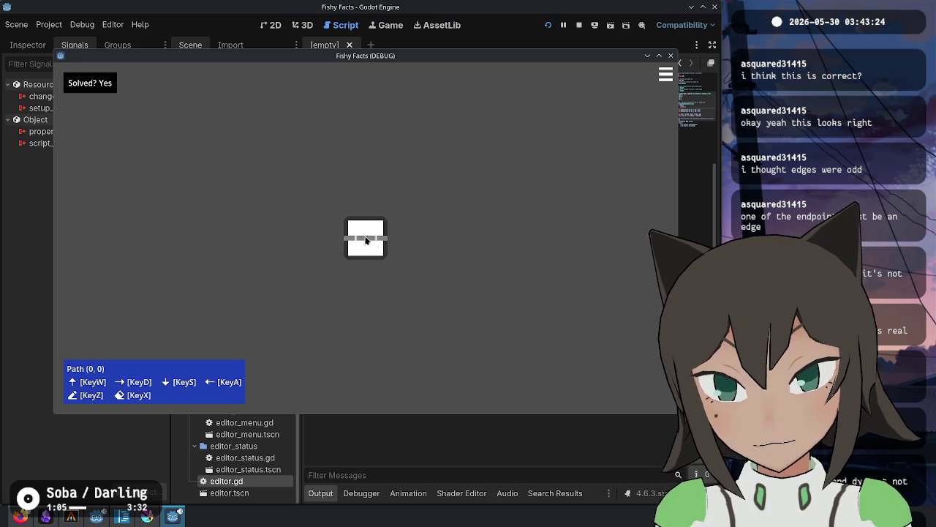
left_click(342, 240)
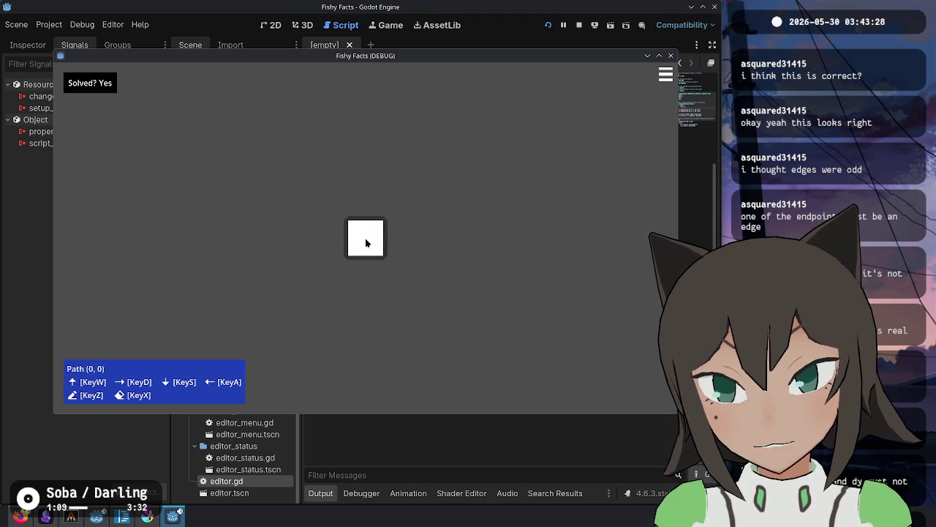
left_click(366, 243)
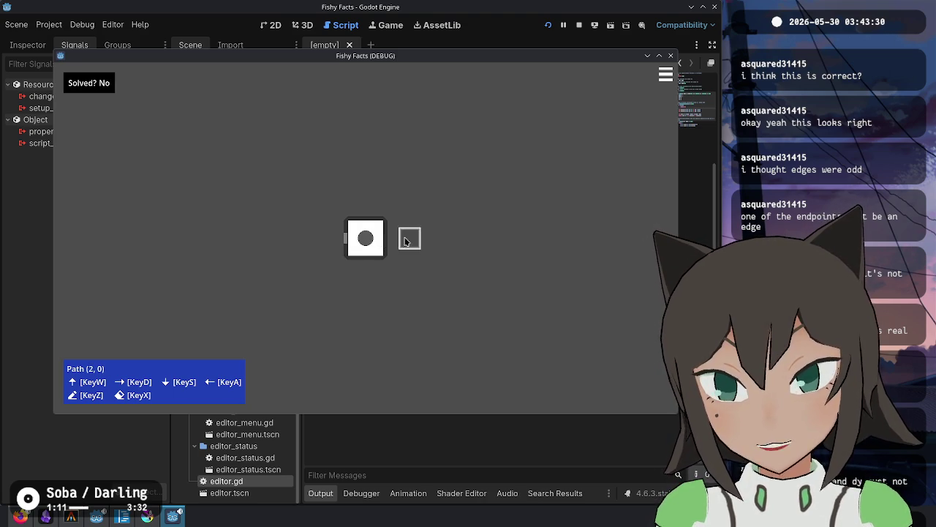
left_click(341, 239)
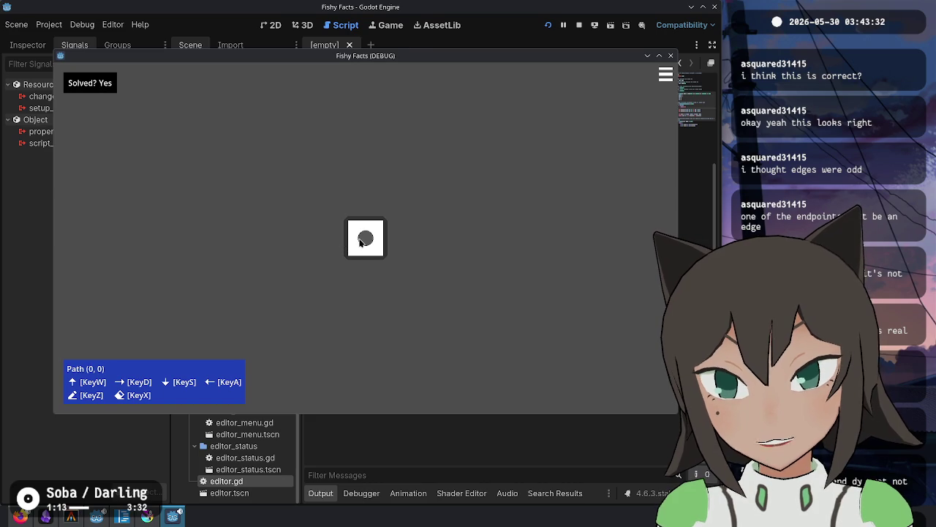
key("alt+Tab")
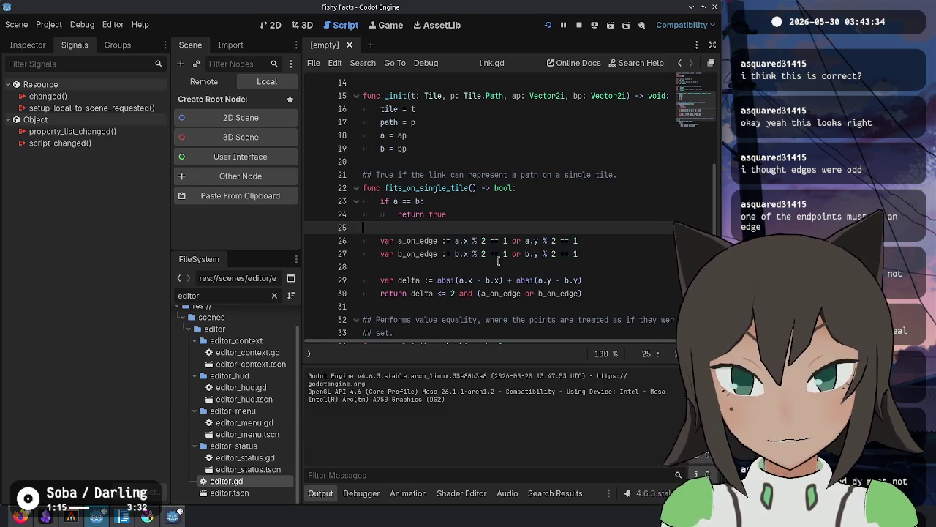
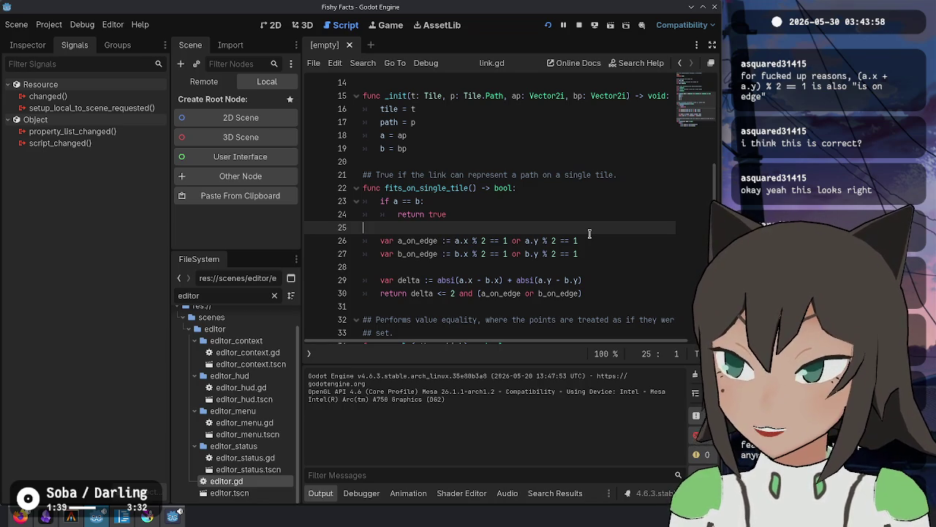
Launch the Fishy Facts game from link.gd to test the tile links.
left_click(464, 240)
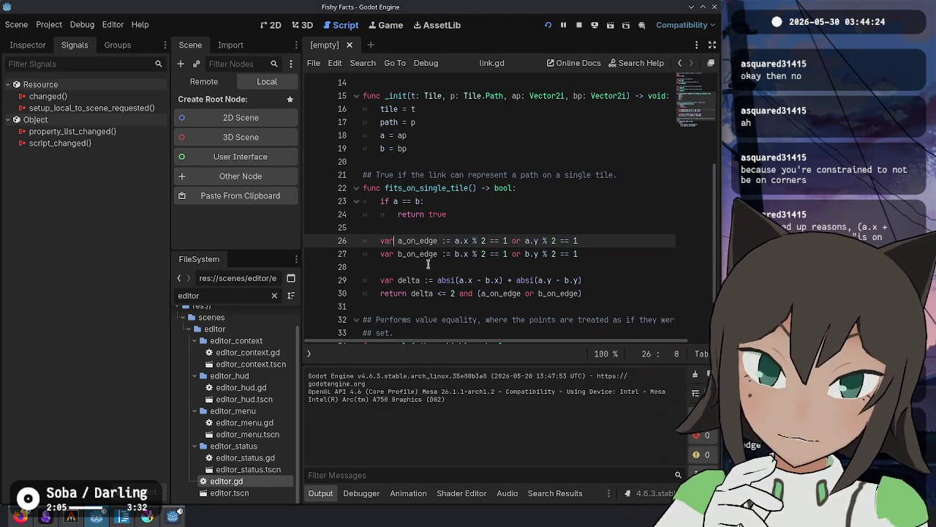
key("alt+Tab")
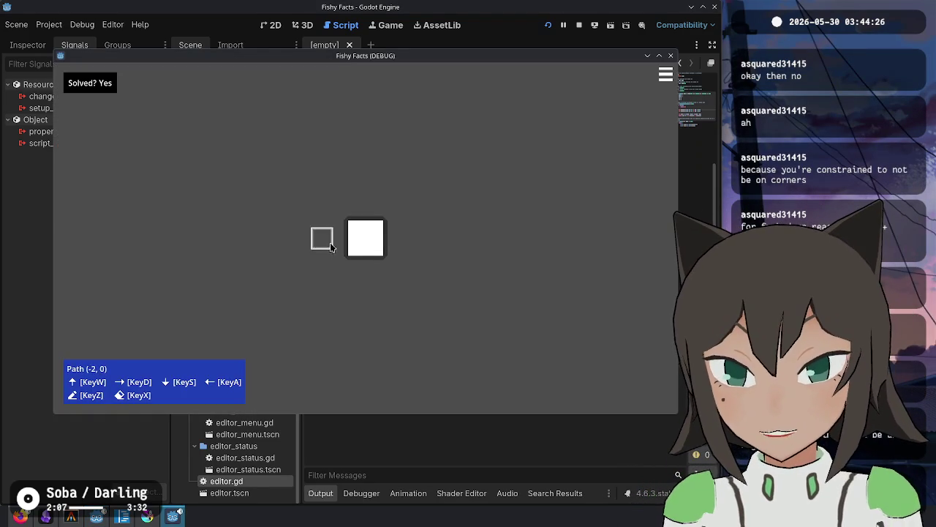
key("alt+Tab")
Begin a new print line above the delta calculation in fits_on_single_tile.
left_click(537, 279)
type("i")
left_click(613, 283)
Add print(a, " ", b, " ", a_on_edge, " ", b_on_edge) before the delta line.
key("ctrl+shift+Return")
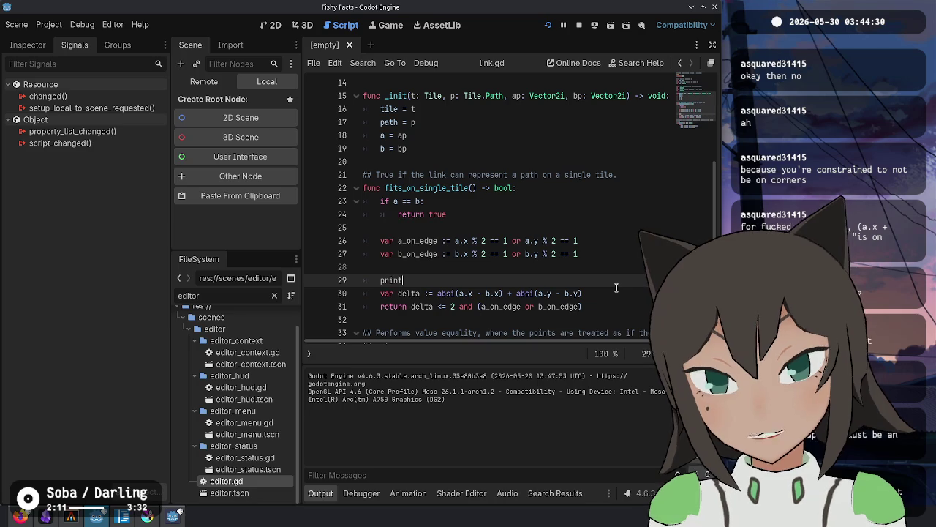
type("(a, \" \", b")
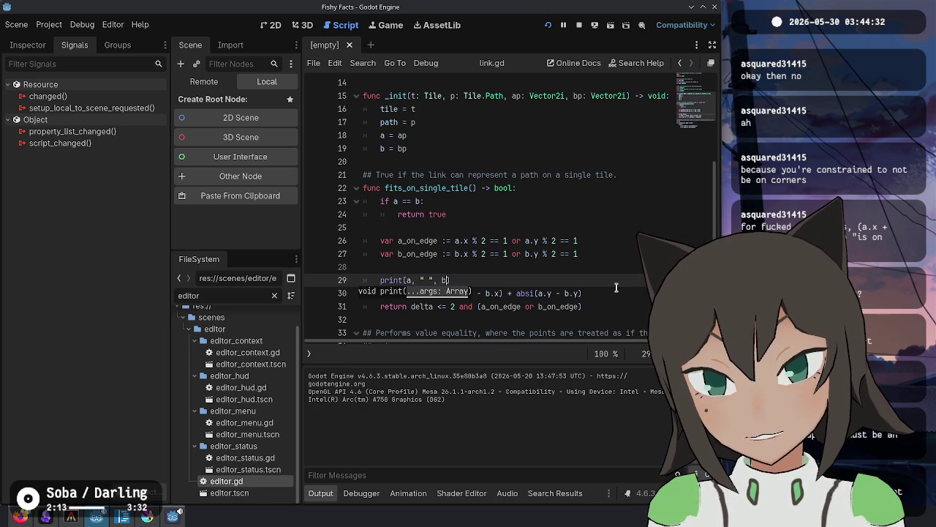
type(", \" \", ")
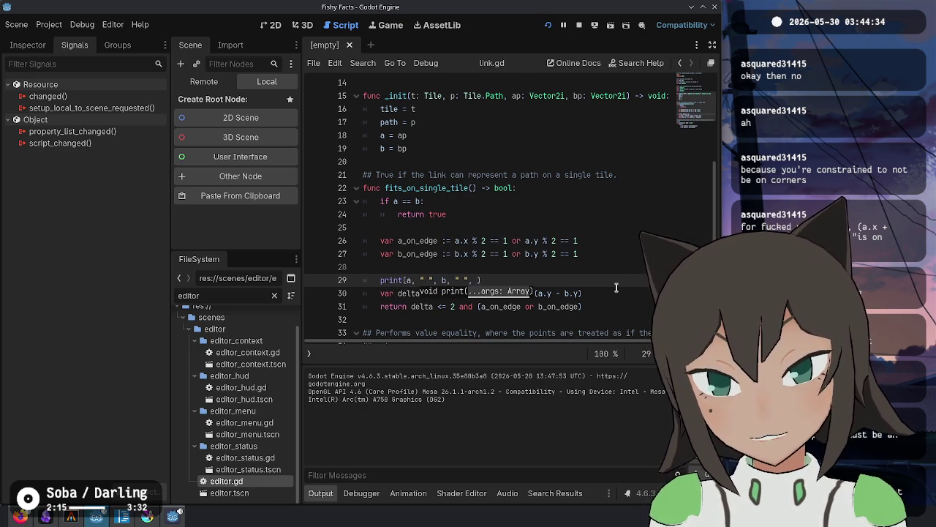
type("a_")
key("Return")
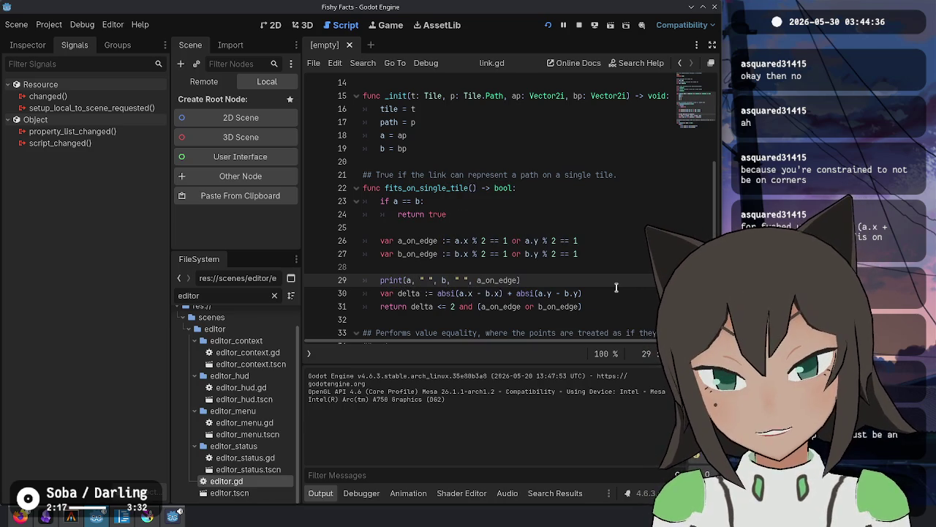
type("\" \", a")
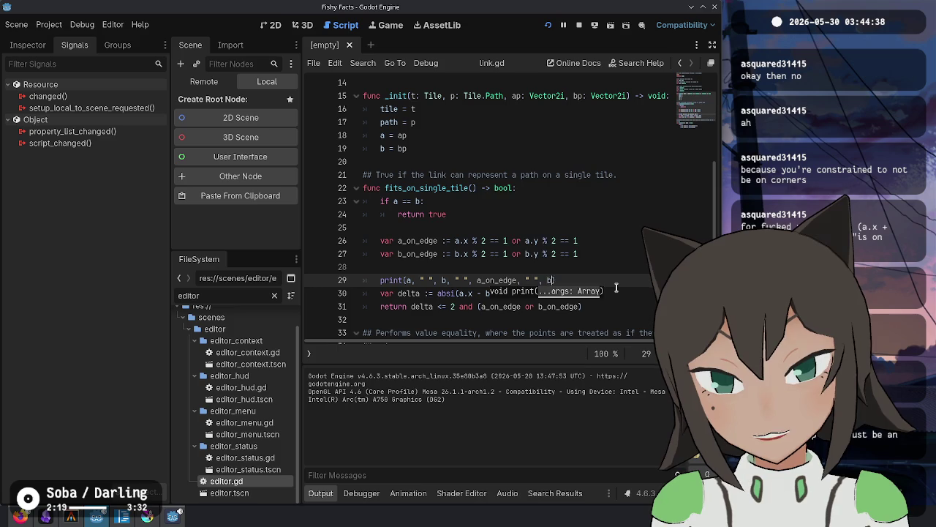
type("_on")
key("Return")
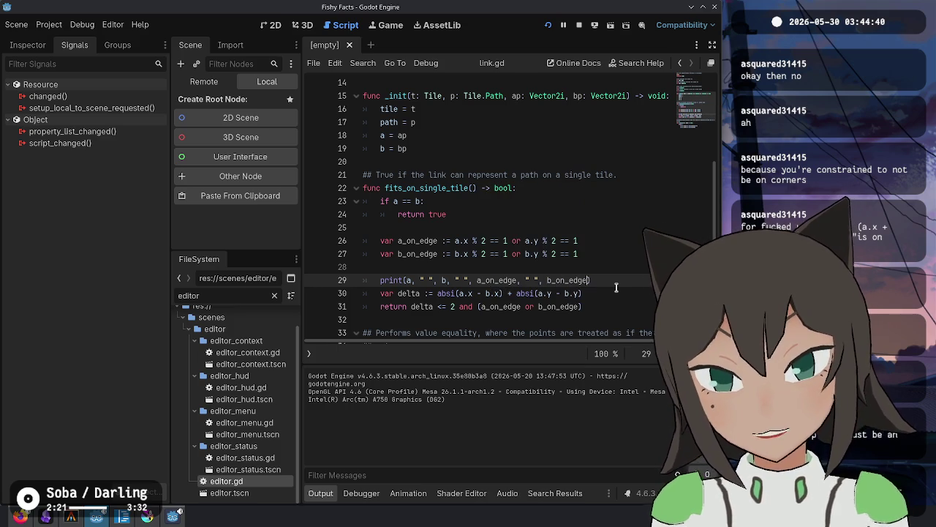
Run the game and place a path link, logging (0, 0) (-1, 0) false false.
key("F5")
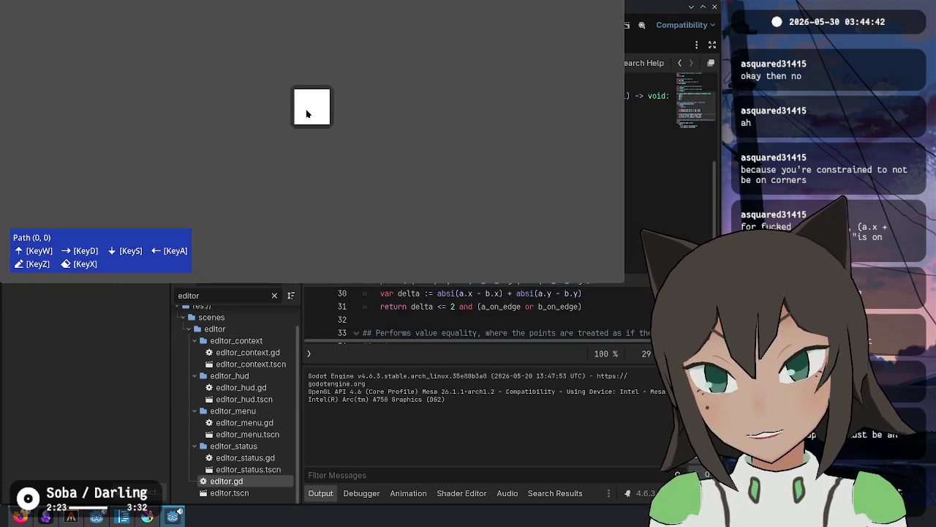
left_click(286, 105)
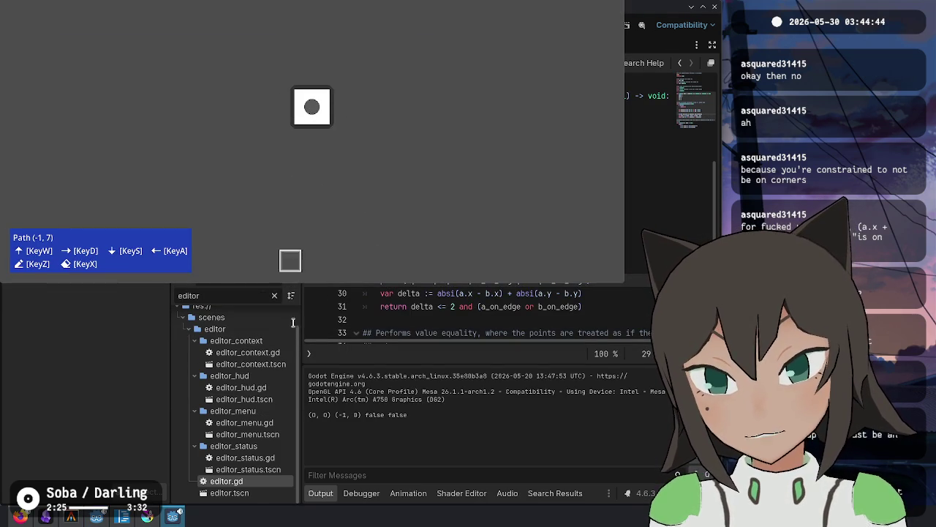
left_click(326, 437)
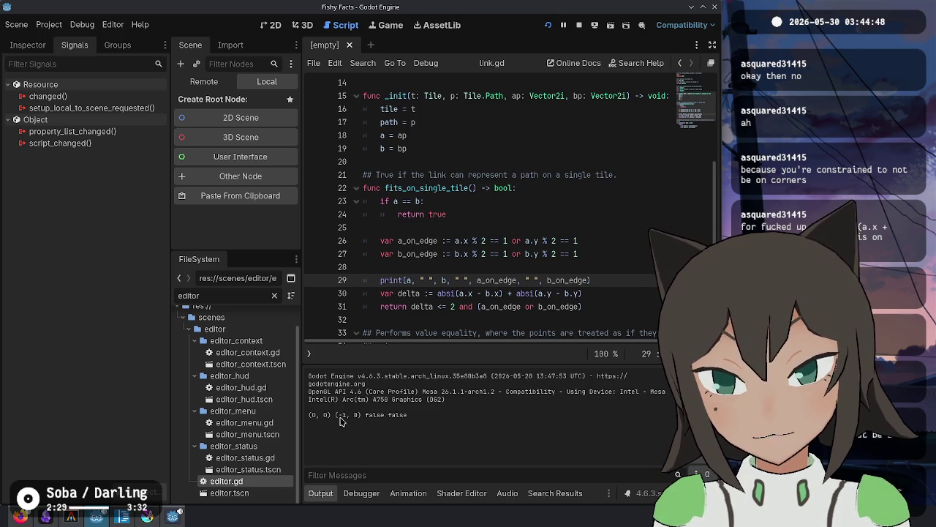
left_click(473, 255)
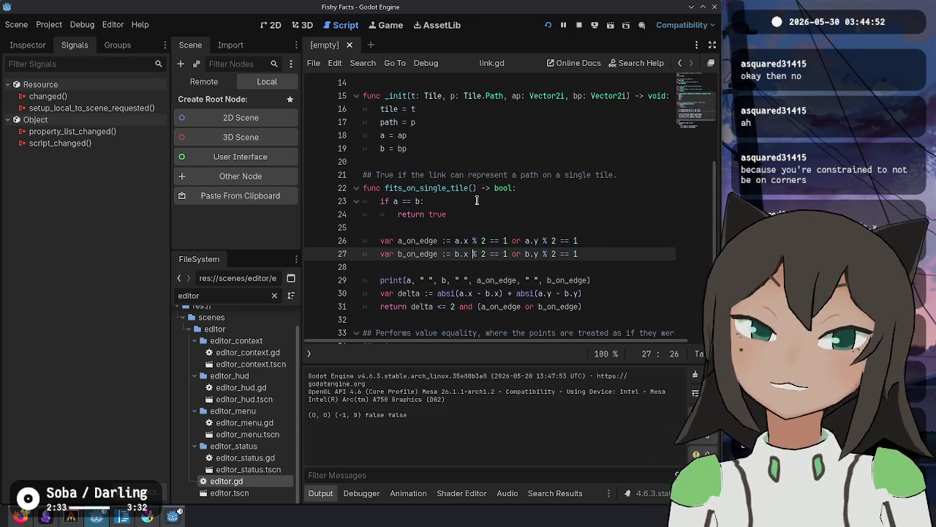
Insert posmod into the a_on_edge line and read posmod's help page.
key("Left")
key("Left")
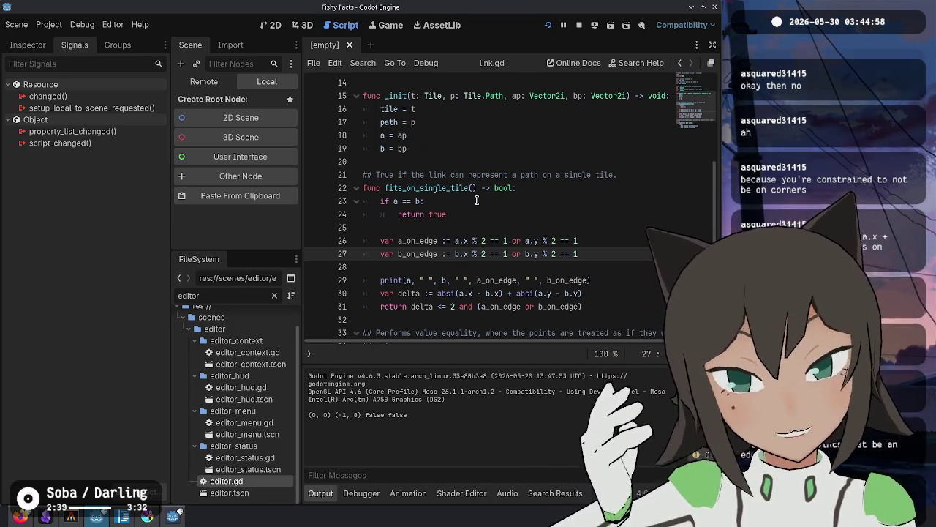
key("Up")
key("Left")
key("Left")
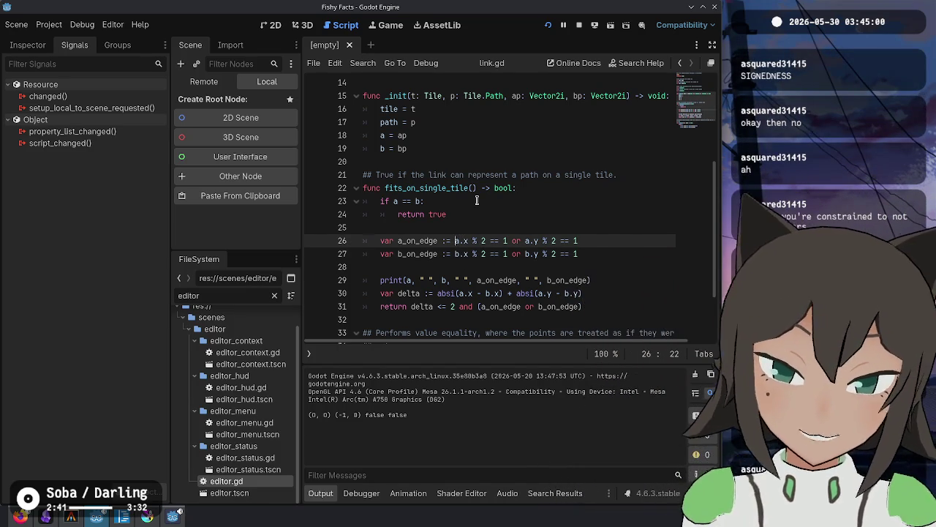
type("mod")
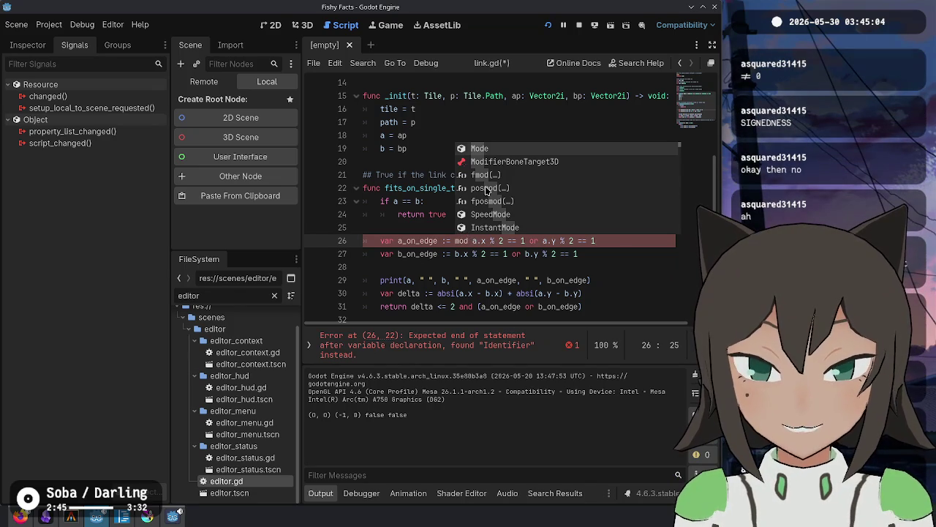
left_click(485, 188)
left_click(469, 241)
left_click(472, 241, "ctrl")
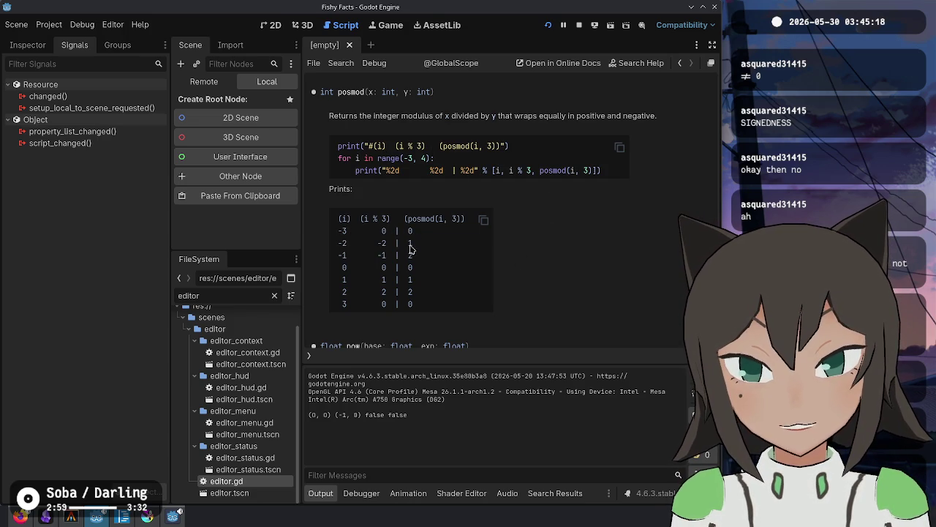
key("alt+Left")
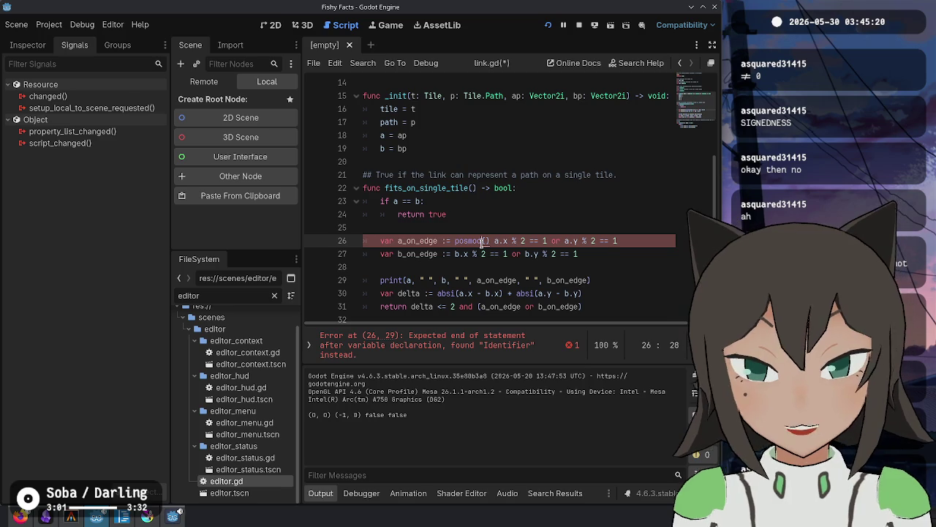
Rewrite the a_on_edge checks as posmod(a.x, 2) and posmod(a.y, 2) instead of %.
key("Delete")
key("Delete")
key("Right")
key("Right")
key("Right")
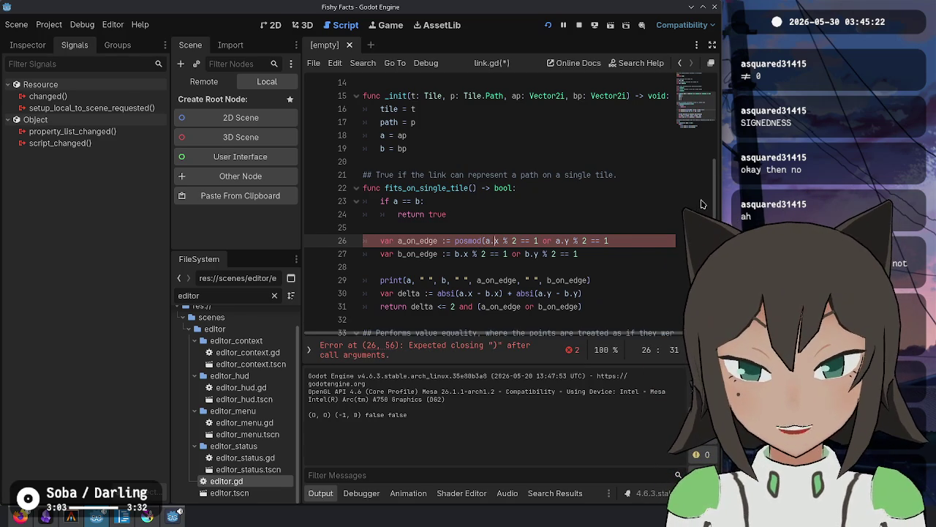
key("BackSpace")
key("BackSpace")
type(",")
key("Right")
key("Right")
type(")")
key("Right")
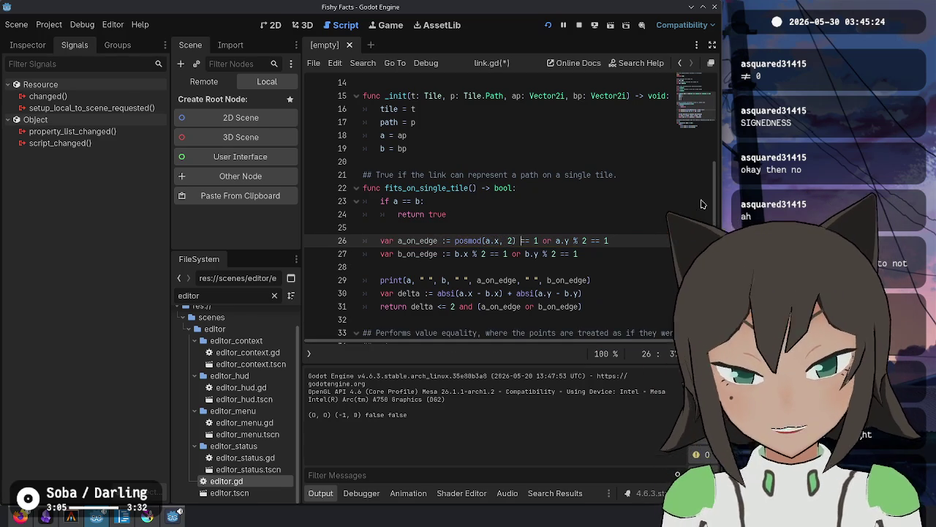
type("posmod(")
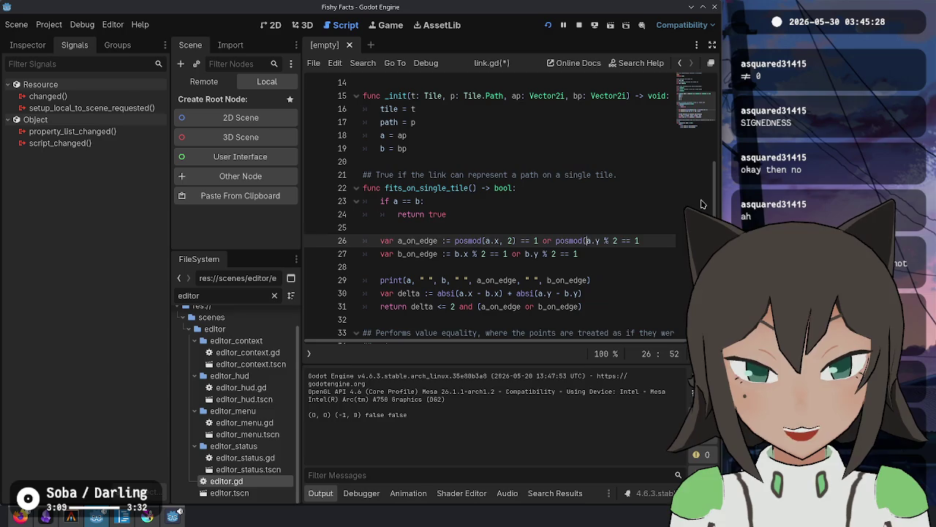
key("Right")
key("Right")
key("Right")
key("BackSpace")
key("BackSpace")
type(",")
key("Right")
key("Right")
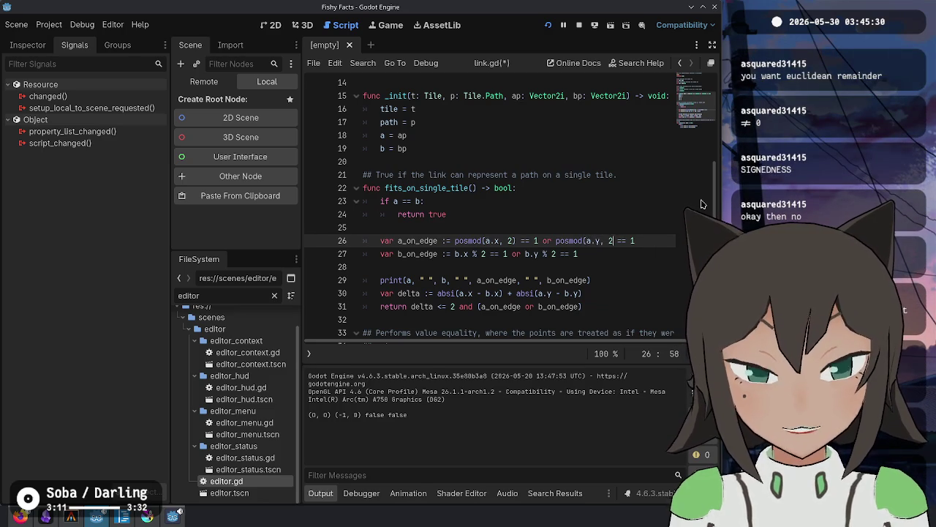
type(")")
Copy the a_on_edge line over b_on_edge, change a to b, and save link.gd.
key("ctrl+alt+Down")
key("Down")
key("ctrl+shift+k")
key("Up")
key("Home")
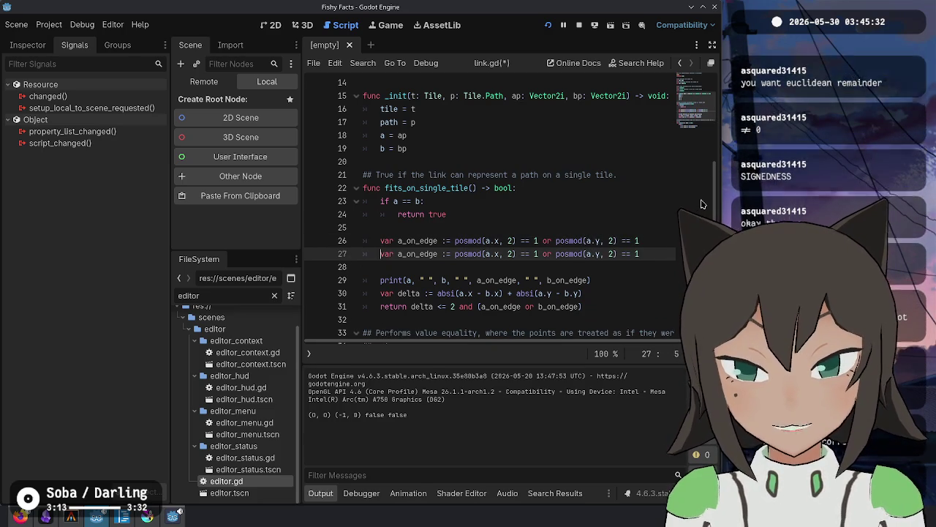
key("Right")
key("Right")
key("Right")
key("Delete")
type("b")
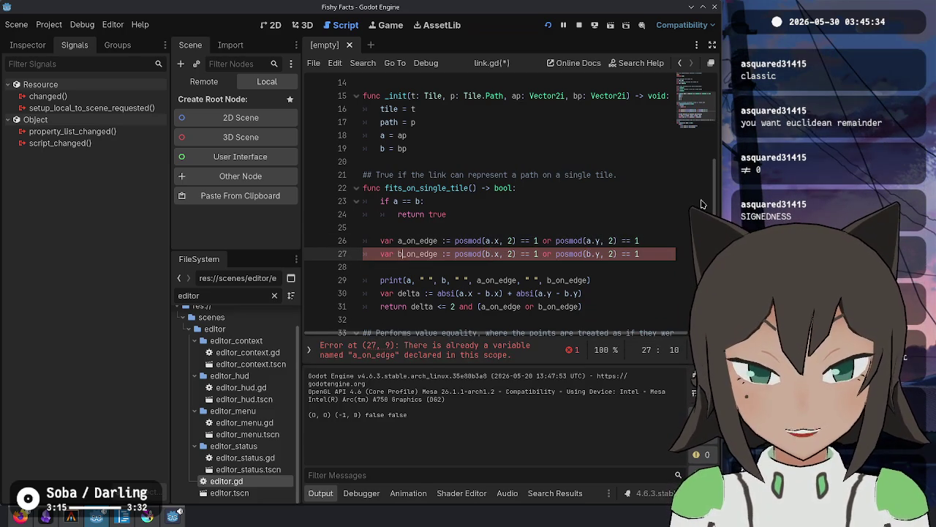
key("Down")
key("Down")
key("Down")
key("ctrl+s")
left_click(624, 15)
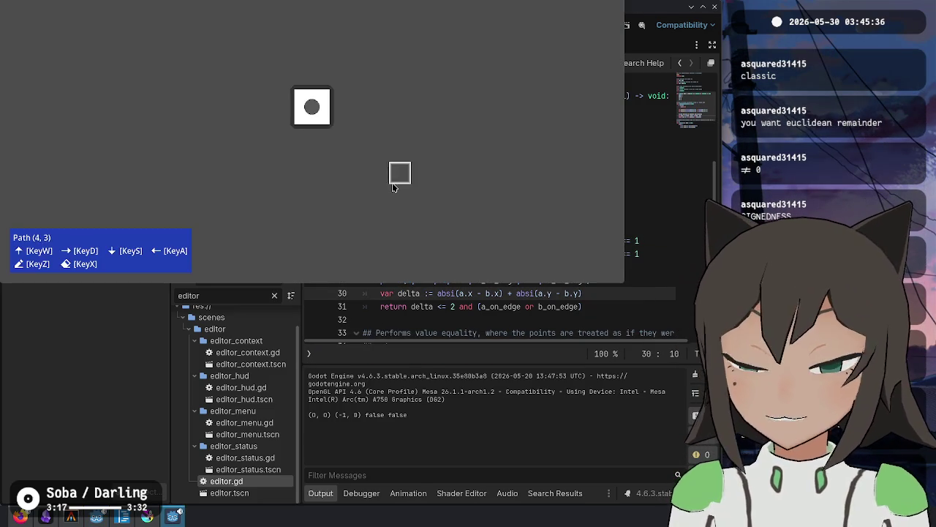
Step the path left and right across the tile edge, drawing and erasing links with Z and X.
key("a")
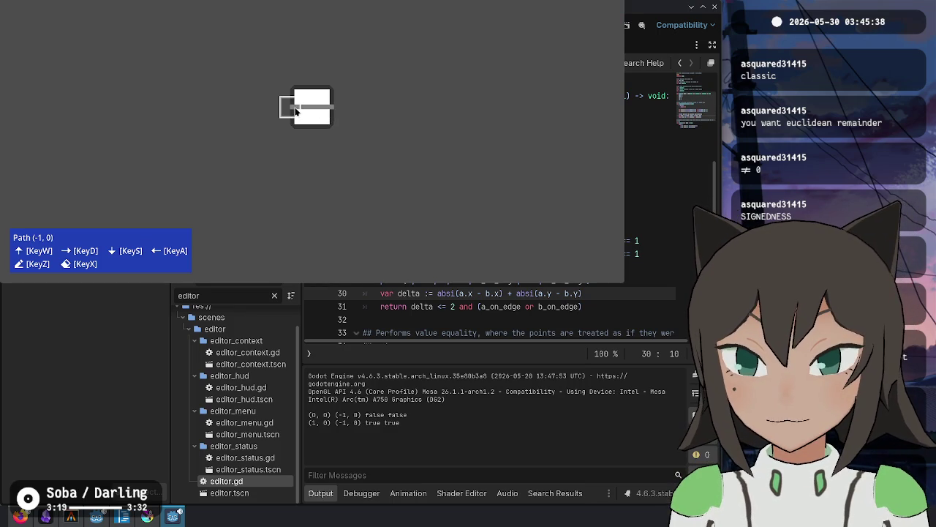
key("d")
key("a")
key("a")
key("d")
key("z")
key("a")
key("d")
key("x")
key("a")
key("z")
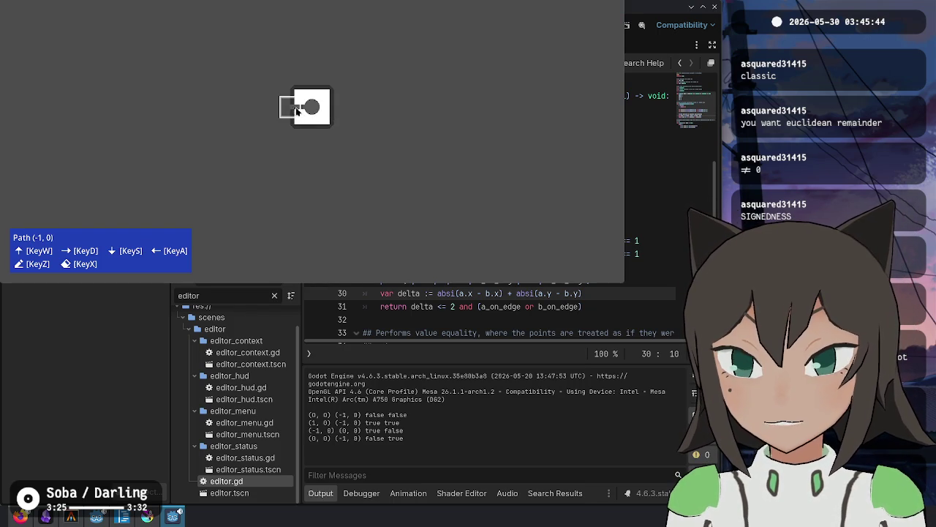
key("s")
key("w")
key("d")
key("x")
key("d")
Draw and remove a curved path piece, draw steps right, up and left, then close the game.
key("s")
key("z")
key("d")
key("a")
key("d")
key("a")
key("s")
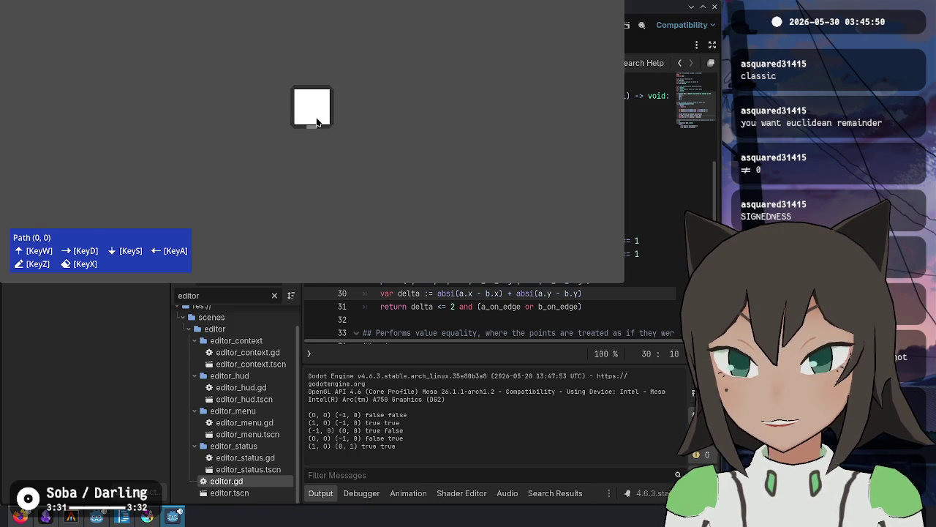
key("x")
key("d")
key("w")
key("a")
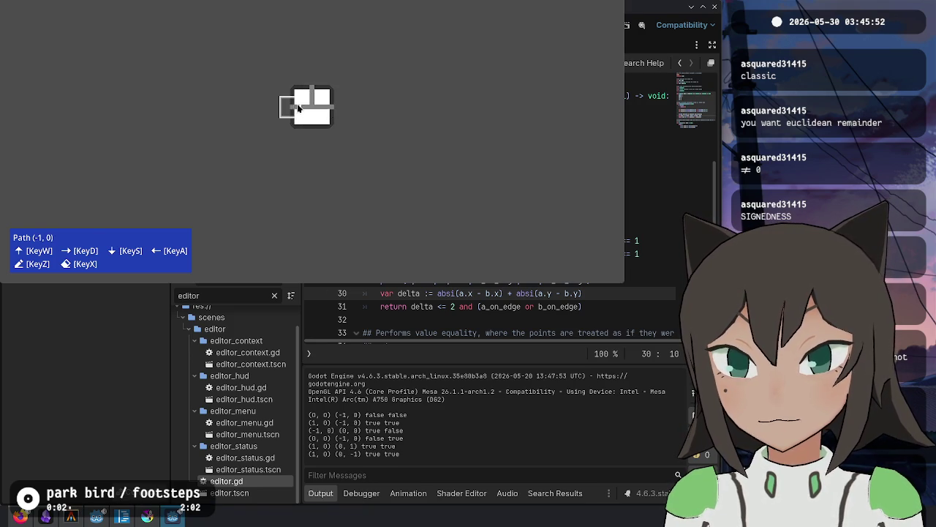
key("d")
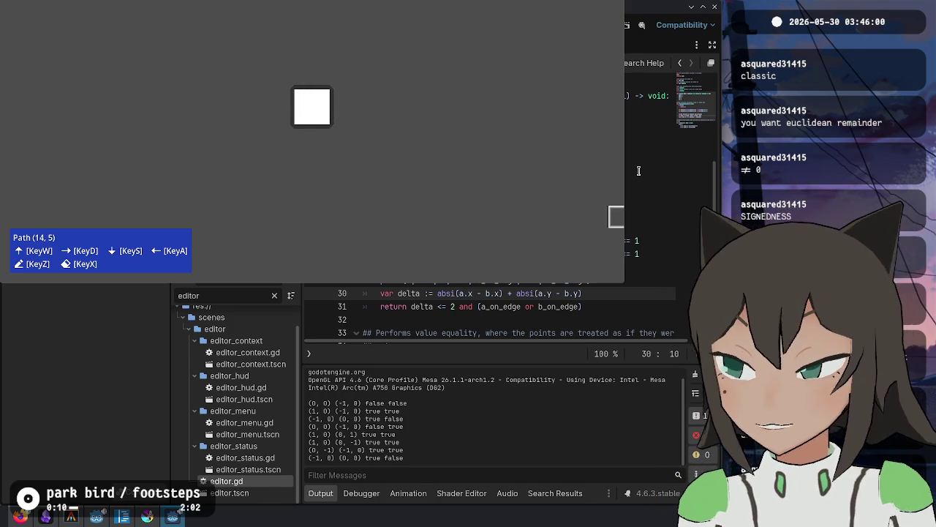
left_click(640, 171)
left_click(523, 198)
left_click(515, 228)
Cut the debug print line out of fits_on_single_tile.
left_click(483, 240)
left_click(495, 253)
left_click_drag(516, 294, 525, 293)
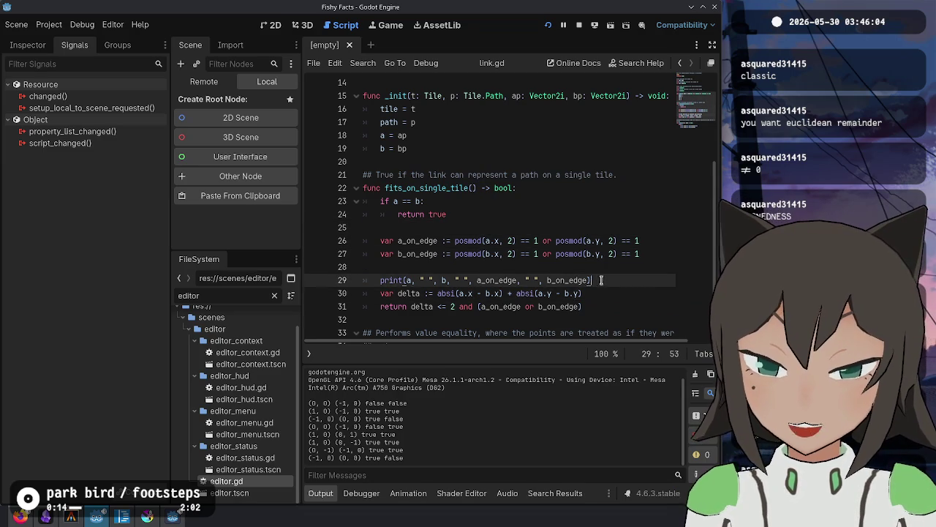
left_click(597, 280)
key("ctrl+x")
left_click(605, 280)
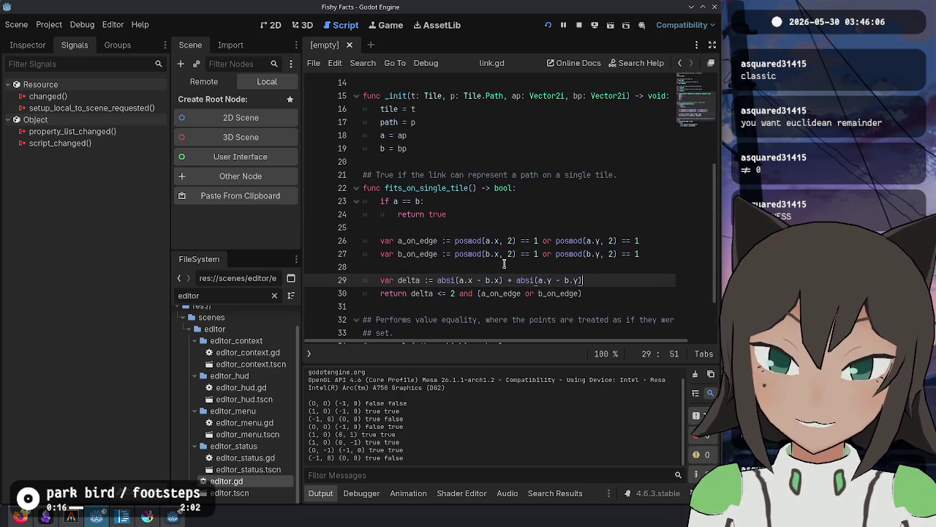
left_click(502, 267)
left_click(452, 280)
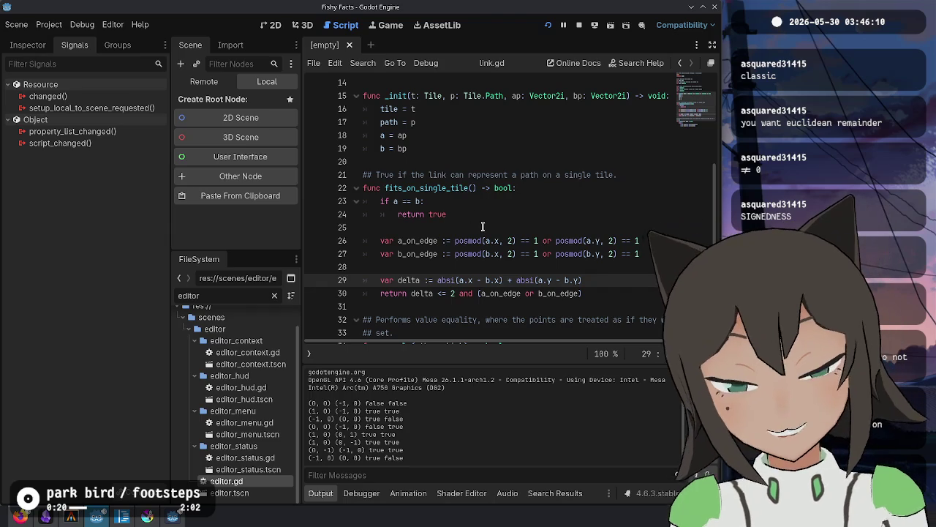
left_click(502, 269)
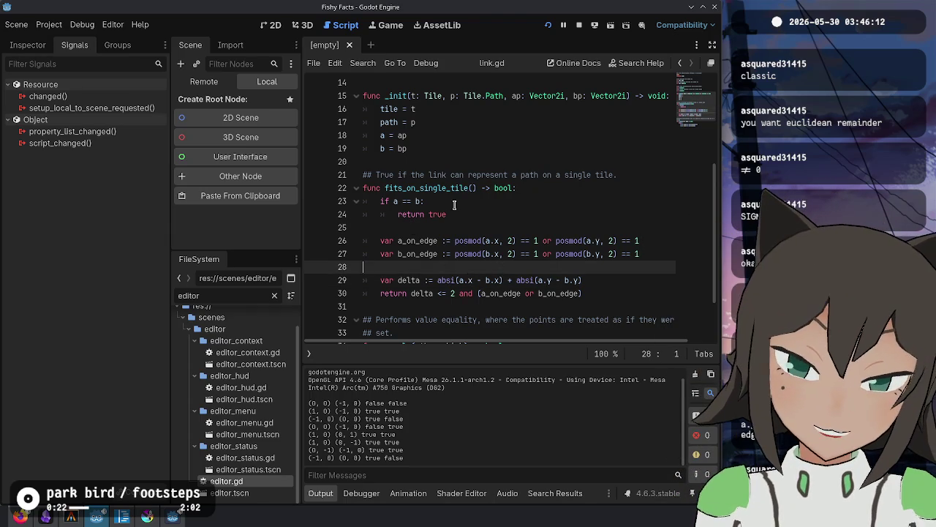
Try inlining the a_on_edge posmod expression into the return line.
double_click(471, 255)
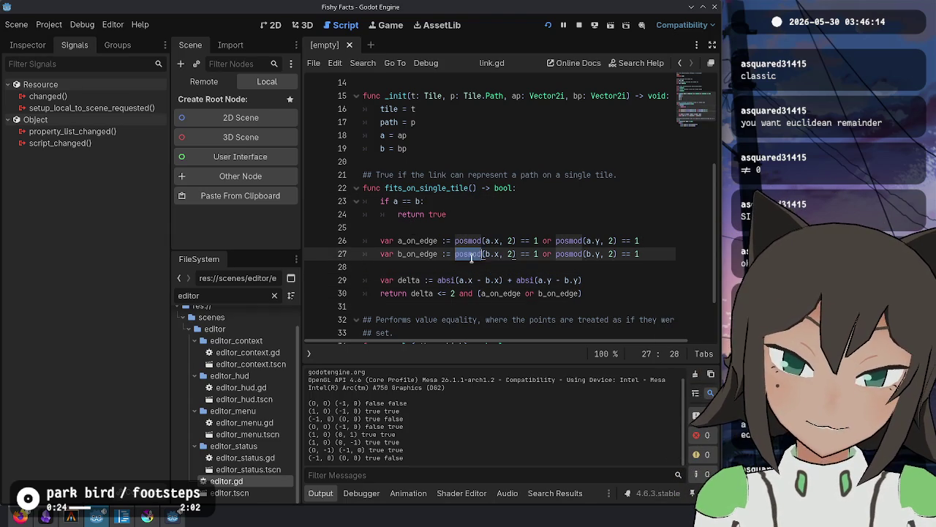
left_click(646, 275)
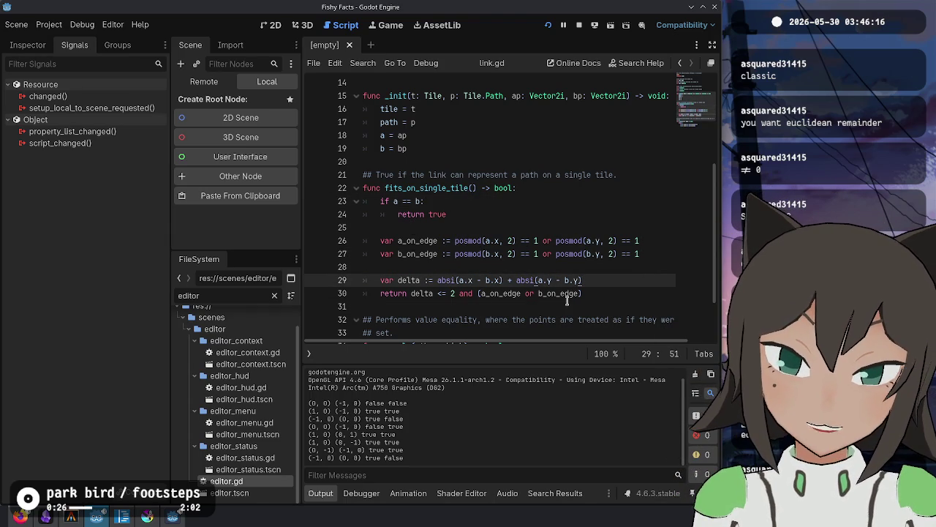
left_click_drag(455, 242, 660, 238)
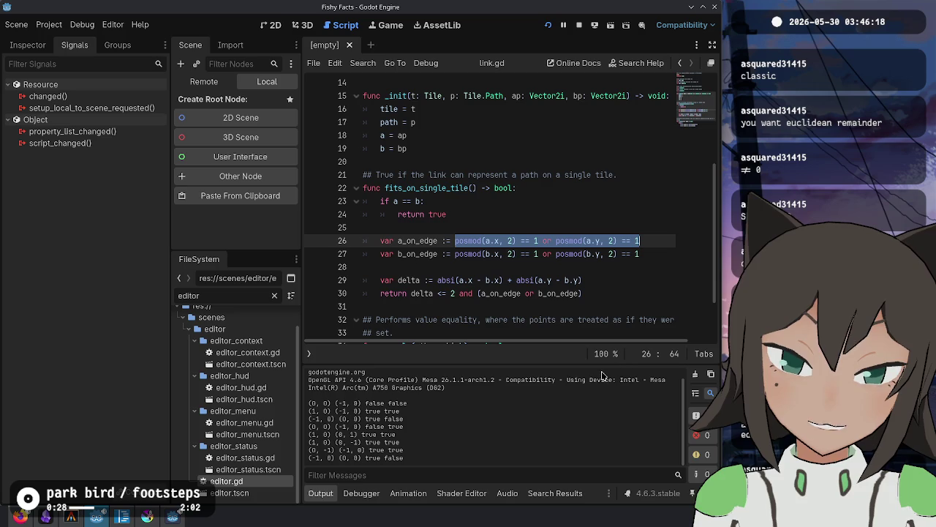
left_click(612, 254)
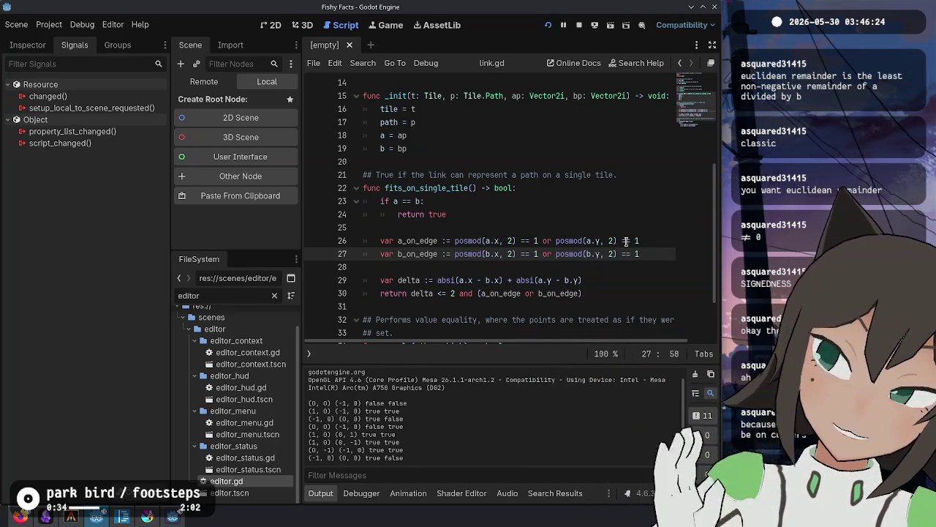
left_click_drag(379, 241, 654, 251)
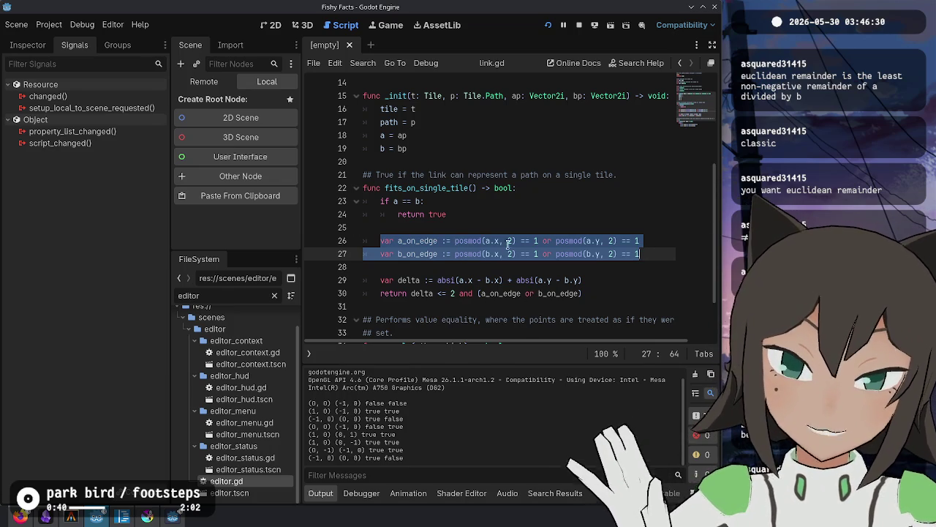
left_click_drag(641, 253, 377, 239)
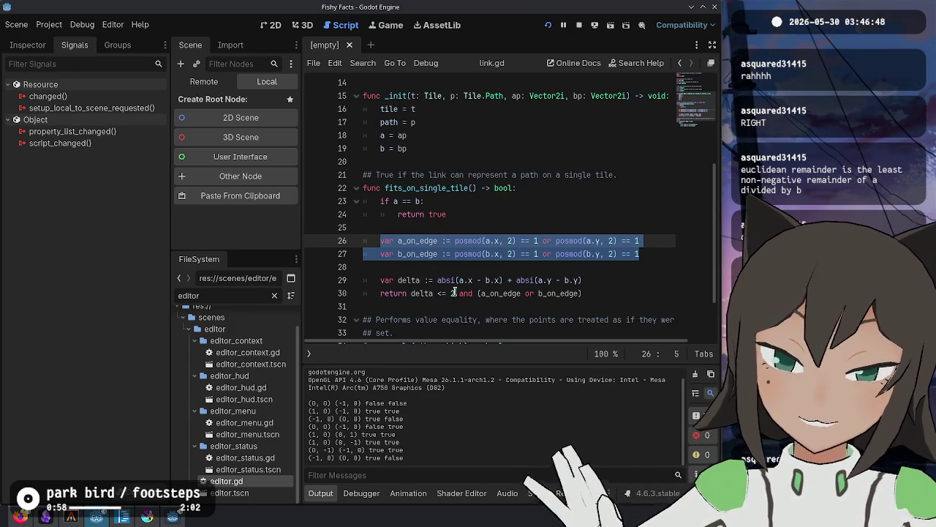
left_click(618, 294)
left_click(594, 241)
left_click(453, 240)
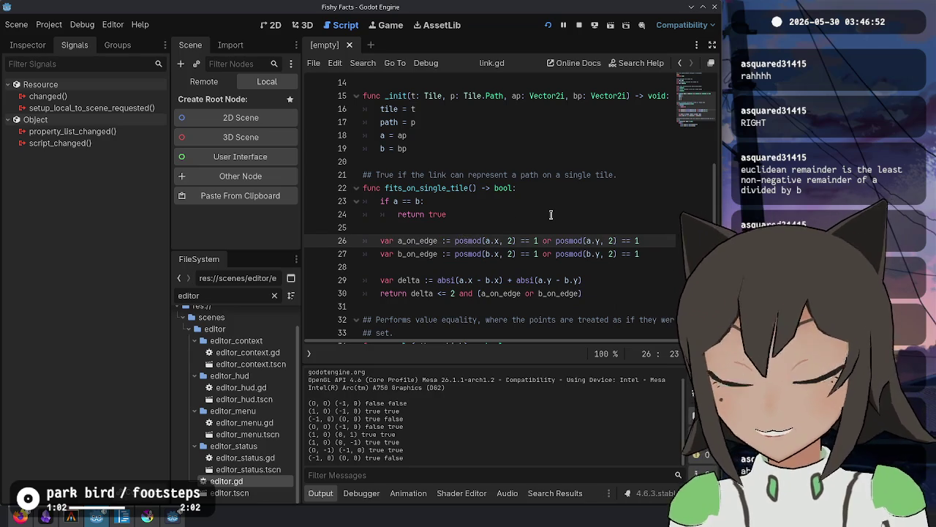
key("shift+End")
key("ctrl+x")
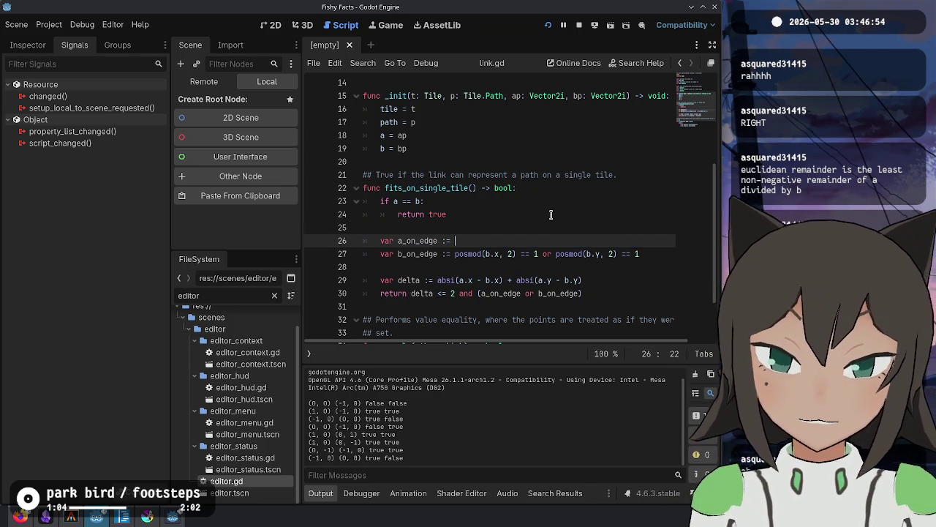
key("Down")
key("Down")
key("Down")
key("ctrl+Right")
key("Right")
key("Right")
key("ctrl+shift+Right")
key("ctrl+v")
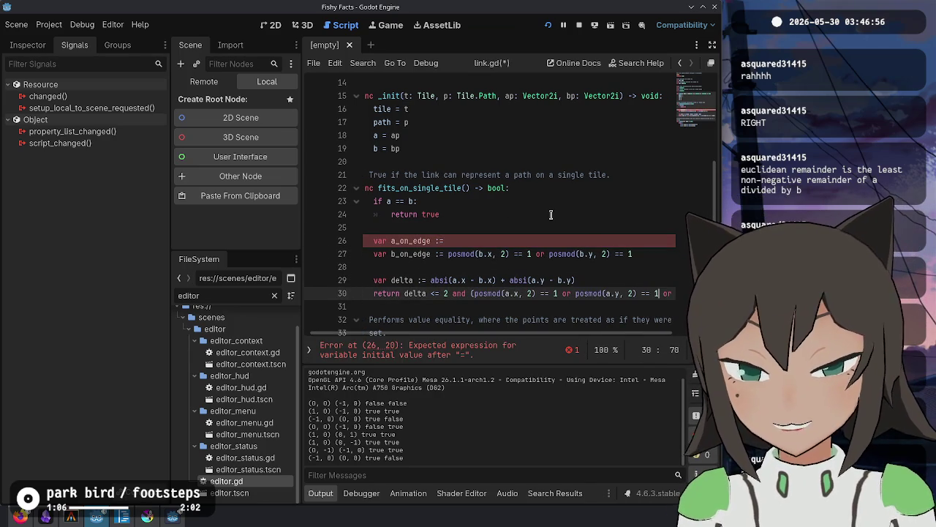
Undo the inlining so a_on_edge stays on its own line, and review the function.
key("ctrl+z")
key("ctrl+z")
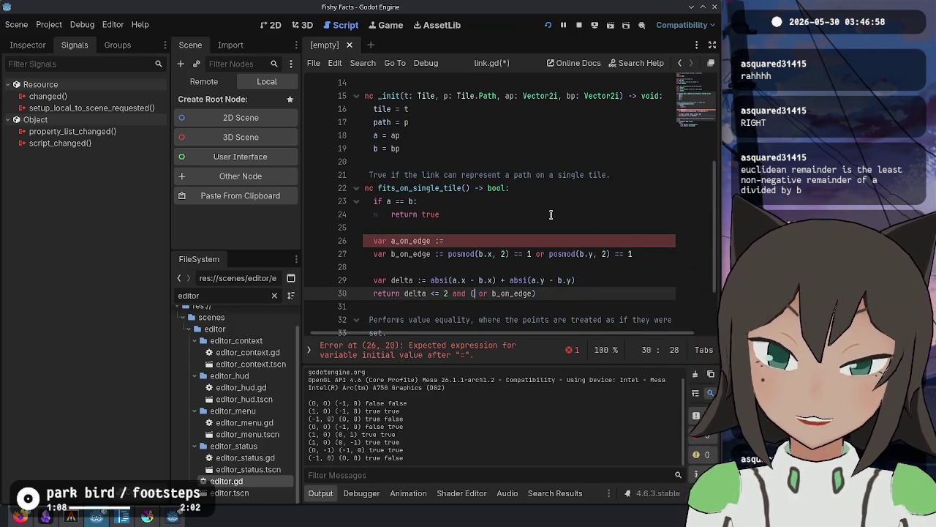
left_click(524, 316)
left_click(528, 295)
left_click(489, 256)
left_click(495, 267)
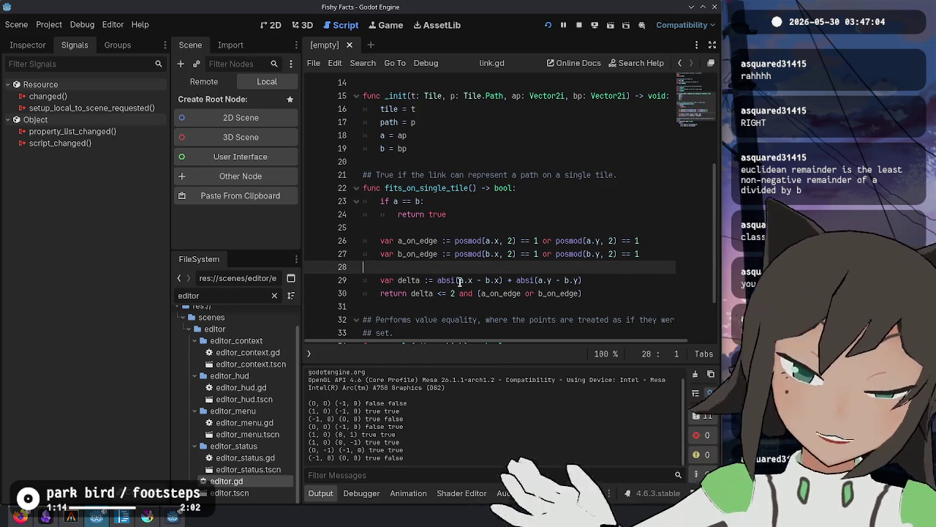
left_click(447, 311)
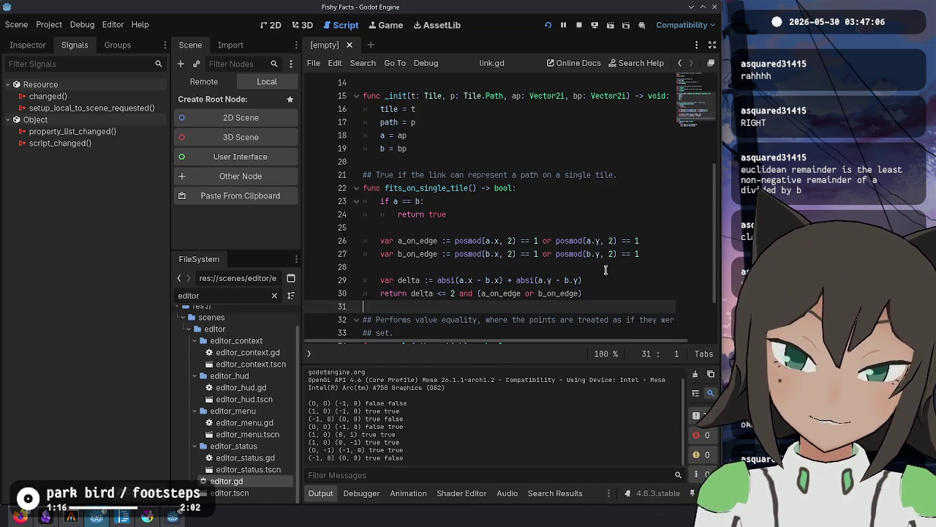
left_click_drag(650, 240, 637, 232)
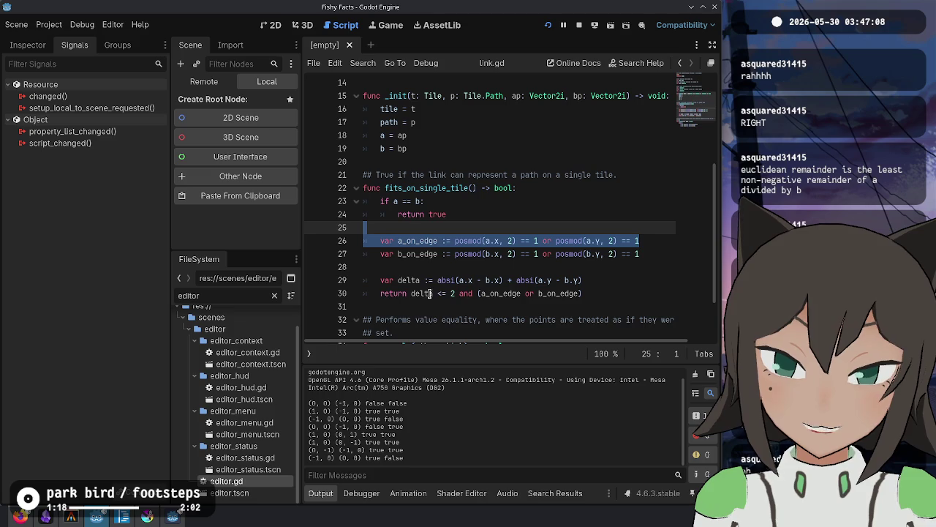
double_click(498, 293)
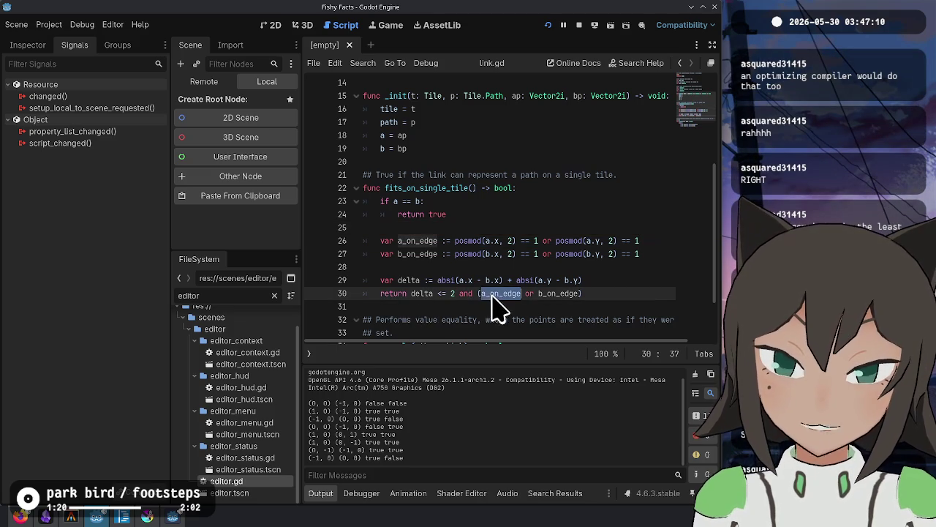
left_click(570, 292)
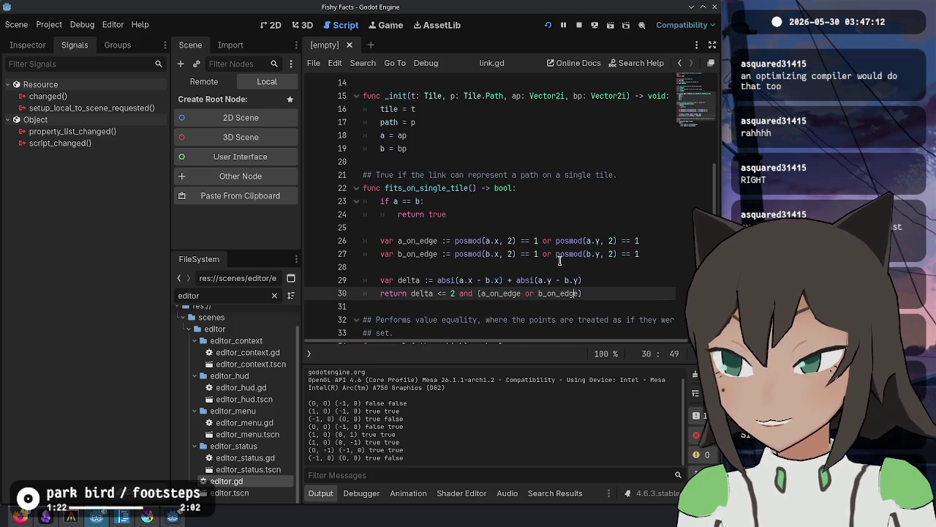
left_click(557, 222)
left_click(569, 282)
left_click(633, 267)
left_click(563, 223)
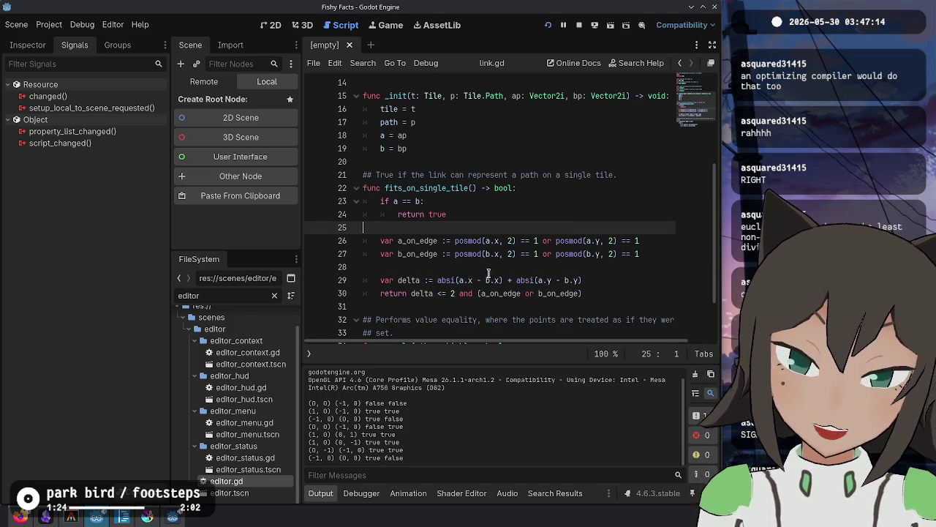
left_click(112, 516)
Stage the link.gd hunk with git add -p and amend it into the previous commit.
type("git ")
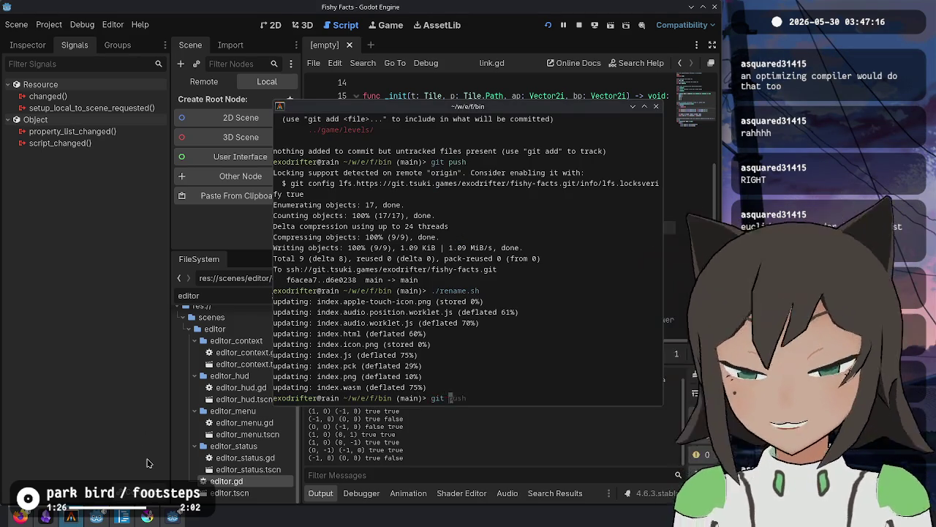
type("status")
key("Return")
type("git add -p")
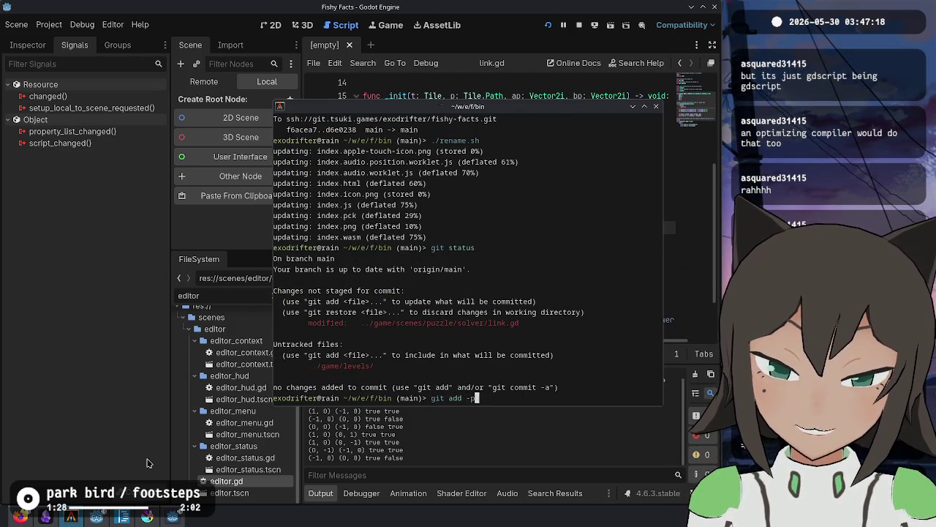
key("Return")
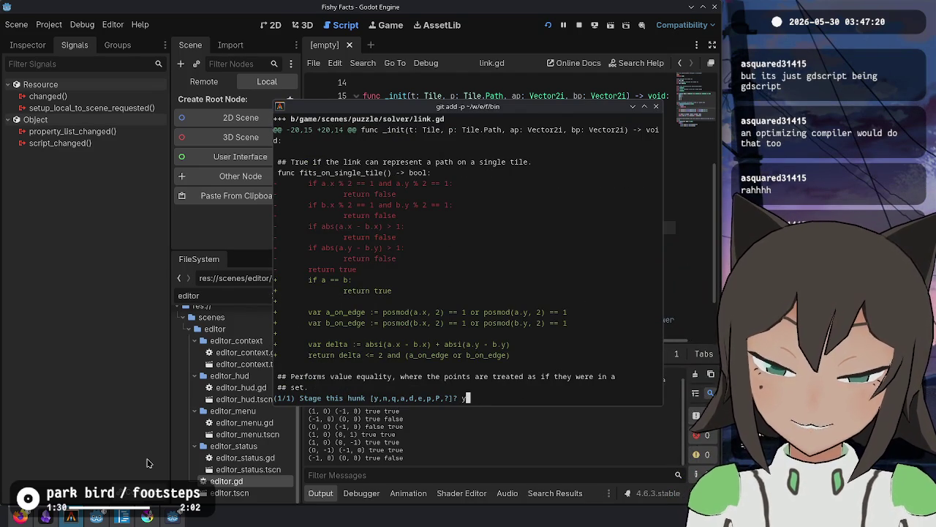
type("y")
key("Return")
type("git ct --amend")
key("Return")
type(":wq")
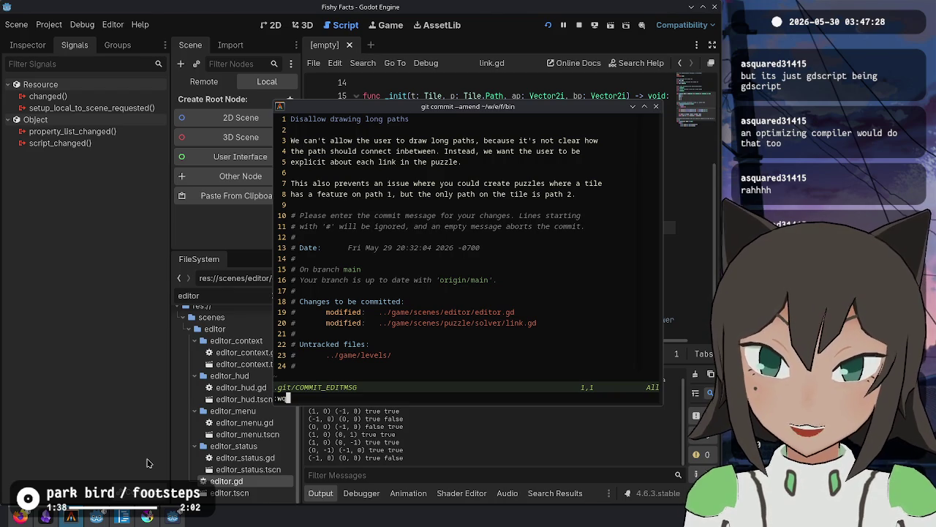
key("Return")
Check git status and run git push --force-with-lease for the amended commit.
type("git status")
key("Return")
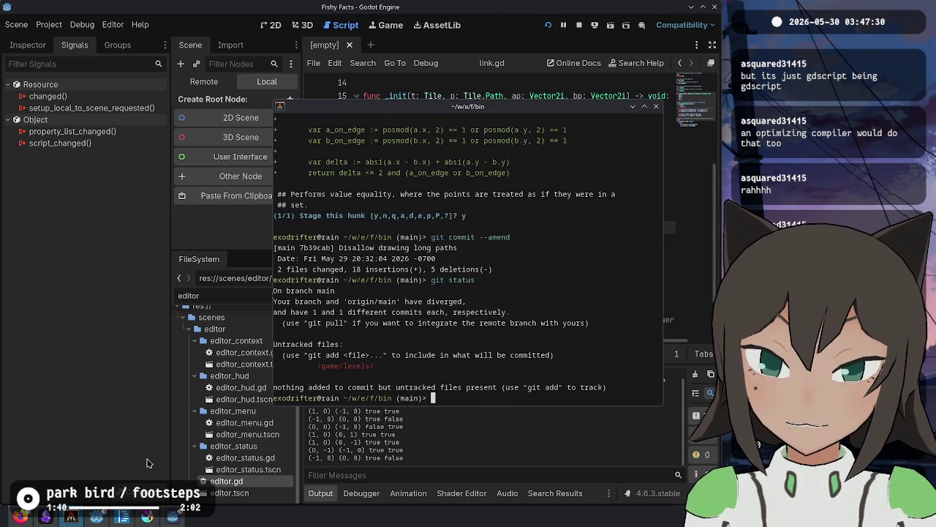
type("git push")
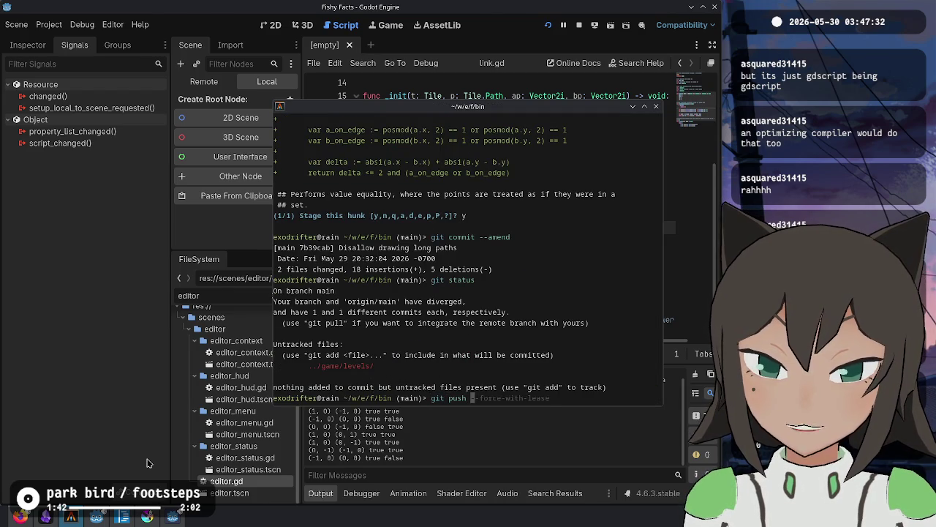
key("Right")
key("Return")
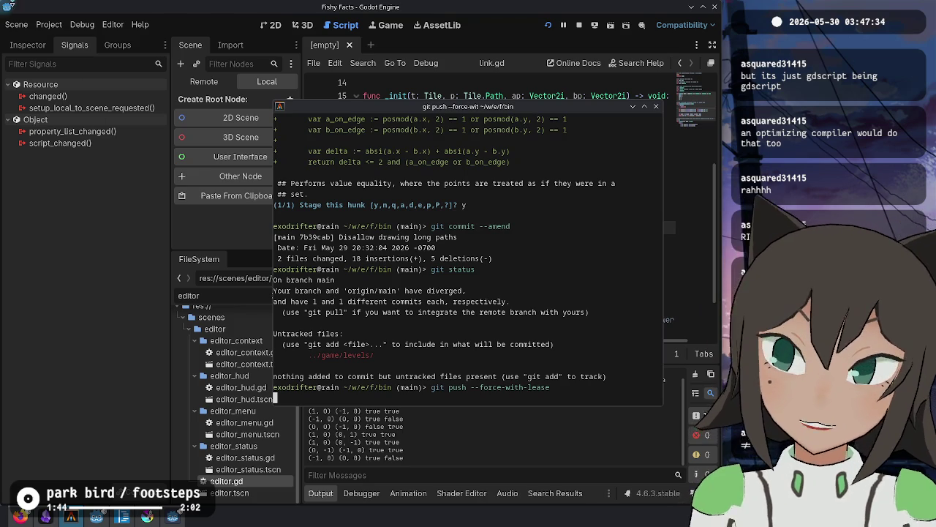
left_click(49, 24)
Try exporting all Fishy Facts presets at once as release builds.
left_click(103, 87)
left_click(265, 438)
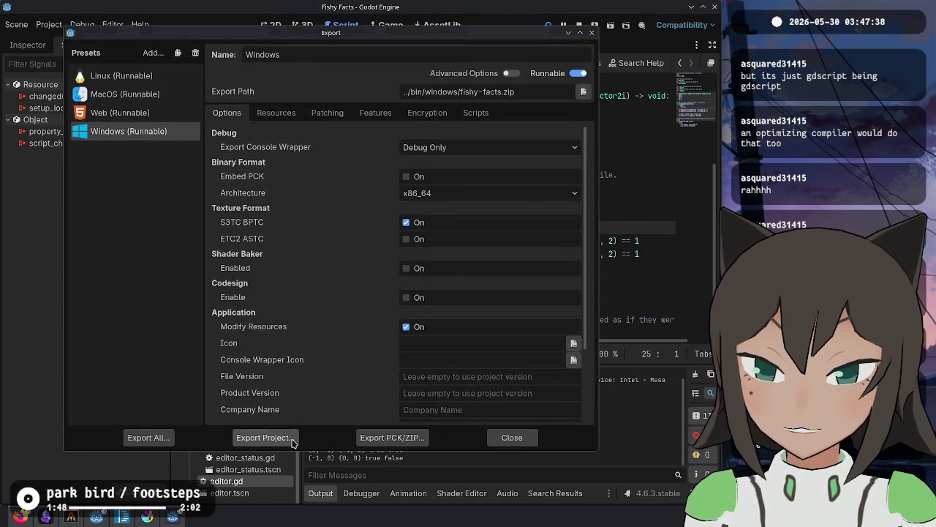
key("Escape")
left_click(149, 438)
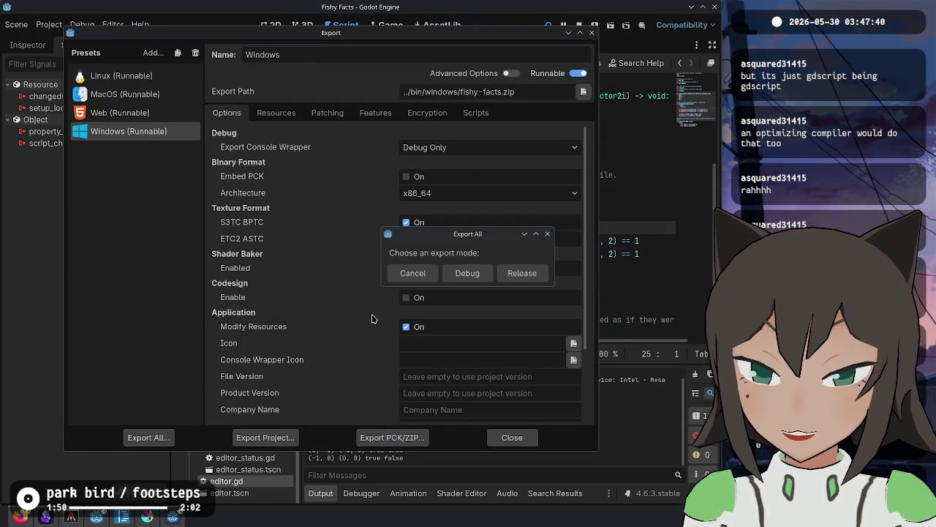
left_click(525, 275)
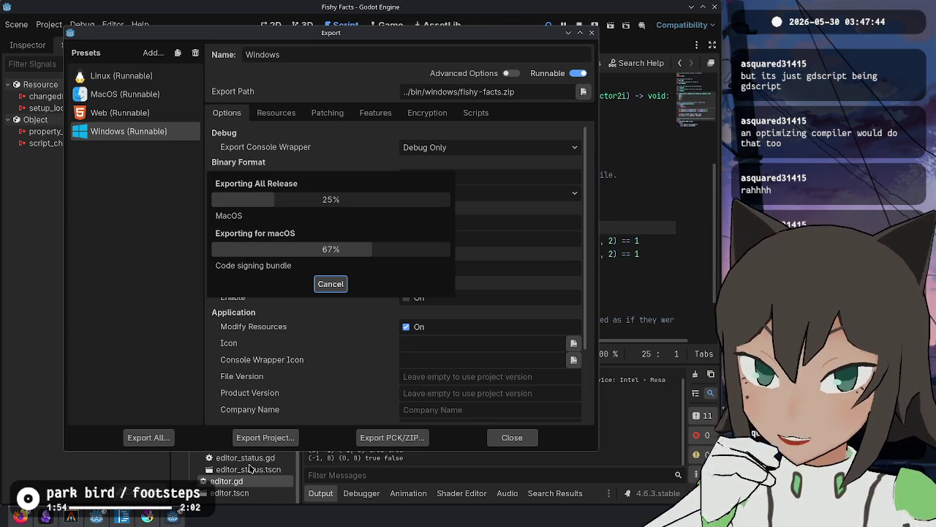
mouse_move(73, 519)
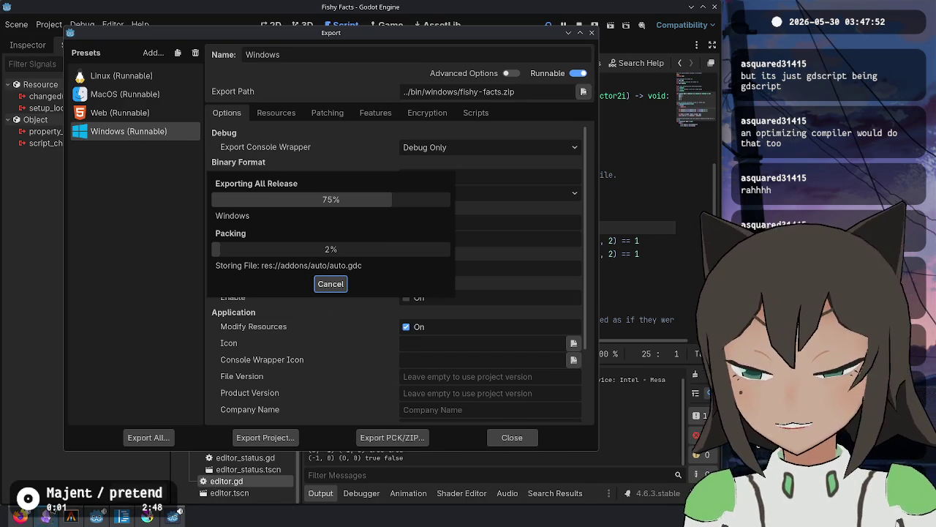
Re-export the Windows build, then export the Web preset build.
left_click(257, 437)
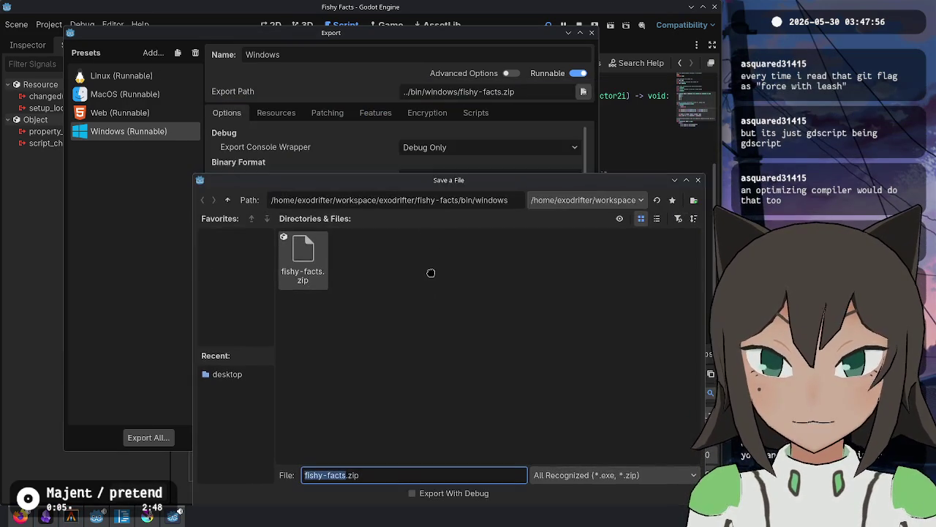
key("Escape")
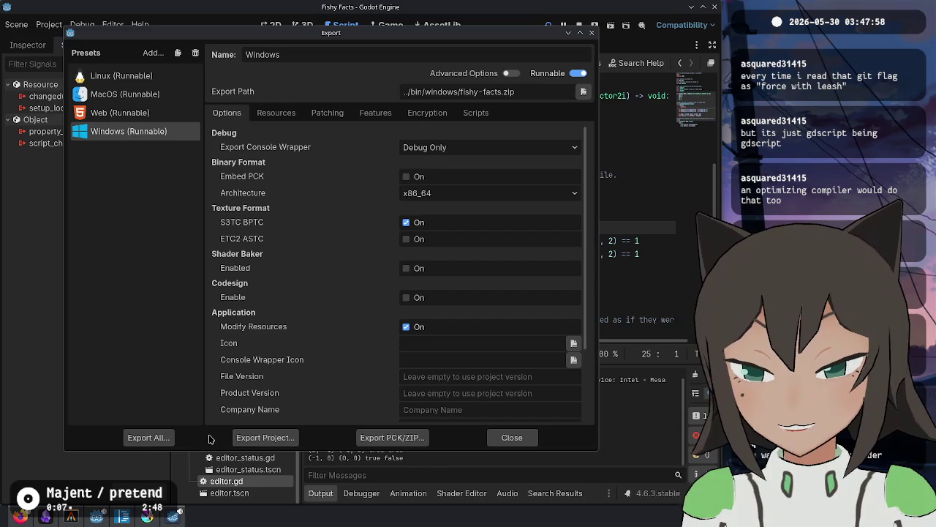
left_click(249, 439)
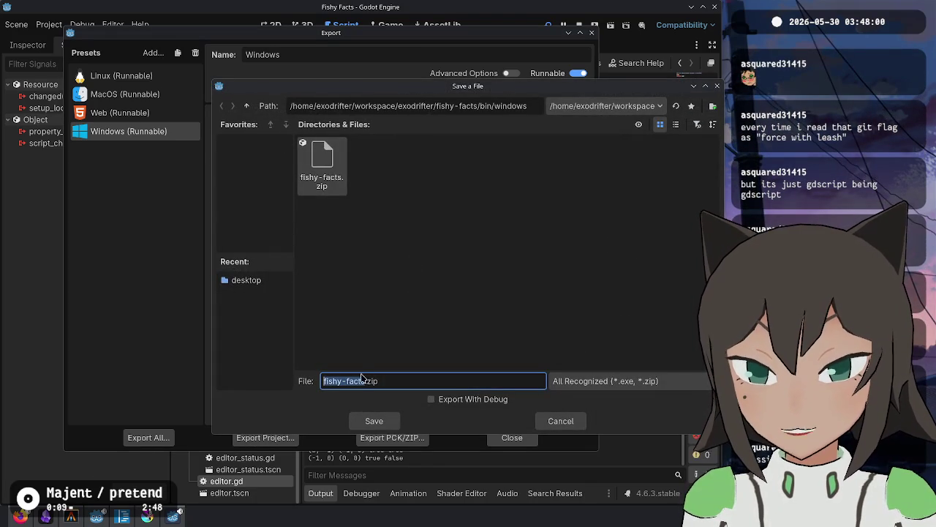
key("Escape")
left_click(120, 112)
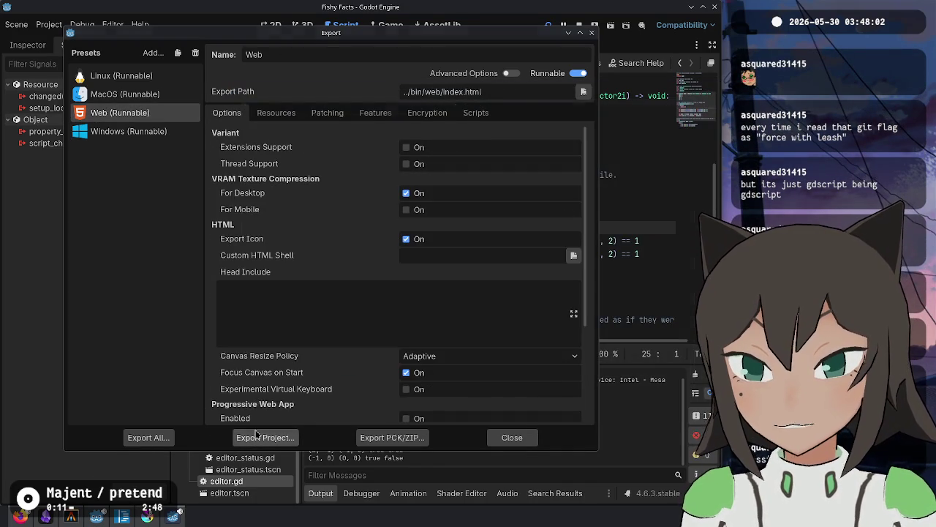
left_click(257, 438)
key("Escape")
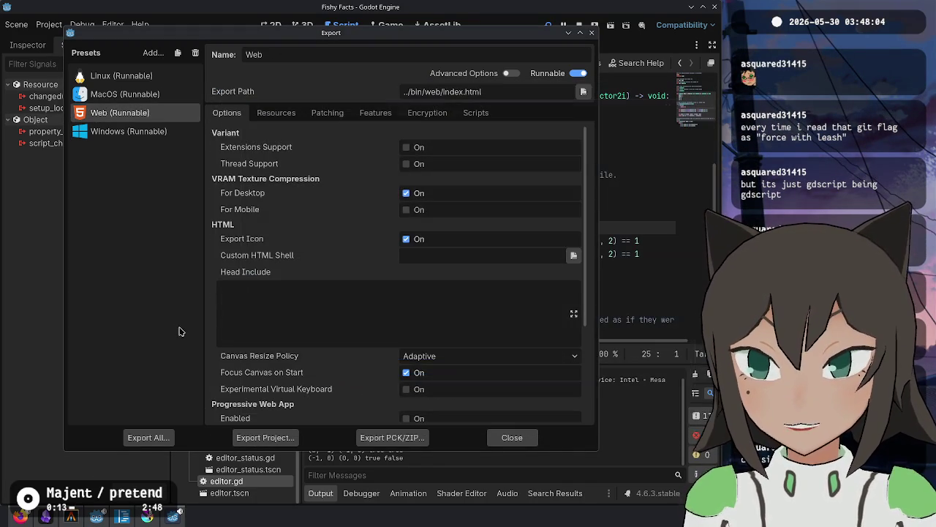
Run ./rename.sh in the terminal to repackage the Web export, then reload the itch.io page.
key("alt+Tab")
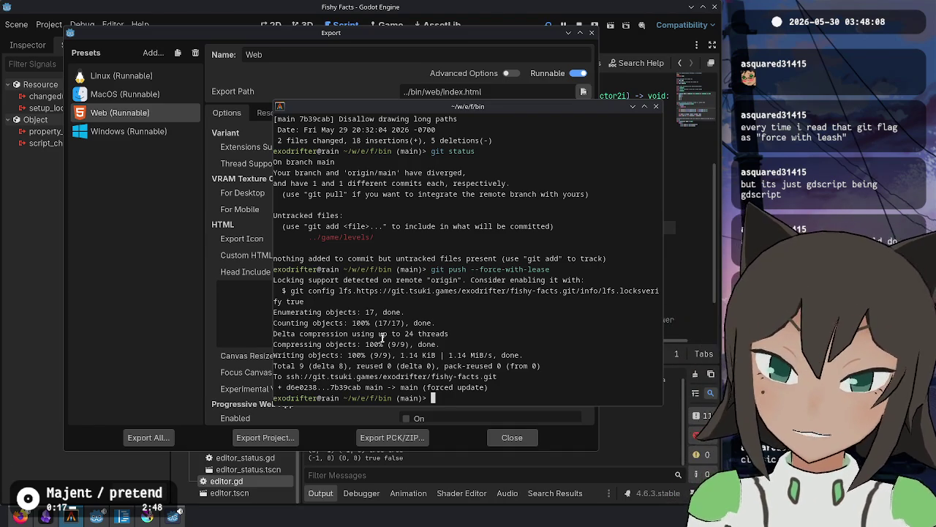
type("./rename.sh")
key("Return")
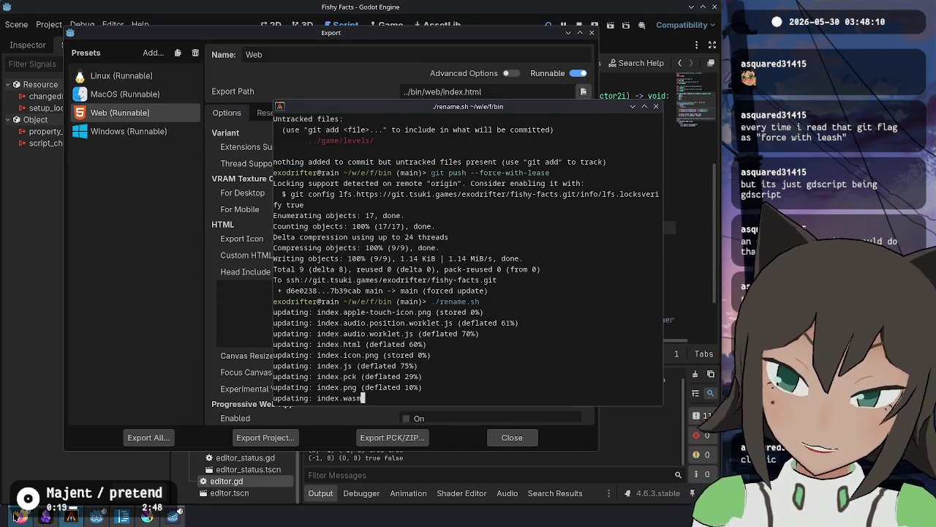
left_click(20, 516)
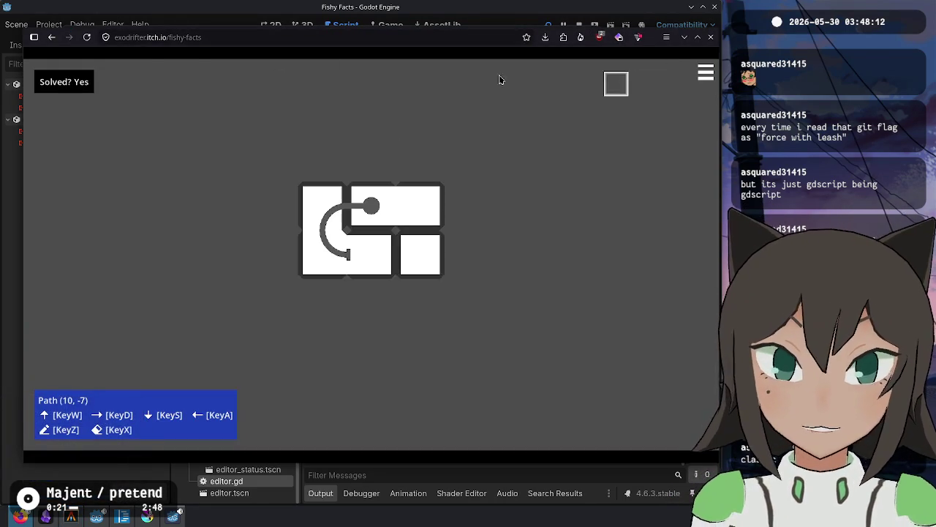
left_click(188, 33)
key("Return")
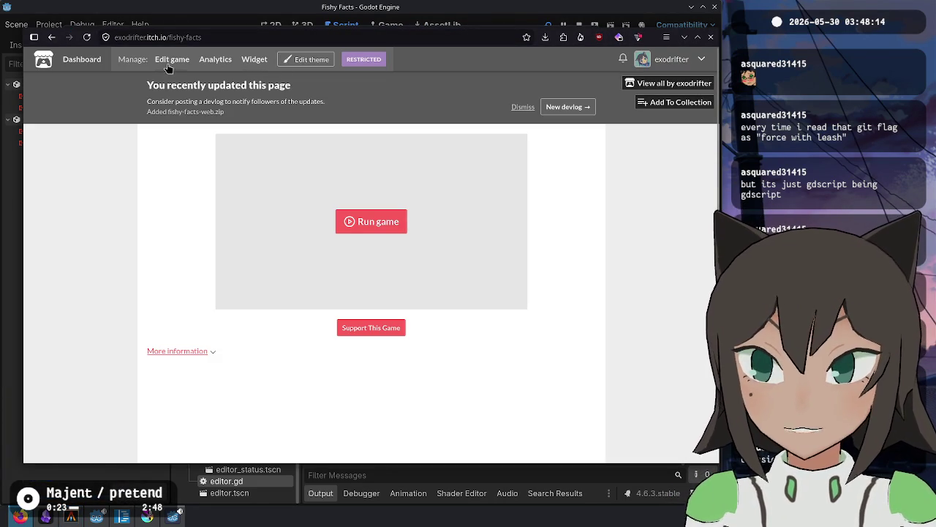
Upload fishy-facts-web.zip on the Fishy Facts edit page, mark it browser-playable, and save.
left_click(157, 112)
scroll(183, 271, "down", 10)
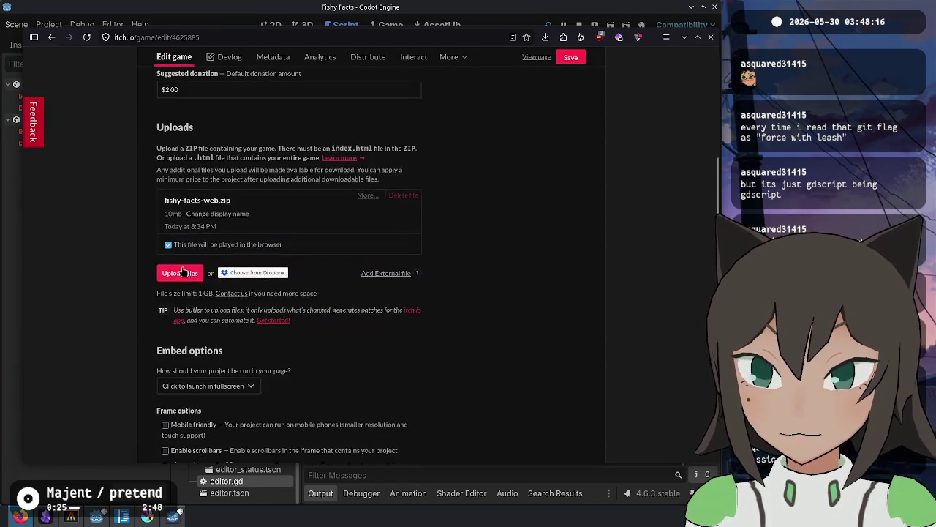
left_click(183, 271)
double_click(260, 262)
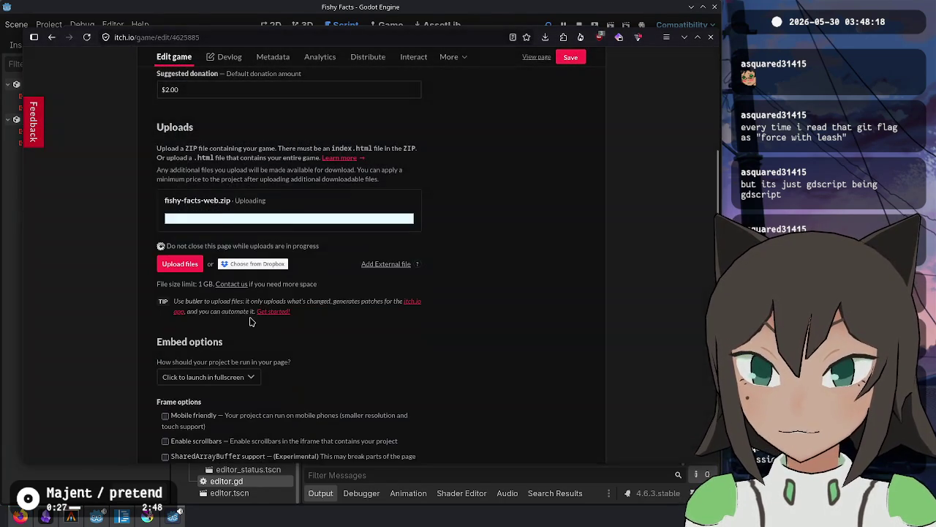
left_click(185, 290)
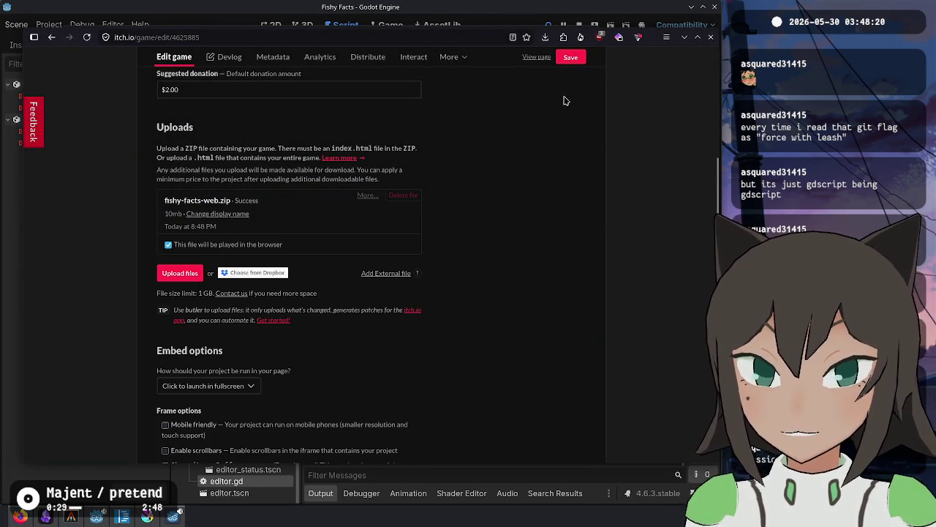
left_click(571, 57)
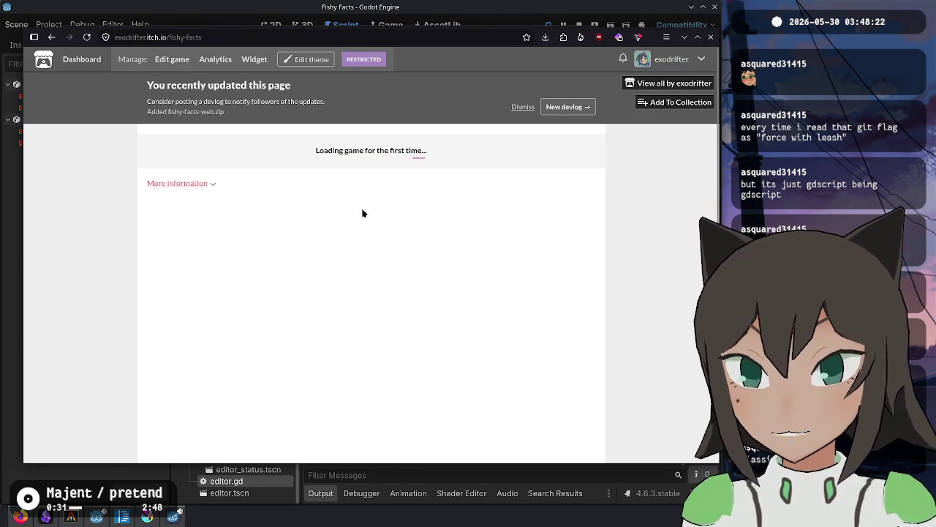
Launch the game, open the level editor, and add two cells to the level shape.
left_click(373, 222)
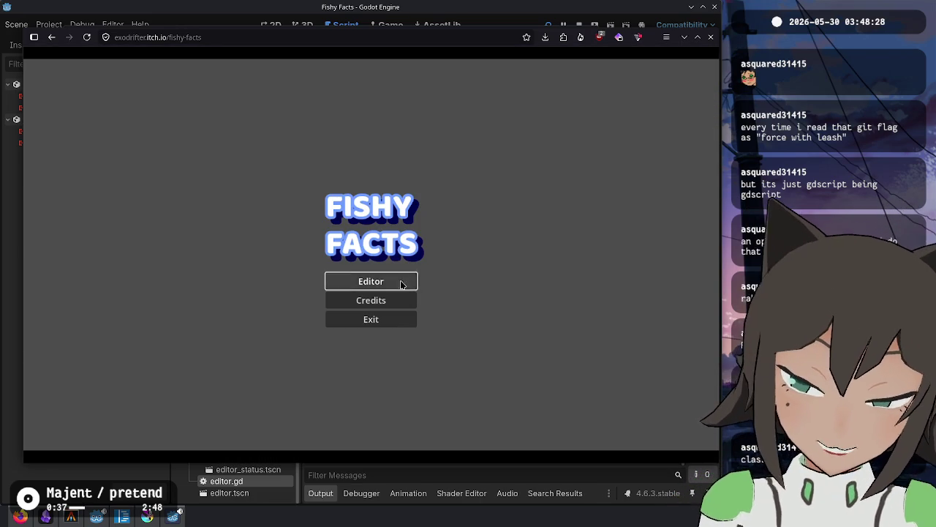
left_click(381, 282)
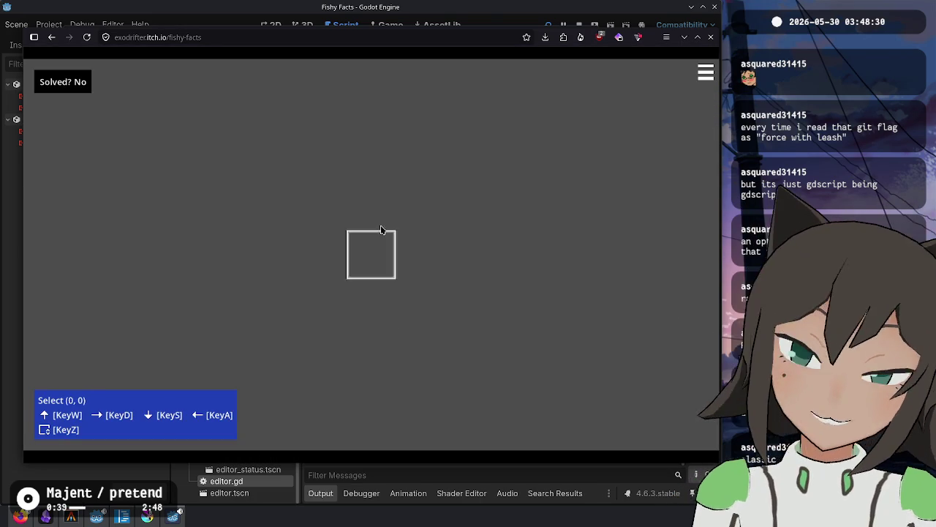
left_click(357, 236)
left_click(362, 243)
left_click(334, 272)
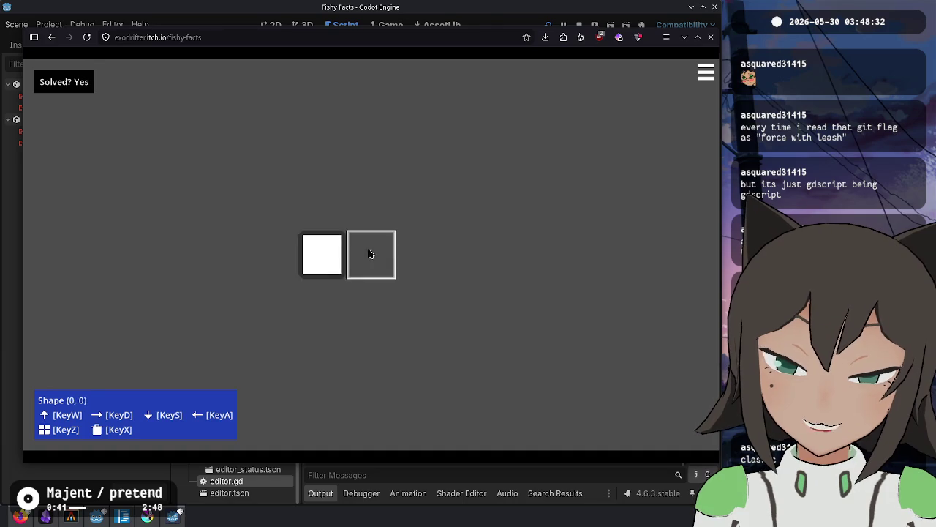
left_click(370, 256)
Add the top-row cells to the shape and fill in cell (2,0).
left_click(401, 185)
left_click(426, 194)
left_click(383, 206)
left_click(420, 205)
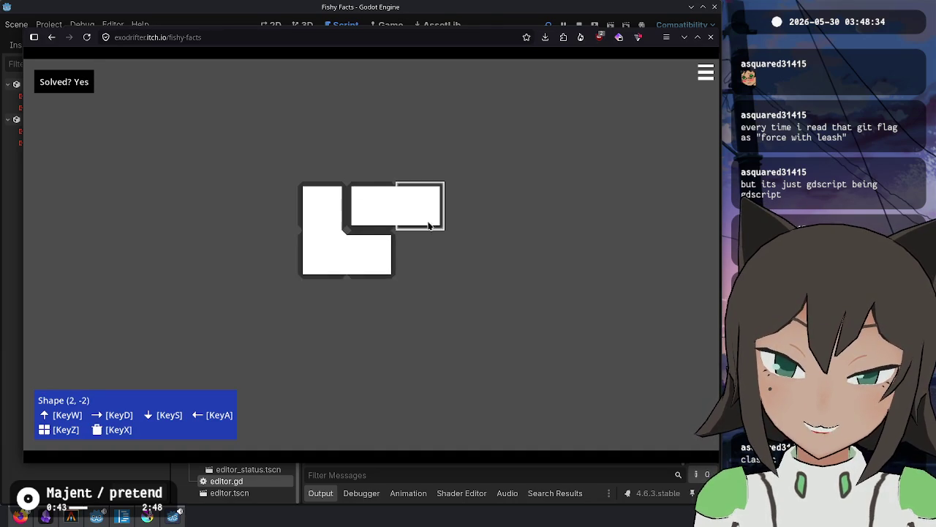
left_click(449, 233)
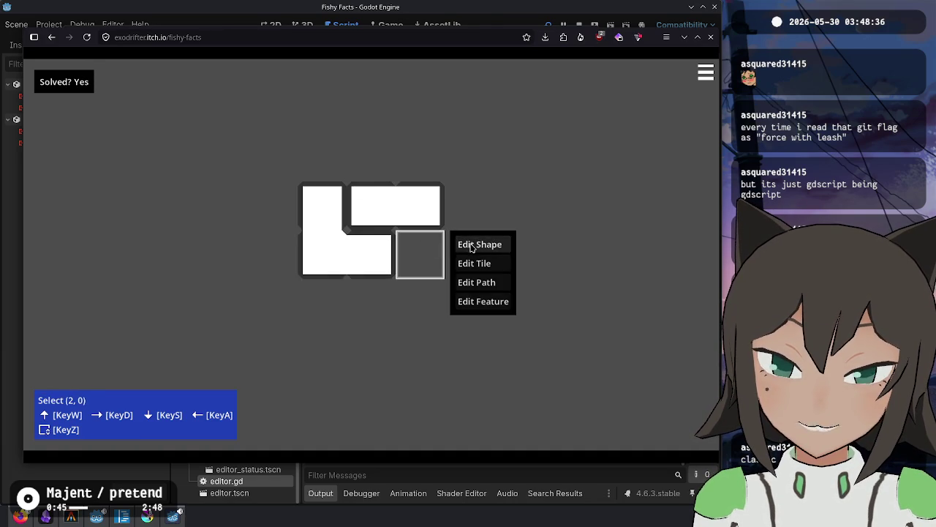
left_click(458, 243)
left_click(428, 254)
left_click(429, 229)
Draw a path from the top-right cell round to the bottom-right cell.
left_click(477, 233)
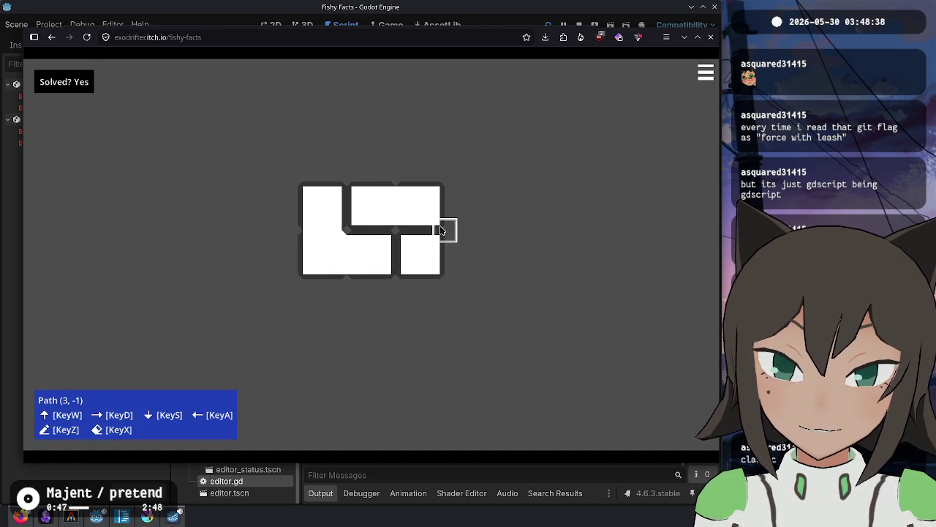
left_click(399, 218)
mouse_move(359, 214)
left_mouse_down()
mouse_move(324, 195)
mouse_move(334, 257)
mouse_move(460, 263)
left_mouse_up()
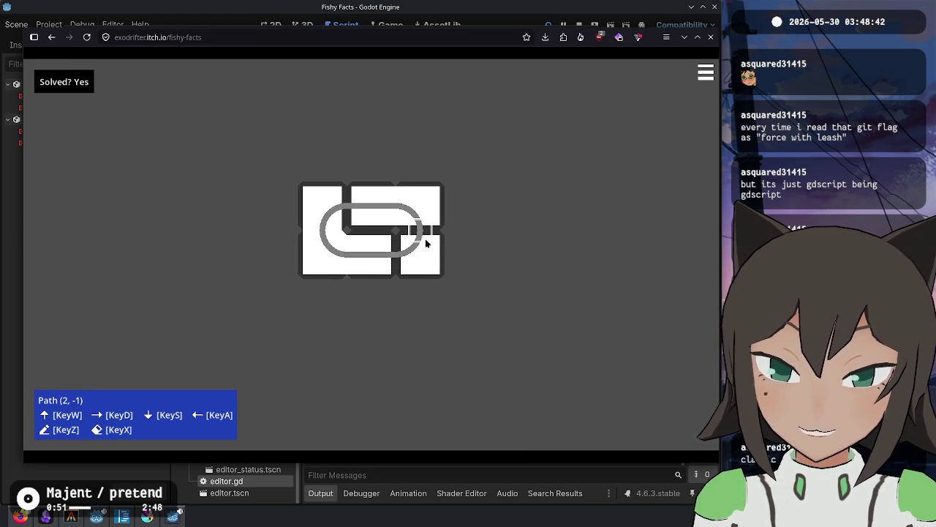
key("Escape")
Add a top dot on the loop and draw a path from it down to the oval centre.
left_click(383, 218)
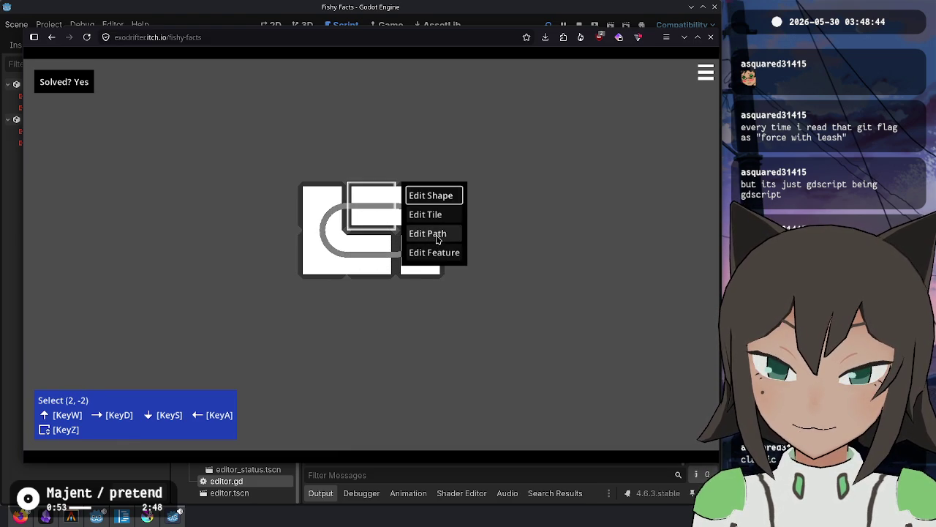
left_click(437, 234)
mouse_move(370, 215)
left_mouse_down()
mouse_move(347, 210)
mouse_move(390, 276)
mouse_move(372, 201)
left_mouse_up()
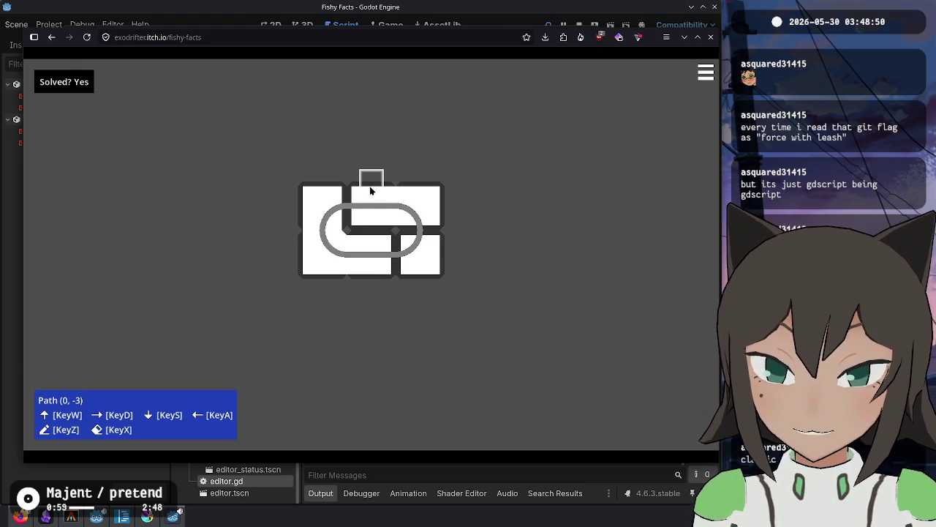
left_click_drag(372, 196, 367, 211)
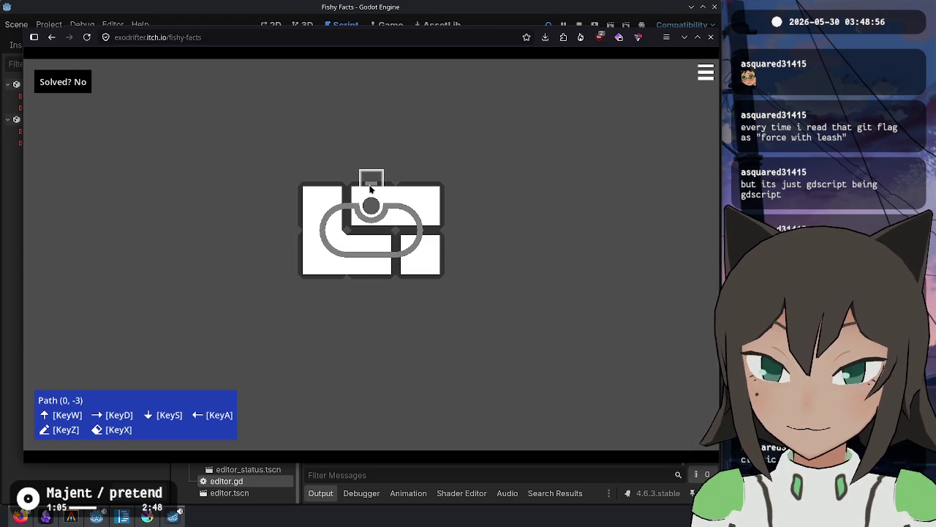
left_click(371, 191)
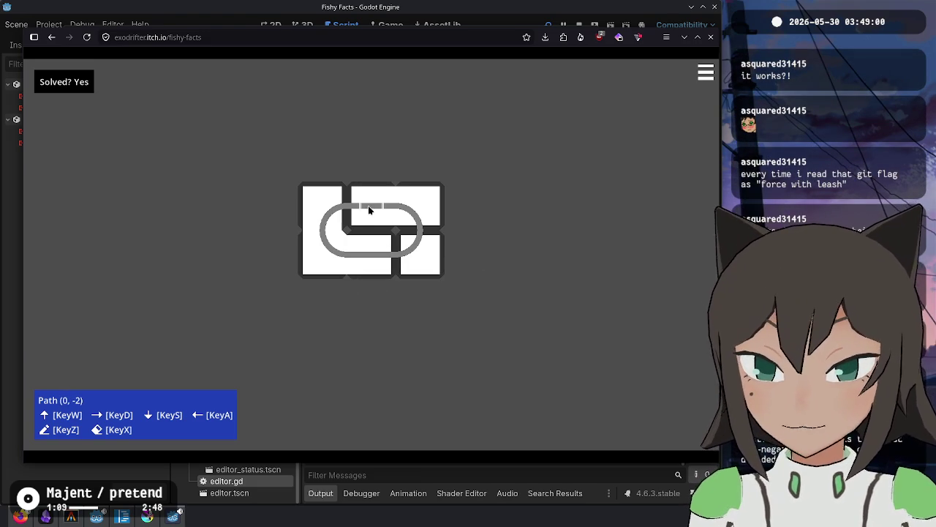
left_click_drag(379, 209, 371, 253)
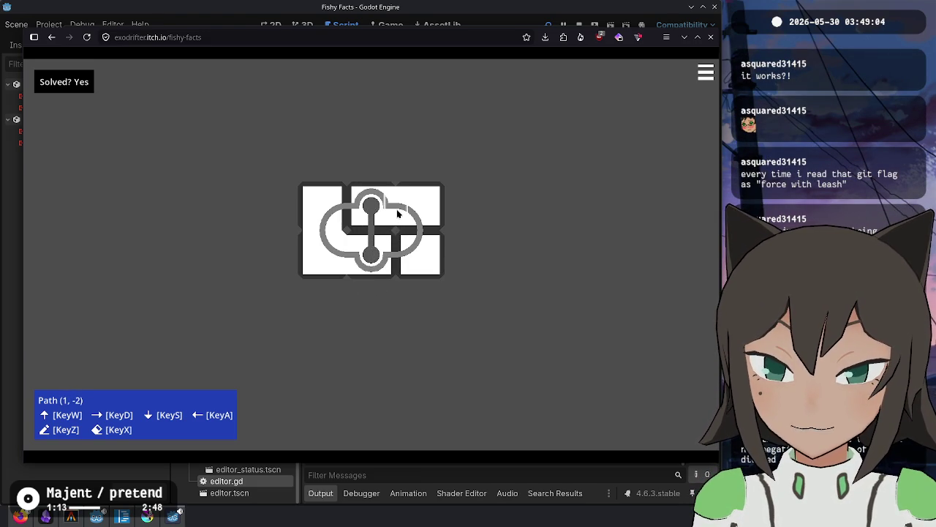
key("Escape")
End the top-right tile's path at a new dot in the bottom-right cell.
right_click(410, 211)
left_click(477, 234)
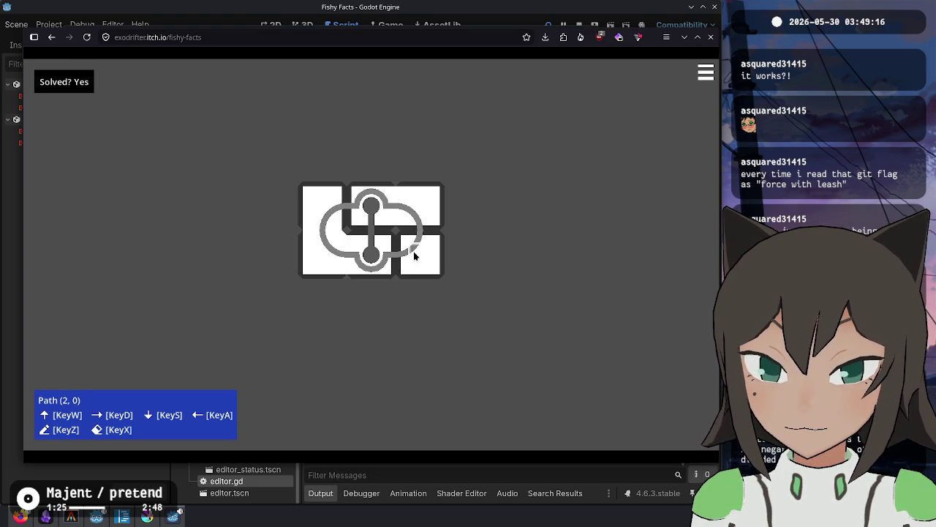
left_click(418, 252)
left_click(430, 265)
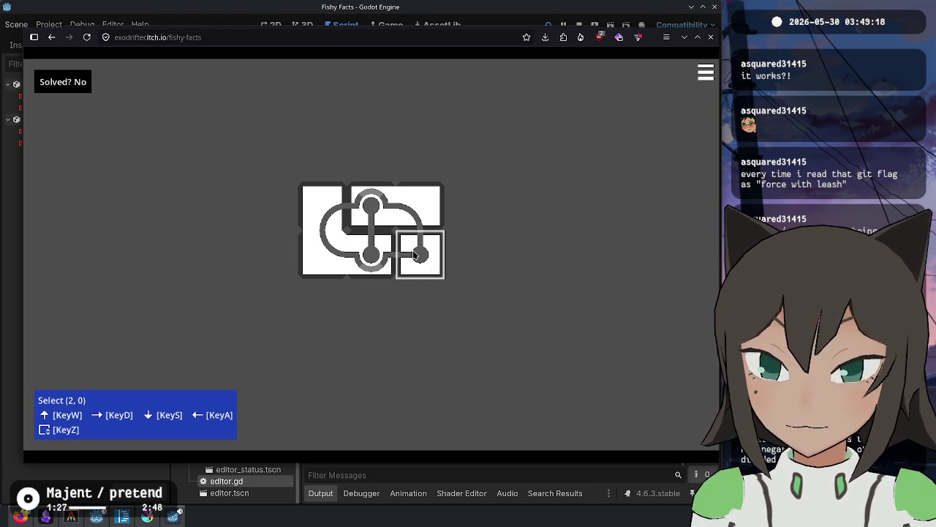
right_click(449, 231)
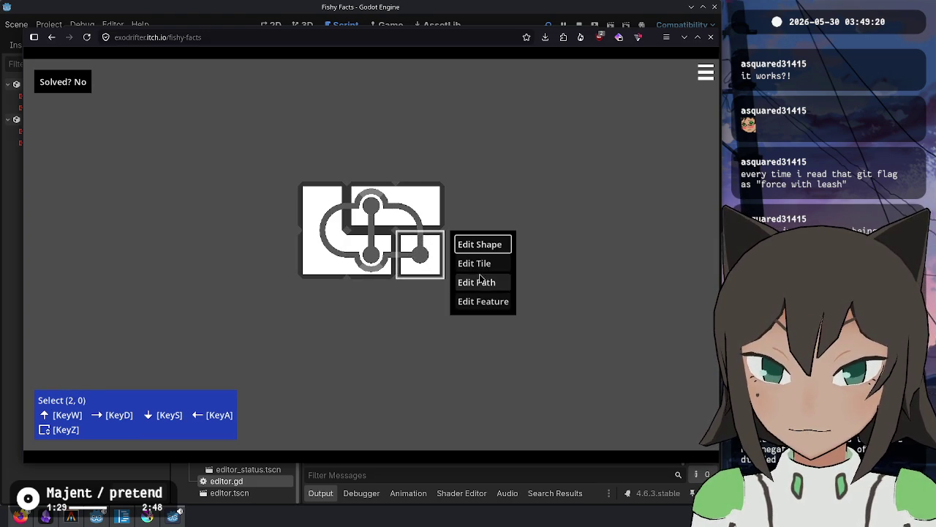
Toggle the vertical feature line on the top tile and test changing the loop path.
left_click(367, 195)
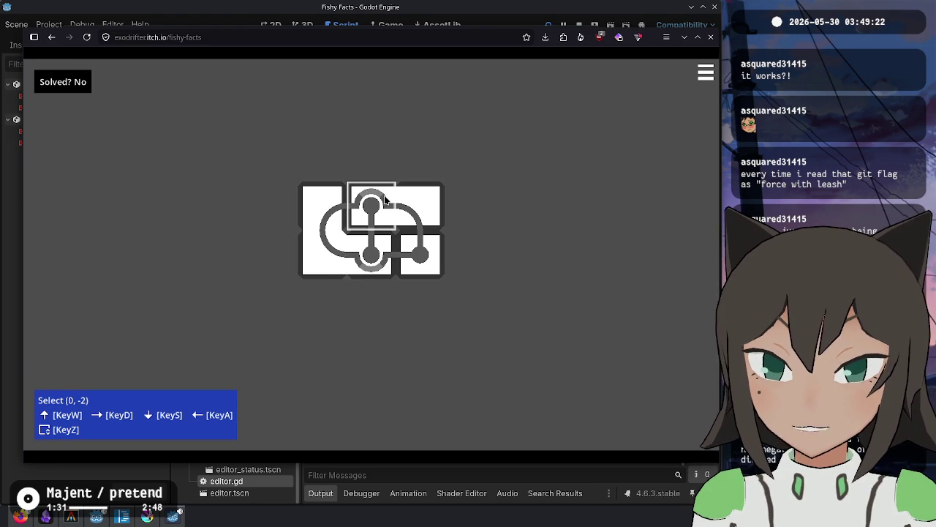
right_click(380, 208)
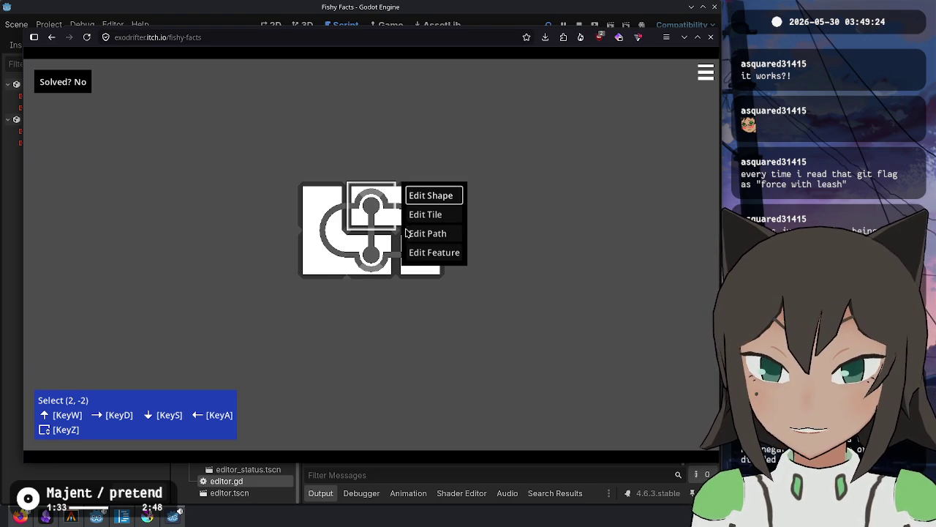
left_click(430, 252)
left_click(376, 246)
left_click(372, 208)
left_click(373, 253)
left_click(422, 258)
left_click(423, 257)
Restore the loop so the puzzle is solved again, checking several tiles and empty cells.
left_click(322, 205)
left_click(366, 199)
left_click(423, 256)
left_click(371, 200)
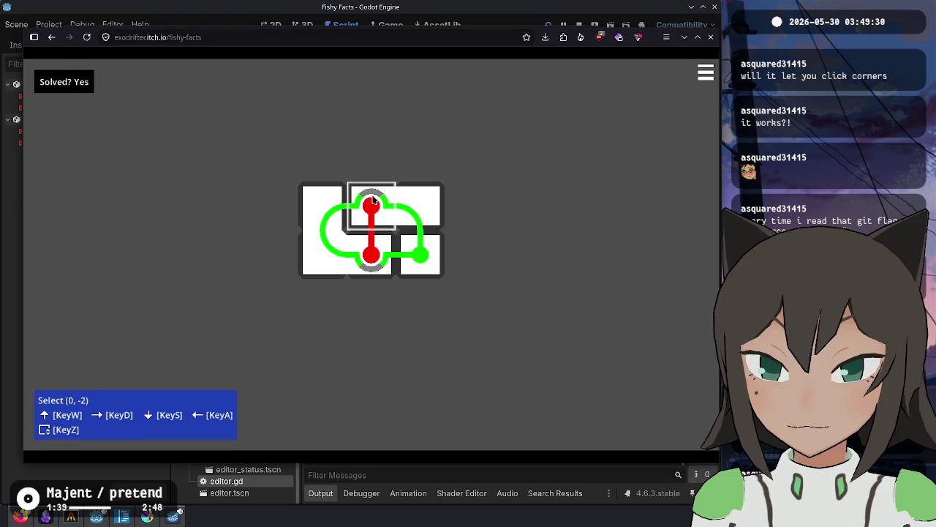
left_click(469, 303)
left_click(368, 196)
left_click(581, 308)
left_click(614, 275)
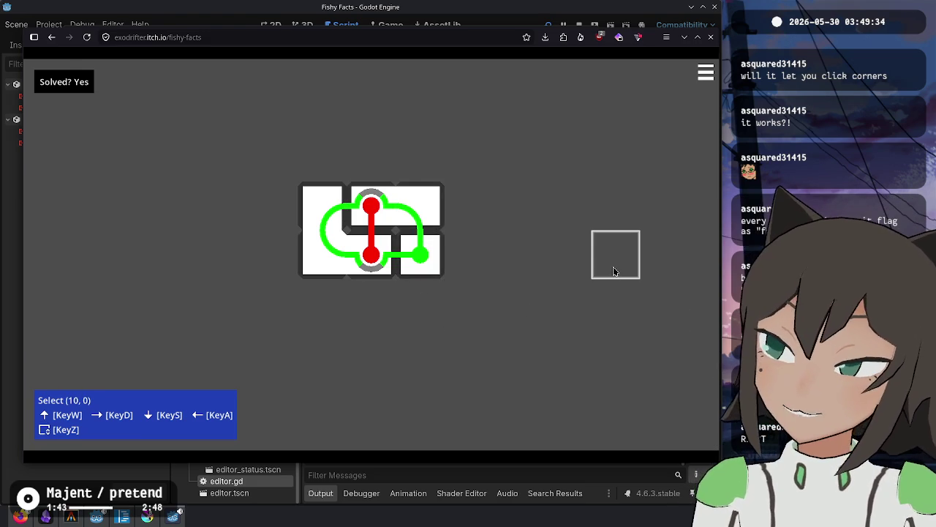
Route the green path through the top-right tile to a new corner node, then return to Godot.
left_click(428, 199)
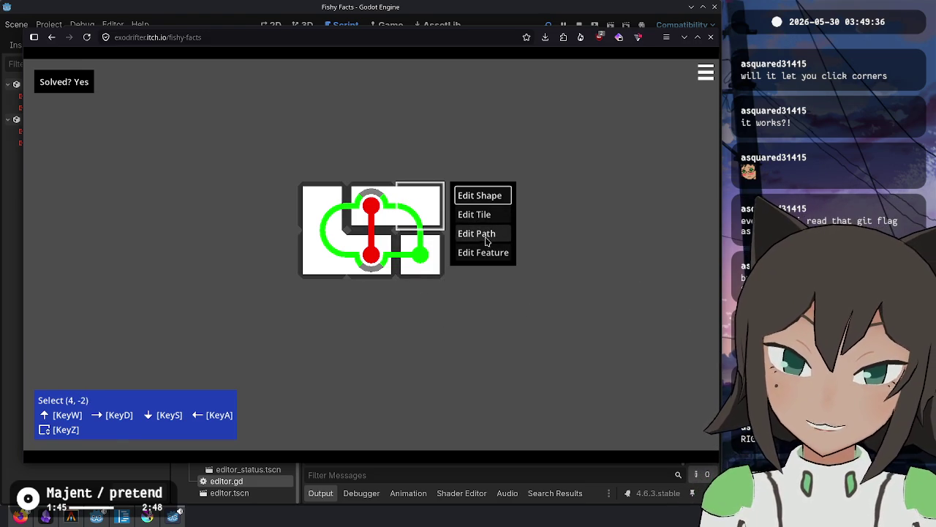
left_click(485, 240)
left_click(419, 206)
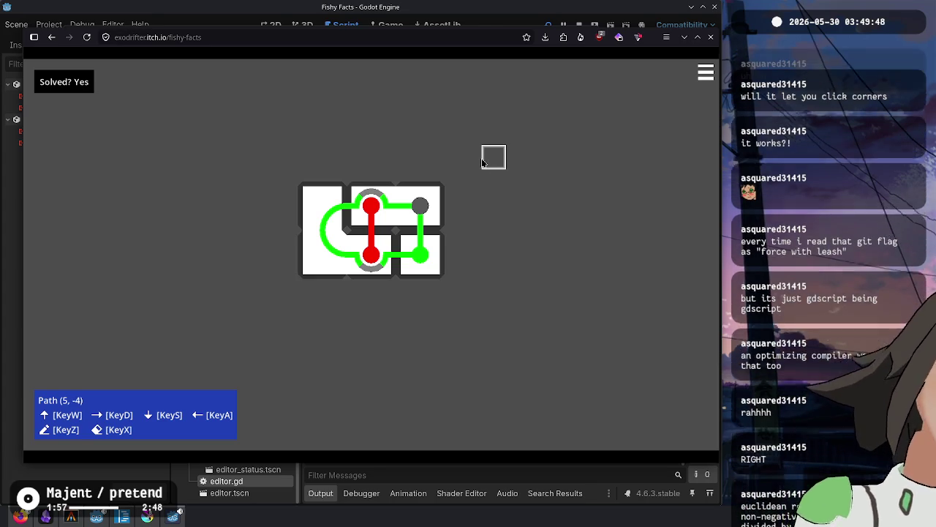
left_click(427, 208)
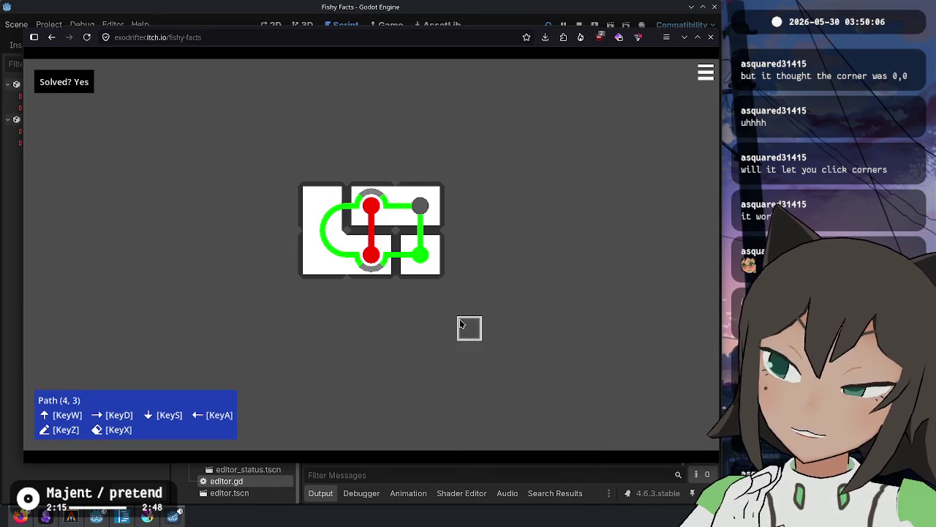
left_click(557, 472)
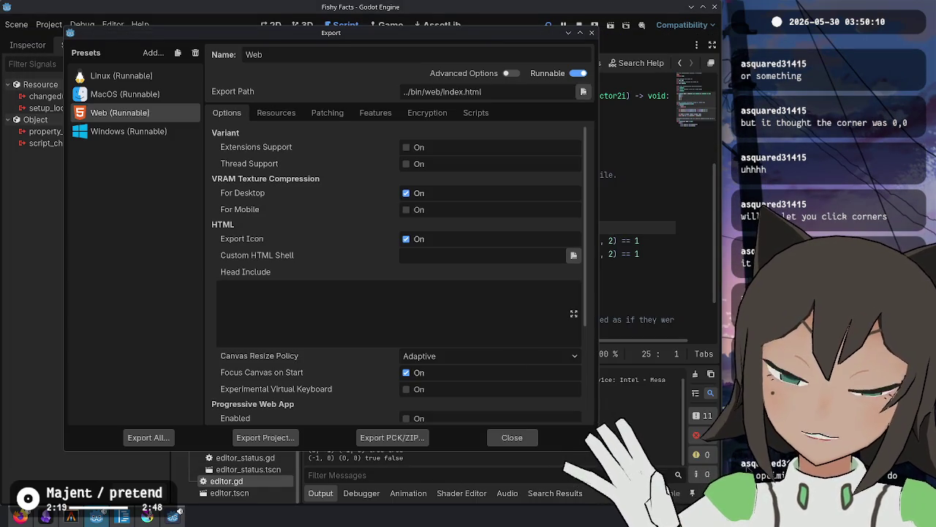
Close the Export dialog and go to the a_on_edge check in link.gd.
left_click(594, 36)
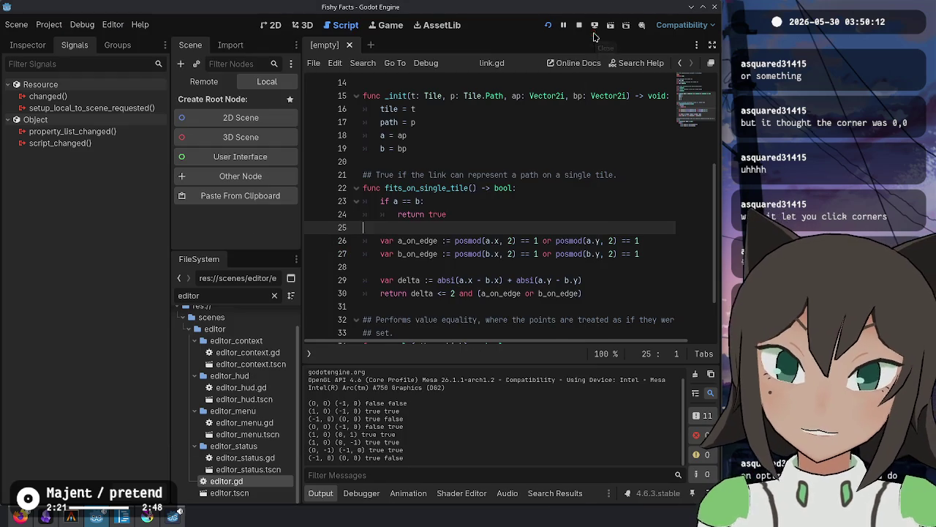
left_click(562, 265)
left_click(455, 239)
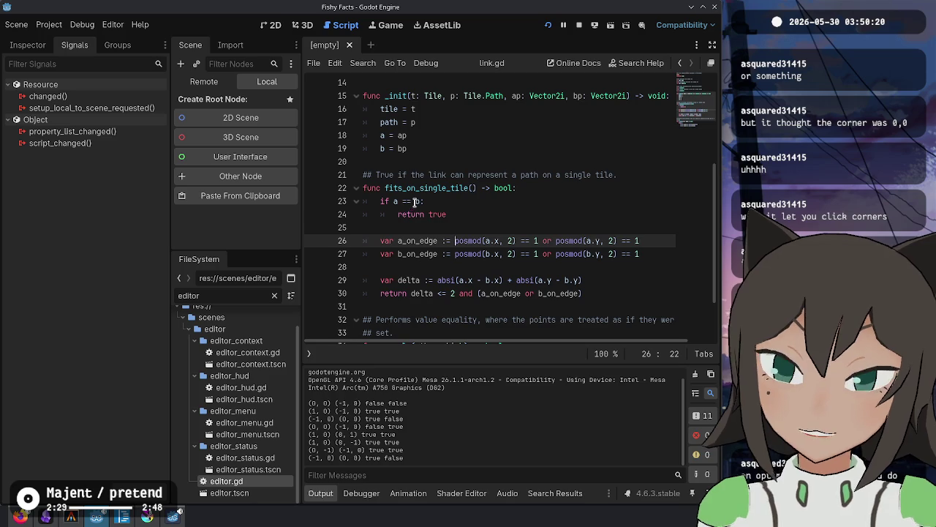
mouse_move(417, 201)
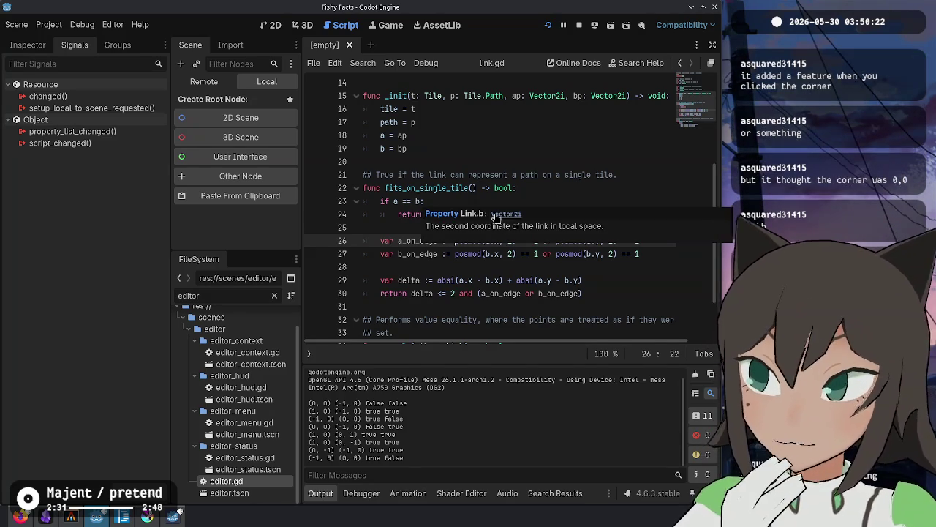
key("alt+Tab")
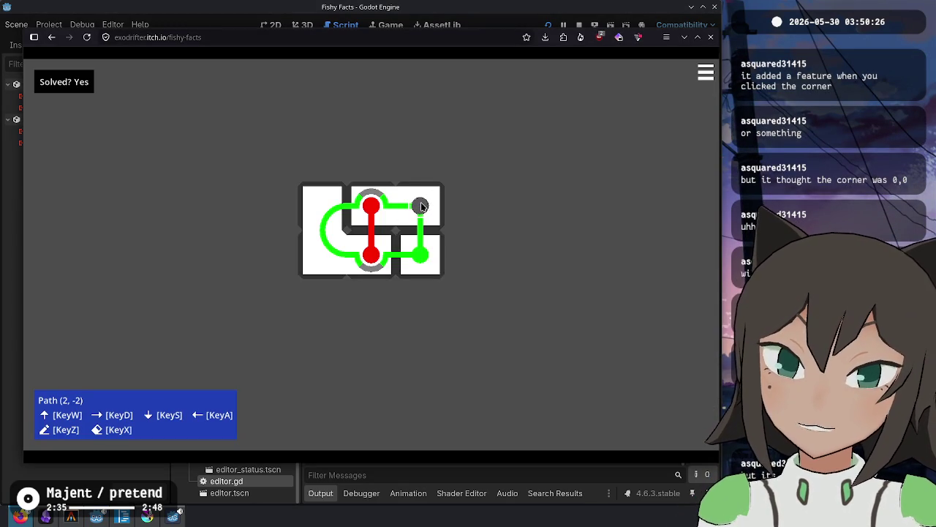
key("alt+Tab")
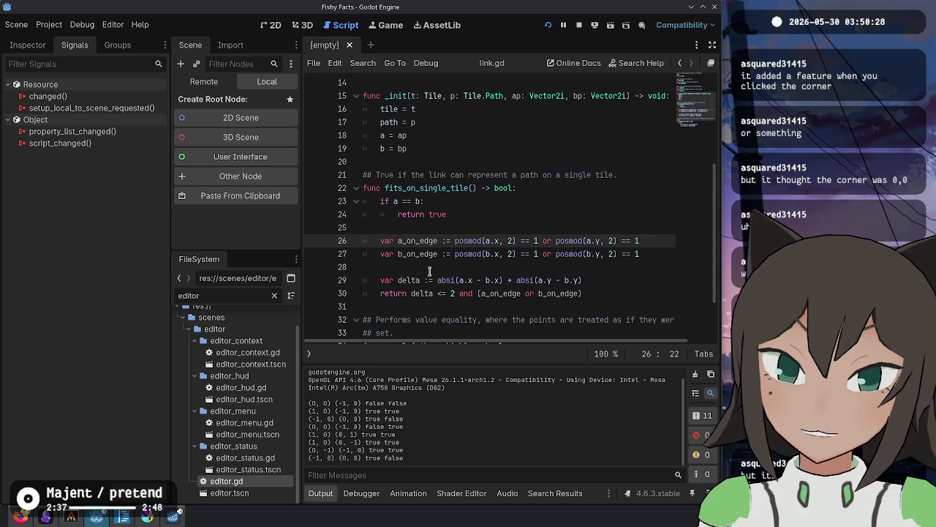
Inspect the posmod edge test on line 26 and the delta and return lines 29–30.
double_click(414, 241)
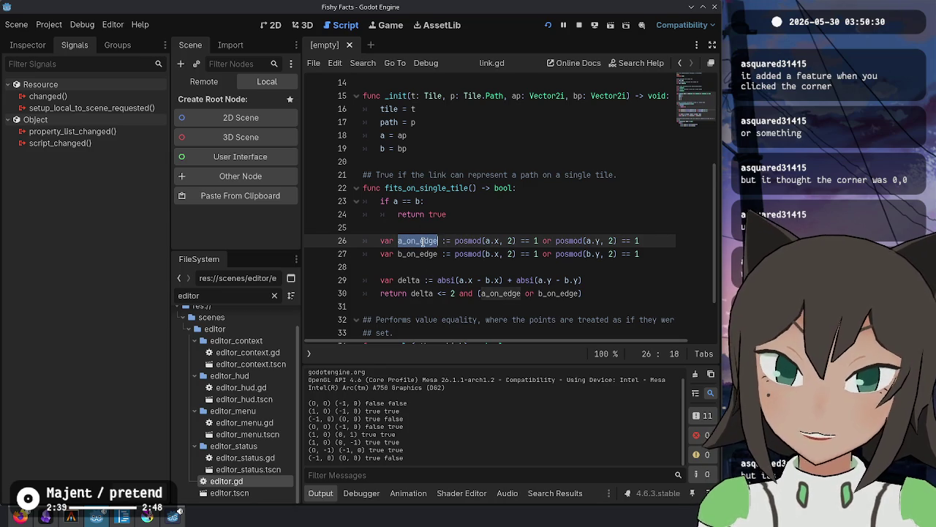
double_click(466, 240)
left_click(508, 240)
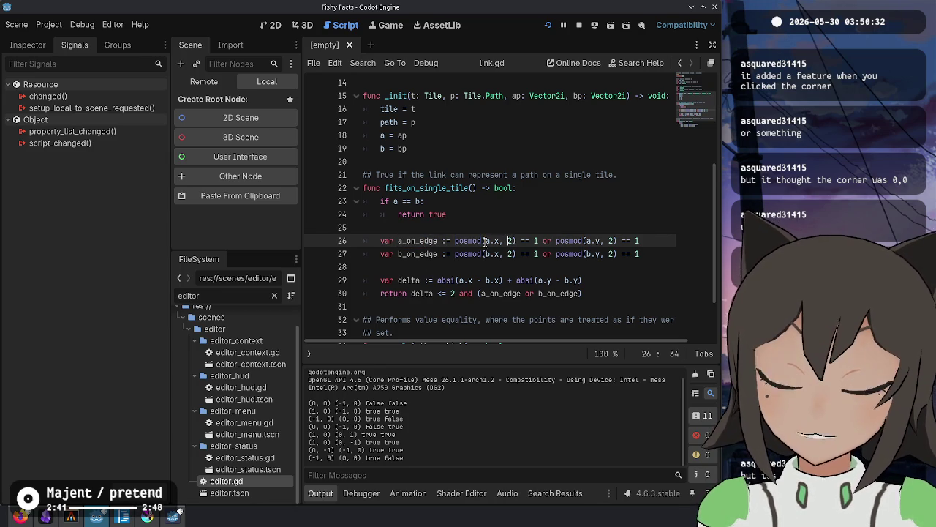
left_click_drag(461, 241, 651, 239)
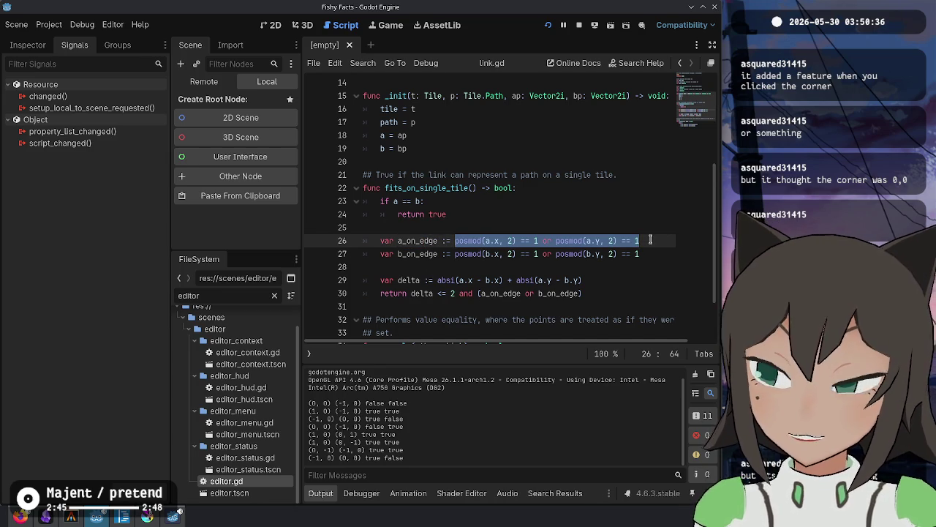
left_click(626, 278)
left_click(455, 294)
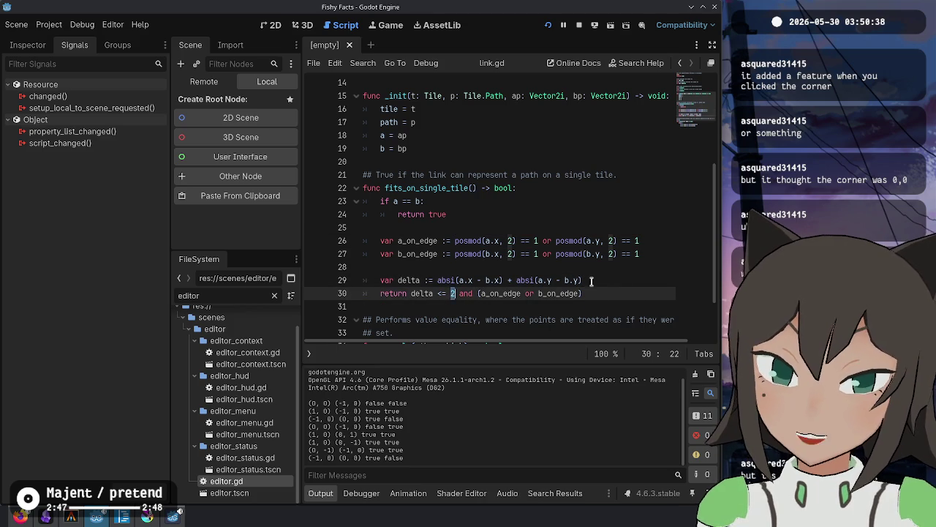
left_click(594, 281)
key("alt+Tab")
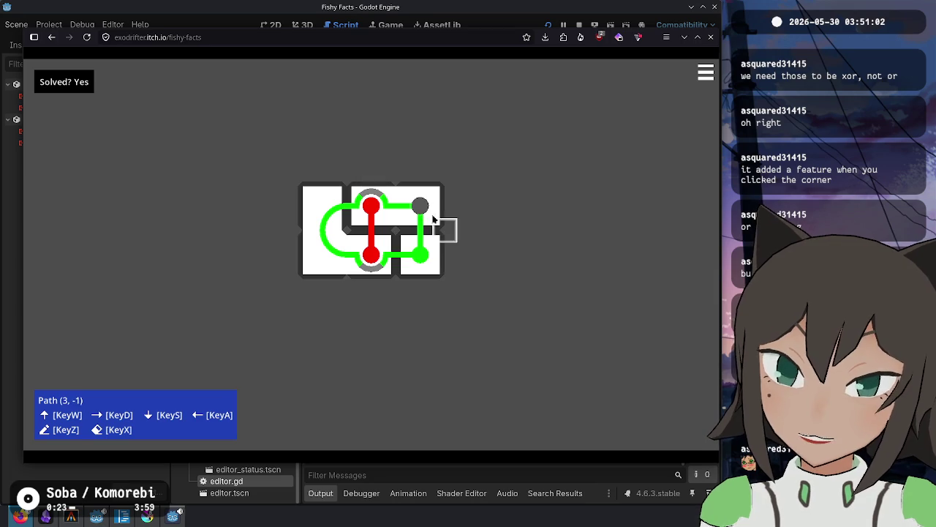
Replace the 'or' operators on lines 26 and 27 with '^'.
key("alt+Tab")
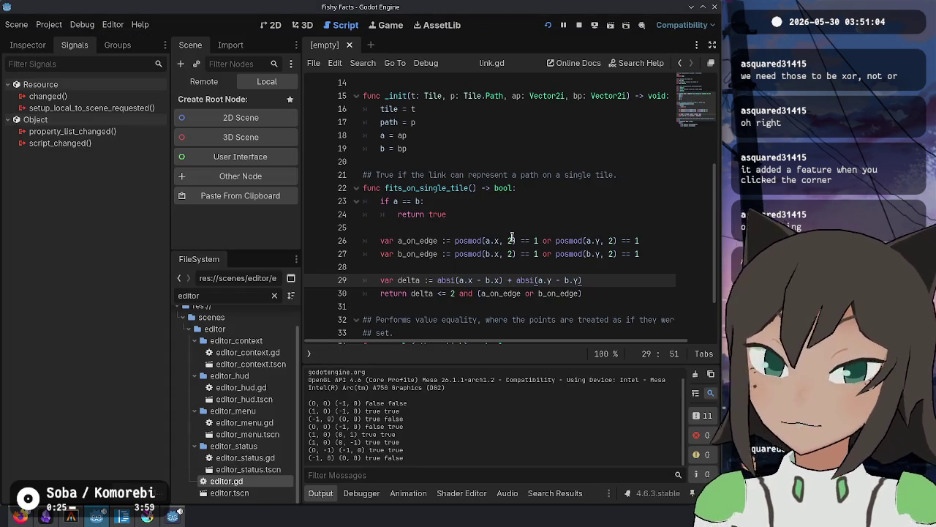
left_click(544, 243)
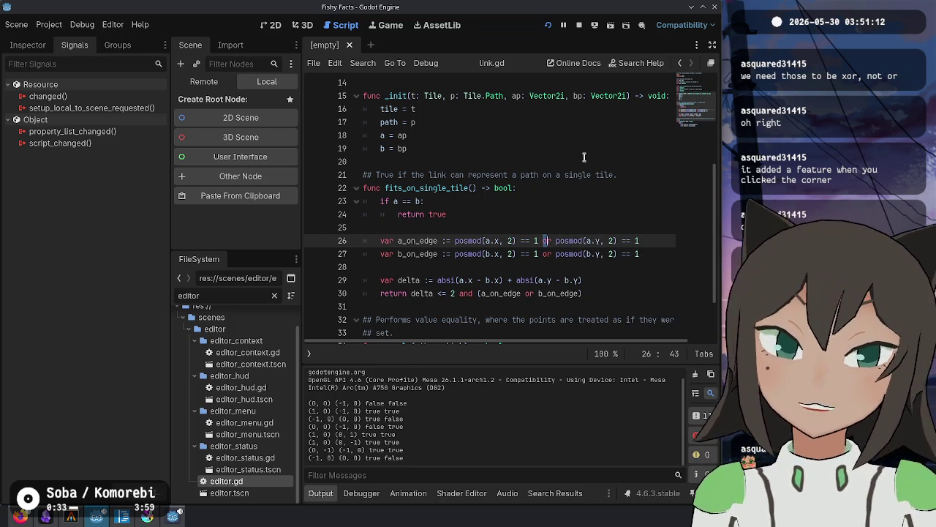
key("ctrl+d")
type("^")
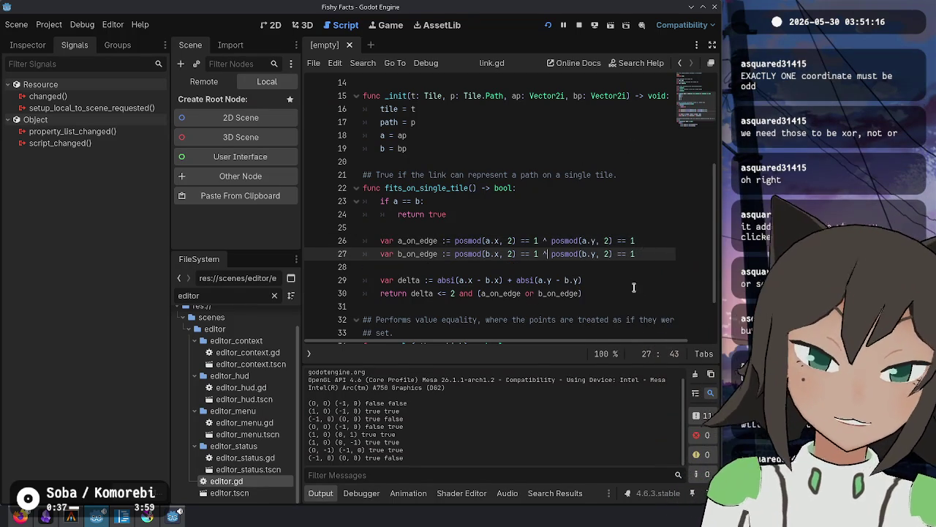
key("Down")
key("Down")
key("End")
Revert both edge checks back to 'or', then open a new Firefox tab.
left_click(537, 238)
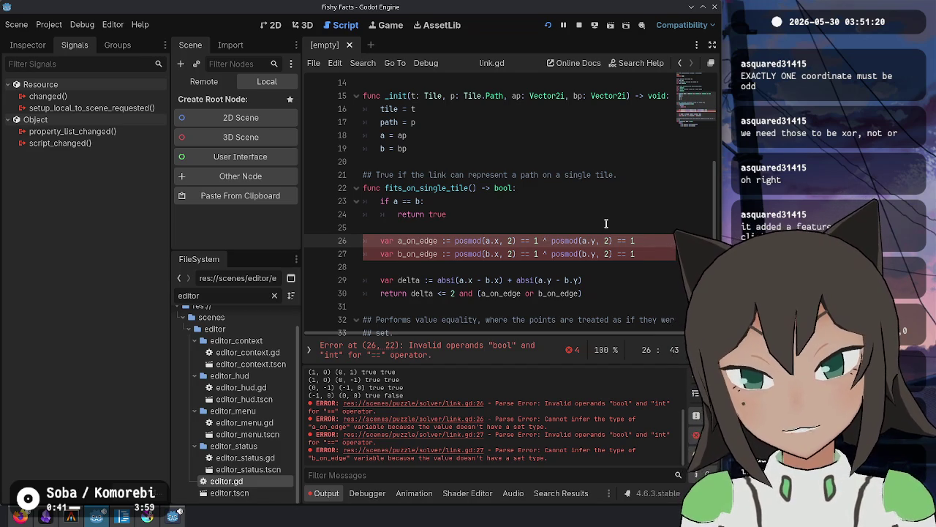
type("xor")
key("BackSpace")
key("BackSpace")
key("BackSpace")
type("or")
key("Down")
key("Left")
key("BackSpace")
type("or")
key("Escape")
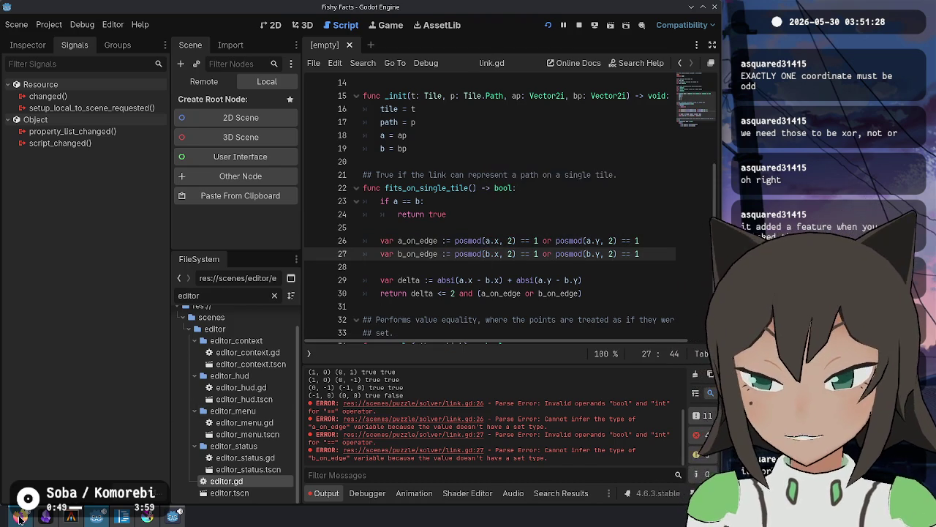
left_click(20, 516)
key("ctrl+t")
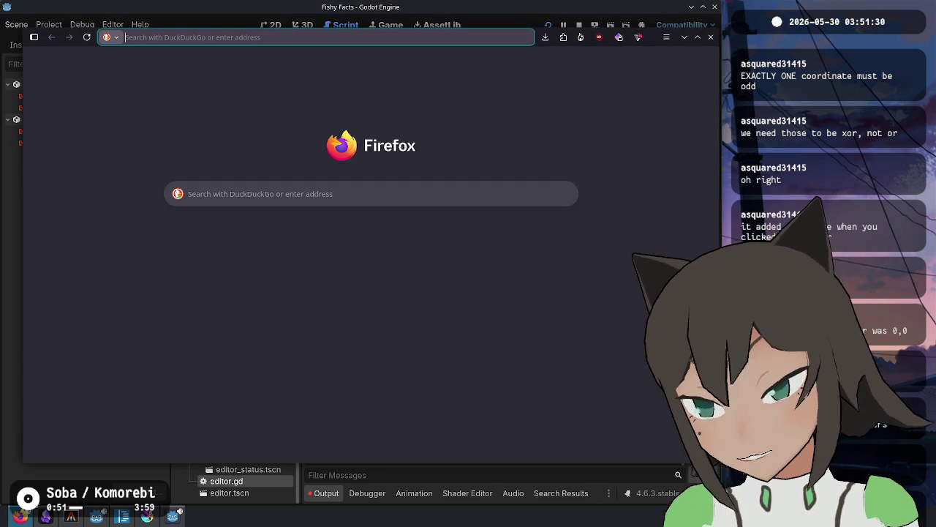
Search 'godot boolean xor', then back in link.gd select the 'or' on line 26.
type("godot xor")
key("ctrl+Left")
type("boolean")
key("Return")
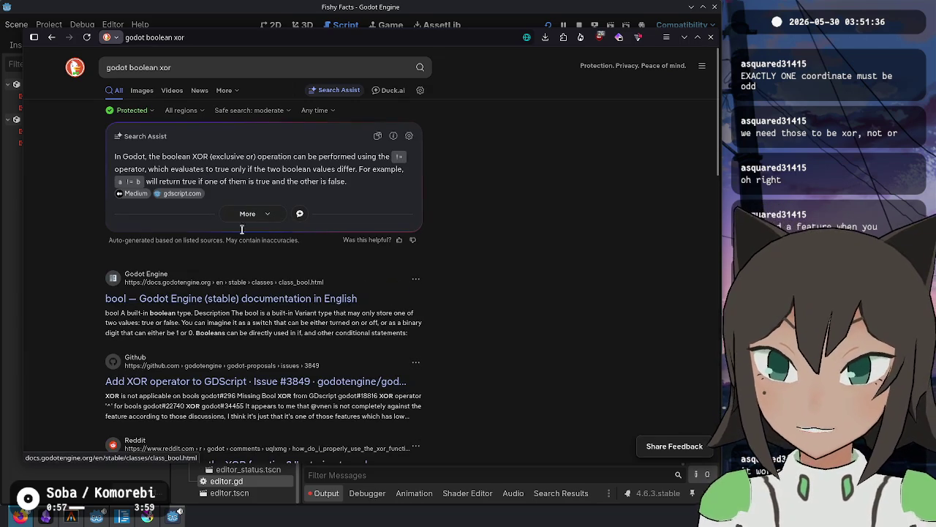
key("alt+Tab")
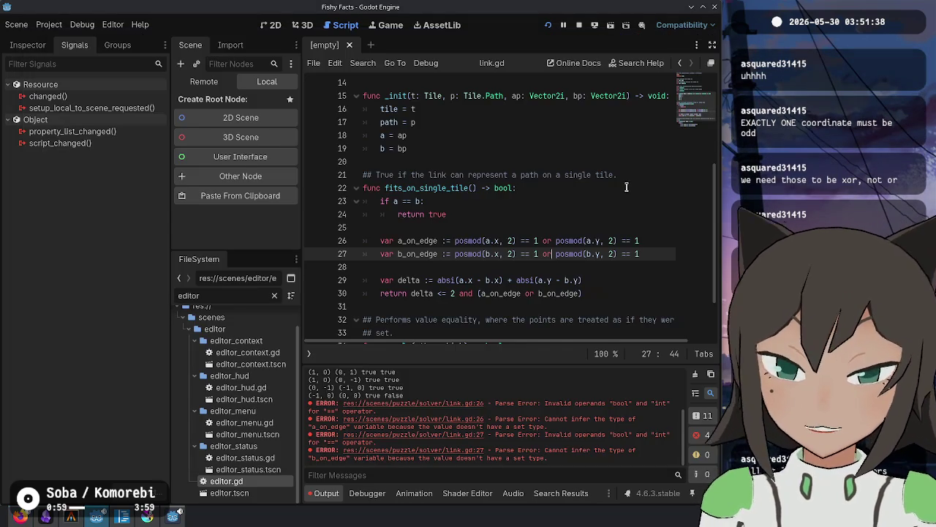
key("alt+Tab")
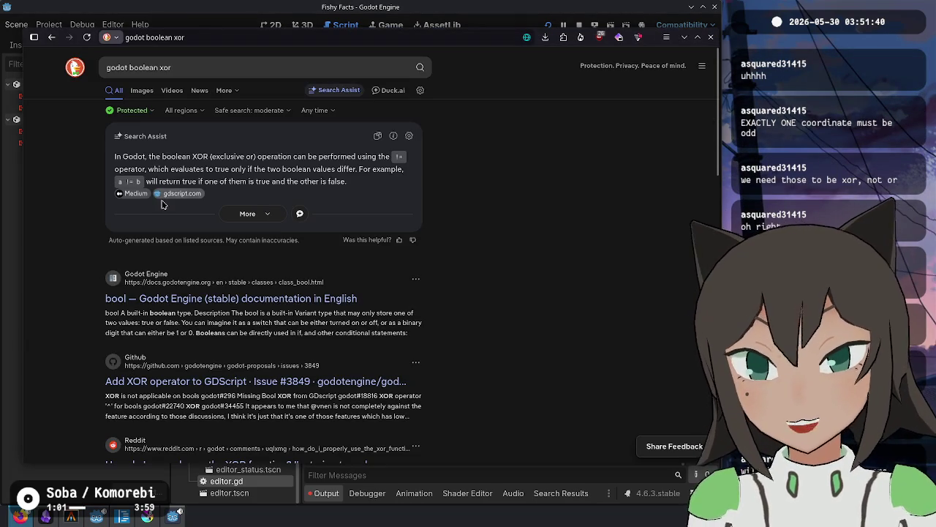
key("alt+Tab")
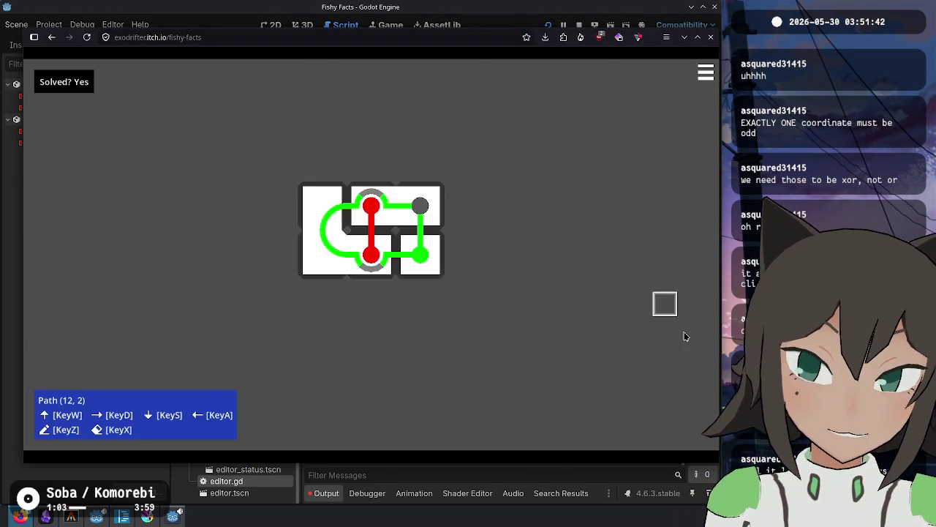
key("alt+Tab")
double_click(547, 240)
Replace 'or' with '!=' in both edge checks on lines 26 and 27.
type("!=")
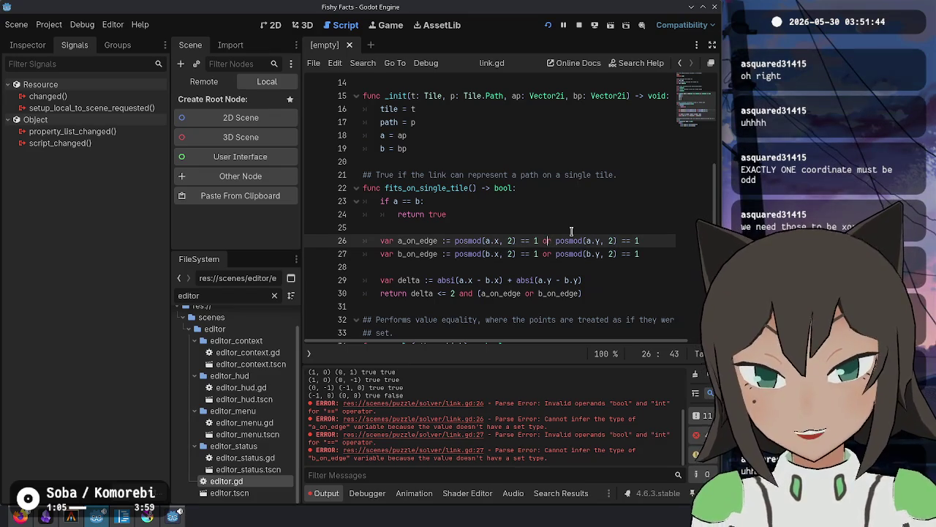
key("Down")
key("BackSpace")
key("BackSpace")
type("!=")
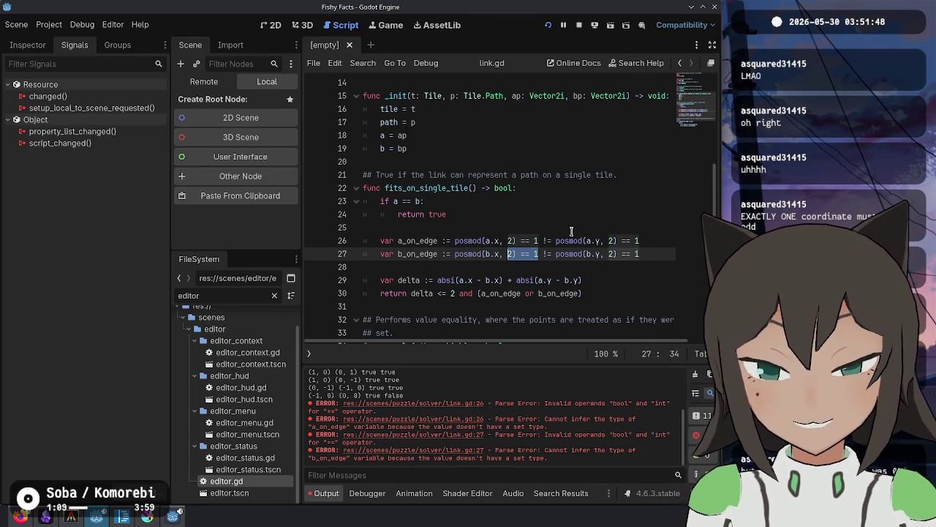
Add opening parentheses before the first posmod checks on lines 27 and 26.
key("shift+Right")
key("ctrl+shift+Left")
key("ctrl+shift+Left")
key("ctrl+shift+Left")
key("ctrl+shift+Left")
key("ctrl+shift+Left")
key("ctrl+shift+Left")
type("(")
key("Up")
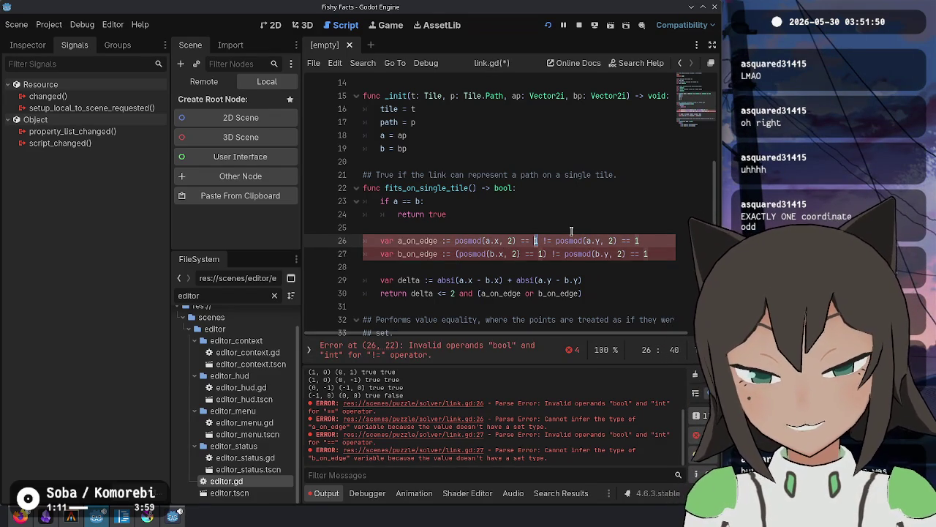
key("shift+Right")
key("ctrl+shift+Left")
key("ctrl+shift+Left")
key("ctrl+shift+Left")
type("(")
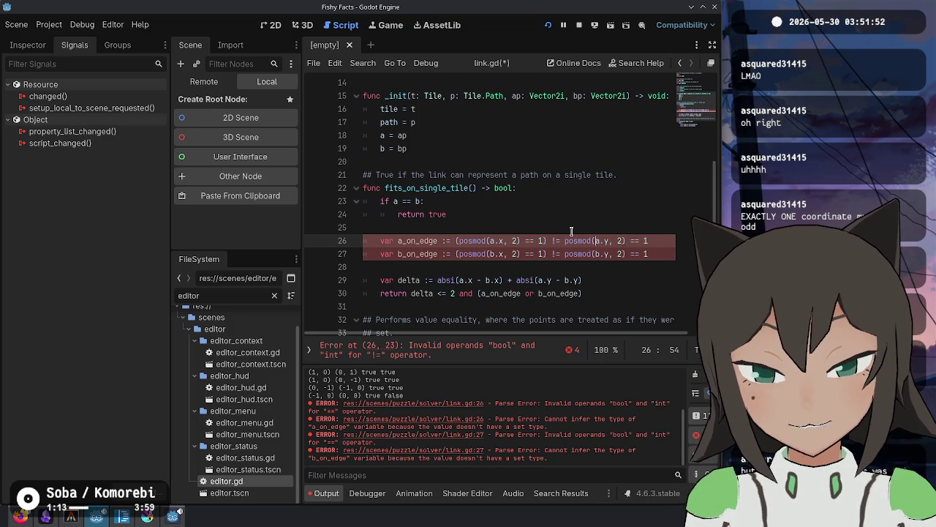
key("shift+End")
Parenthesize the a.y and b.y posmod comparisons and save link.gd.
type("(")
key("Down")
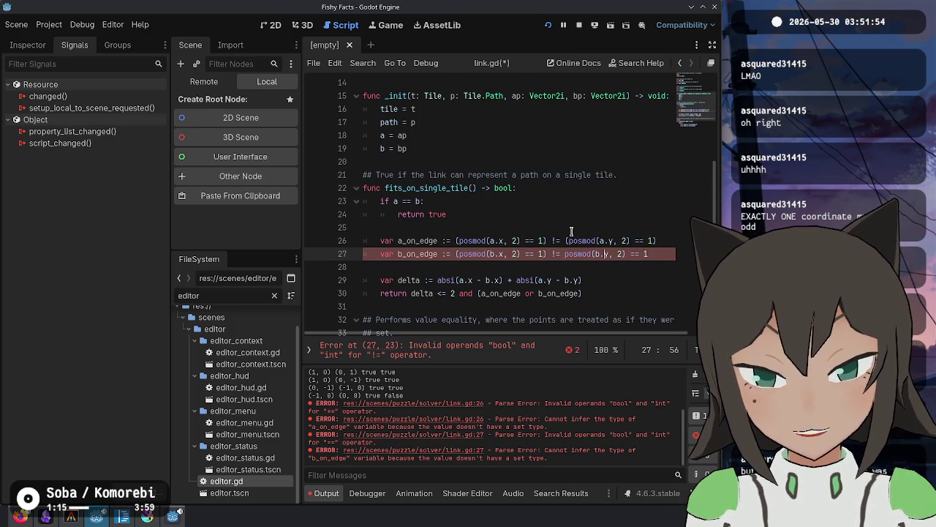
key("shift+End")
type("(")
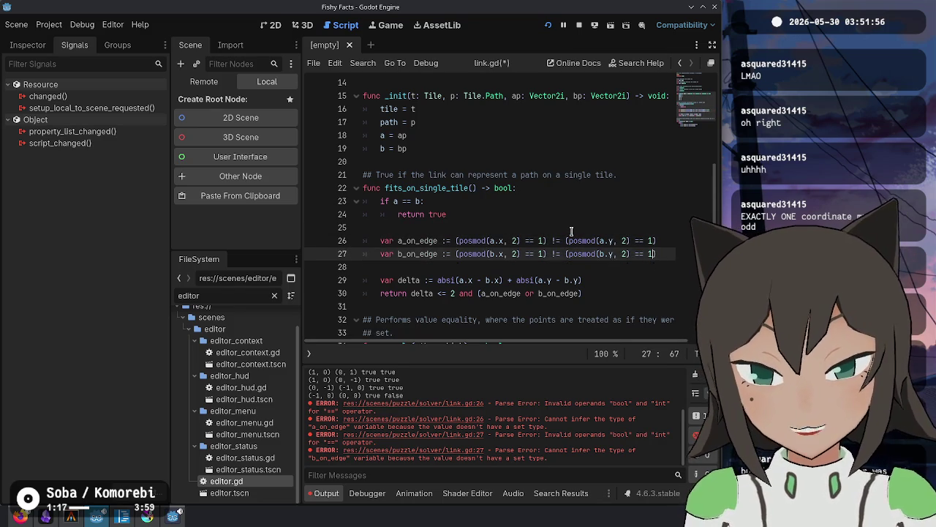
key("Down")
key("ctrl+s")
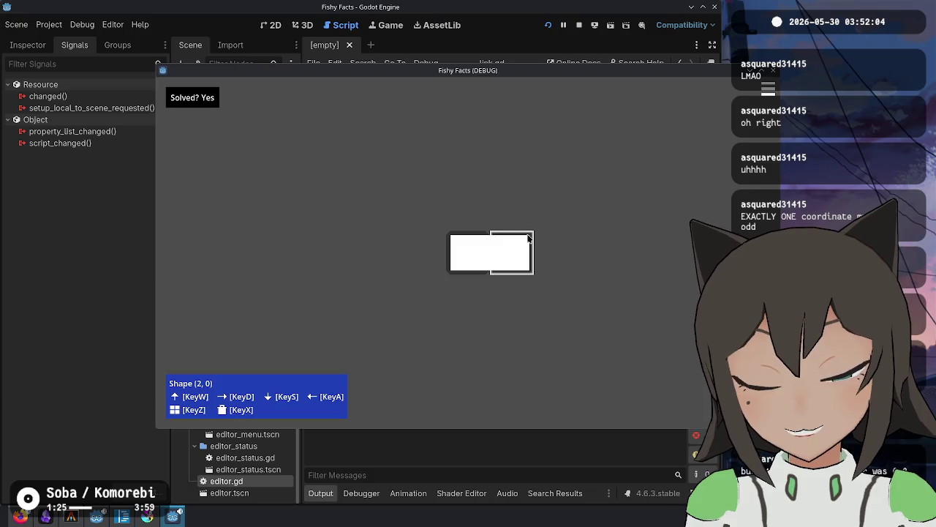
In the running game, add five cells to build an L-shaped tile group.
right_click(538, 191)
left_click(563, 197)
left_click(424, 252)
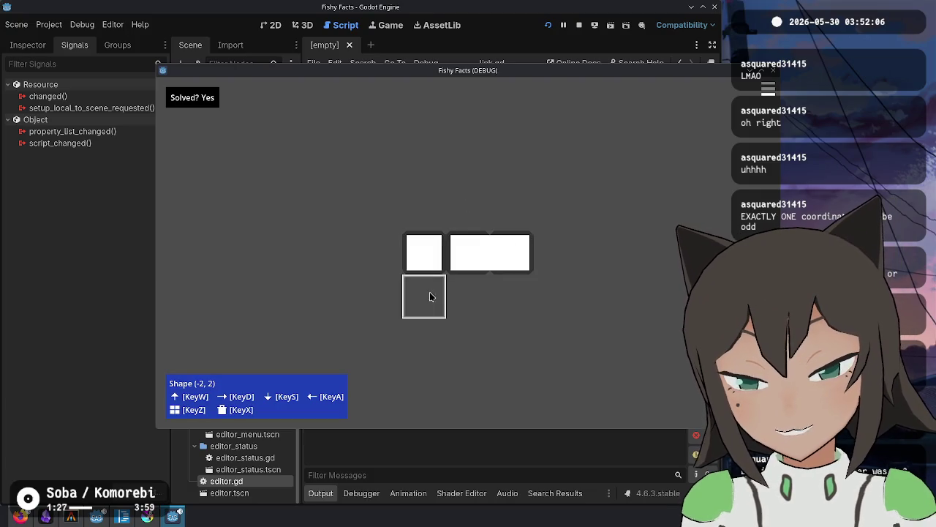
left_click(430, 294)
left_click(466, 294)
right_click(536, 281)
left_click(564, 287)
Draw a looping path across the L-shaped tiles, mark its top-right end, then stop the game.
right_click(536, 233)
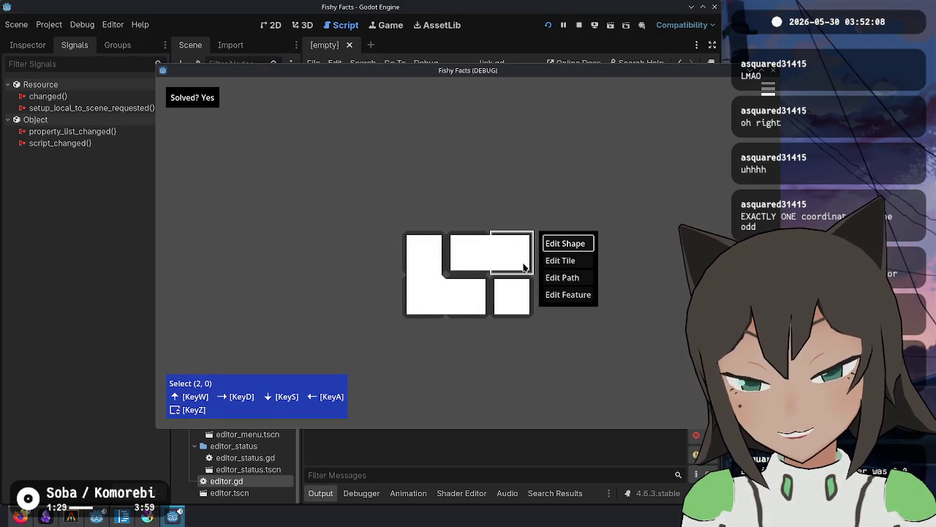
left_click(561, 275)
left_click_drag(510, 273, 495, 260)
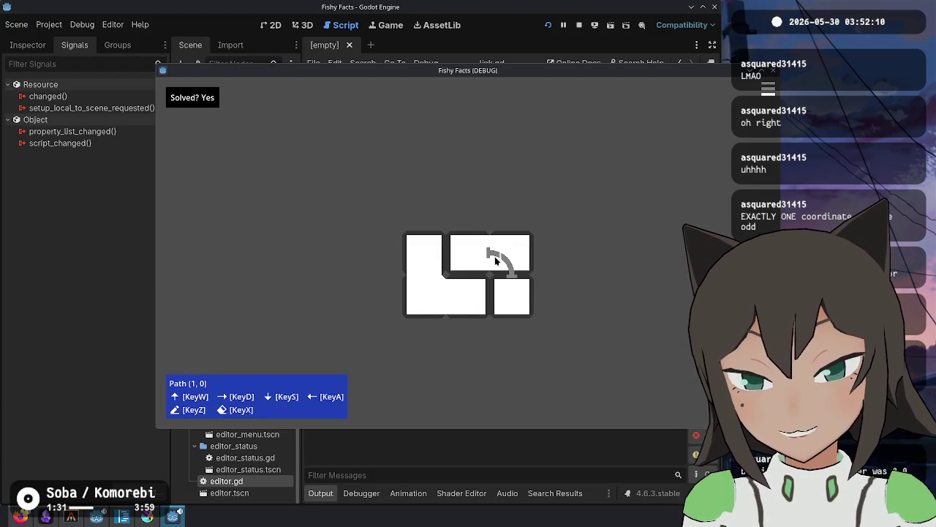
left_click_drag(421, 276, 441, 298)
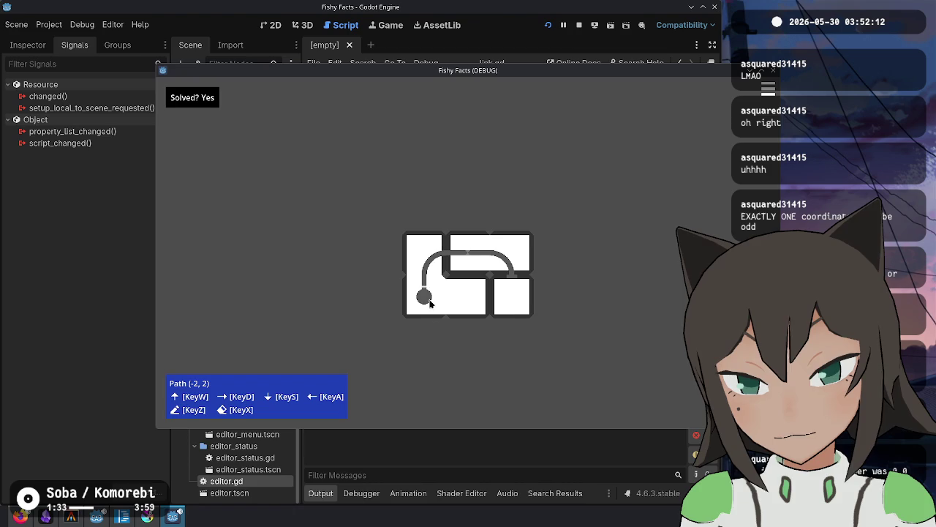
left_click_drag(499, 299, 510, 275)
right_click(535, 234)
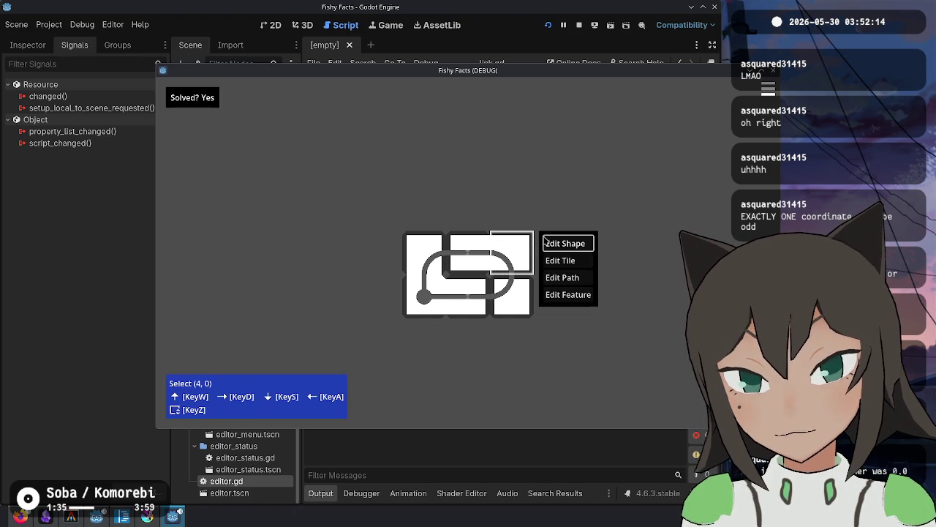
left_click(561, 276)
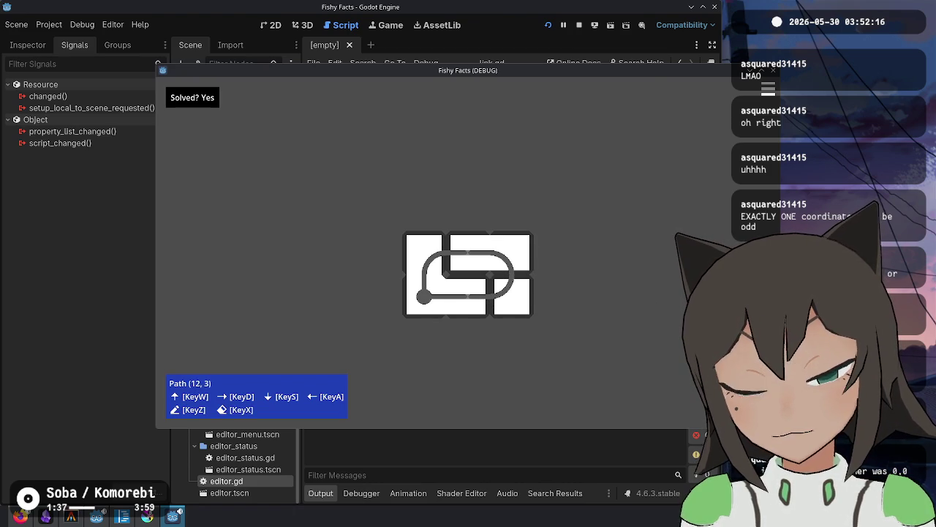
left_click(503, 254)
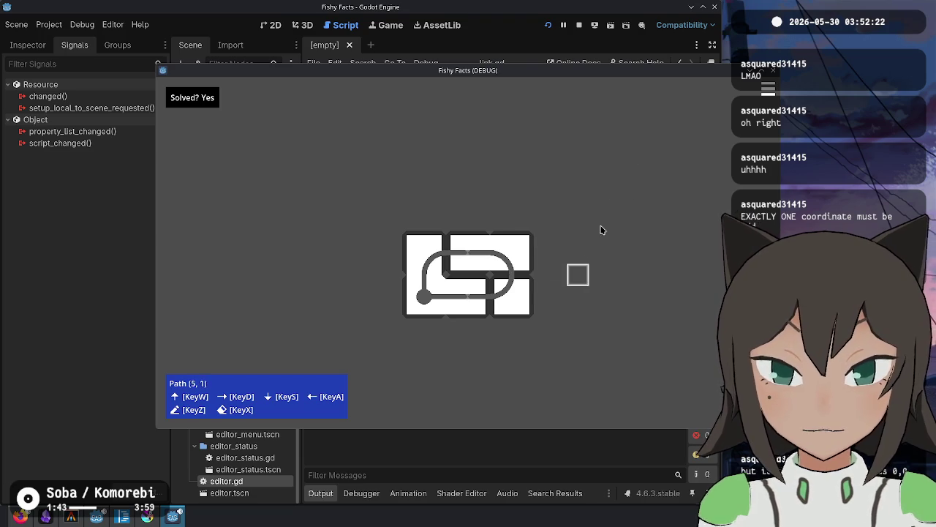
left_click(579, 25)
left_click(512, 228)
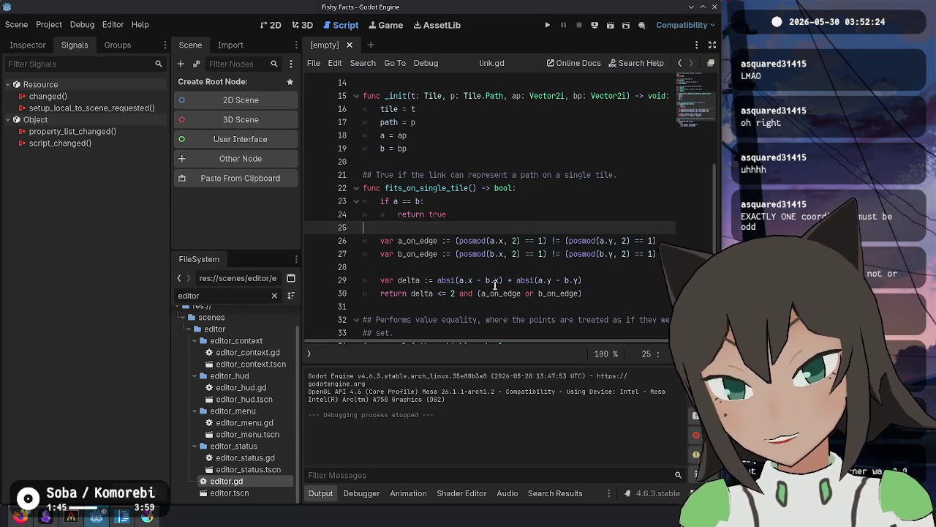
Check git status in the terminal and interactively stage the link.gd hunk.
left_click(483, 293)
left_click(71, 516)
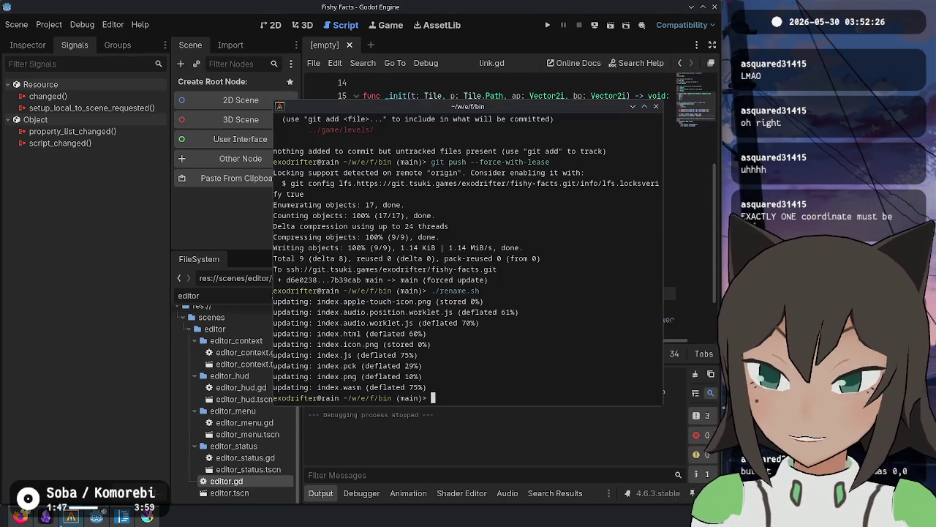
type("git status")
key("Return")
type("git add -p")
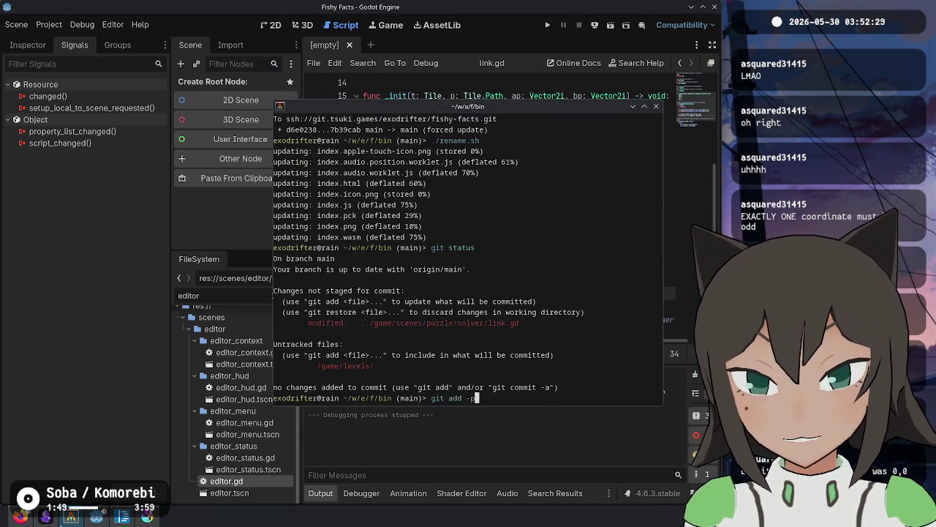
key("Return")
key("Return")
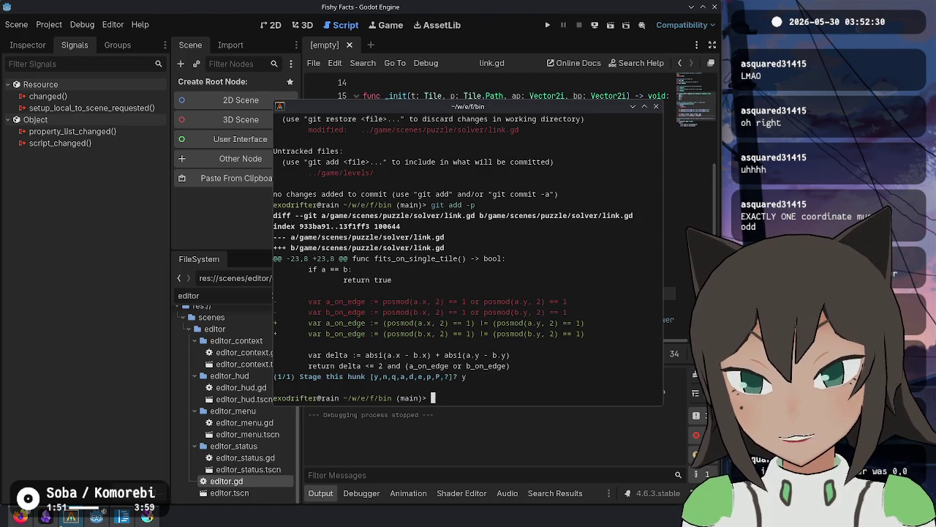
type("status")
Amend the staged fix into the 'Disallow drawing long paths' commit, saving with :wq.
key("Return")
type("git commi")
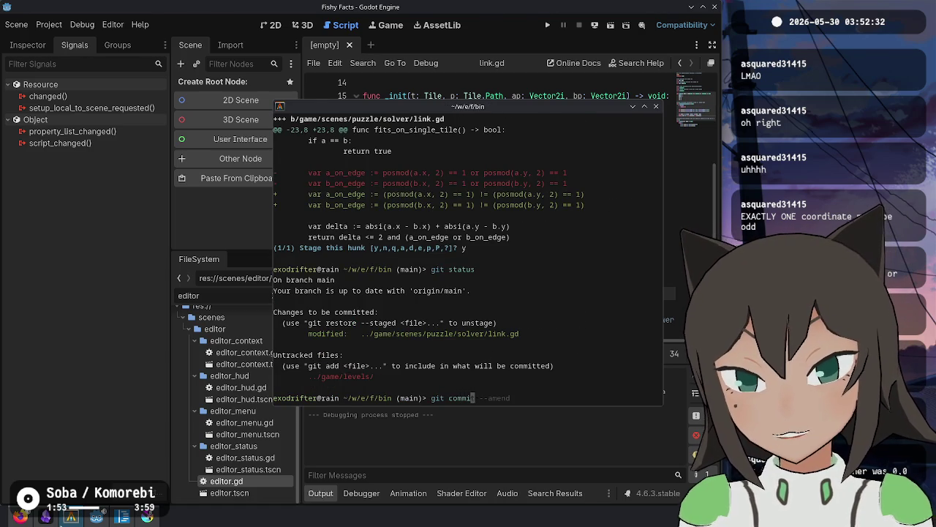
type("t --amend")
key("Return")
type(":wq")
key("Return")
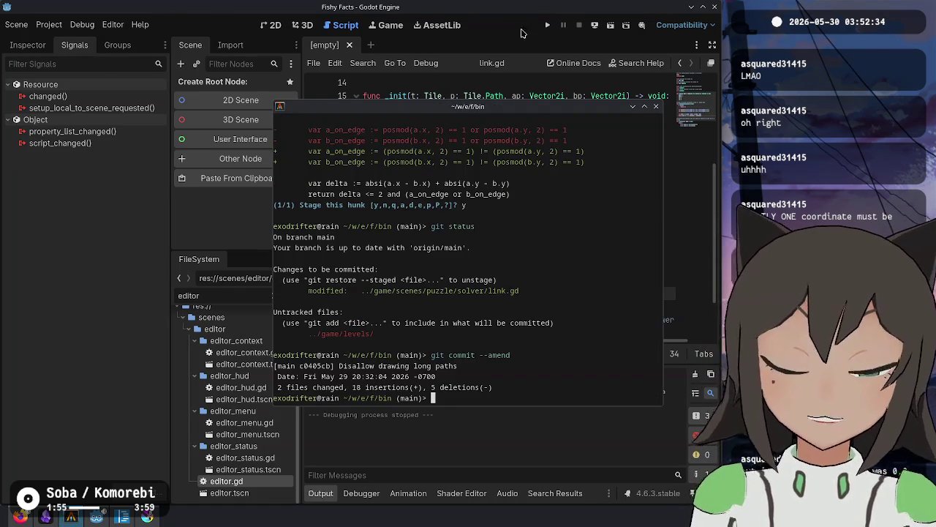
key("alt+Tab")
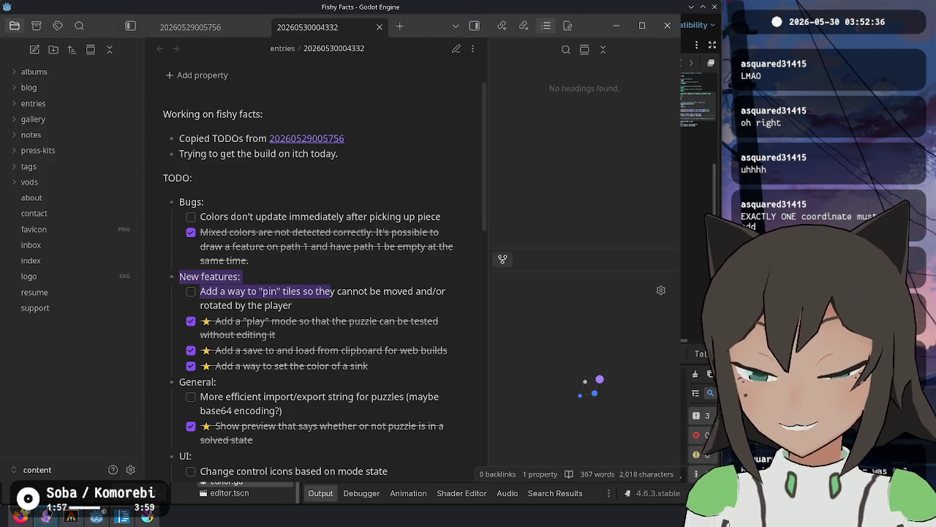
Clear the selection in the Fishy Facts TODO note and bring Godot's link.gd back up.
left_click(270, 231)
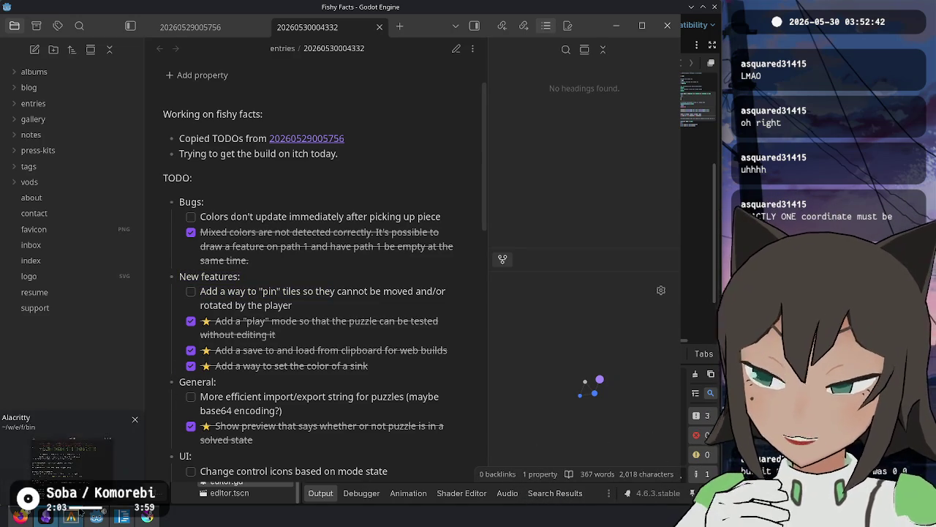
mouse_move(139, 525)
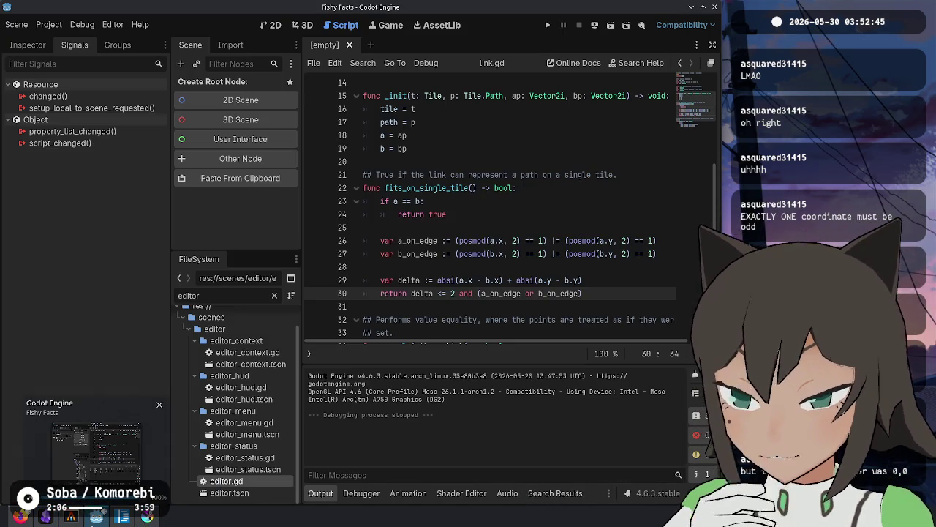
left_click(96, 517)
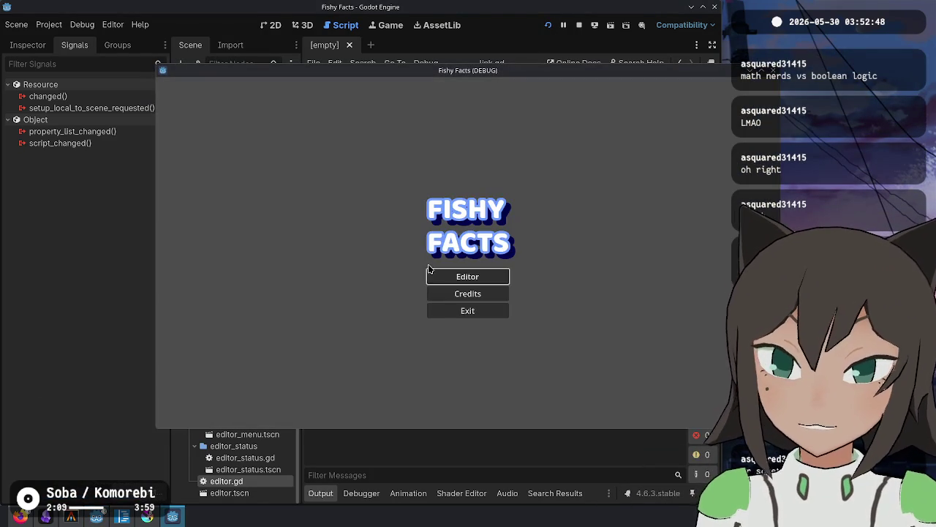
In the game's puzzle editor, add a square tile and grow the shape to 3x2.
left_click(453, 274)
left_click(453, 256)
left_click(512, 242)
key("d")
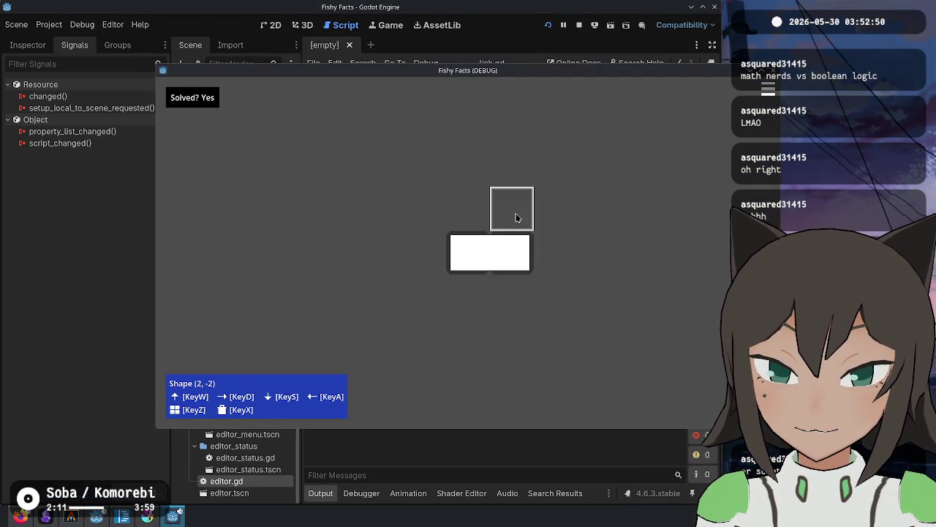
key("w")
key("a")
Draw an arc path with a centre circle on the tile.
left_click(493, 231)
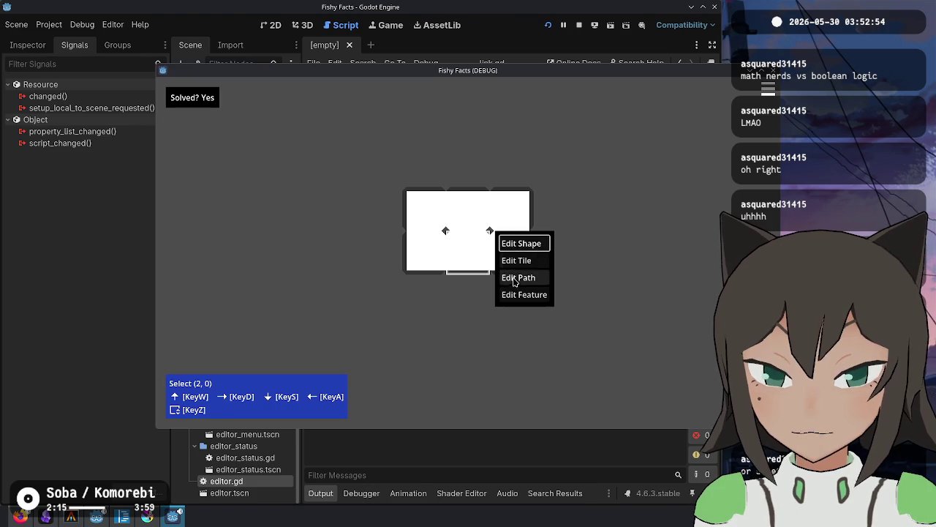
left_click(517, 278)
left_click(490, 250)
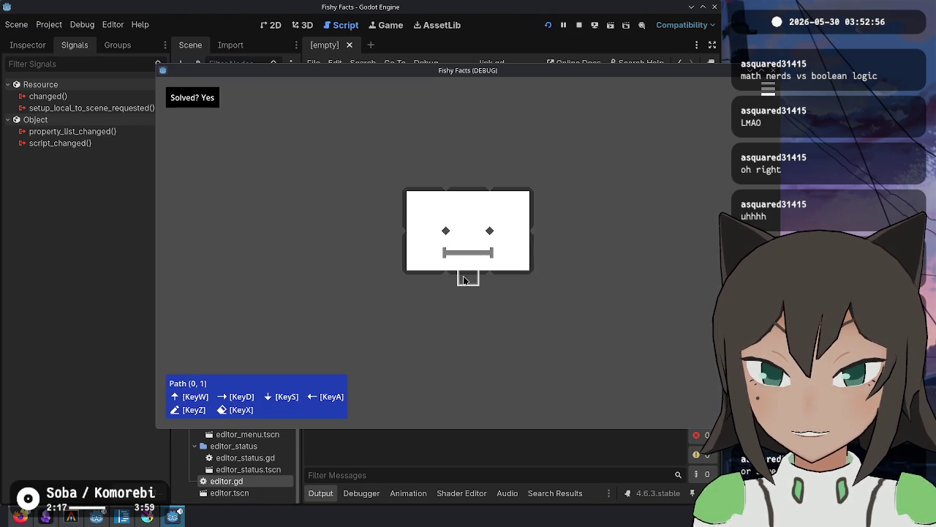
key("Escape")
left_click(517, 278)
left_click(470, 258)
key("Escape")
Add a red feature at the tile centre.
left_click(500, 252)
key("Escape")
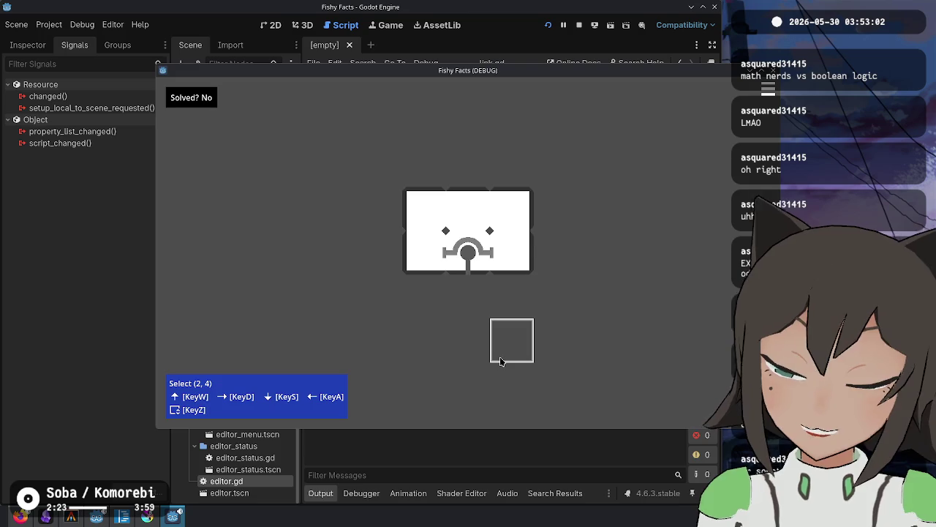
key("Escape")
key("Escape")
left_click(486, 308)
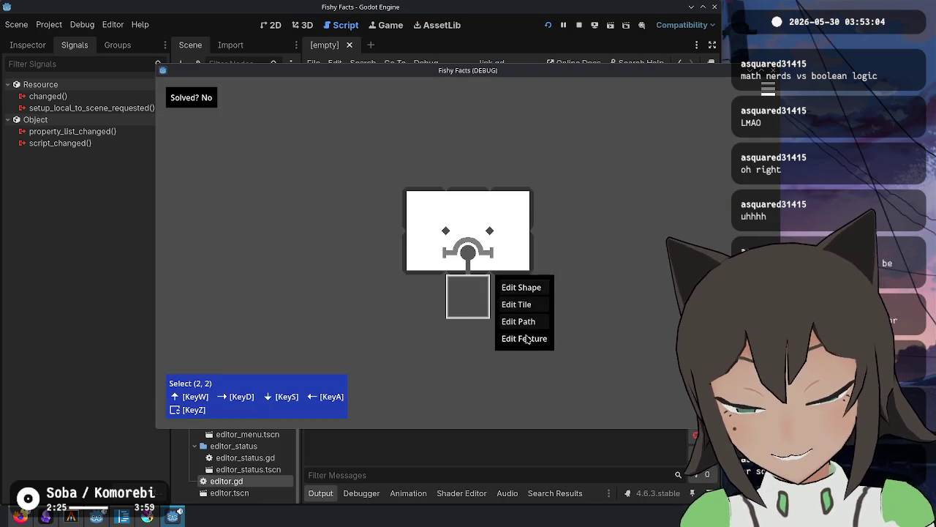
left_click(525, 339)
left_click(468, 266)
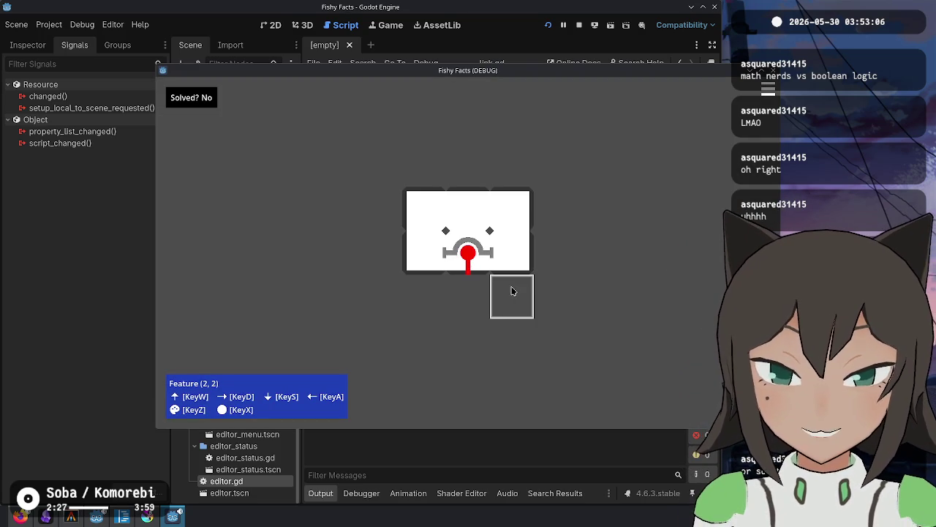
key("Escape")
Draw a straight path across the tile with an end circle on the left.
left_click(539, 234)
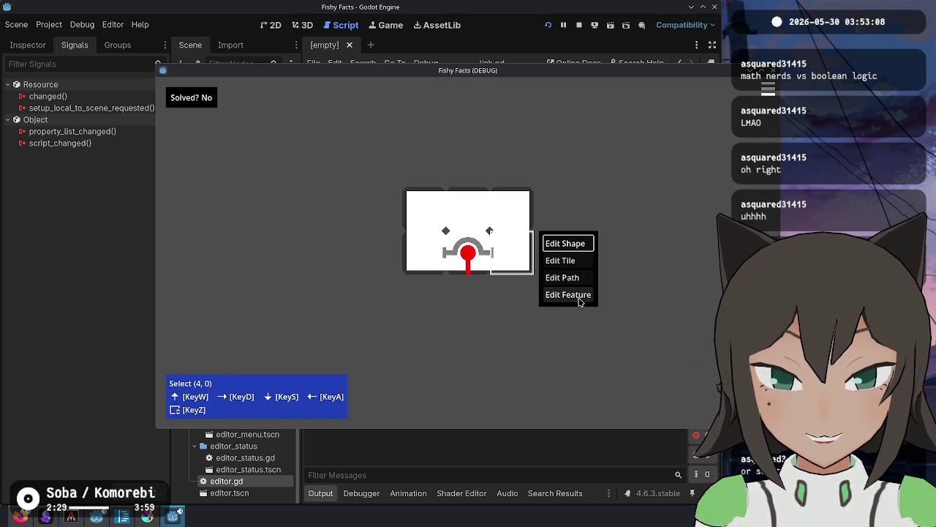
left_click(567, 277)
left_click(513, 254)
left_click(424, 253)
key("Escape")
Colour both ends of the straight path so it turns green, then stop the game.
left_click(512, 253)
key("z")
left_click(566, 293)
left_click(512, 253)
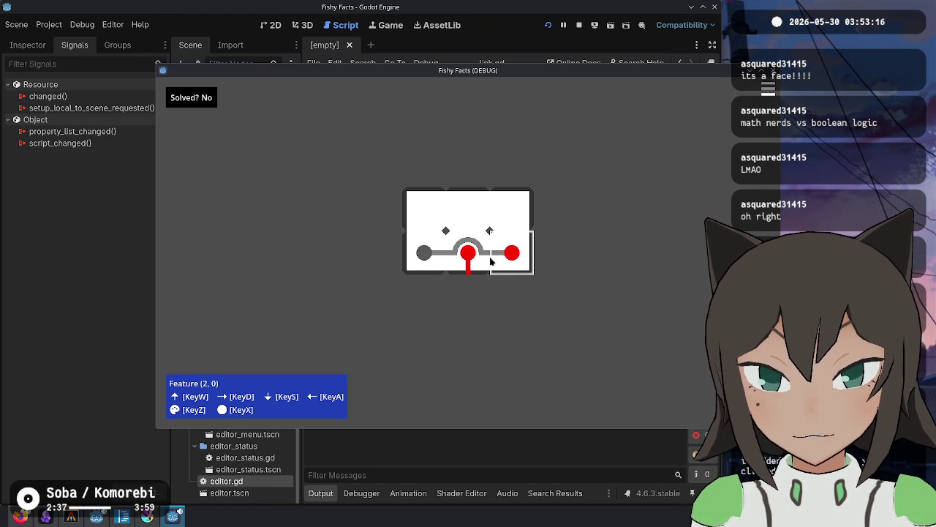
left_click(430, 255)
key("Escape")
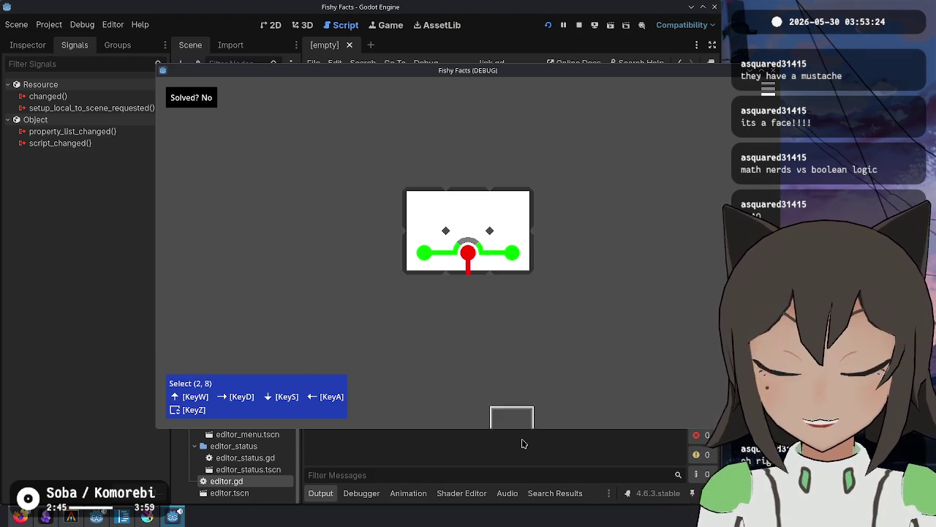
key("alt+Tab")
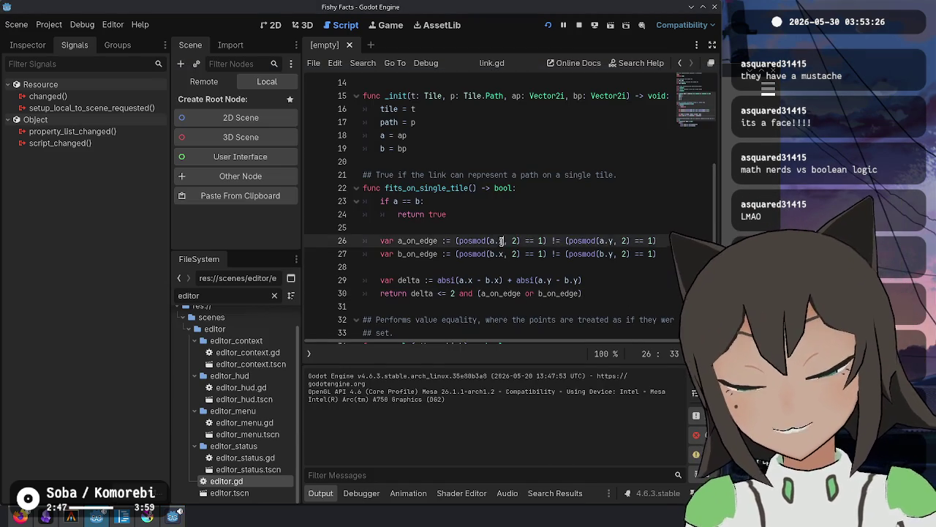
Add the unchecked item 'Color not set correctly sometimes when more than one path is involved' to the TODO note.
key("Up")
key("Up")
key("Up")
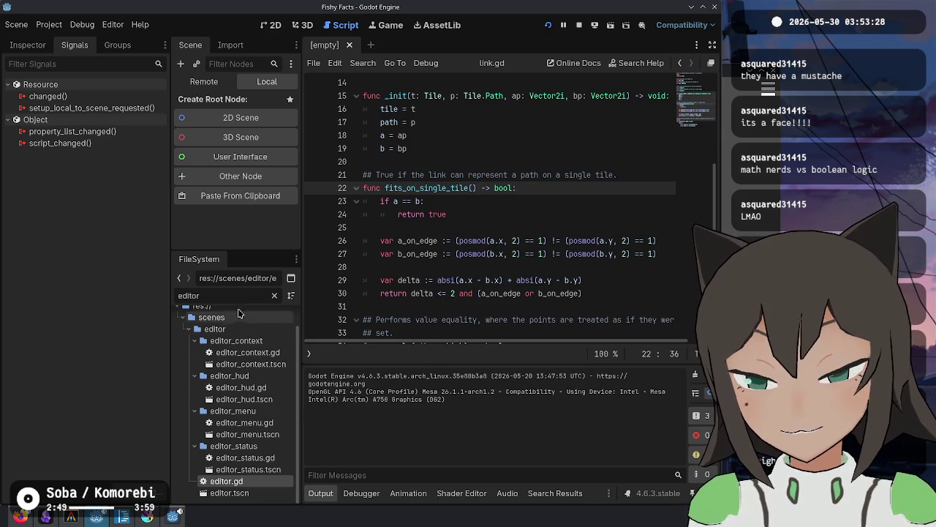
left_click(47, 518)
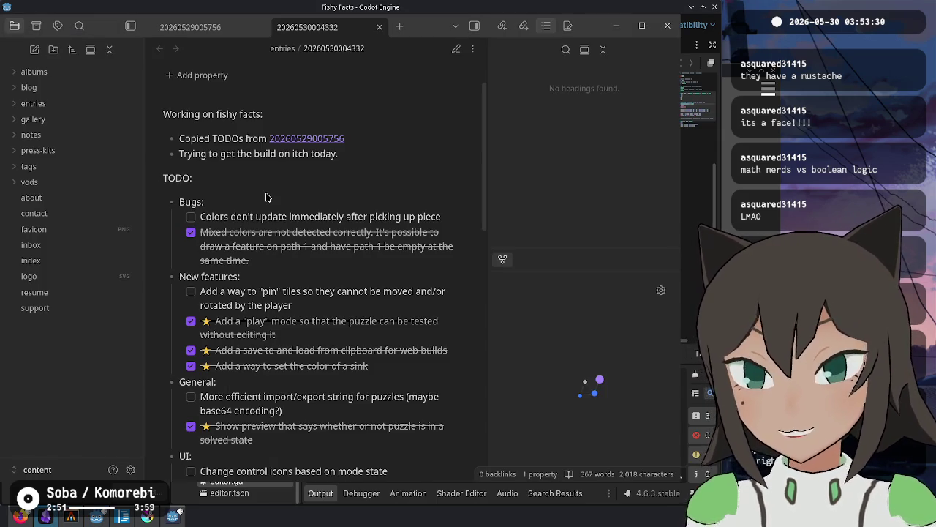
key("ctrl+e")
key("Up")
key("Up")
key("Up")
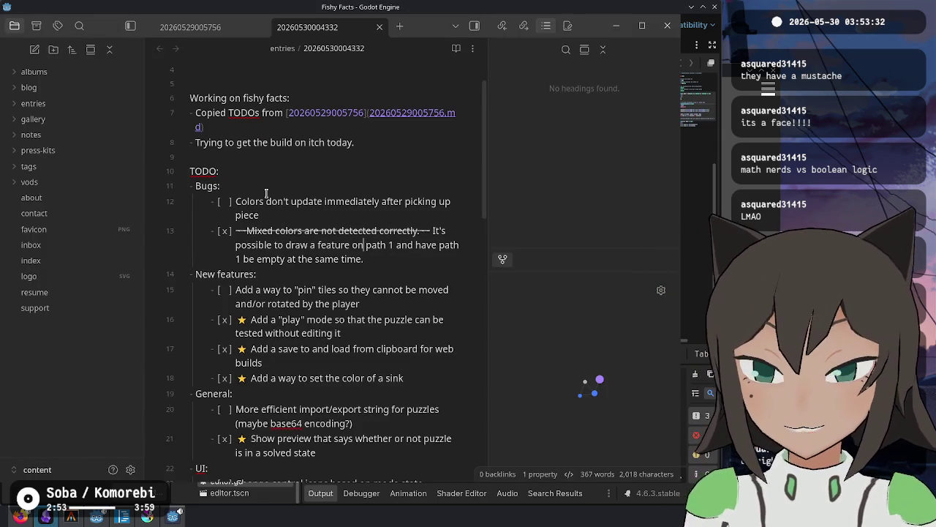
key("Return")
type("Color not set correctly sometimes whe")
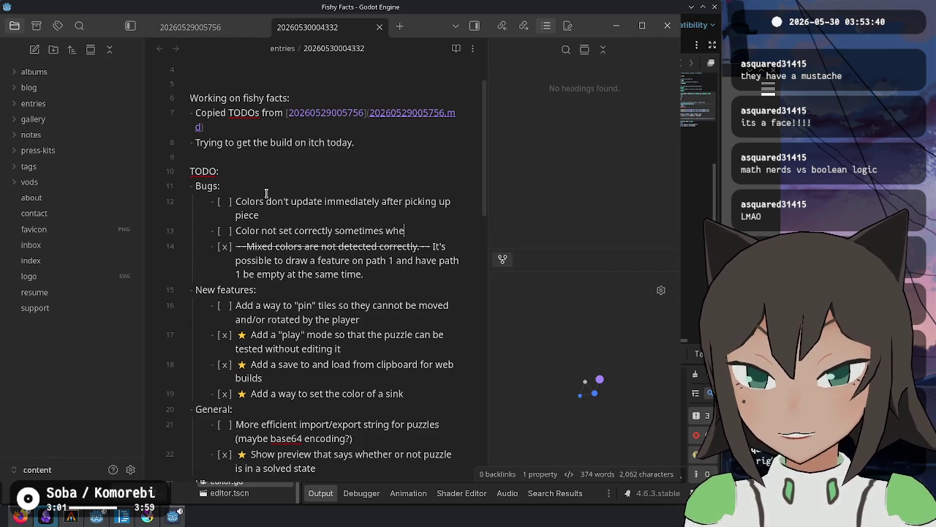
type("an one path is involved.")
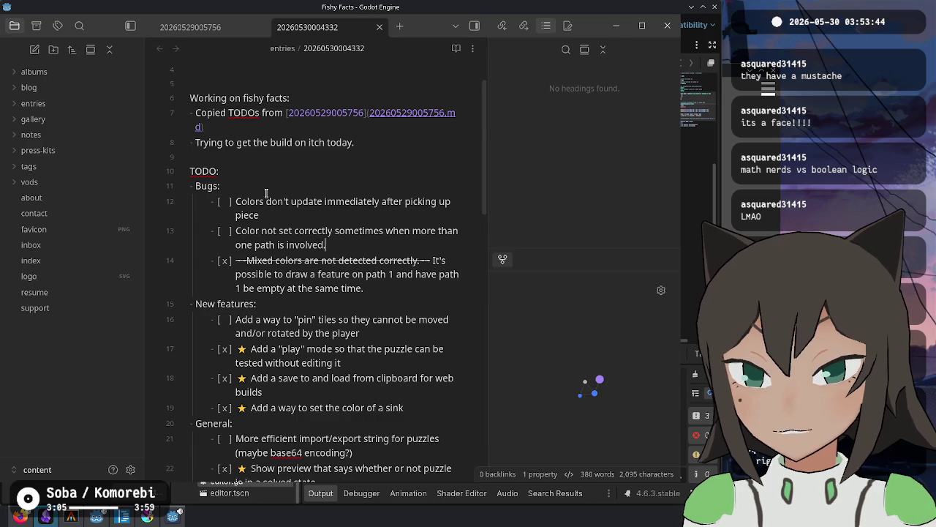
key("alt+Tab")
left_click(491, 226)
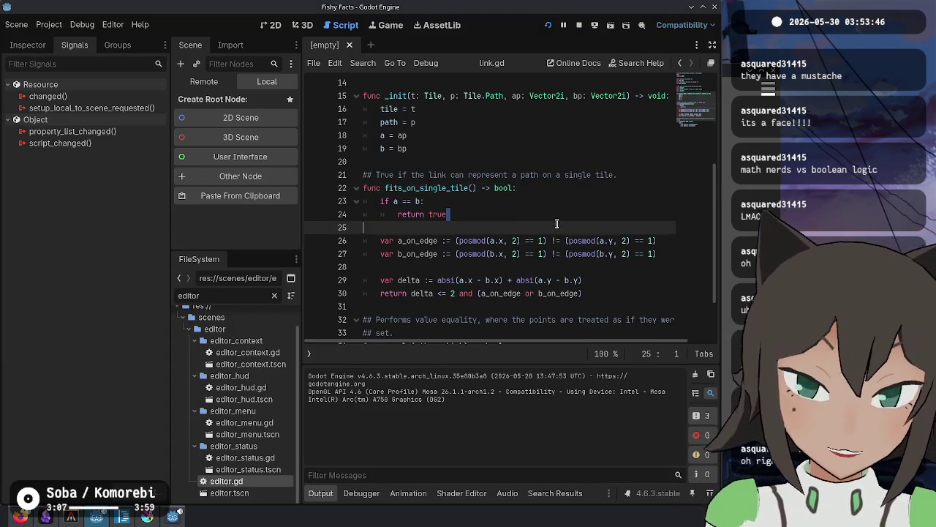
Filter the FileSystem dock for 'tile' and open tile_3d.gd.
key("alt+Tab")
key("alt+Tab")
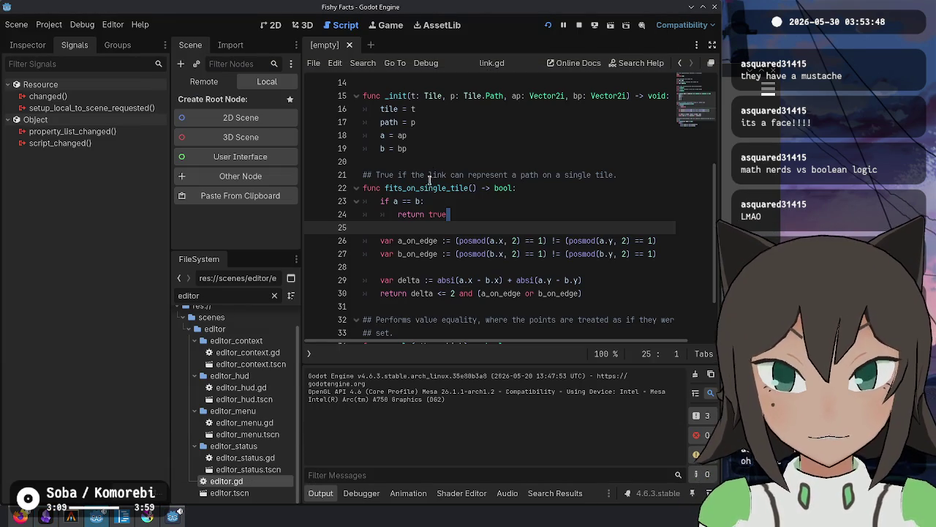
left_click(430, 188)
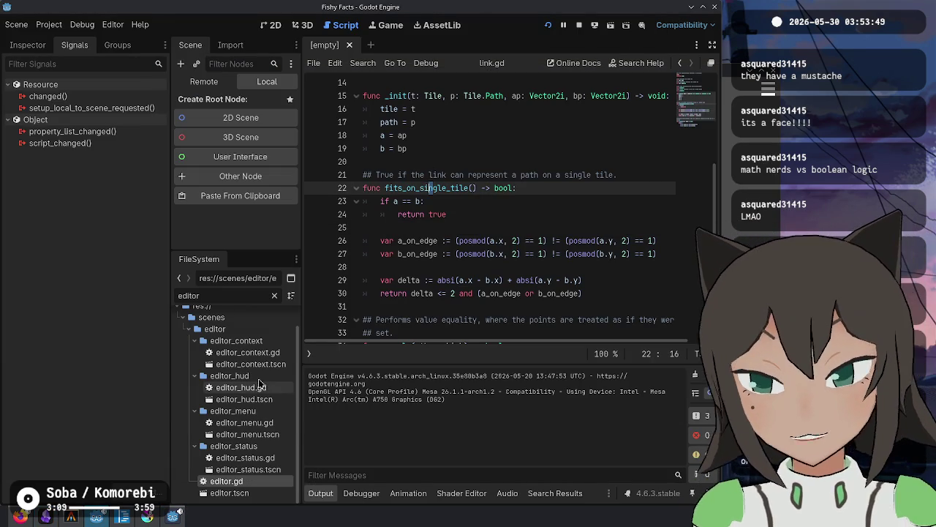
double_click(237, 293)
key("BackSpace")
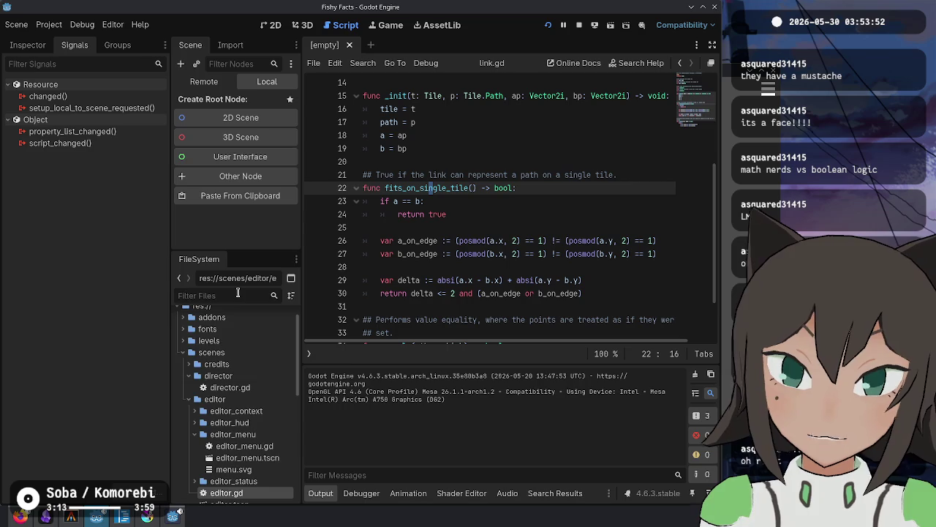
type("tile")
double_click(233, 375)
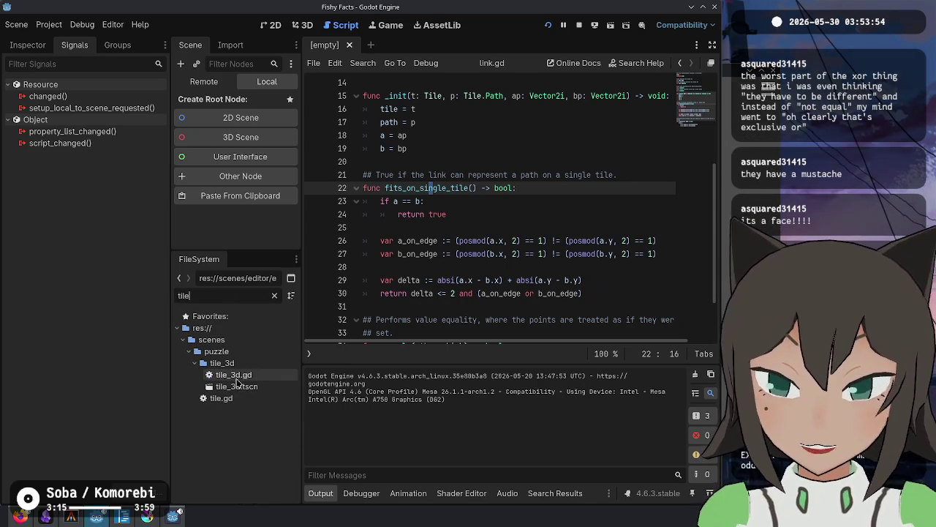
left_click(463, 189)
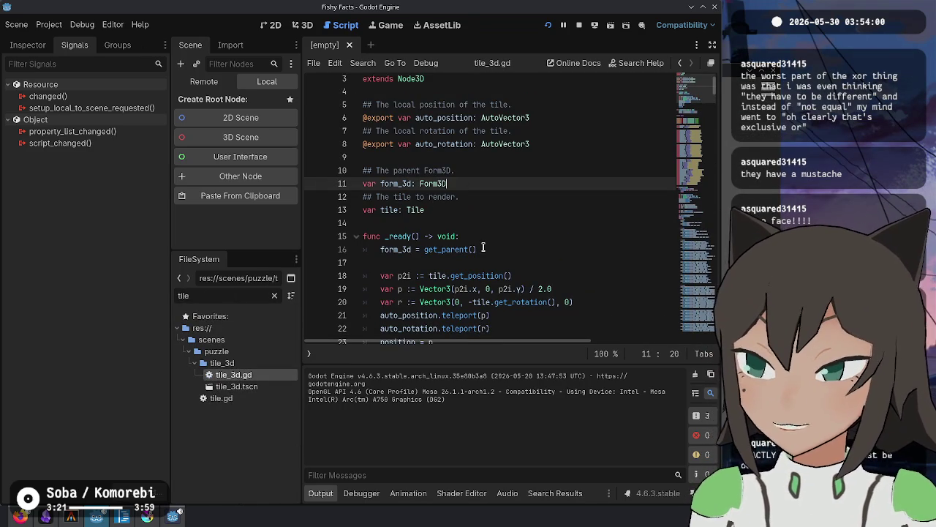
Read tile_3d.gd from the _ready setup through the cycle function and path offset code.
left_click(641, 277)
left_click(589, 300)
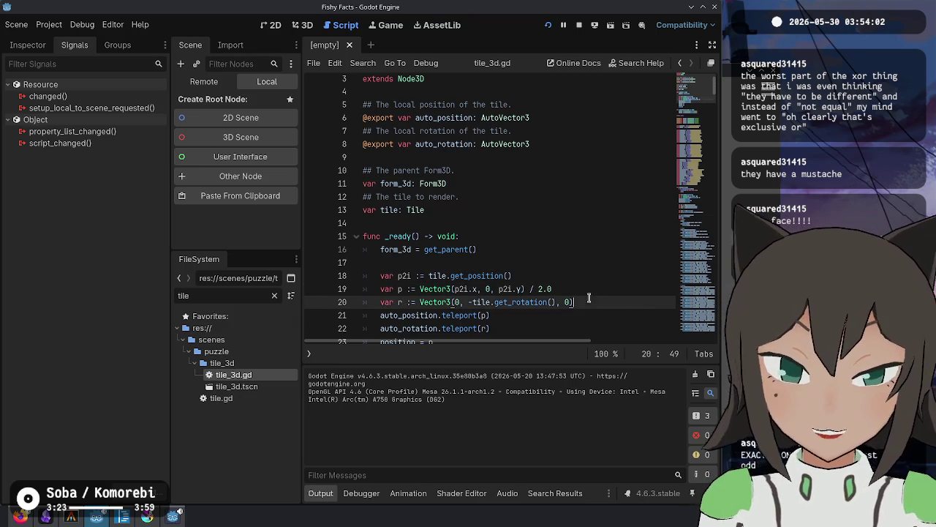
key("ctrl+End")
left_click(575, 275)
left_click(578, 224)
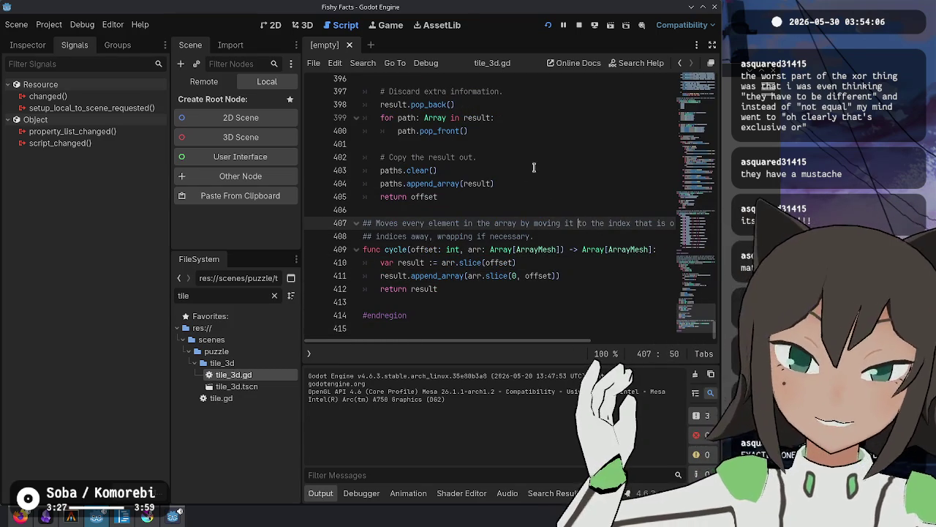
scroll(537, 181, "up", 1)
left_click(509, 235)
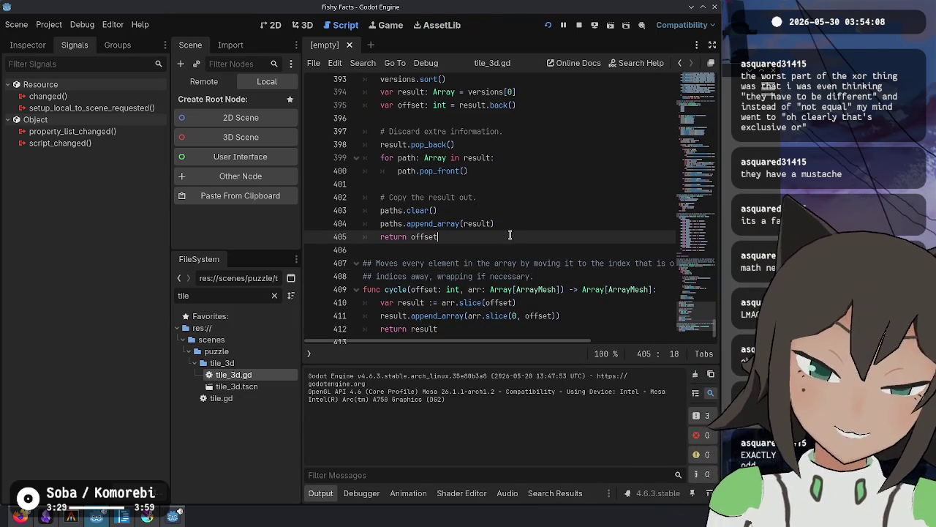
left_click(525, 218)
left_click(538, 210)
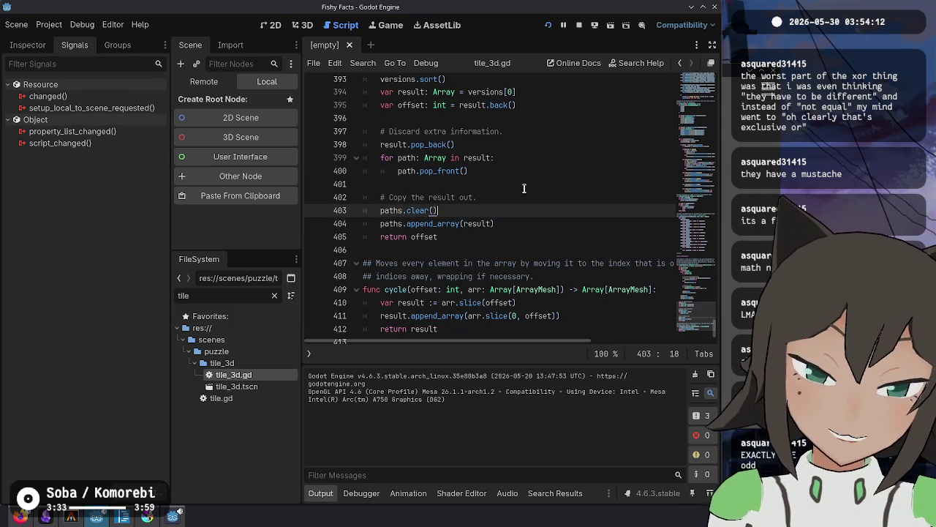
scroll(523, 249, "down", 1)
scroll(522, 250, "up", 2)
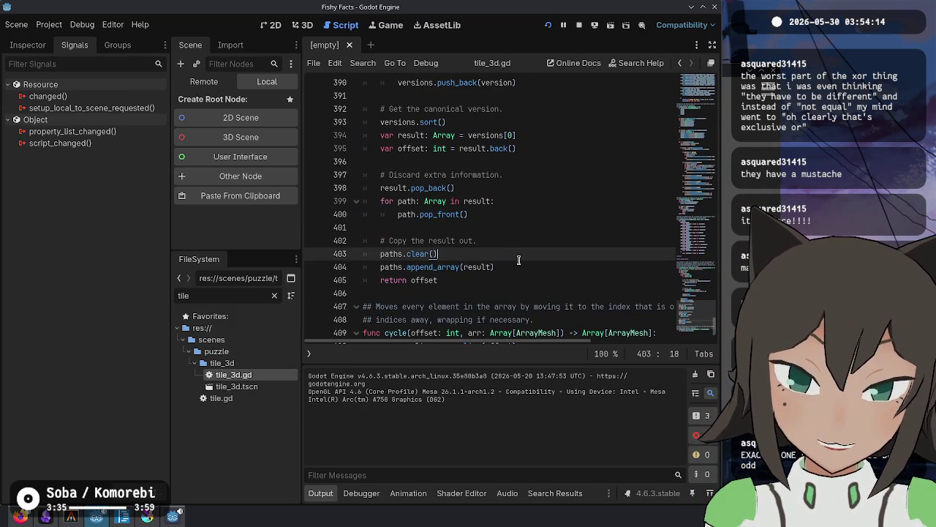
left_click(562, 148)
scroll(562, 149, "up", 4)
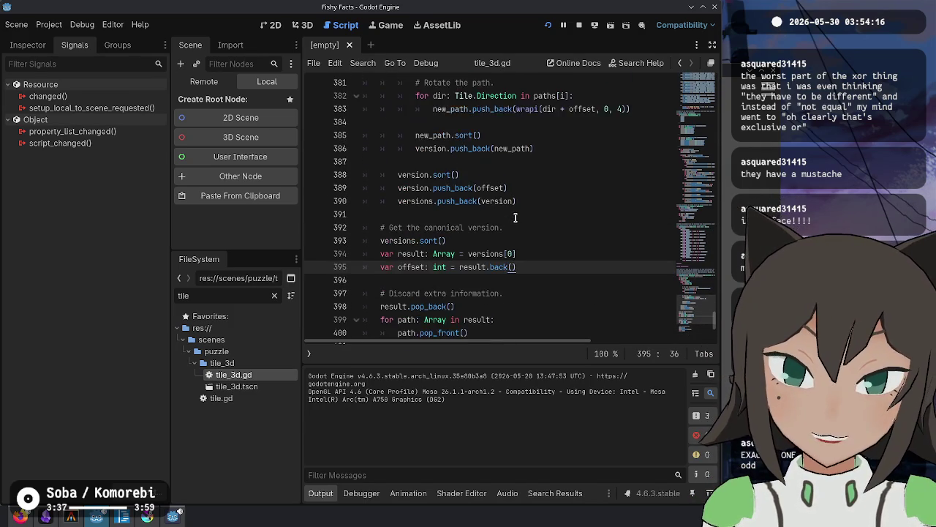
Review the path rotation code and the pigment match cases, including the default case.
left_click(535, 215)
left_click(557, 175)
scroll(554, 208, "up", 5)
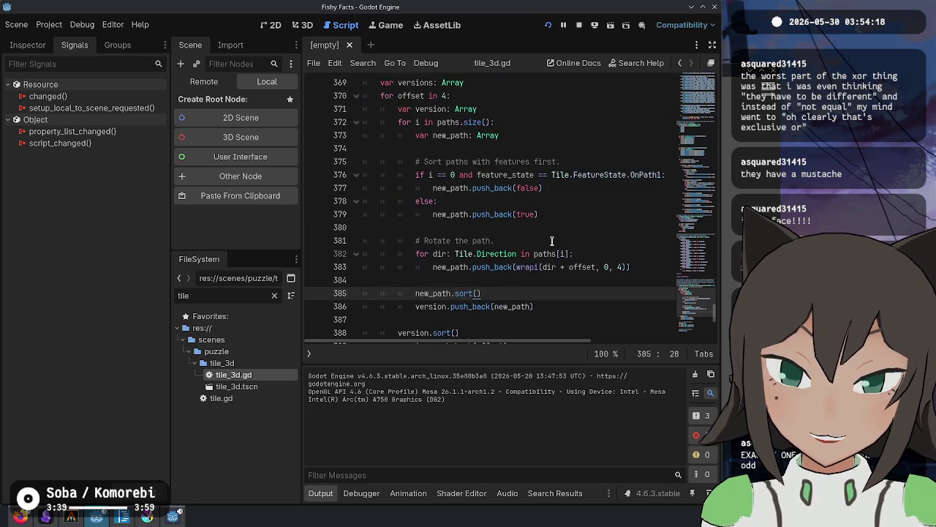
left_click(556, 148)
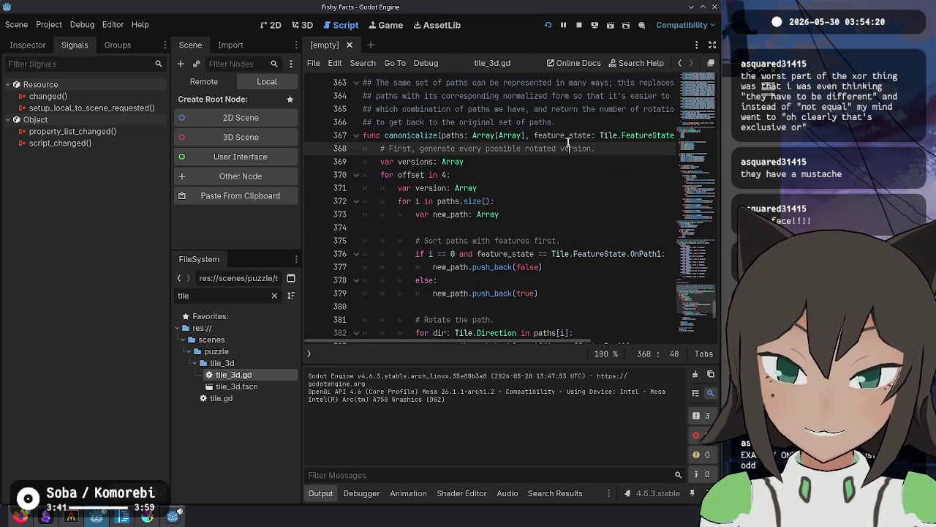
scroll(534, 183, "up", 7)
left_click(486, 214)
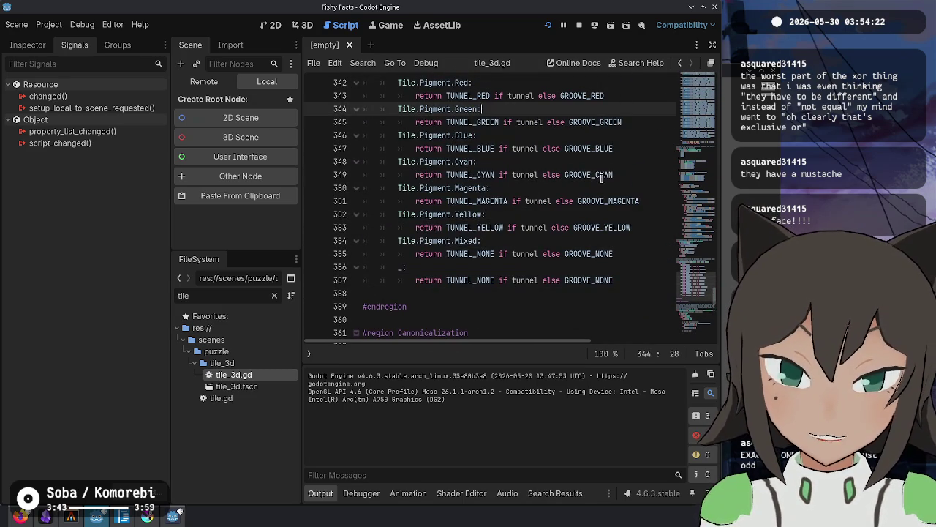
left_click(621, 280)
scroll(566, 216, "up", 3)
scroll(565, 216, "up", 6)
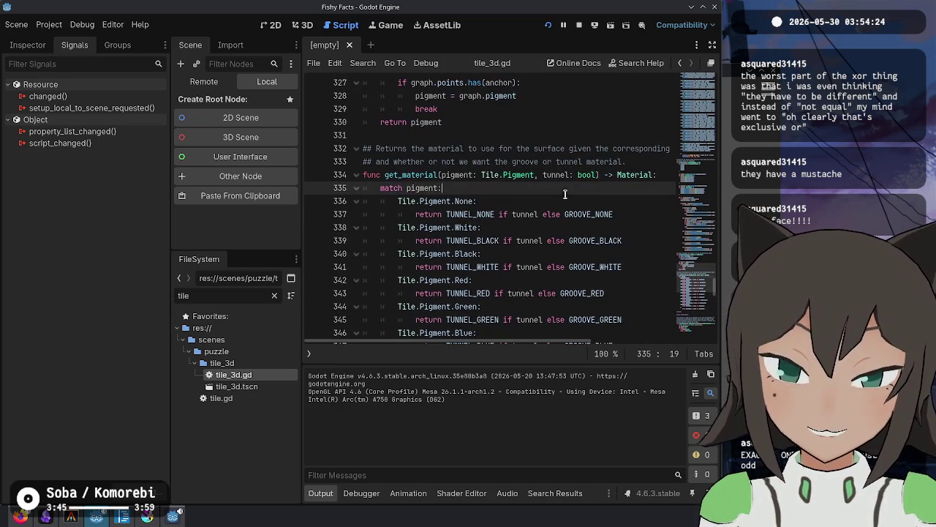
scroll(475, 241, "down", 2)
Inspect the match pigment block and the get_material function with its doc comment.
left_click(415, 272)
double_click(415, 268)
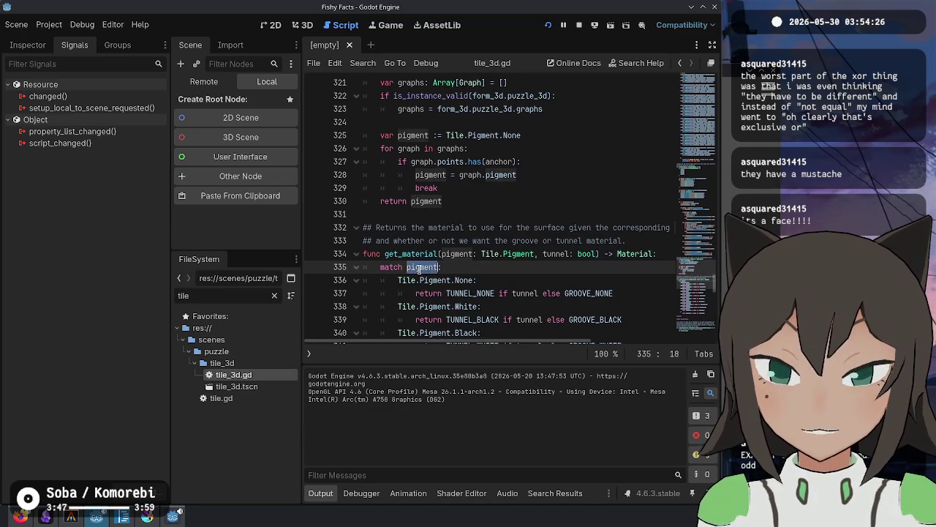
double_click(409, 253)
scroll(438, 167, "up", 2)
scroll(438, 167, "down", 4)
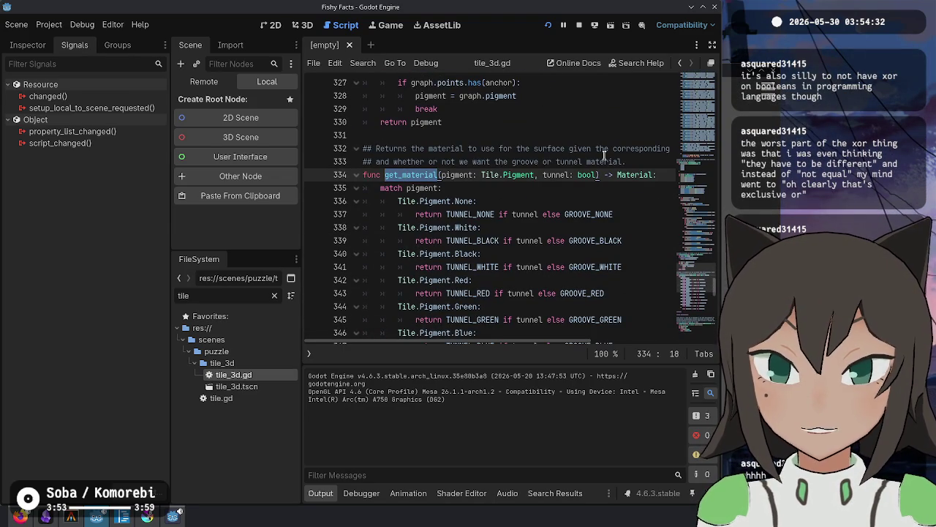
left_click(442, 154)
key("End")
key("Home")
left_click(490, 174)
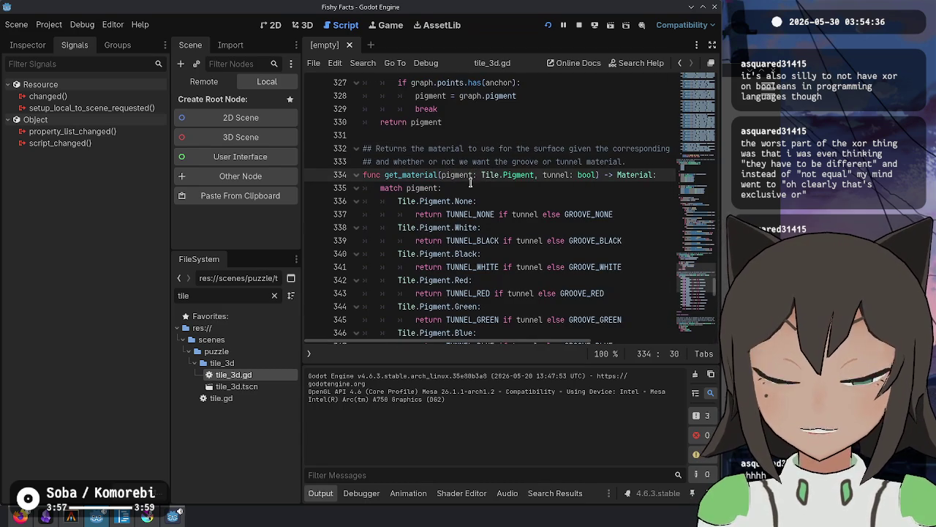
double_click(406, 174)
scroll(468, 183, "up", 3)
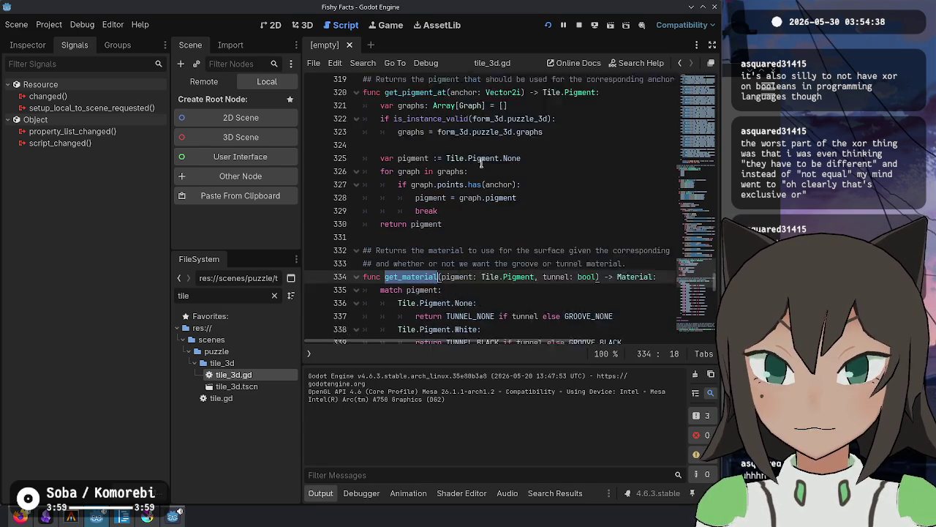
Search for get_material and select the get_pigment_at call on line 305.
key("ctrl+f")
key("Return")
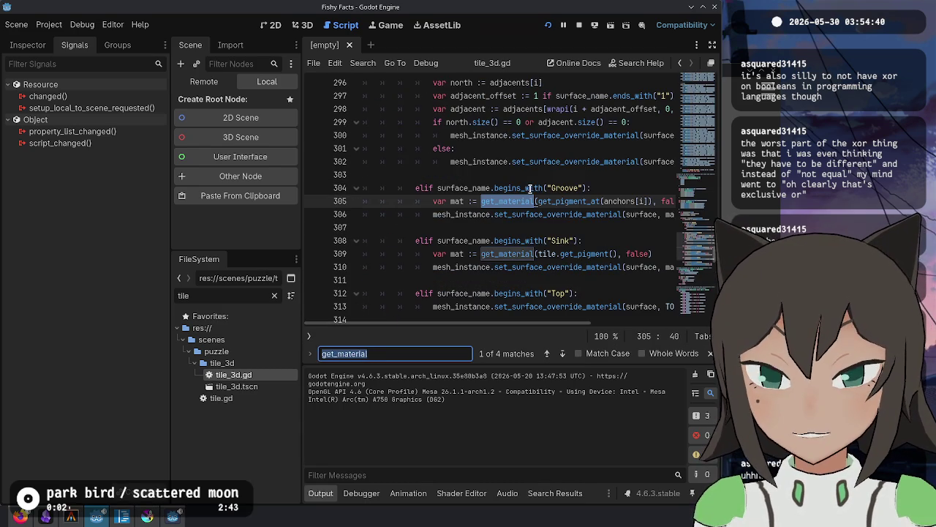
key("Escape")
key("End")
double_click(545, 201)
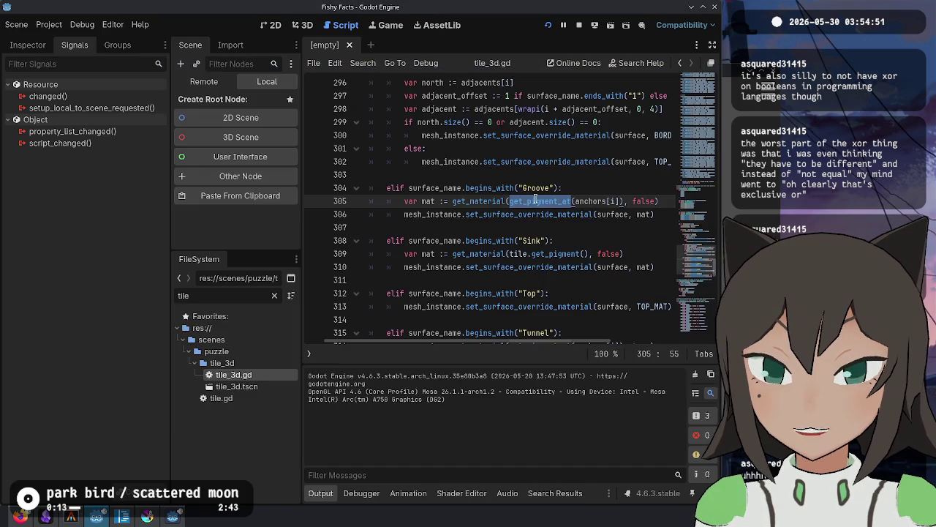
Examine the get_pigment_at call, then run the game with F5.
key("alt+Tab")
left_click(547, 213)
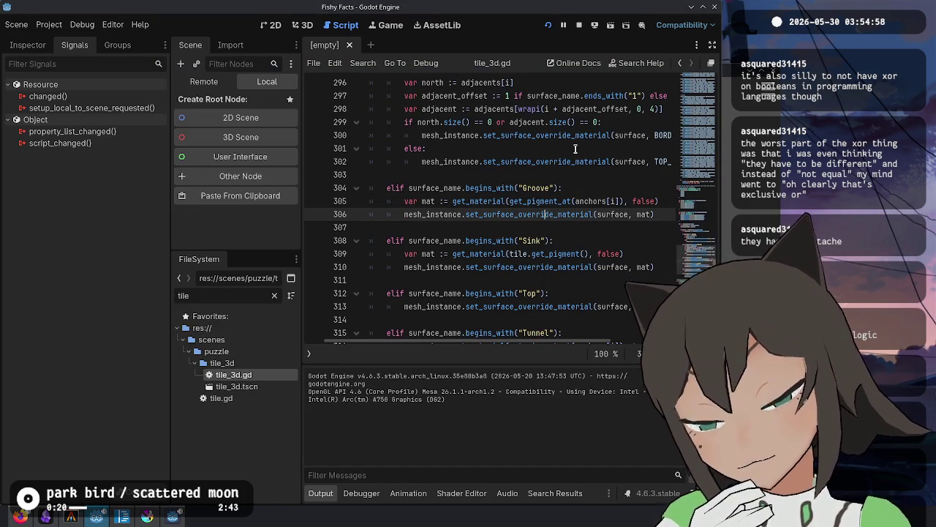
left_click(561, 201)
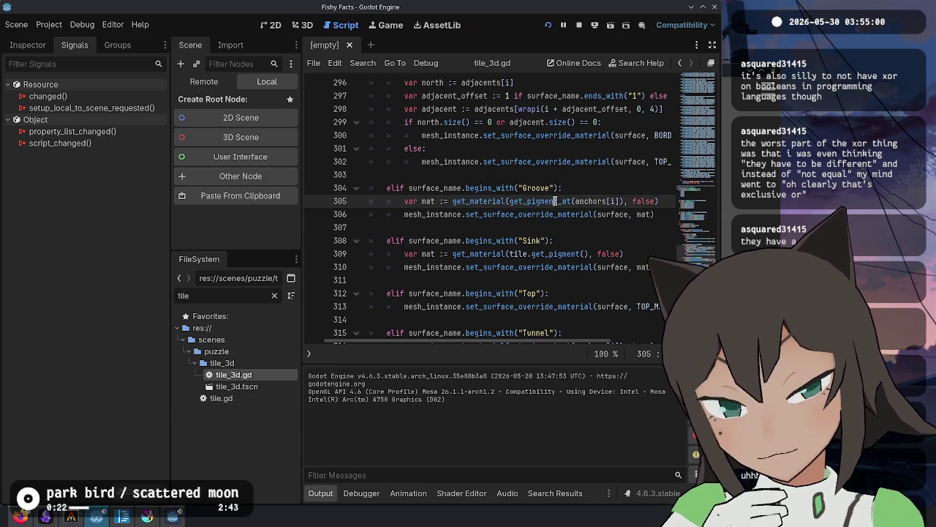
mouse_move(561, 201)
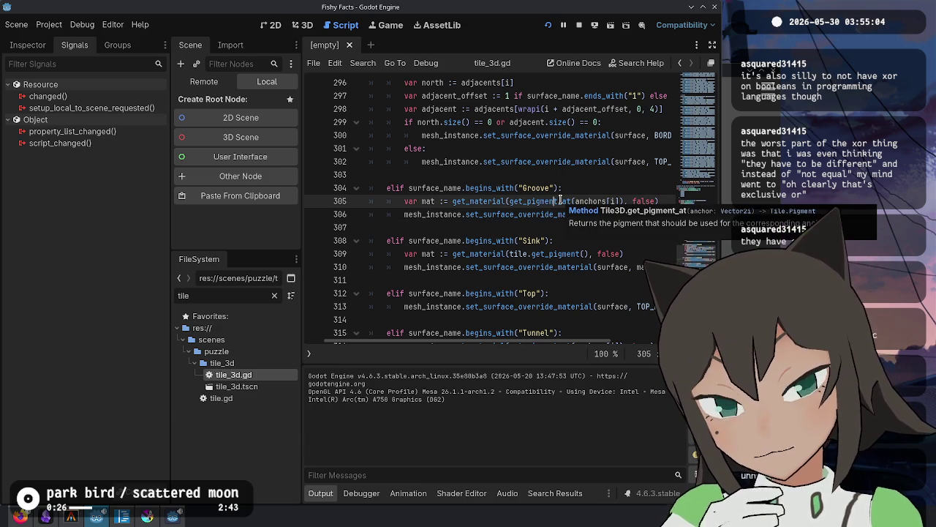
key("F5")
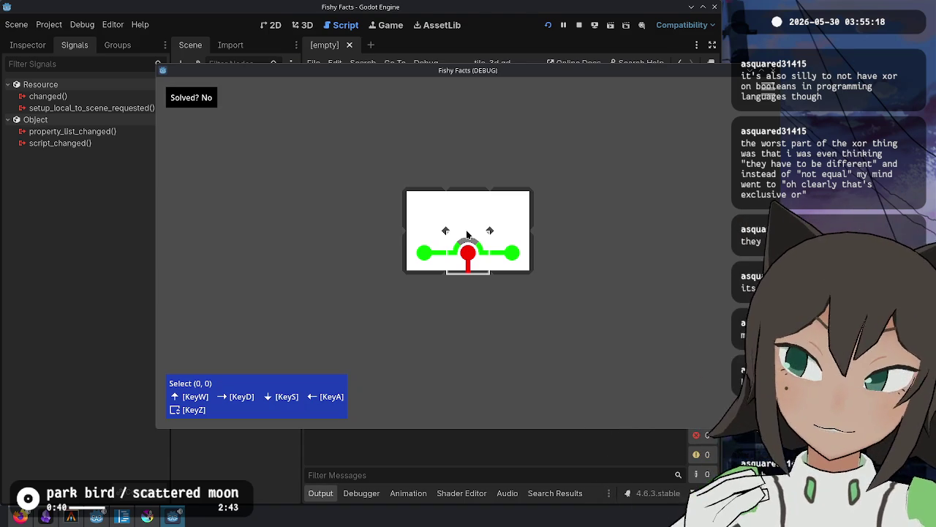
left_click(558, 243)
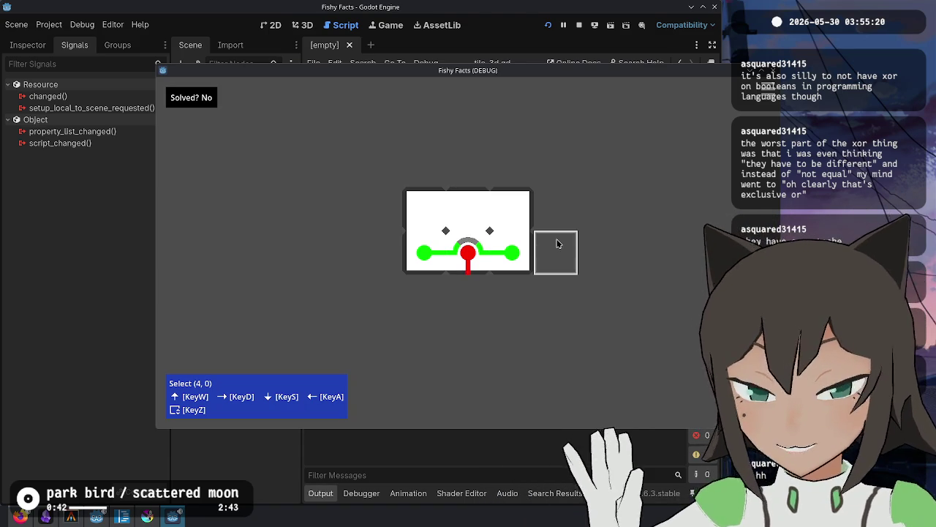
key("alt+Tab")
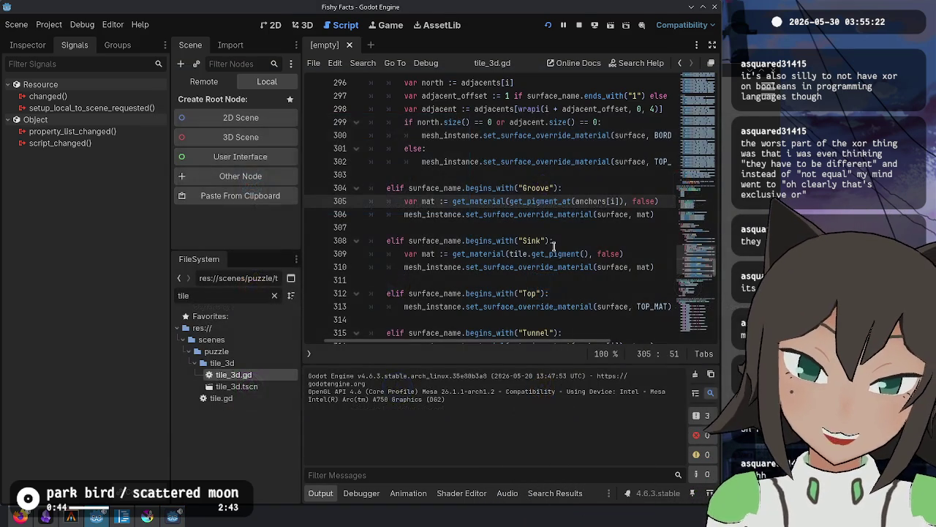
left_click(527, 201, "ctrl")
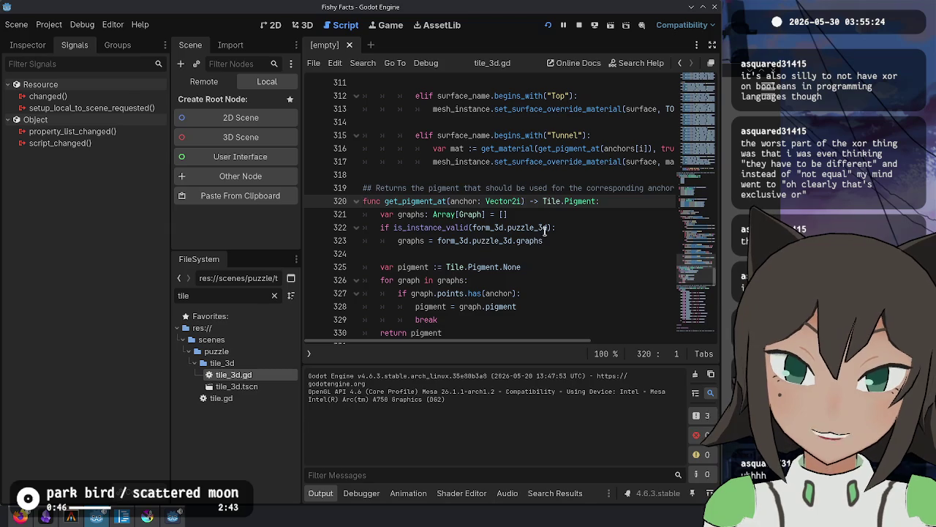
left_click(539, 219)
left_click(555, 278)
left_click(553, 241)
left_click(553, 201)
left_click(519, 240)
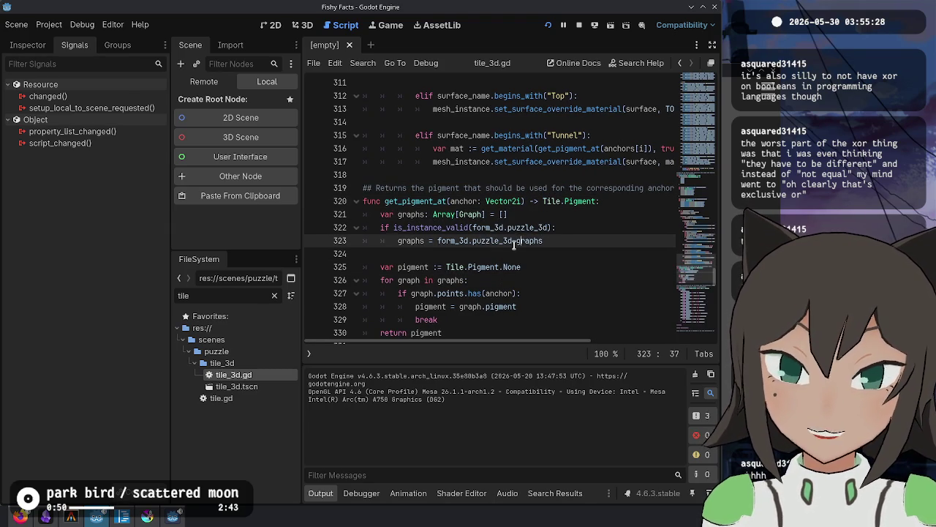
left_click(465, 306)
left_click(457, 280)
scroll(454, 278, "down", 2)
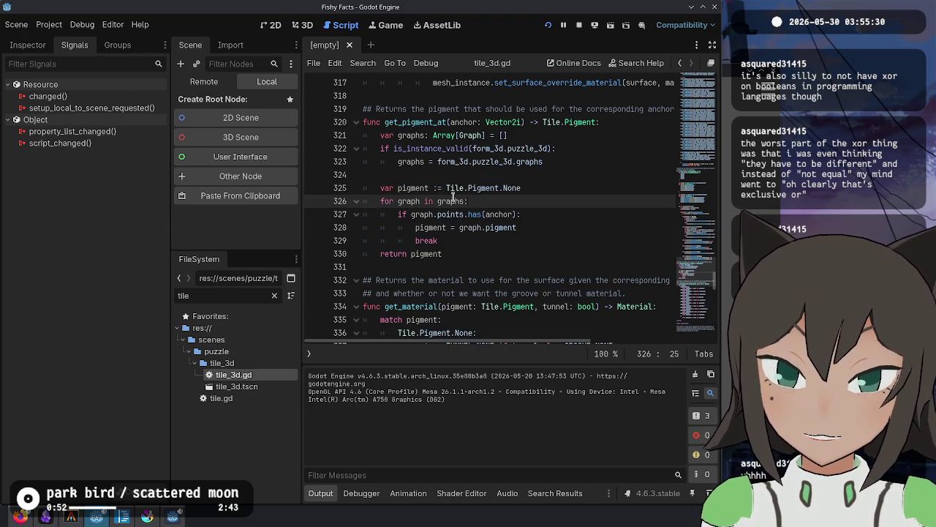
left_click(454, 188)
left_click(510, 200)
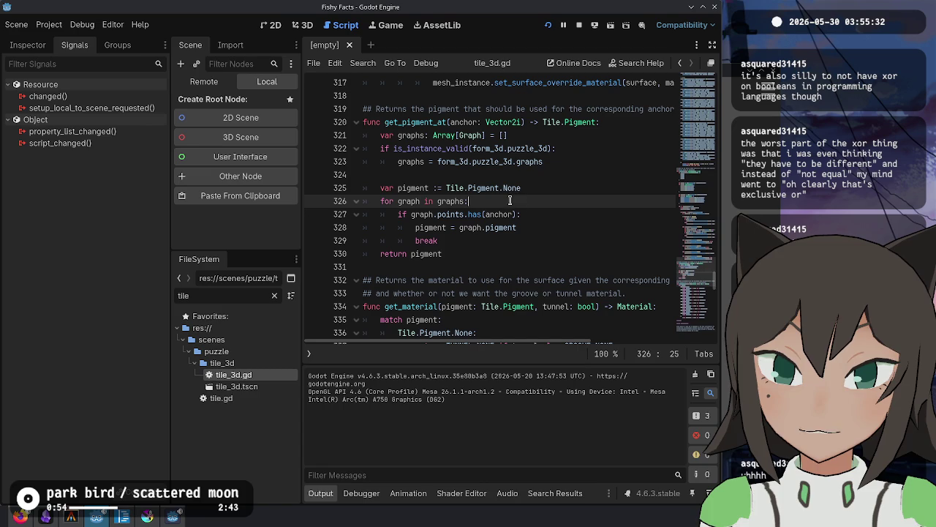
double_click(450, 214)
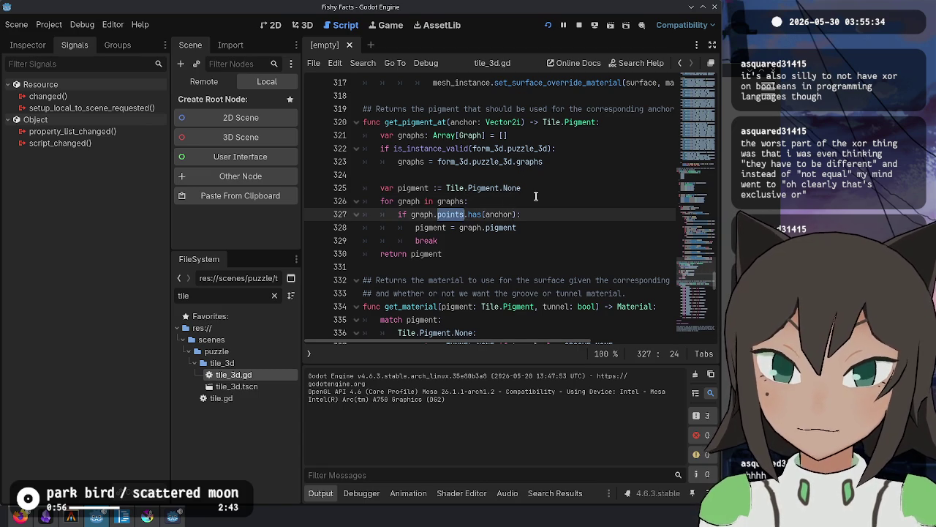
left_click(505, 214)
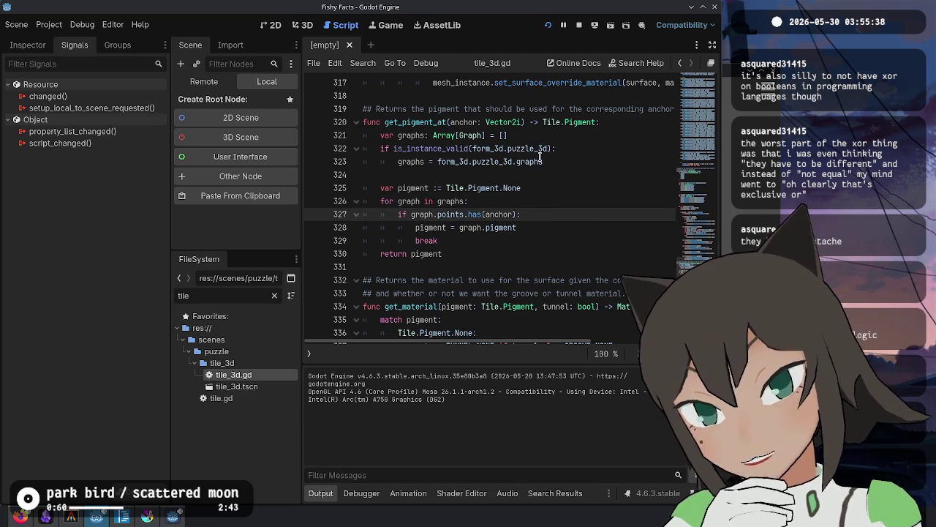
scroll(516, 219, "up", 1)
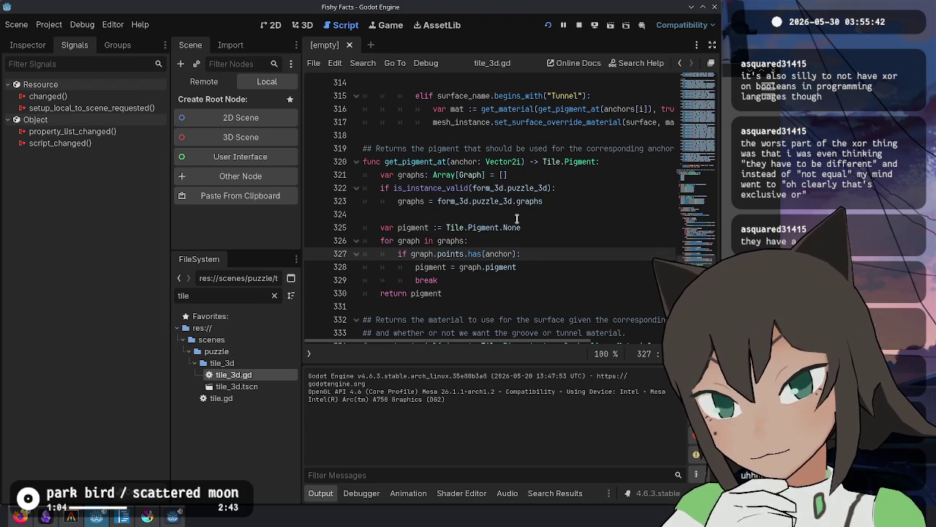
scroll(517, 218, "up", 8)
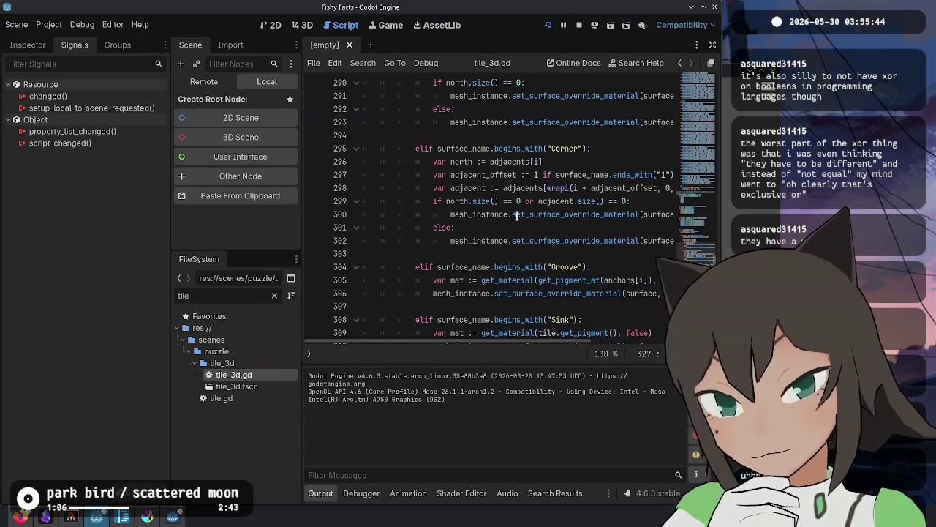
scroll(517, 215, "up", 2)
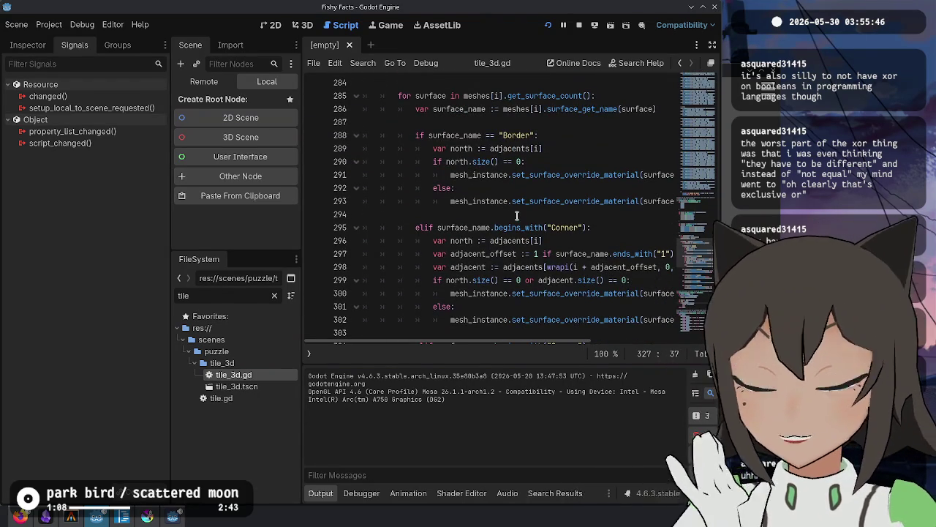
scroll(517, 215, "up", 8)
scroll(449, 225, "down", 12)
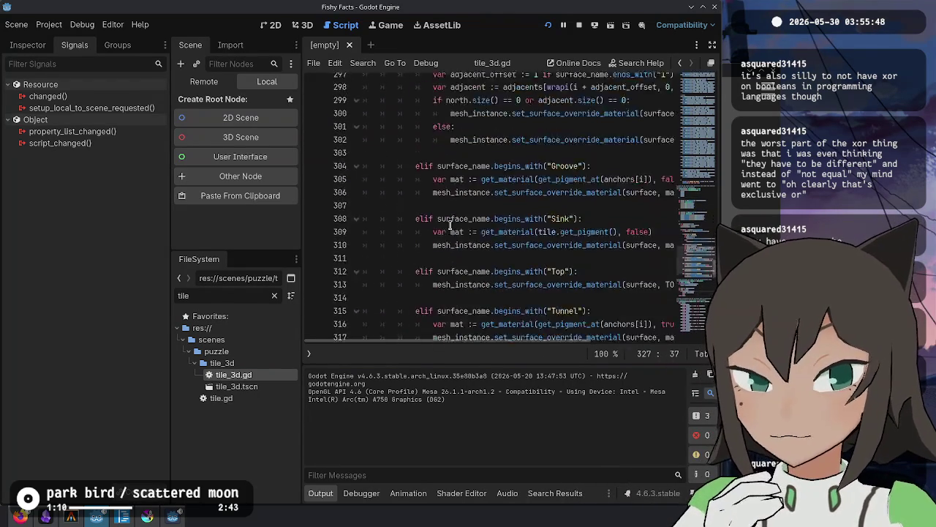
scroll(450, 225, "down", 7)
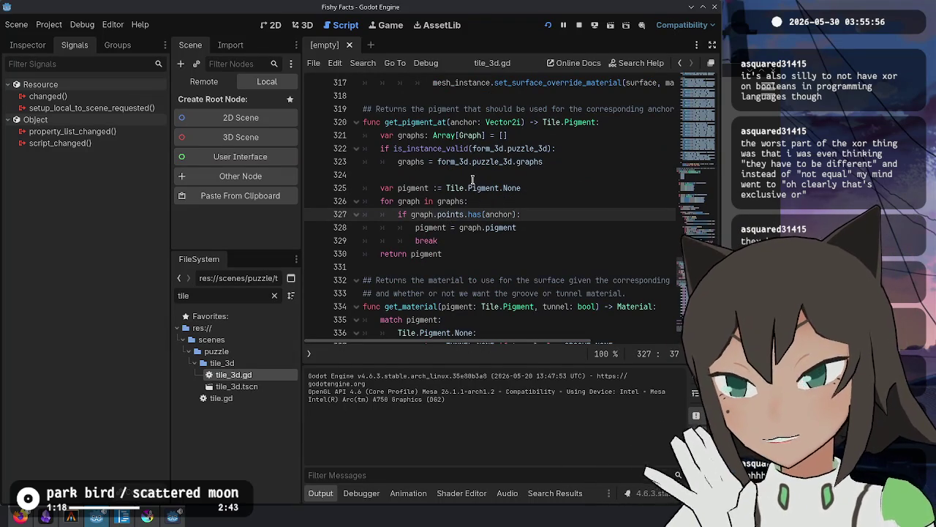
double_click(423, 123)
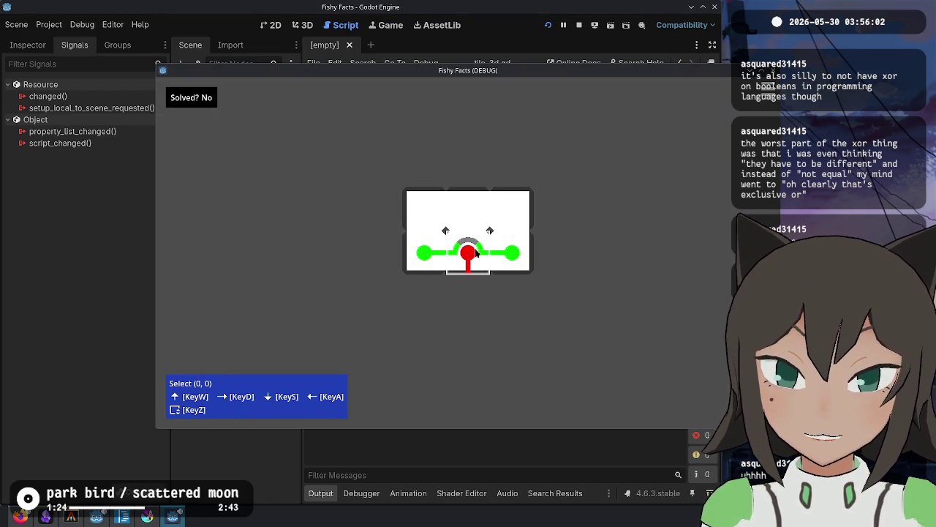
key("alt+Tab")
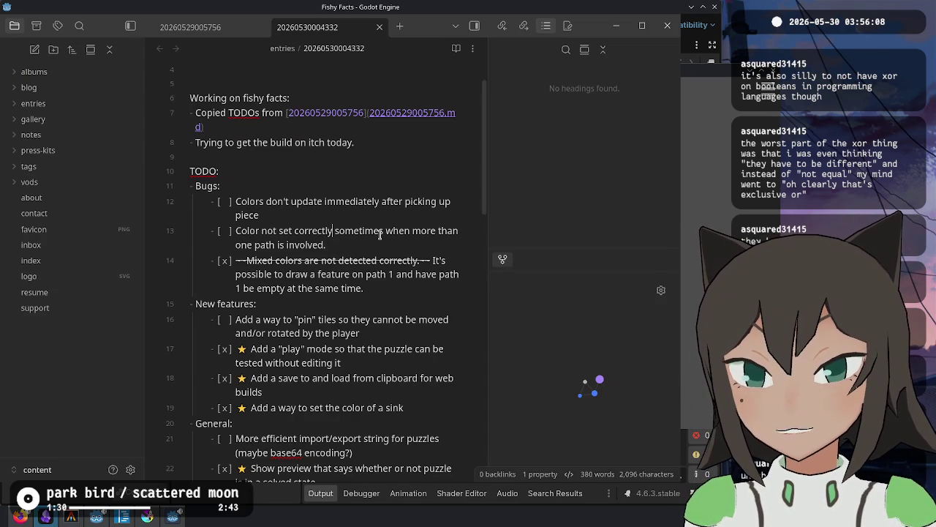
Reword the bug to 'Color not set correctly when path goes across the tile', noting the coordinate delta.
key("ctrl+shift+Right")
key("ctrl+shift+Right")
key("ctrl+shift+Right")
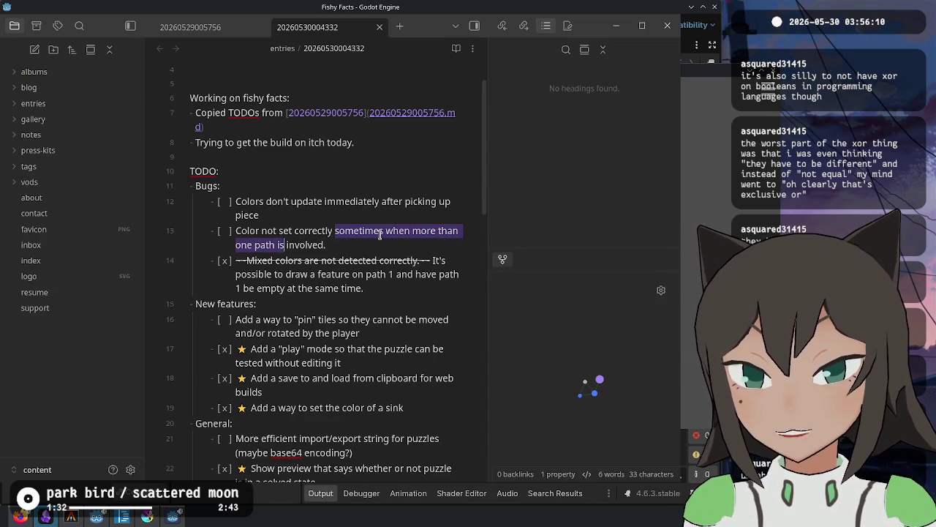
type("w")
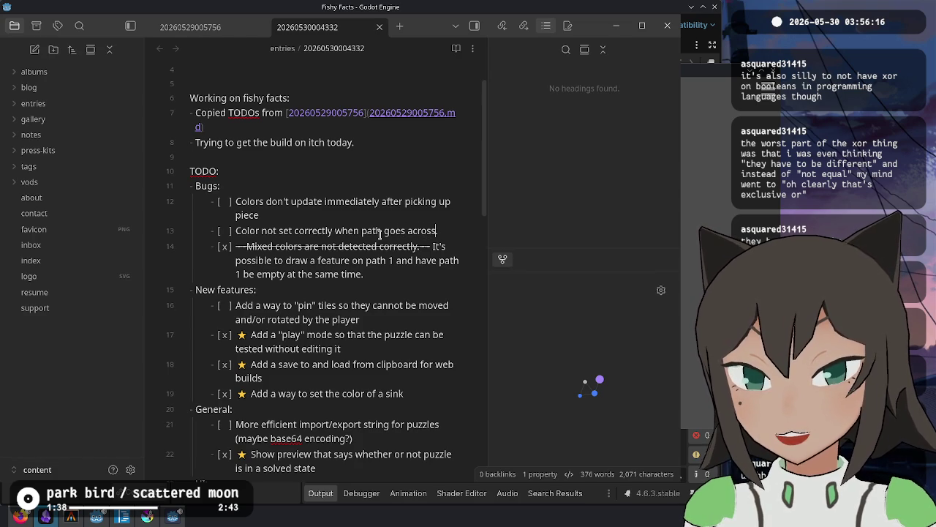
type("ile (the delta is equal t")
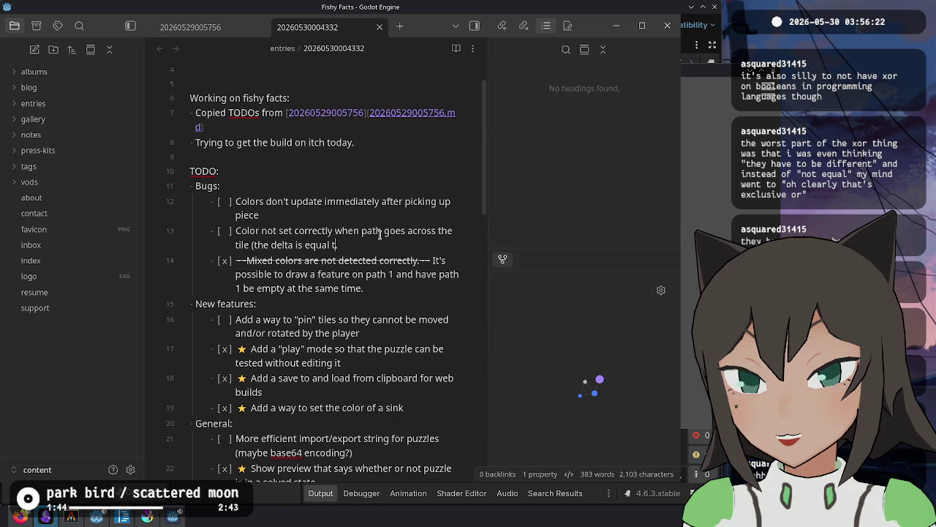
type("between coords ")
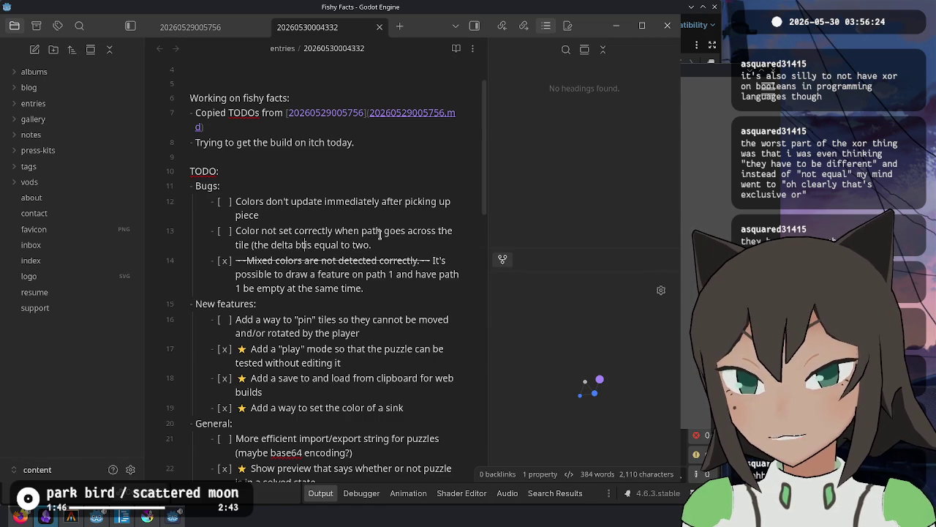
type("inates")
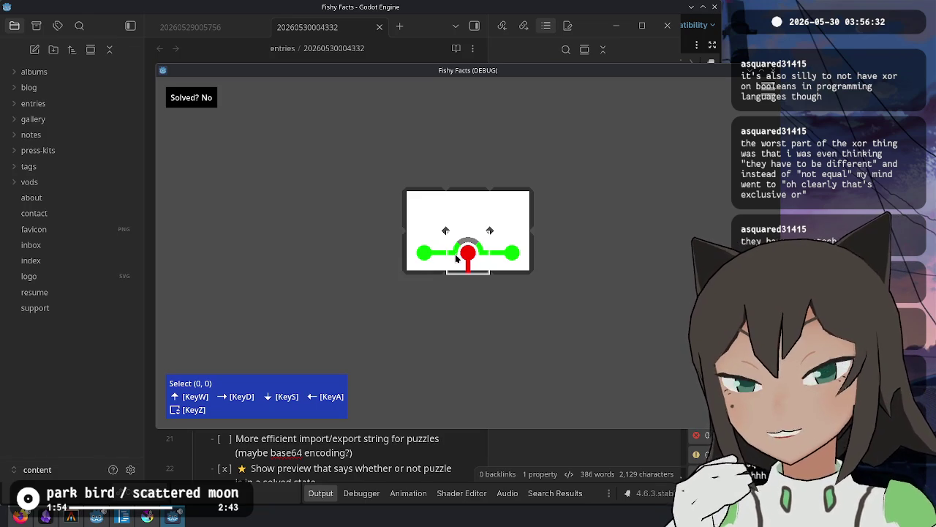
Bring the running game window back to the front.
left_click(524, 464)
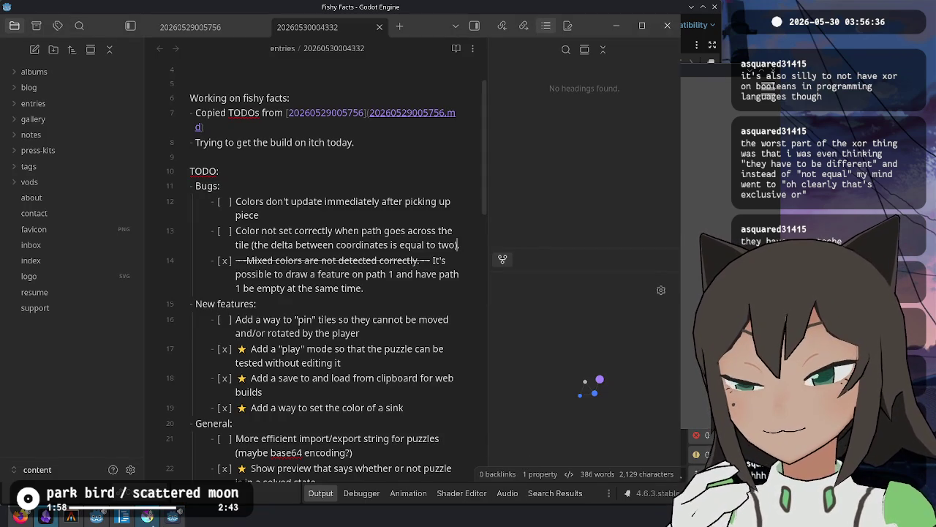
mouse_move(172, 517)
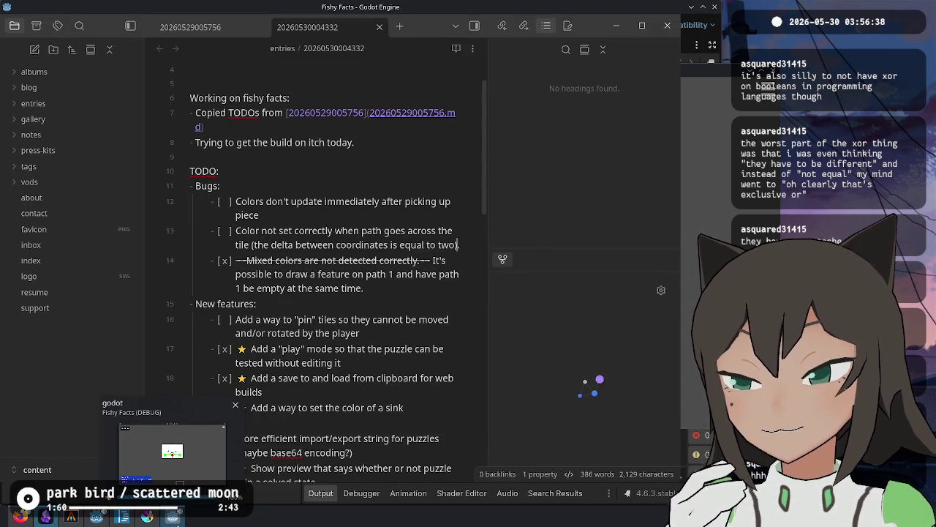
left_click(172, 450)
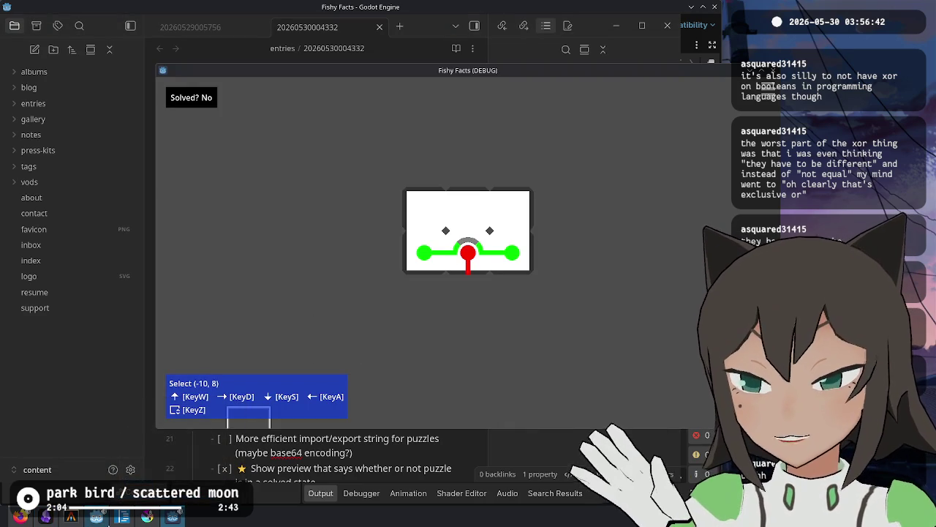
Locate the get_pigment_at signature and inspect its anchor parameter and the graphs declaration.
key("alt+Tab")
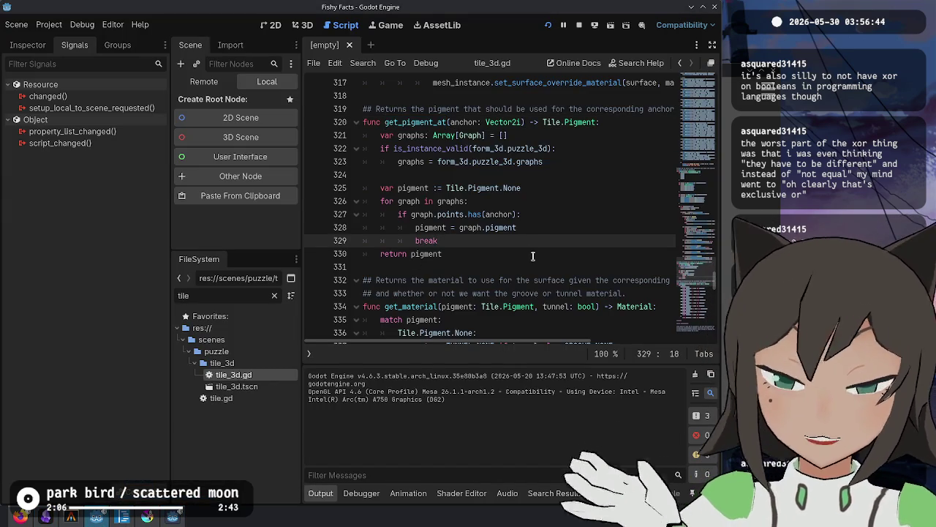
left_click(512, 136)
scroll(420, 158, "up", 1)
double_click(420, 159)
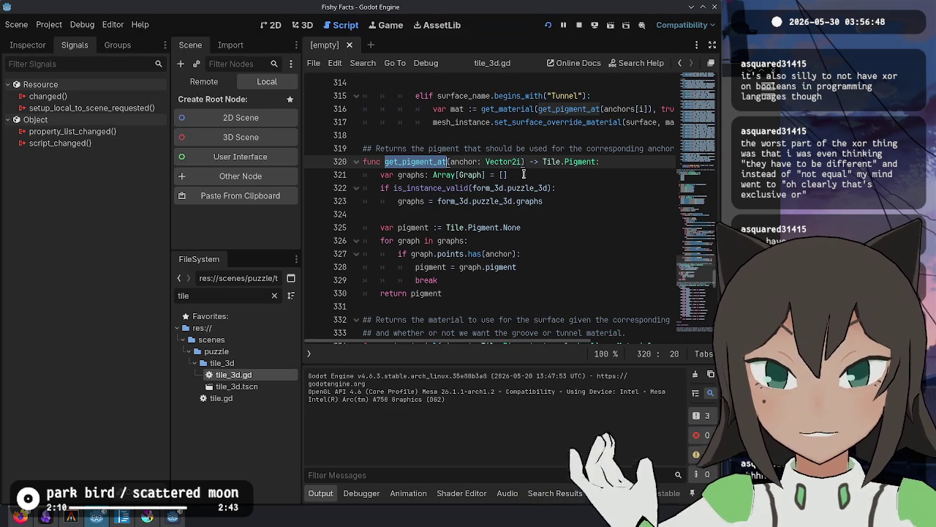
mouse_move(506, 162)
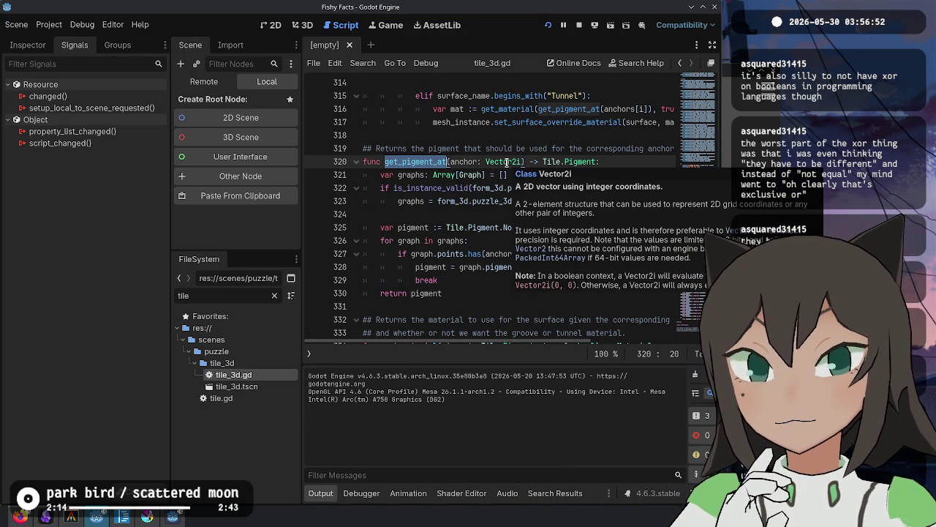
double_click(464, 163)
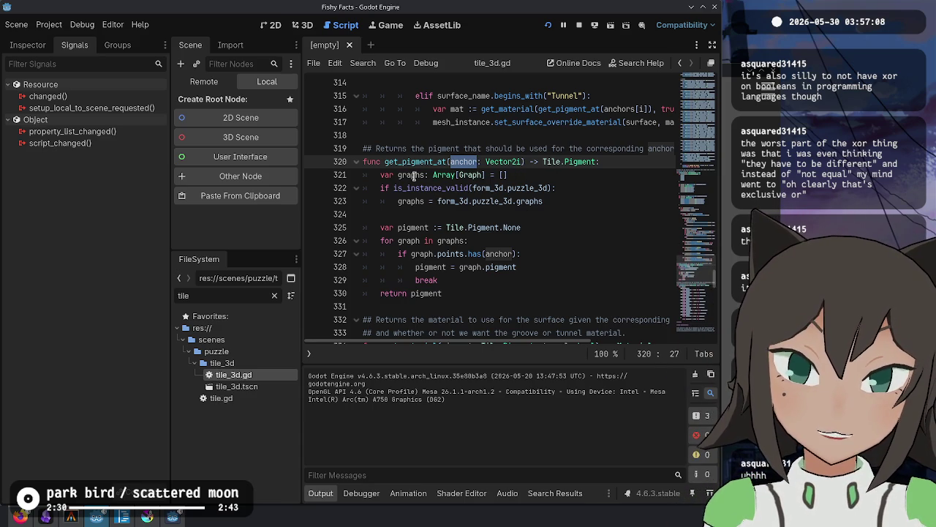
left_click(427, 161)
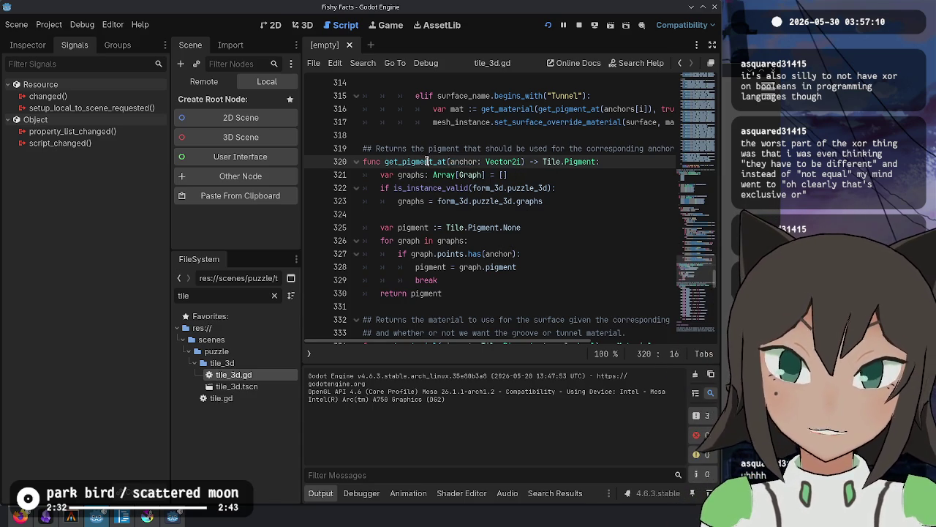
key("ctrl+backslash")
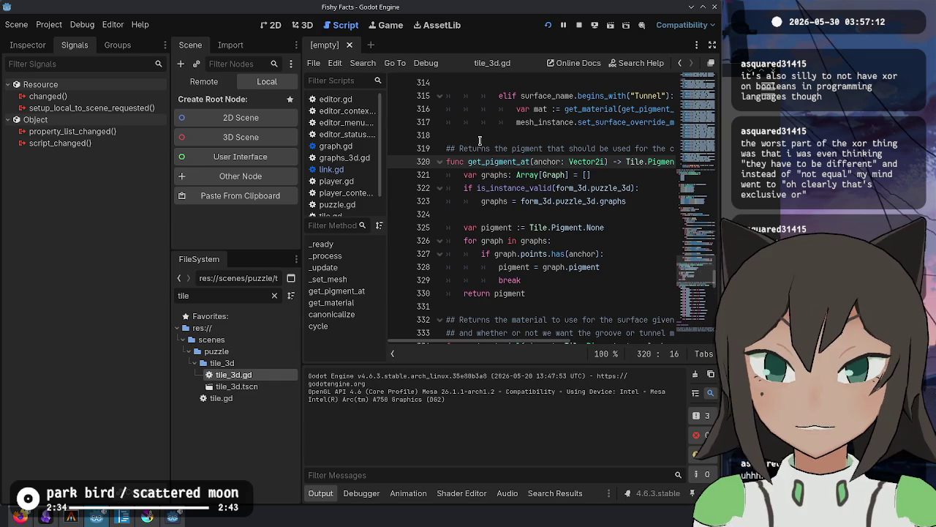
left_click(542, 174)
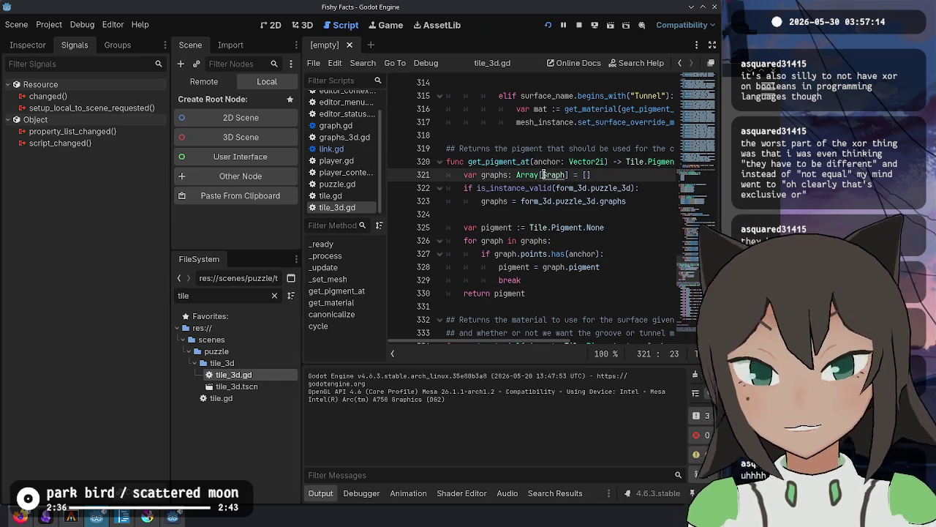
key("ctrl+backslash")
left_click(422, 162)
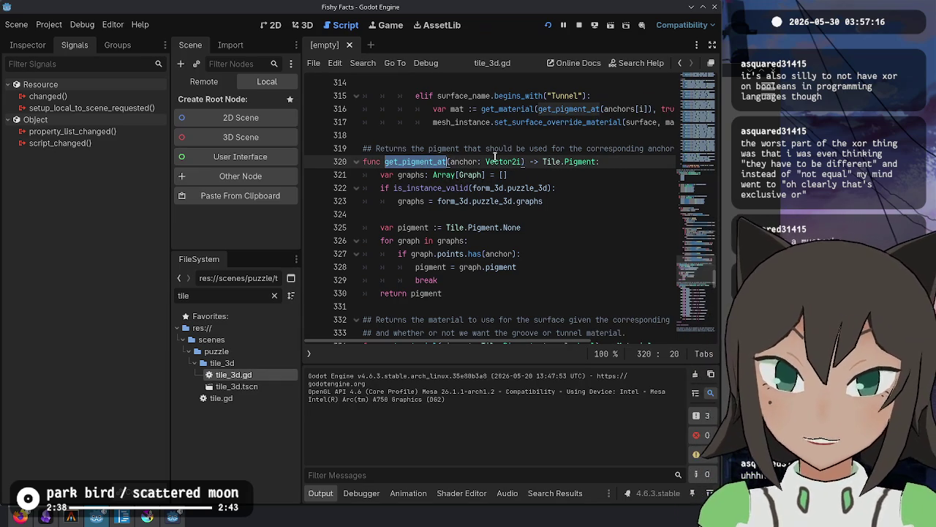
Replace 'anchor: Vector2i' with 'path: Tile.Path' in the get_pigment_at signature.
key("ctrl+shift+Right")
key("ctrl+shift+Right")
key("ctrl+shift+Right")
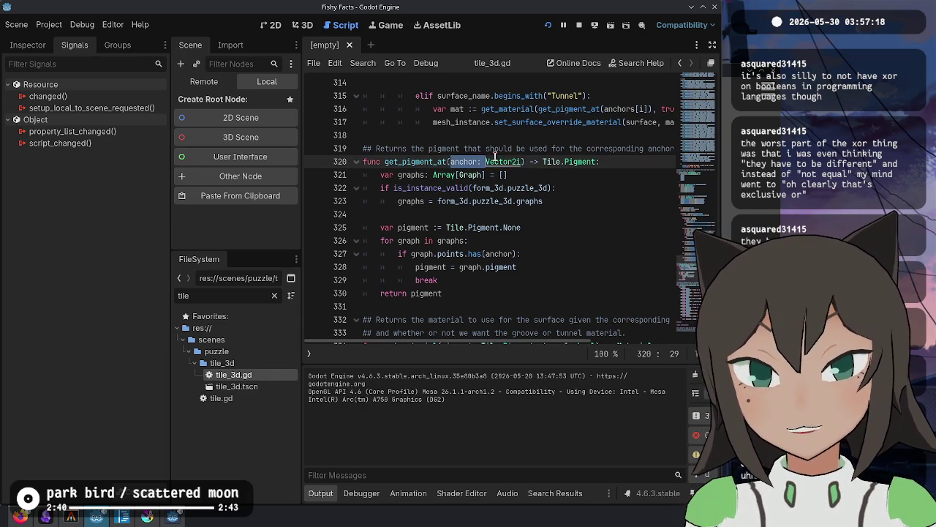
type("path")
type(": Path")
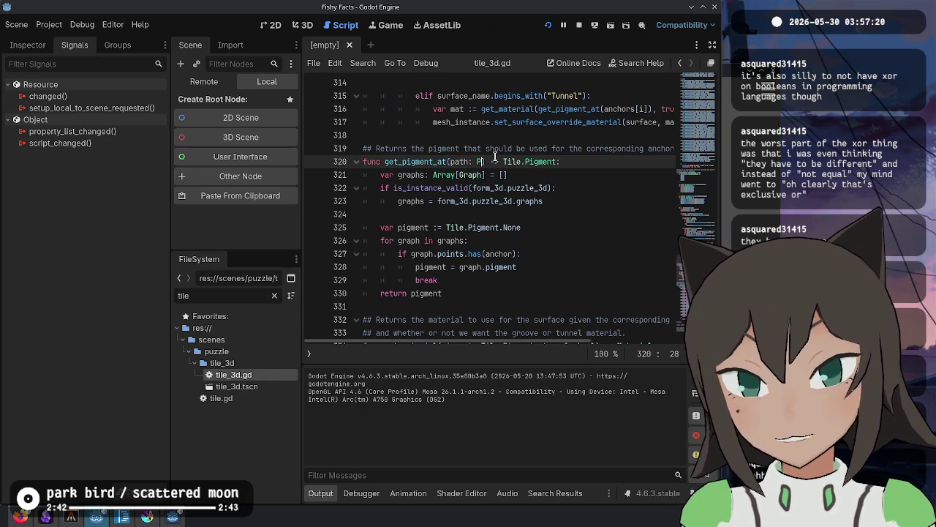
key("BackSpace")
key("BackSpace")
key("BackSpace")
type("Tile.Path")
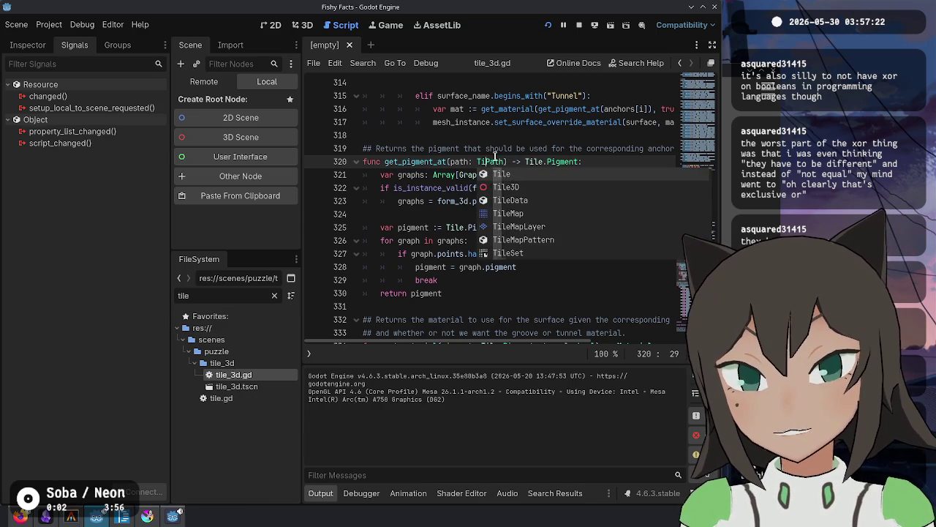
key("Down")
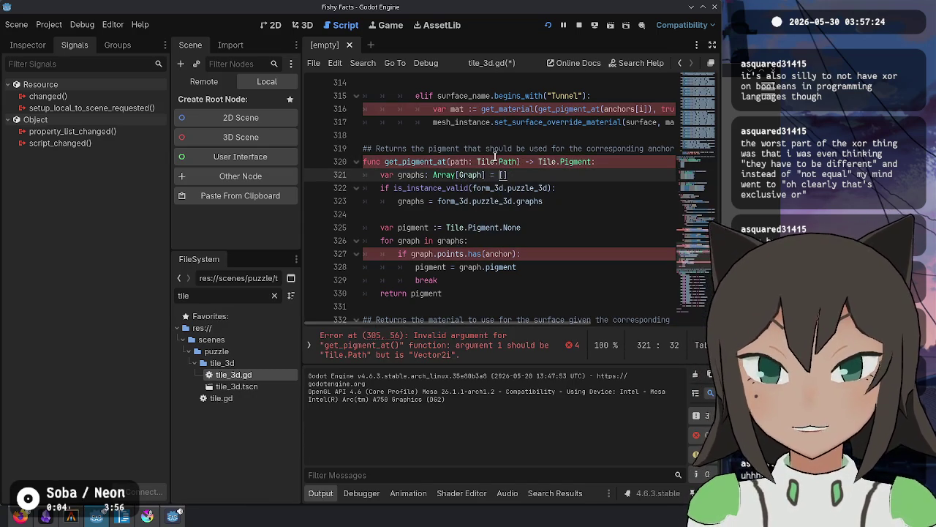
double_click(456, 161)
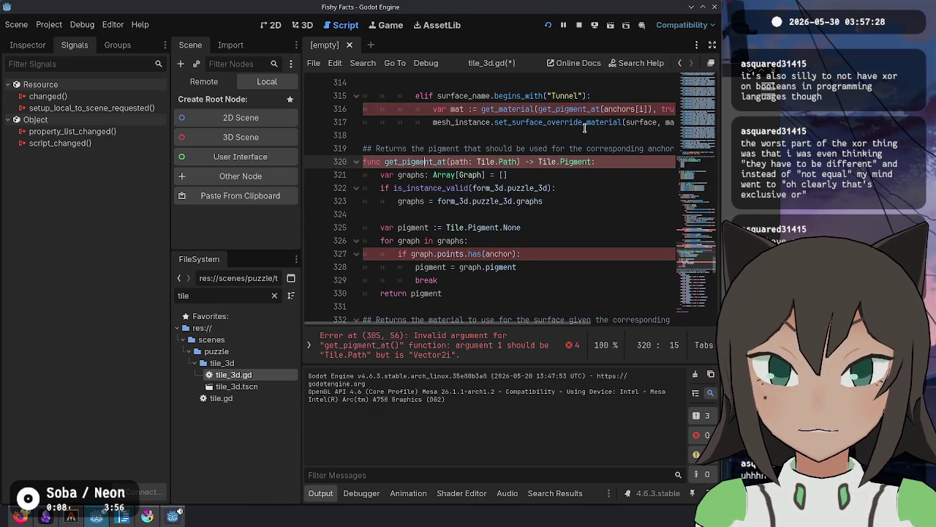
Check the Tunnel get_pigment_at call and highlight the get_tiles and get_anchors calls.
scroll(584, 128, "up", 3)
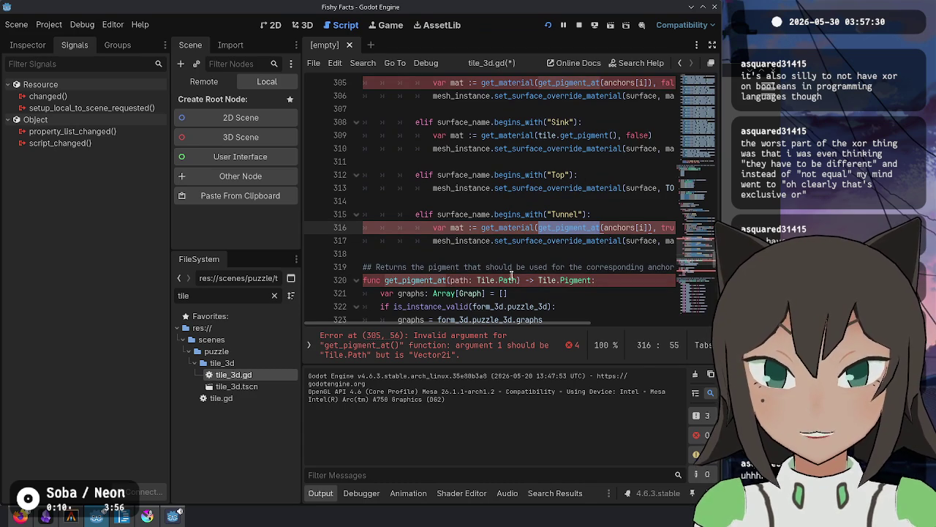
left_click(331, 494)
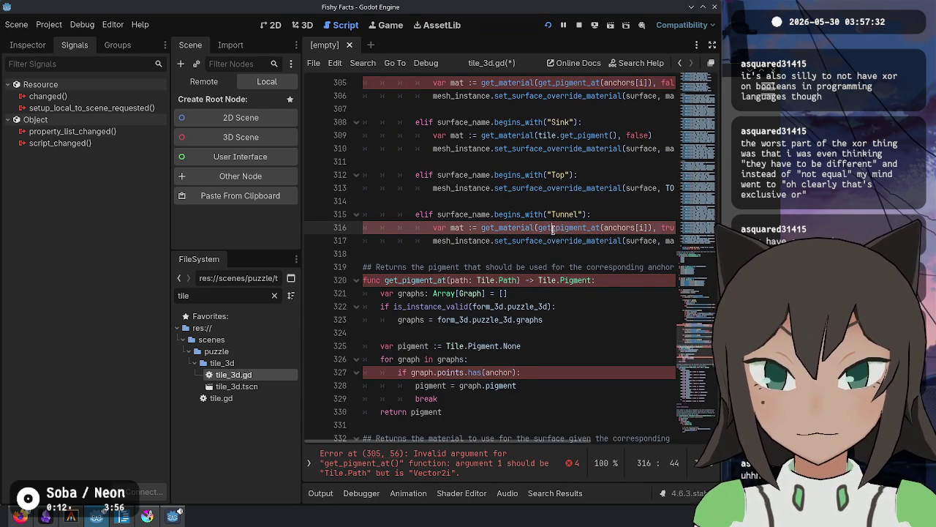
key("Home")
scroll(536, 221, "up", 10)
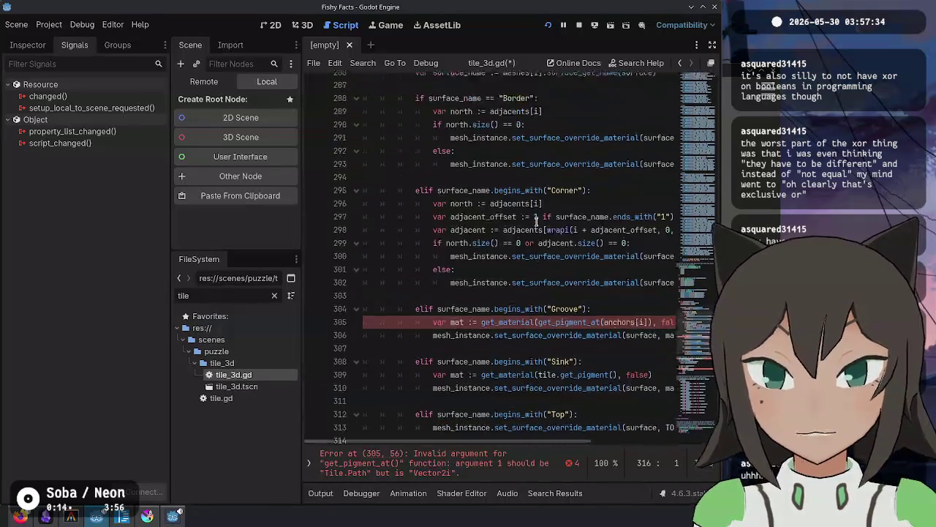
scroll(439, 201, "up", 6)
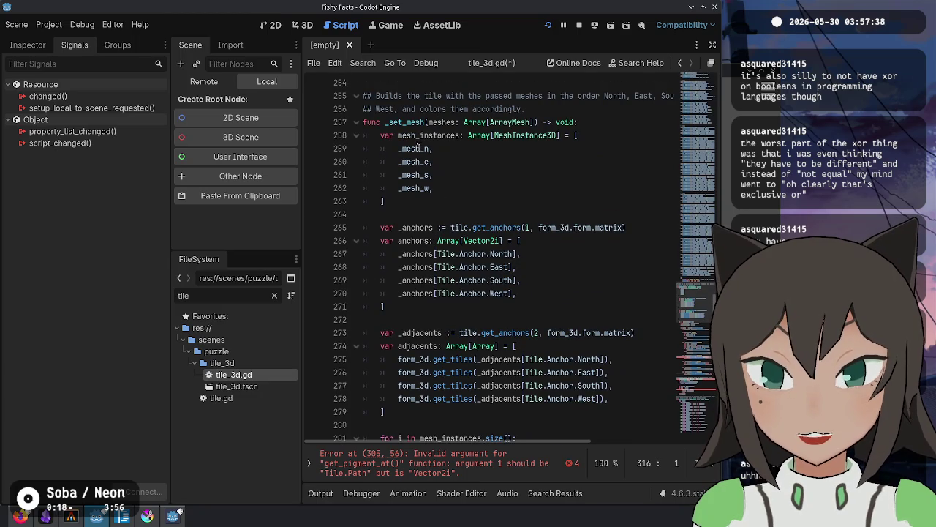
double_click(460, 359)
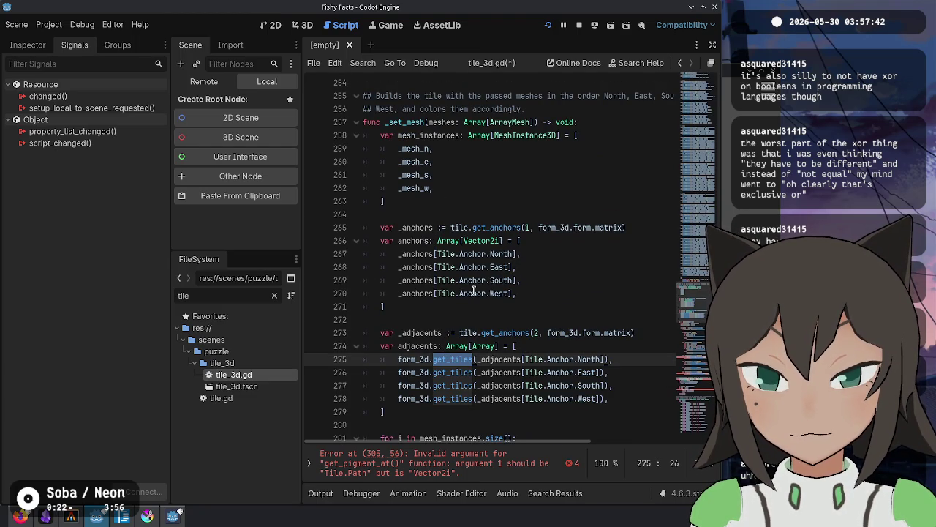
double_click(502, 333)
scroll(561, 271, "down", 1)
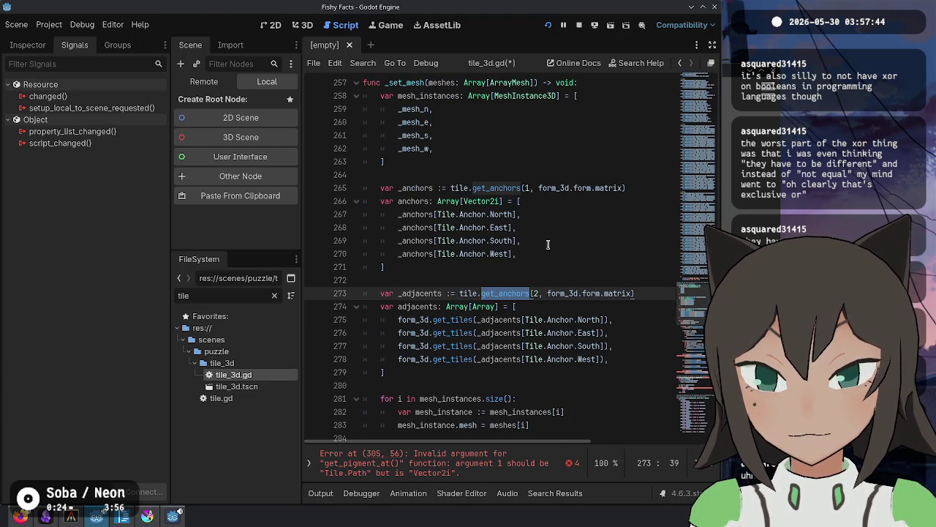
scroll(542, 243, "down", 2)
Inspect the _anchors variable and anchors array in _set_mesh, ending at the North anchor entry.
scroll(520, 180, "up", 1)
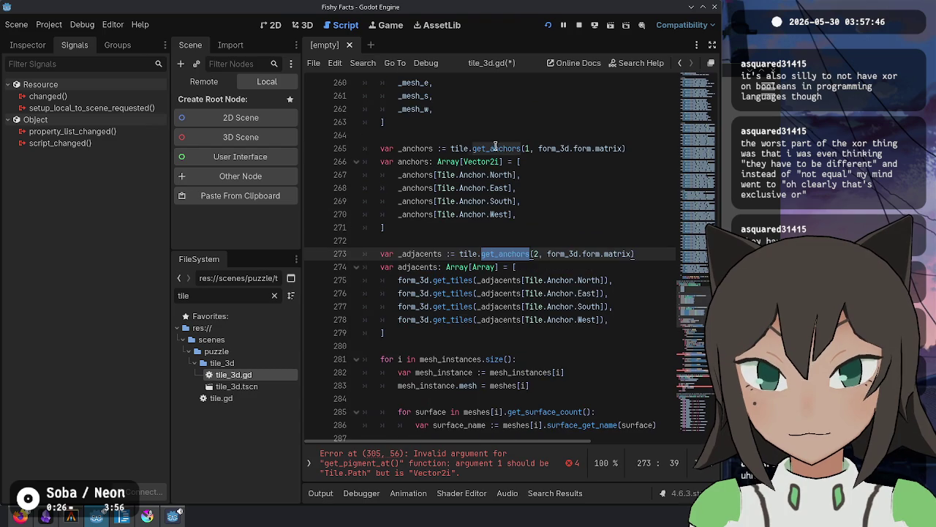
double_click(496, 149)
double_click(417, 148)
double_click(413, 162)
scroll(566, 245, "down", 10)
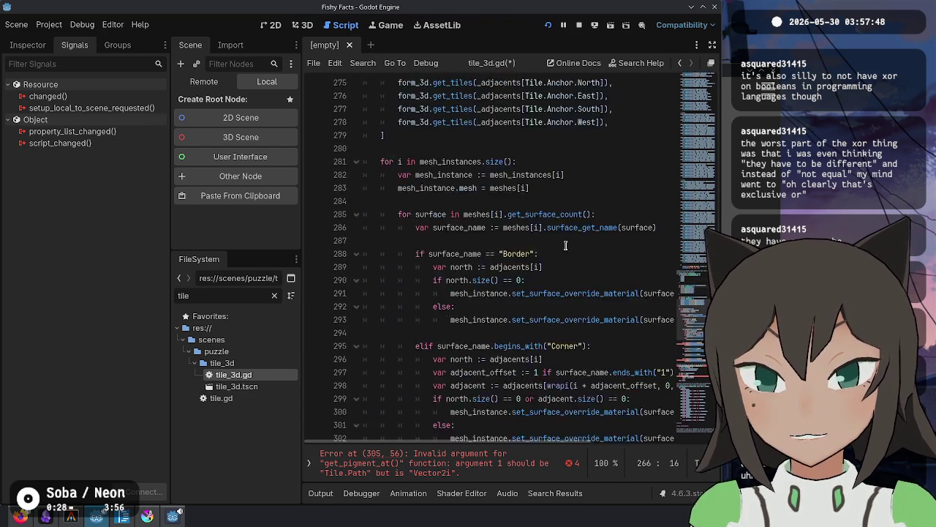
scroll(565, 245, "down", 3)
scroll(563, 249, "up", 12)
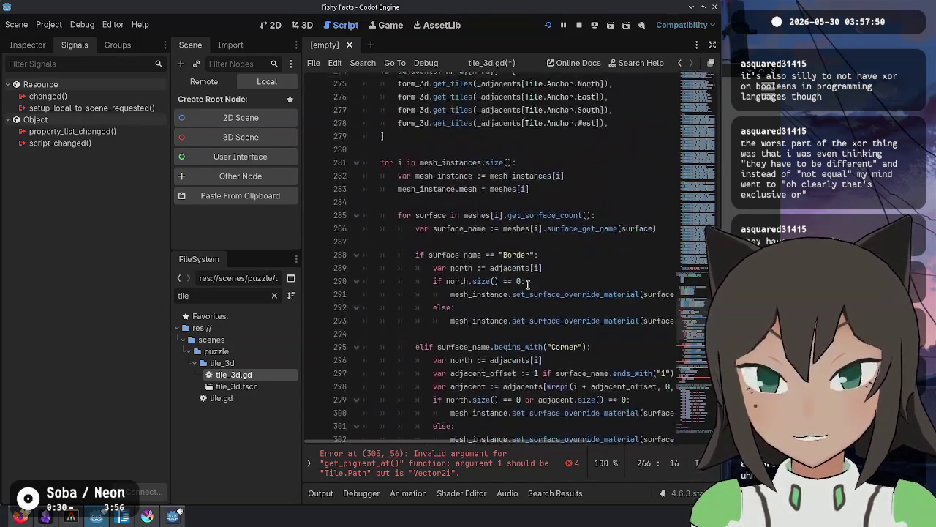
scroll(535, 253, "up", 3)
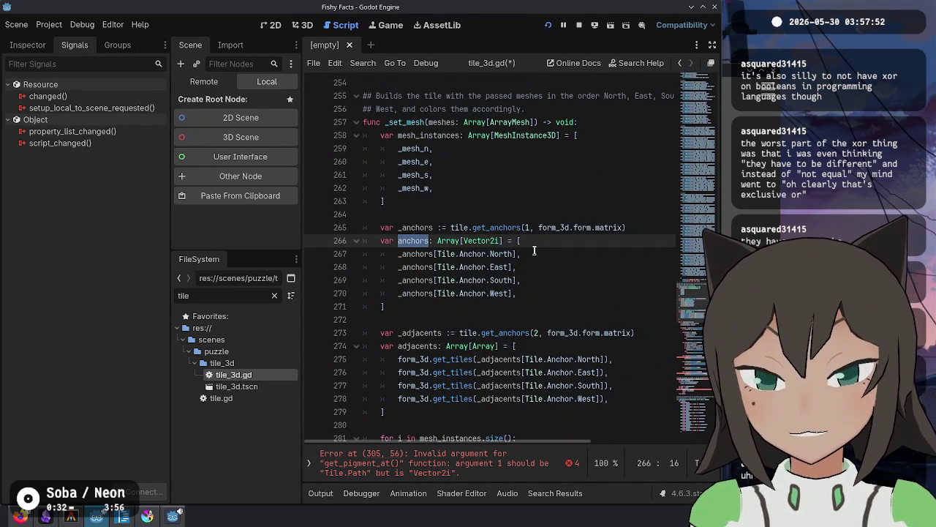
left_click(531, 249)
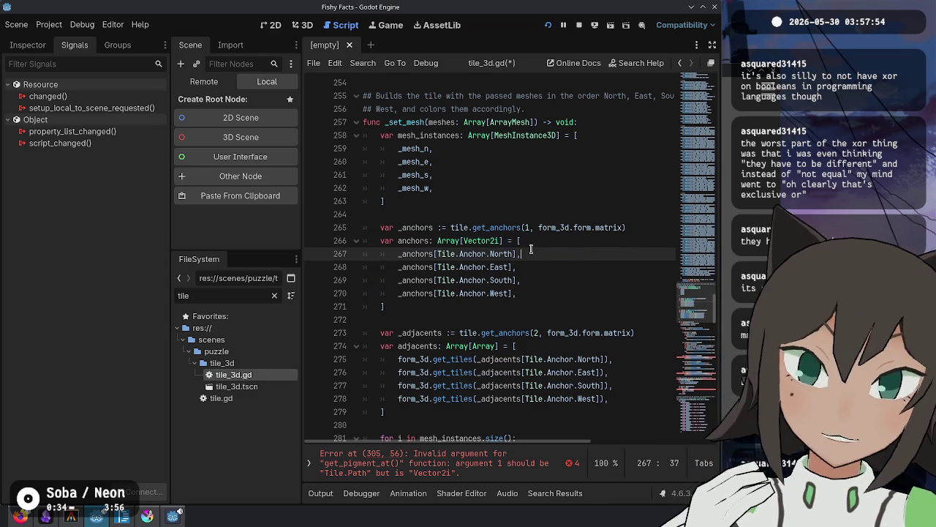
Replace the North anchor entry with tile.north_path and make the array's element type Tile.Path.
key("shift+End")
type("tile")
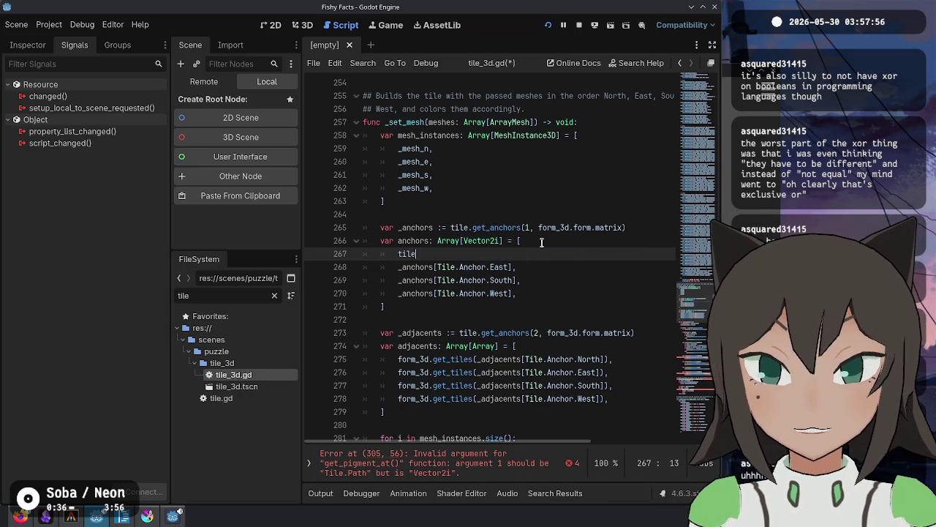
type(".norh")
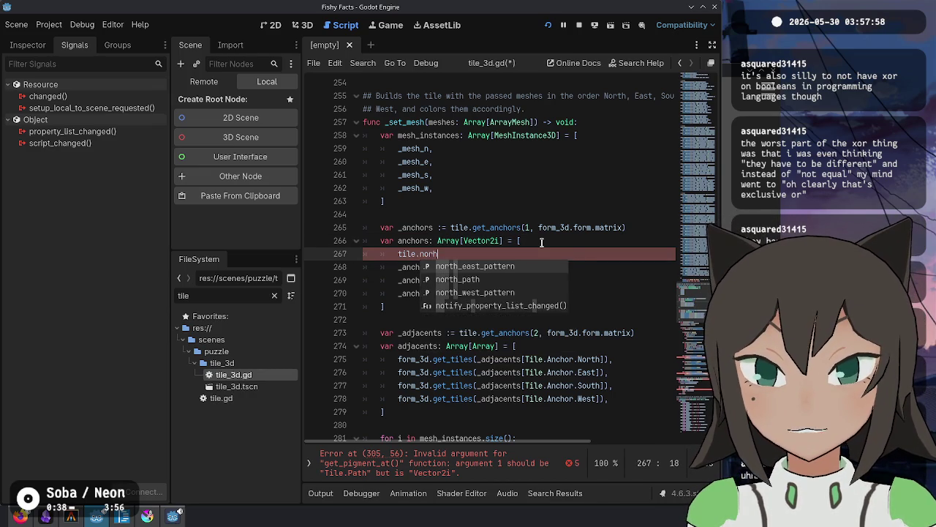
key("Return")
key("ctrl+shift+Left")
key("End")
type(",")
key("Escape")
key("Up")
key("Left")
key("ctrl+shift+Right")
type("Tile.Pa")
key("Return")
Duplicate the north_path entry into east_path, south_path and west_path entries.
key("Down")
key("ctrl+shift+d")
key("ctrl+shift+d")
key("ctrl+shift+d")
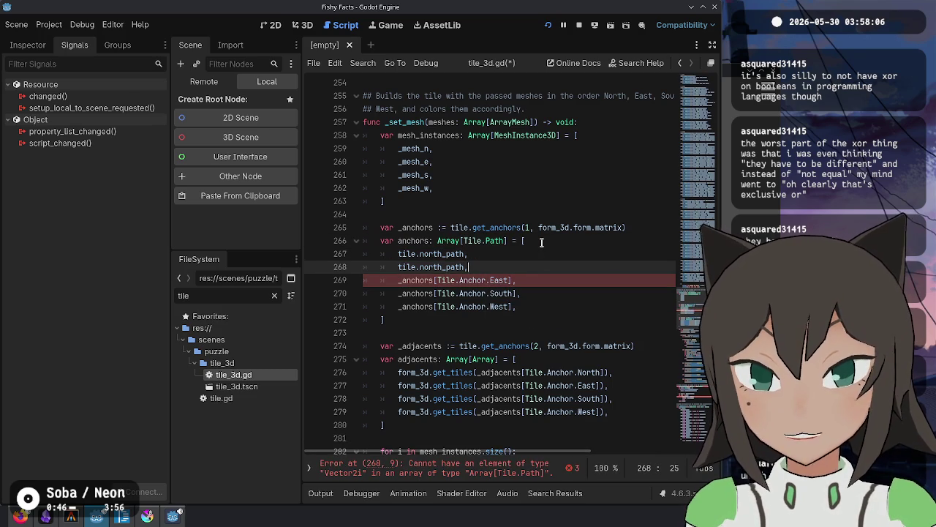
key("shift+Down")
key("shift+Down")
key("shift+Down")
key("Delete")
key("Up")
key("Up")
key("Left")
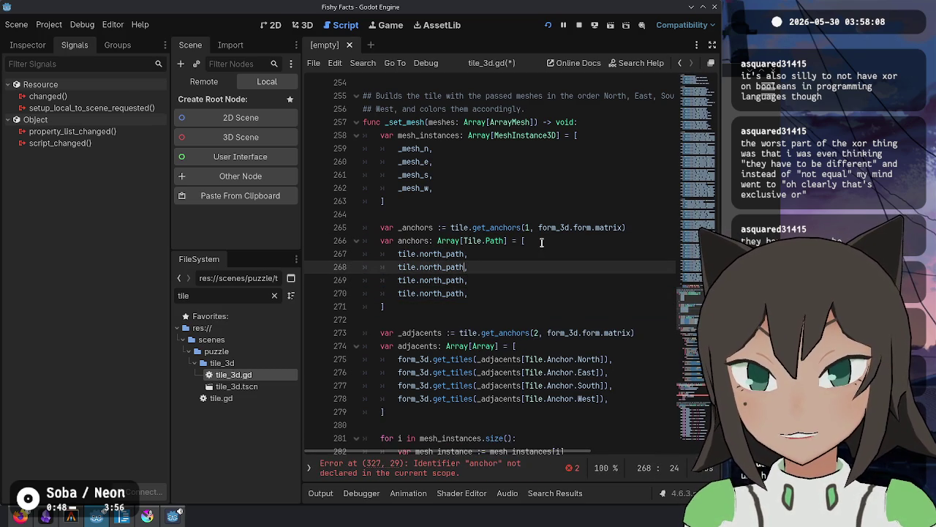
type("t")
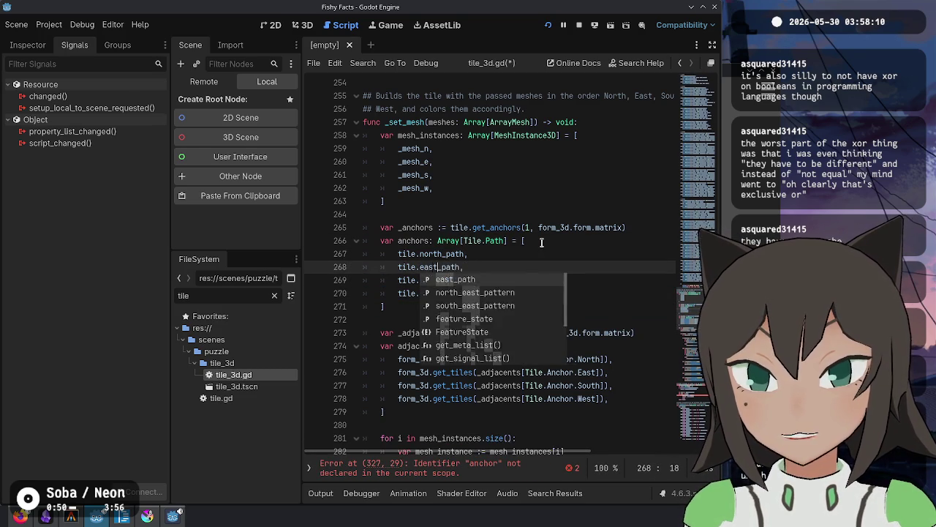
key("Escape")
key("Down")
type("south")
key("Escape")
key("Down")
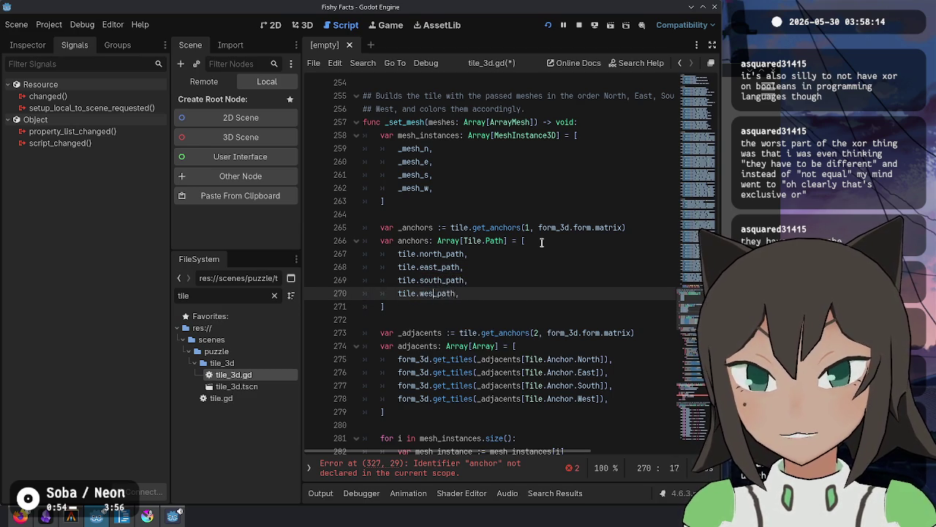
type("st")
Rename the array to paths and delete the unused _anchors line.
key("Up")
key("Up")
key("Up")
key("ctrl+shift+Left")
type("paths")
key("Up")
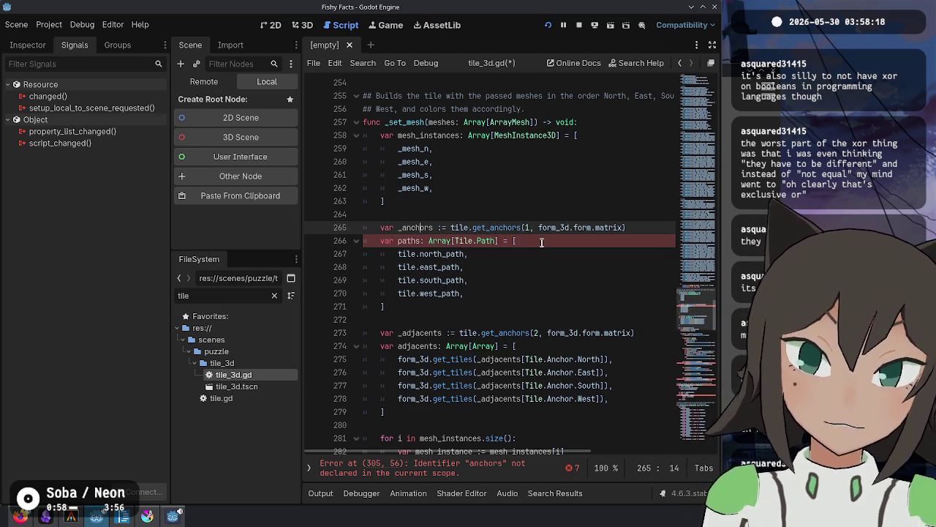
key("ctrl+shift+k")
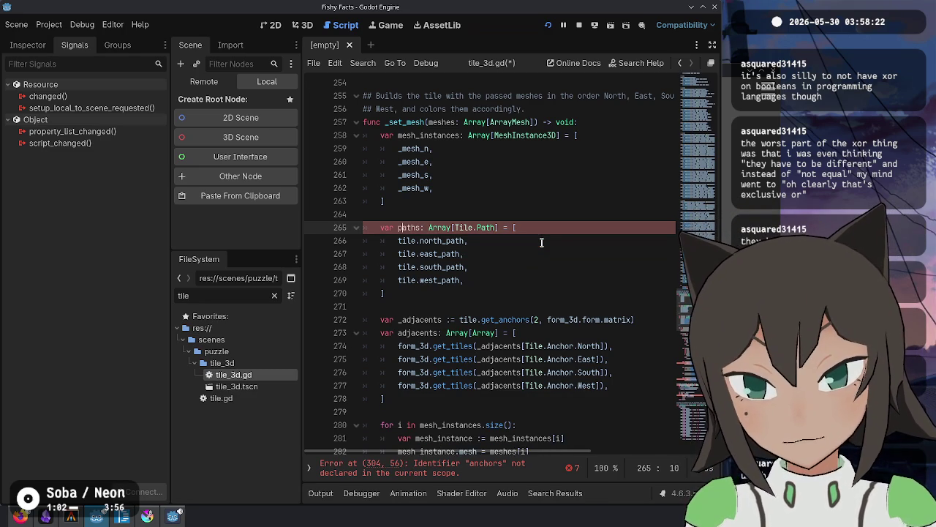
key("ctrl+Right")
scroll(542, 243, "down", 8)
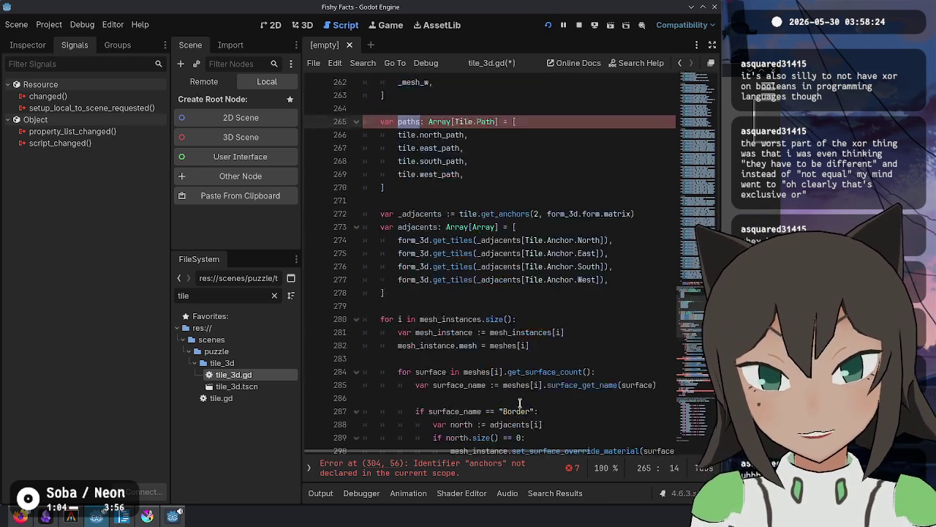
scroll(540, 275, "down", 3)
double_click(620, 306)
type("paths")
scroll(623, 332, "down", 3)
double_click(621, 333)
type("paths")
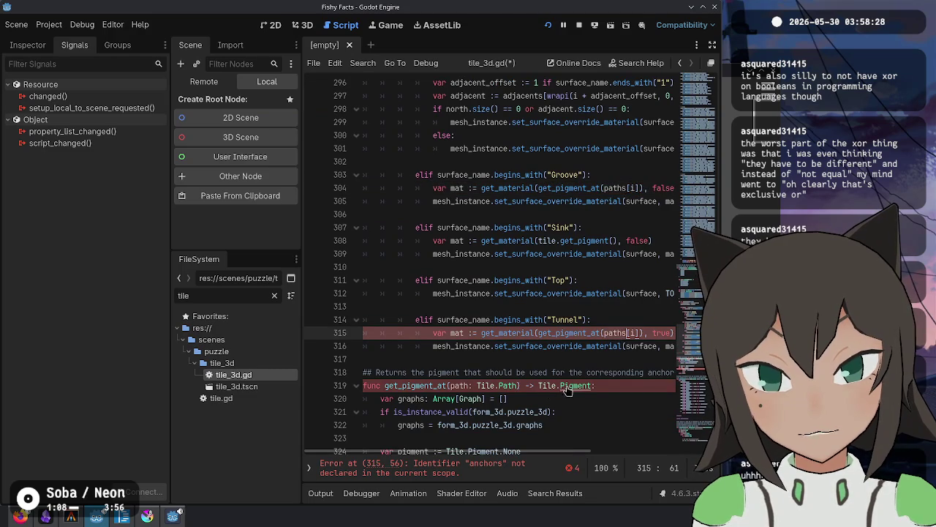
scroll(580, 364, "down", 3)
left_click(499, 267)
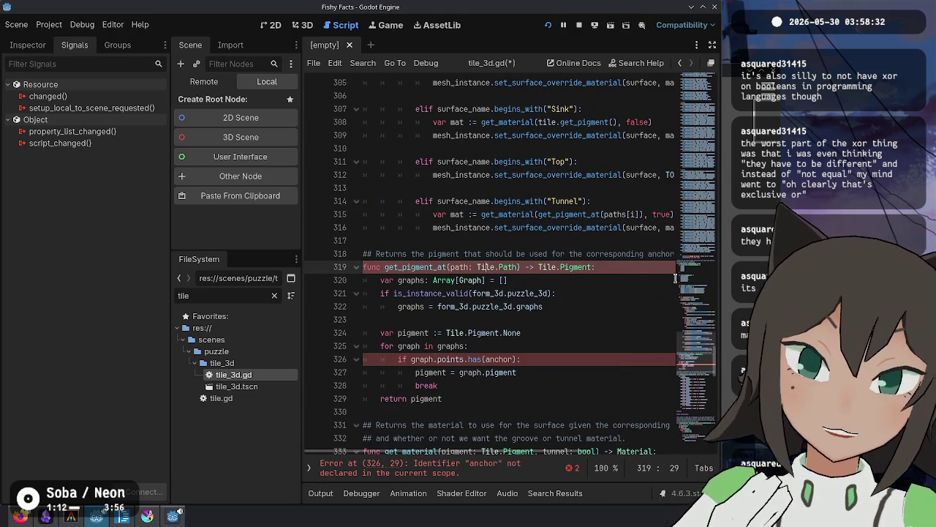
left_click(487, 280)
key("Down")
key("Down")
key("Down")
key("Up")
key("Up")
key("Up")
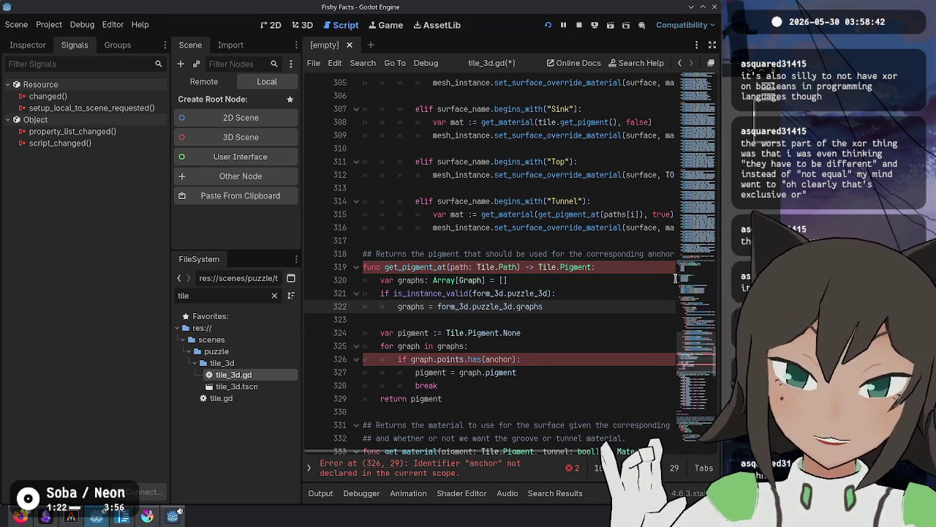
key("Down")
key("Down")
key("Down")
key("Down")
key("ctrl+Left")
key("ctrl+Left")
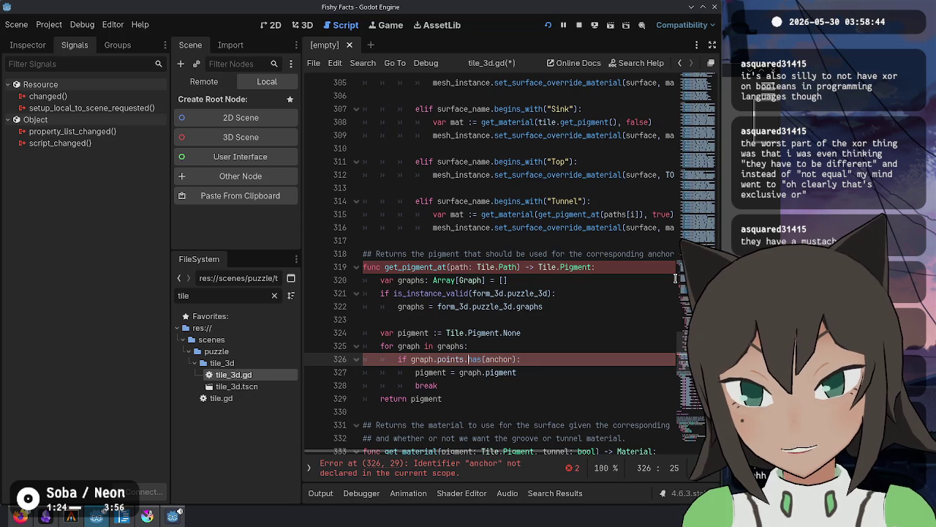
key("Up")
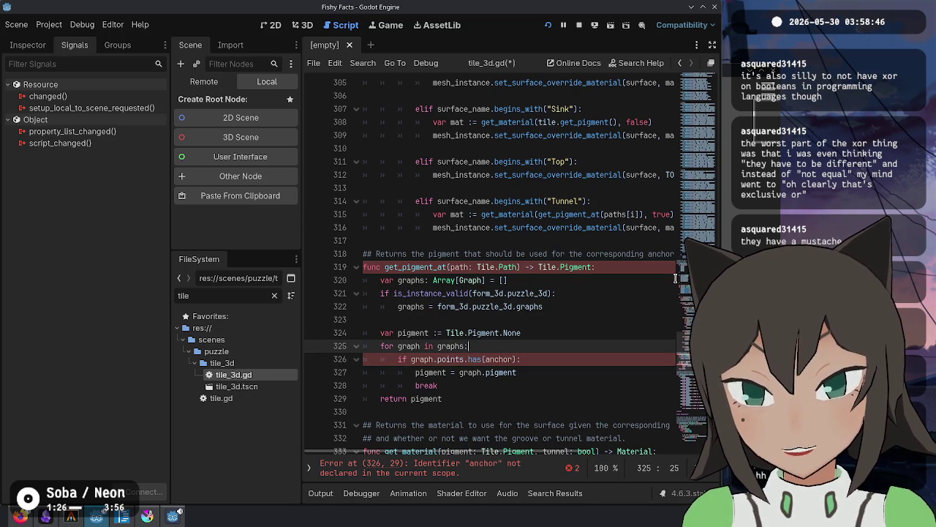
key("Down")
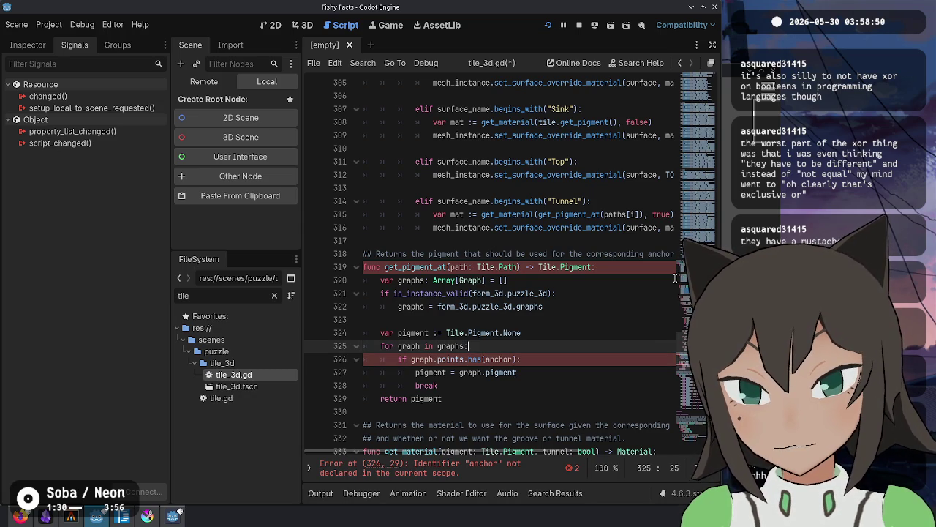
key("ctrl+shift+Return")
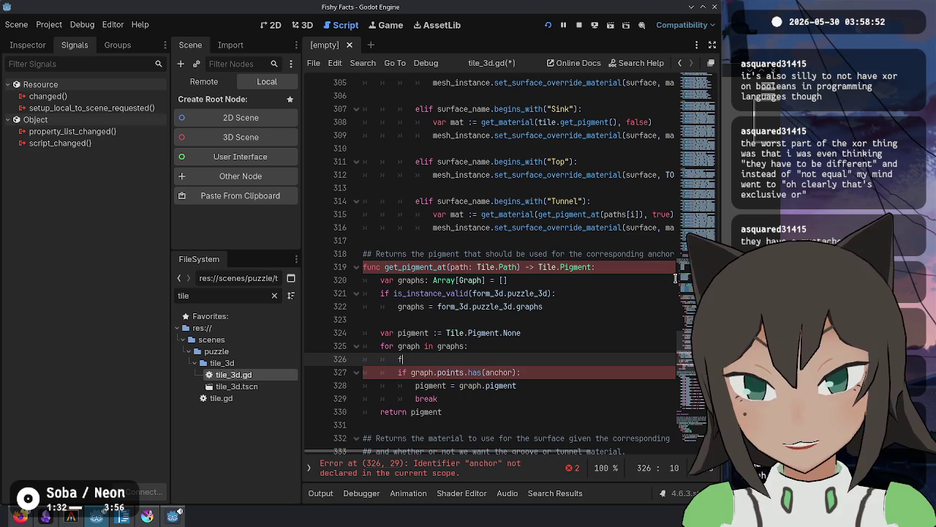
key("BackSpace")
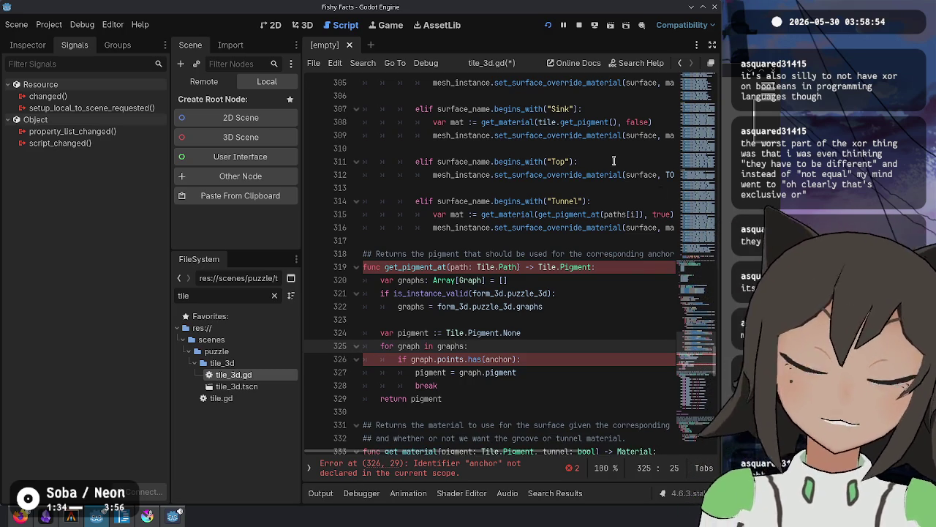
mouse_move(525, 231)
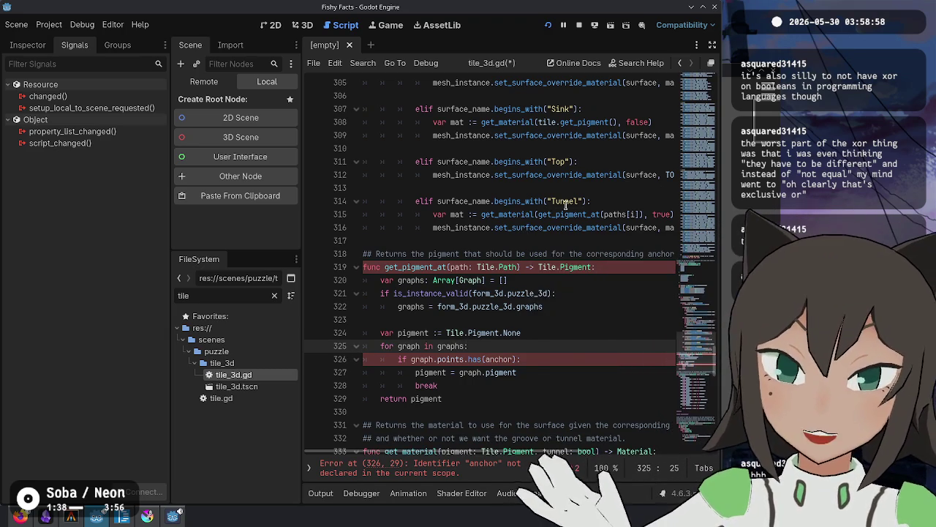
scroll(555, 209, "up", 2)
scroll(555, 208, "up", 11)
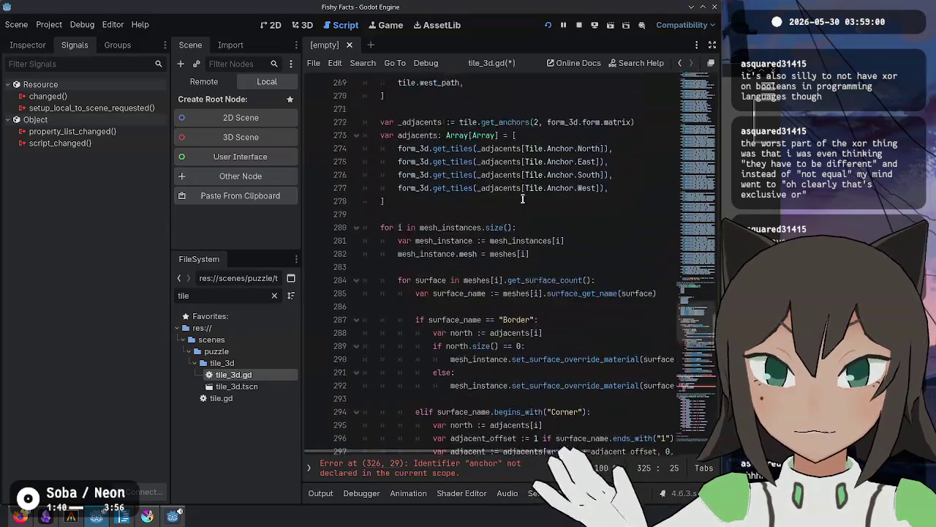
left_click(552, 139)
Add 'var anchors := tile.get_anchors(1, form_3d.form.matrix)' and move it above the paths declaration.
key("Return")
key("Return")
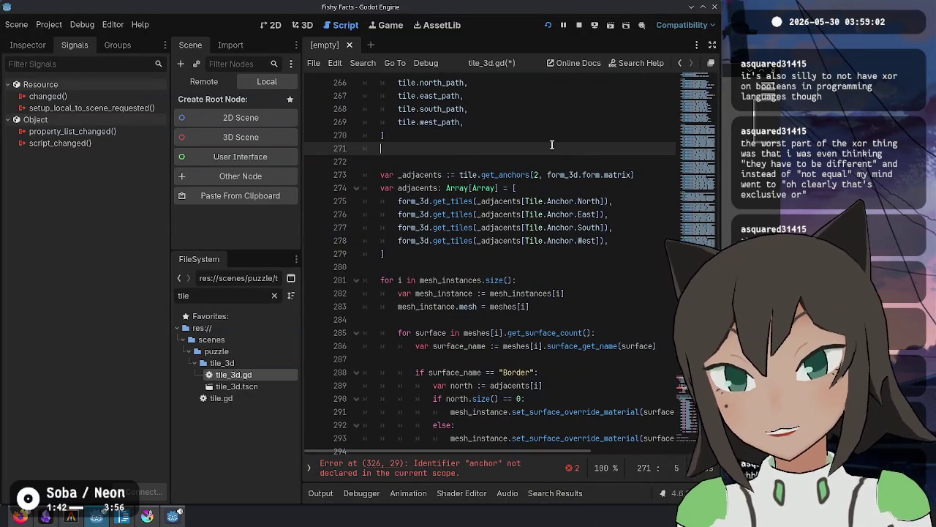
key("BackSpace")
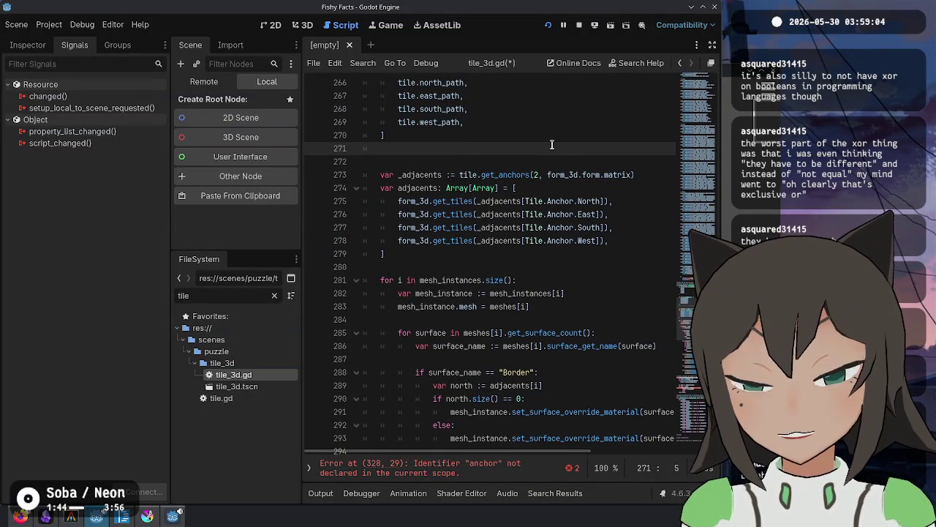
key("Return")
type("var anchors :")
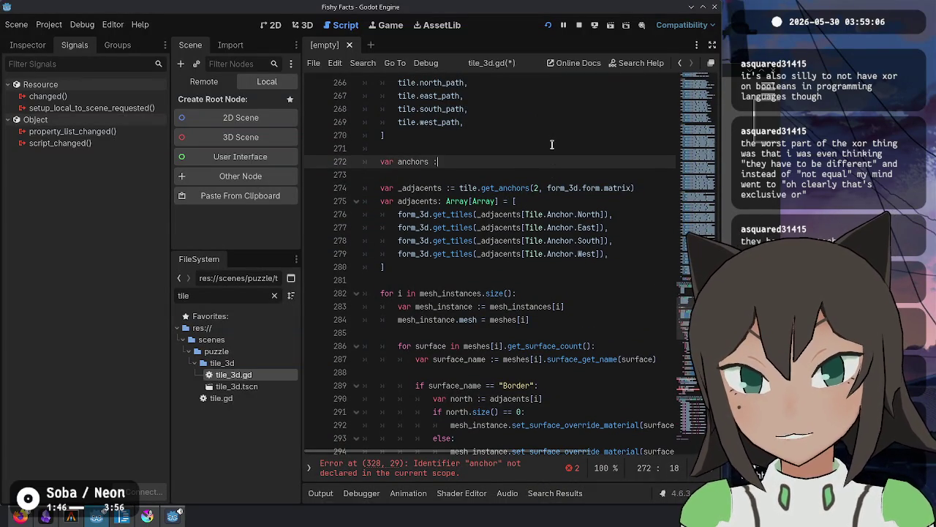
type("t_an")
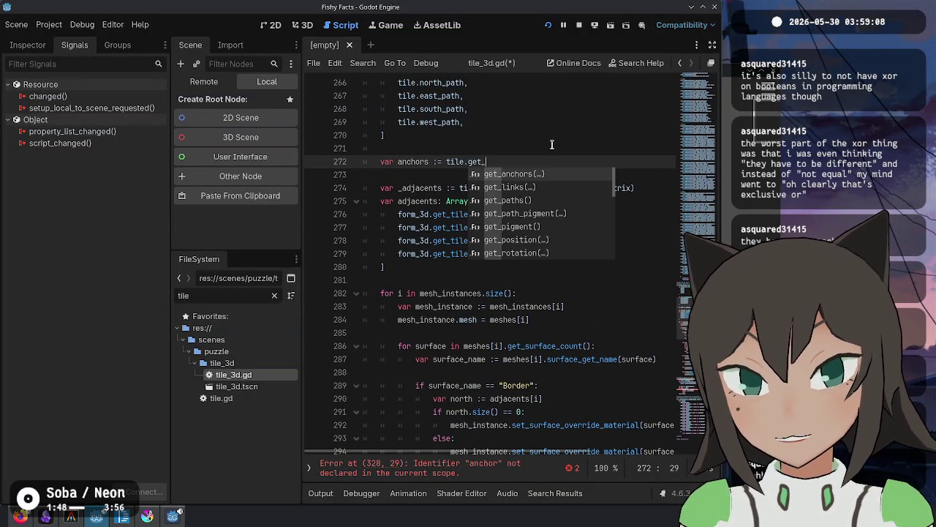
key("Return")
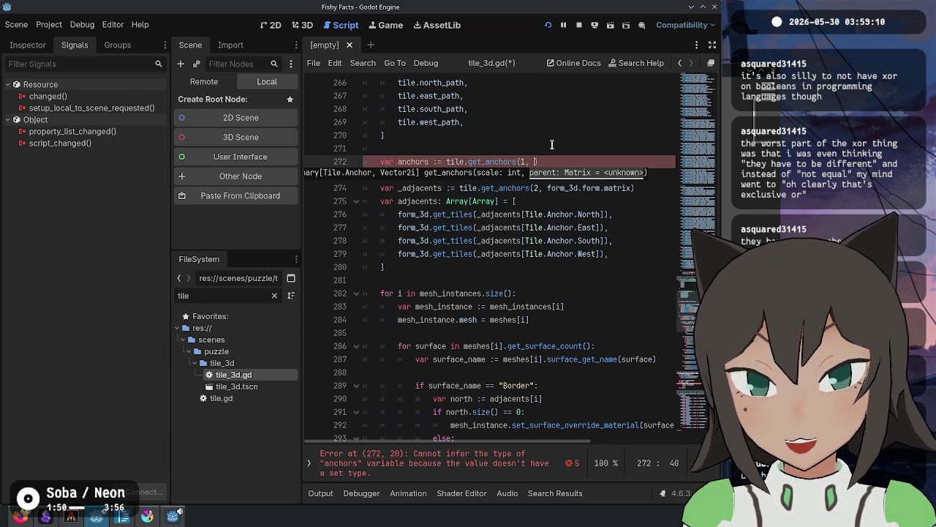
type("form_3d")
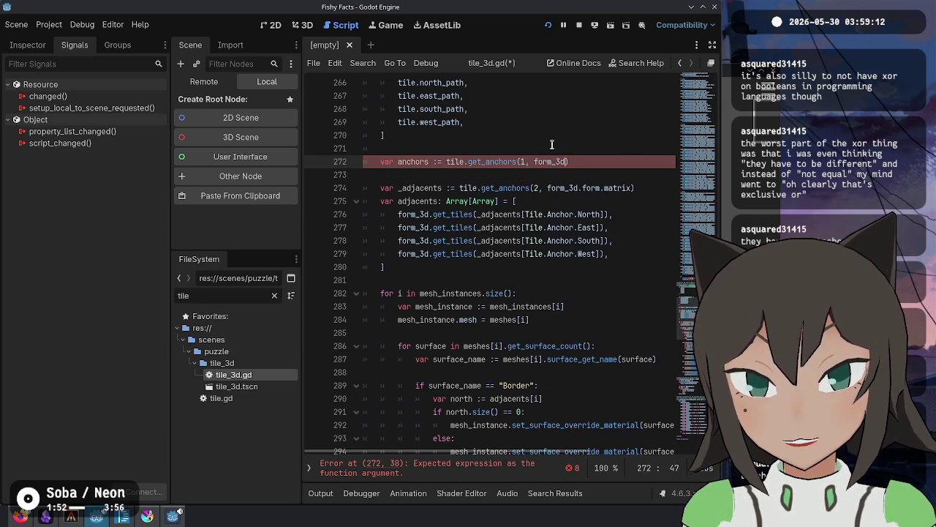
type("matrix)")
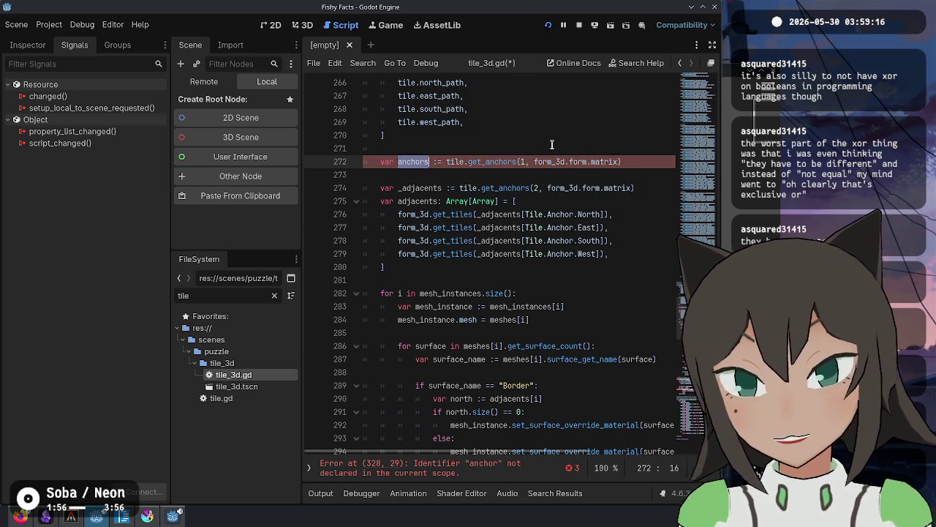
scroll(537, 85, "up", 2)
key("ctrl+x")
key("BackSpace")
left_click(521, 148)
key("ctrl+v")
double_click(421, 148)
Pass anchors as the first argument in the Groove and Tunnel get_pigment_at calls.
scroll(554, 295, "down", 10)
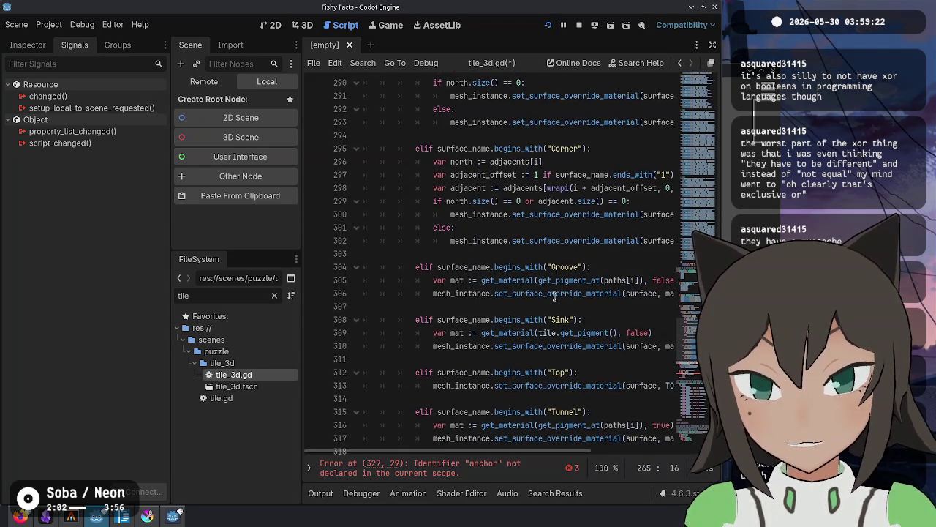
scroll(596, 181, "down", 2)
left_click(638, 269)
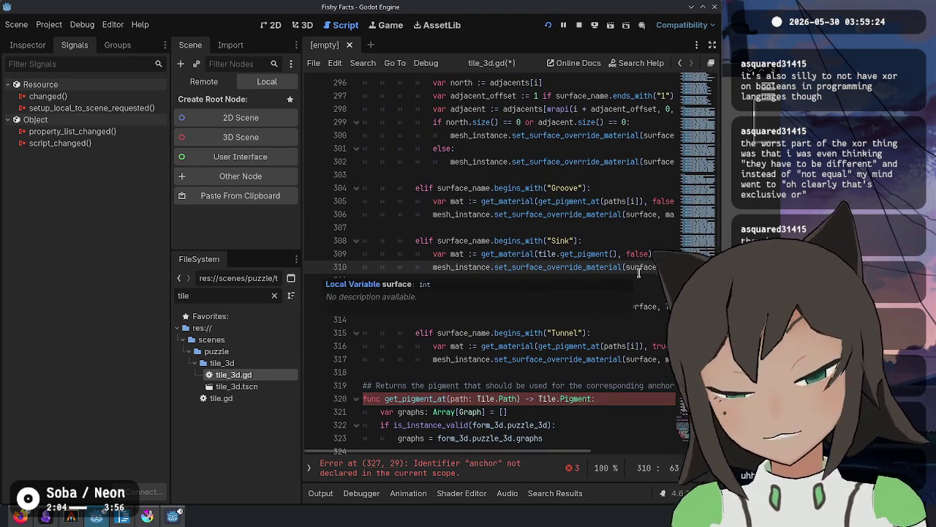
key("Up")
key("Up")
key("Up")
key("Up")
key("Up")
key("Up")
key("Down")
key("Down")
key("Down")
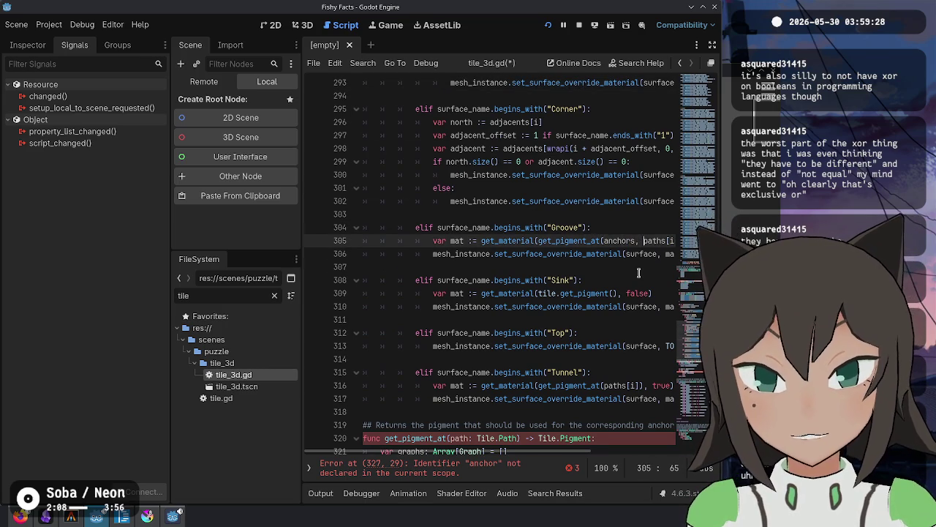
key("Down")
key("Down")
key("Down")
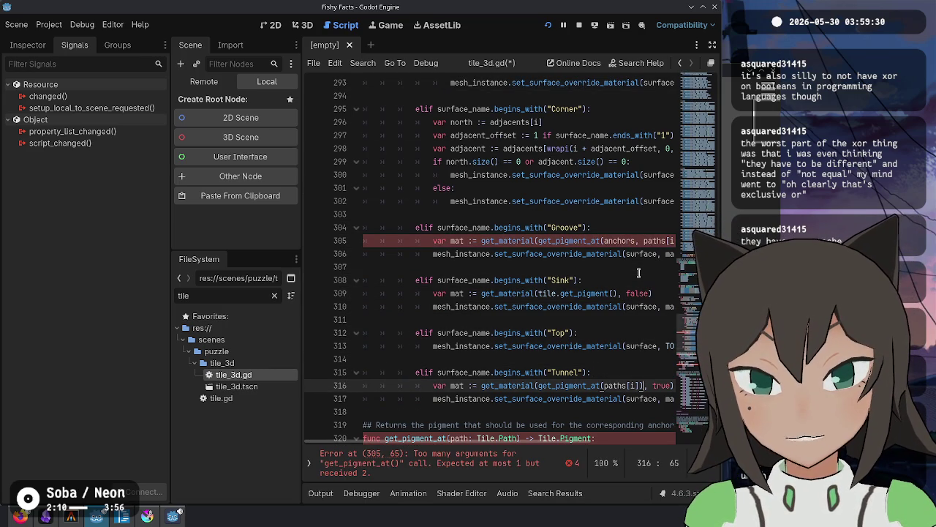
scroll(585, 264, "down", 7)
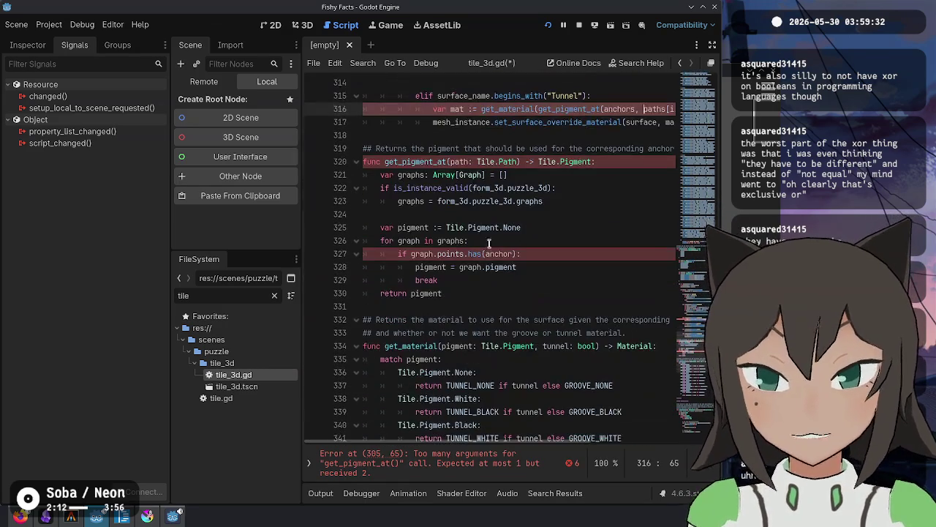
Add a 'for anchor in anchors:' loop in the graph loop and an 'anchor: Array[Vector2i]' parameter.
left_click(514, 242)
key("Return")
type("for anc")
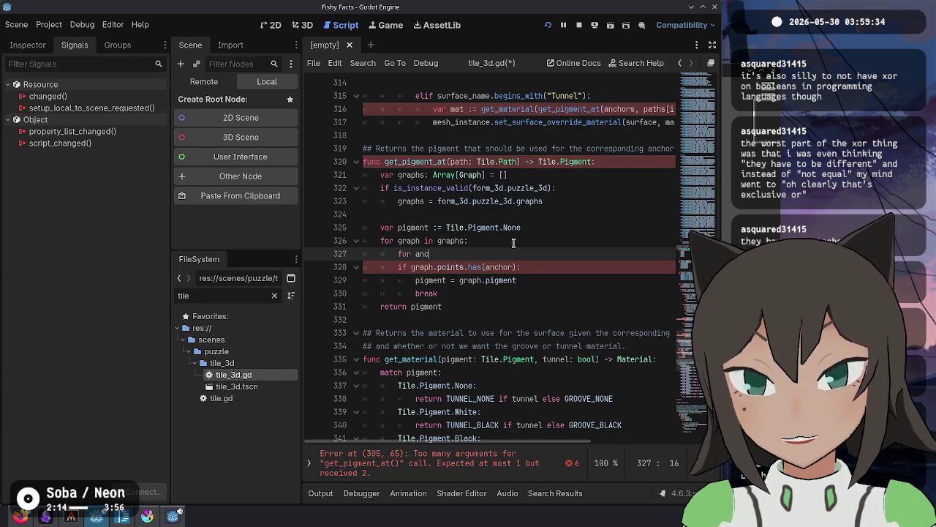
type("hor in anch")
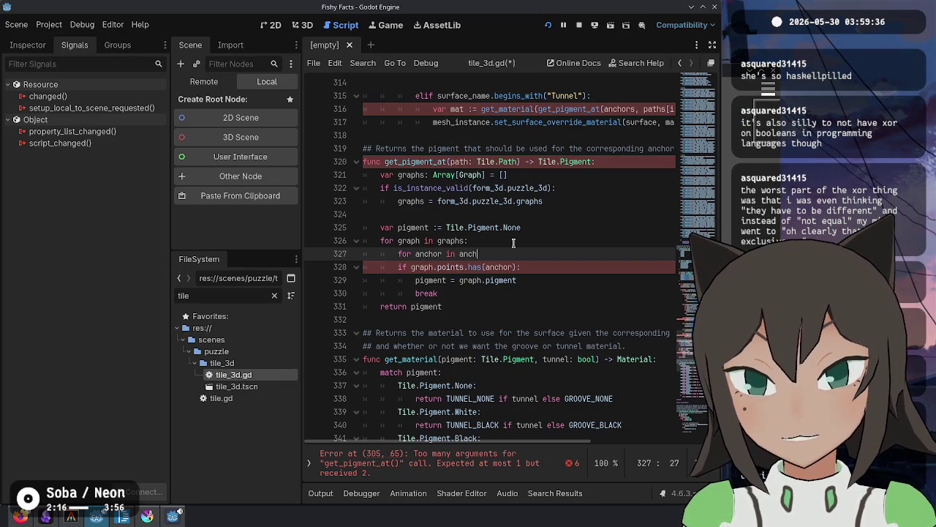
type("ors:")
left_click(513, 242)
key("Up")
key("Up")
key("Up")
type("anchor: Anc")
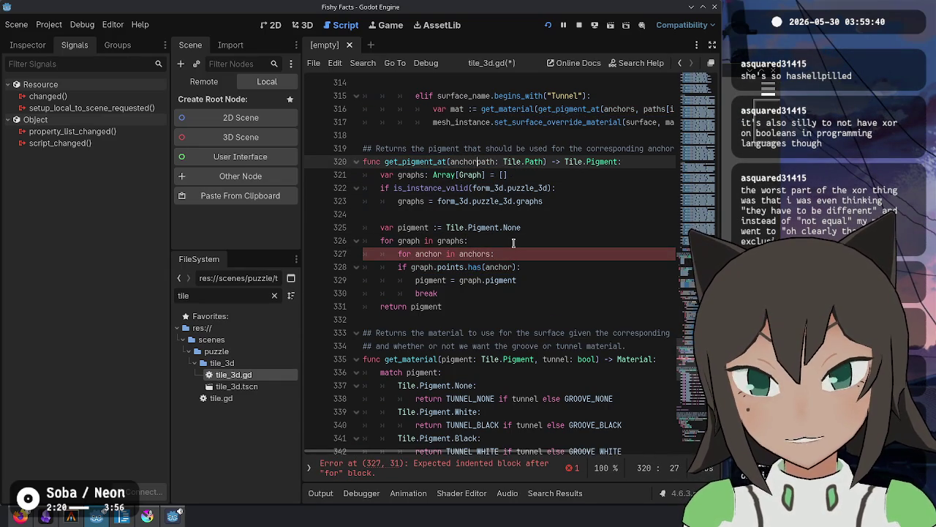
key("BackSpace")
key("BackSpace")
key("BackSpace")
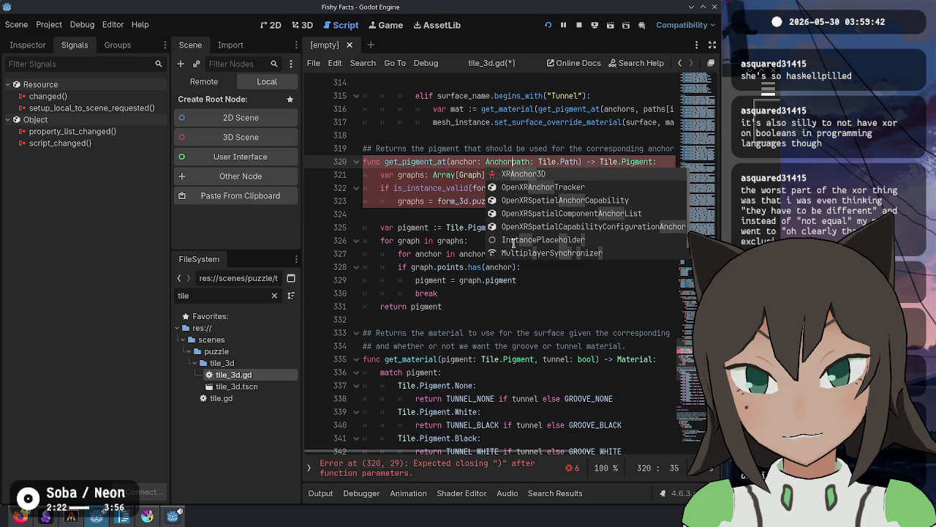
type("Array[Vector")
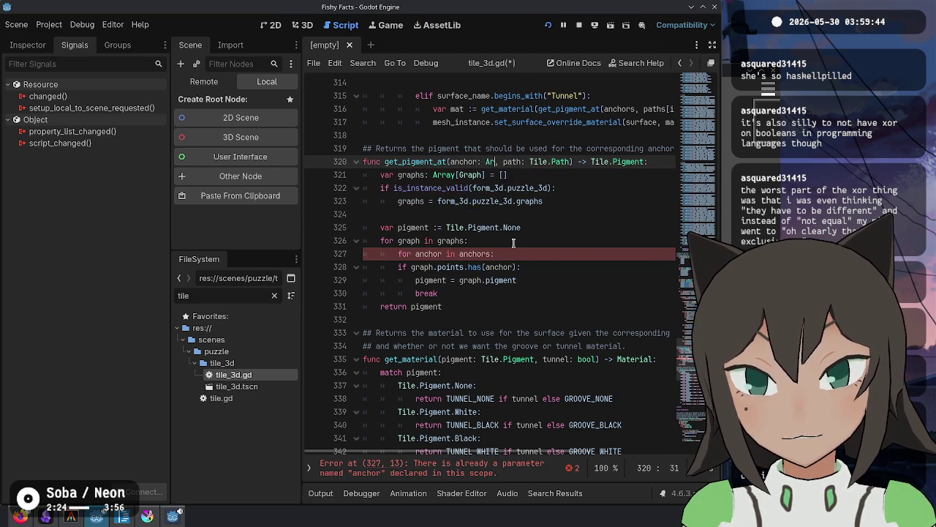
type("2i")
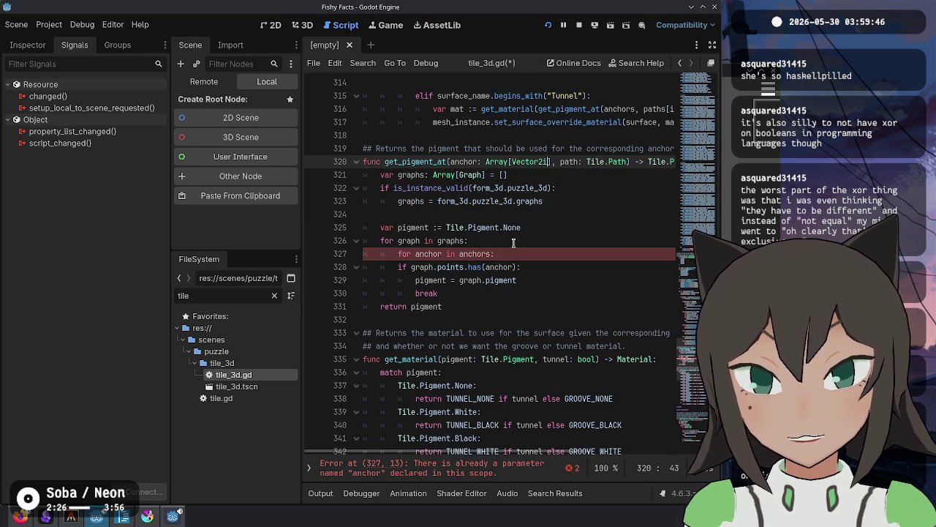
key("Down")
key("Down")
key("Down")
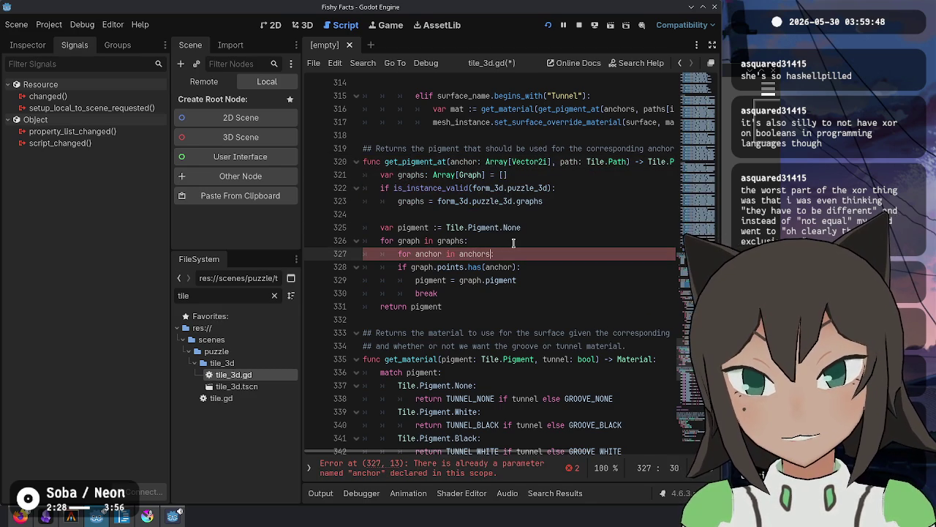
Indent the anchor check block under the new loop and open a line inside it.
type(":")
key("shift+Down")
key("shift+Down")
key("shift+Down")
key("Tab")
key("Left")
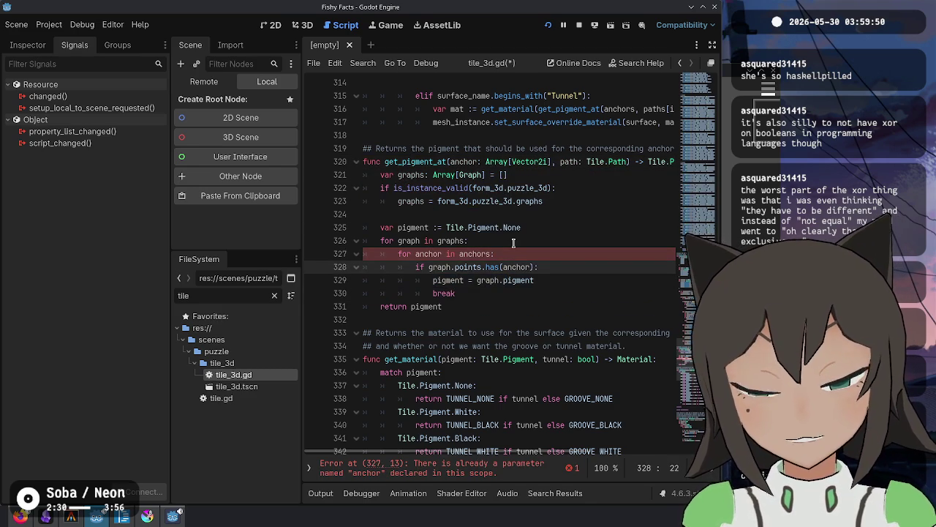
key("Down")
key("End")
key("ctrl+Left")
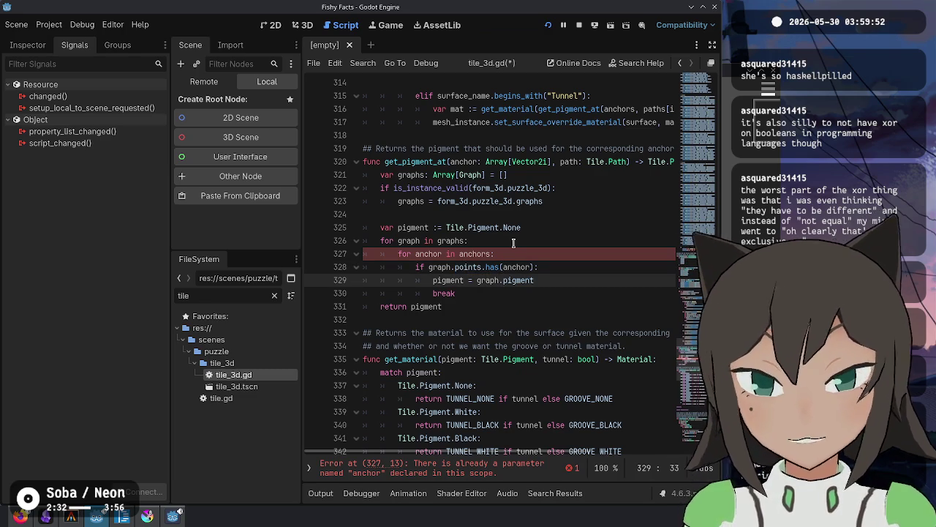
key("Up")
key("End")
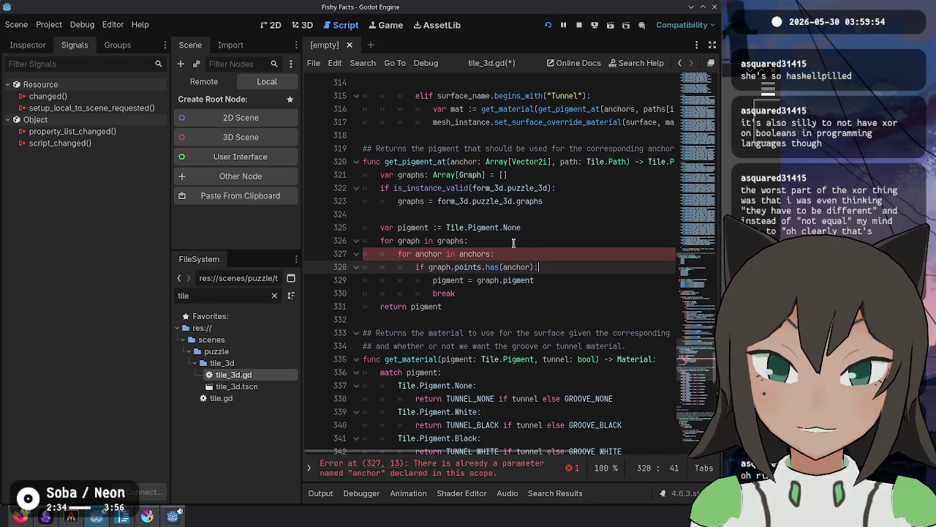
key("Return")
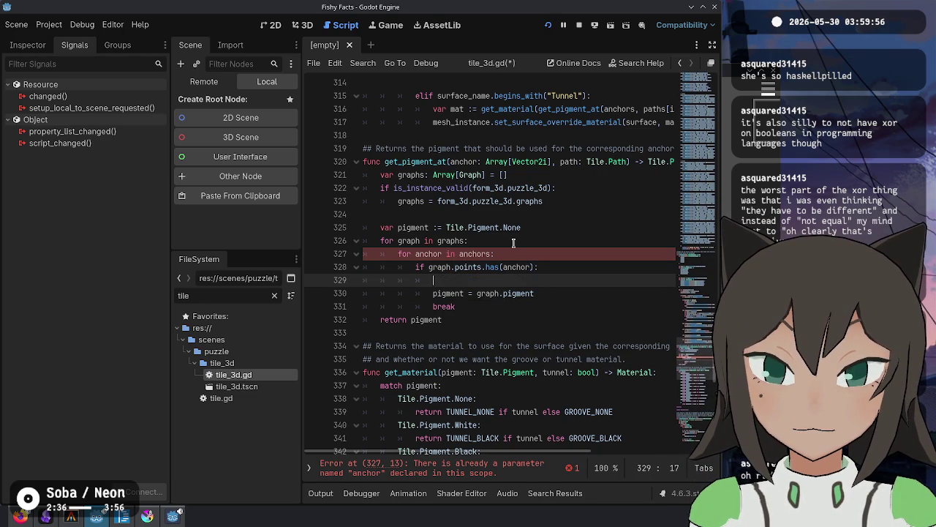
Write the 'for link: Link in graph[points]:' loop inside the anchor check.
type("if graph.")
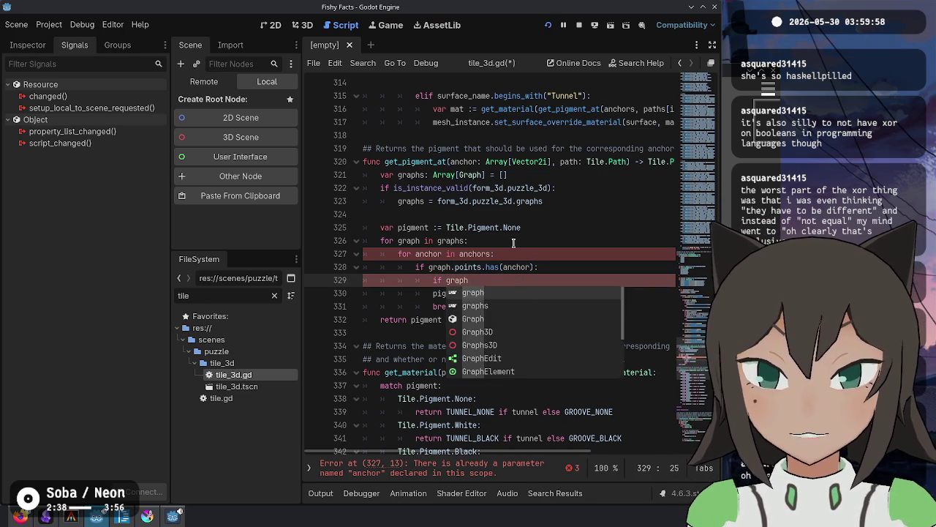
key("BackSpace")
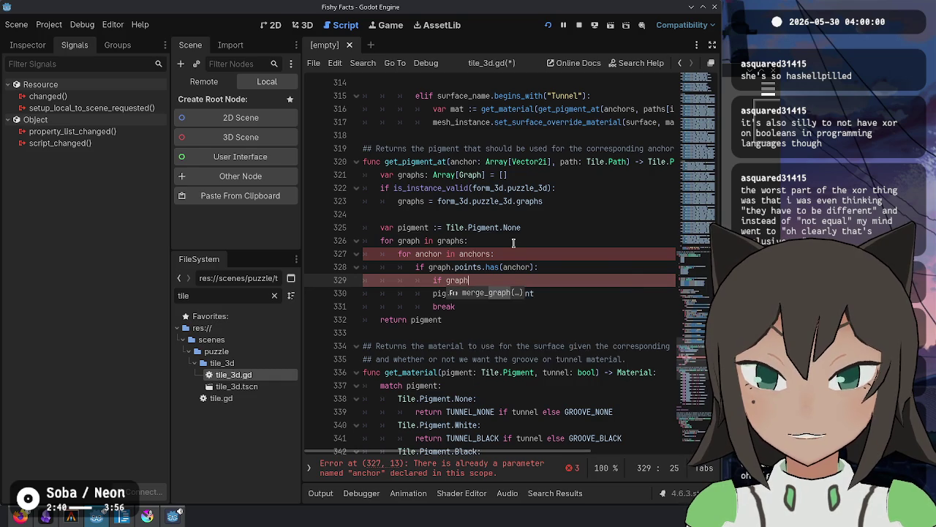
type(".")
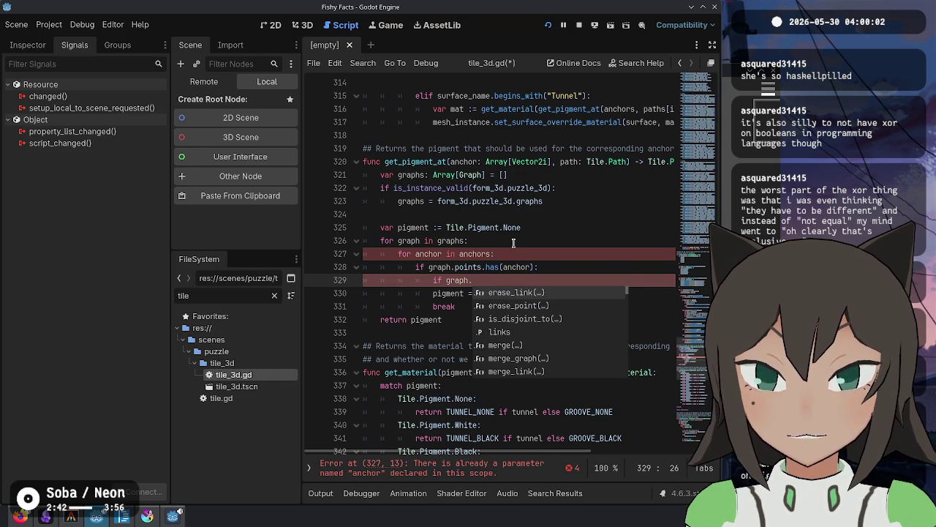
key("BackSpace")
type("[points")
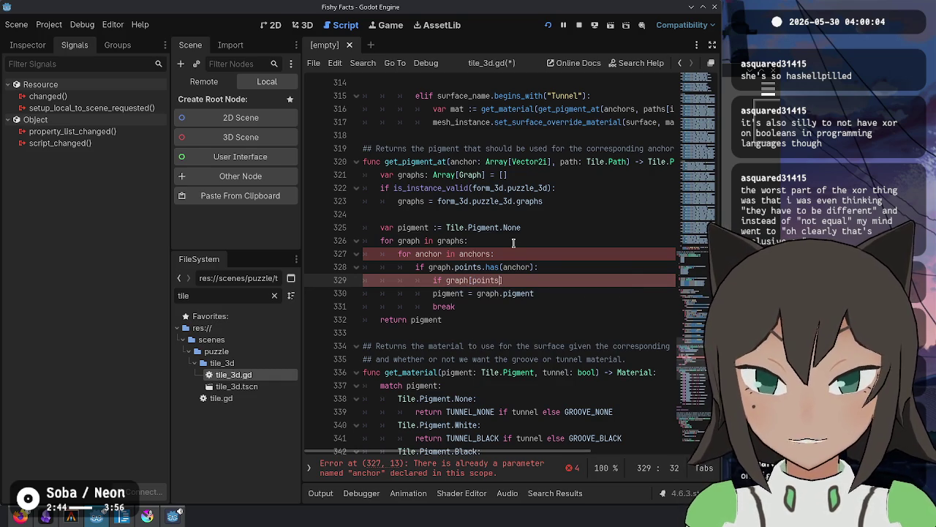
type("]:")
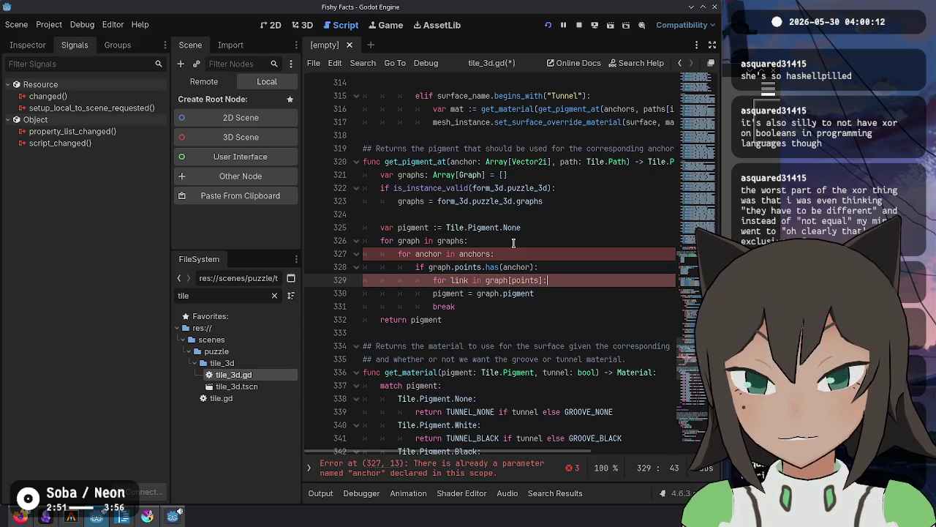
key("Return")
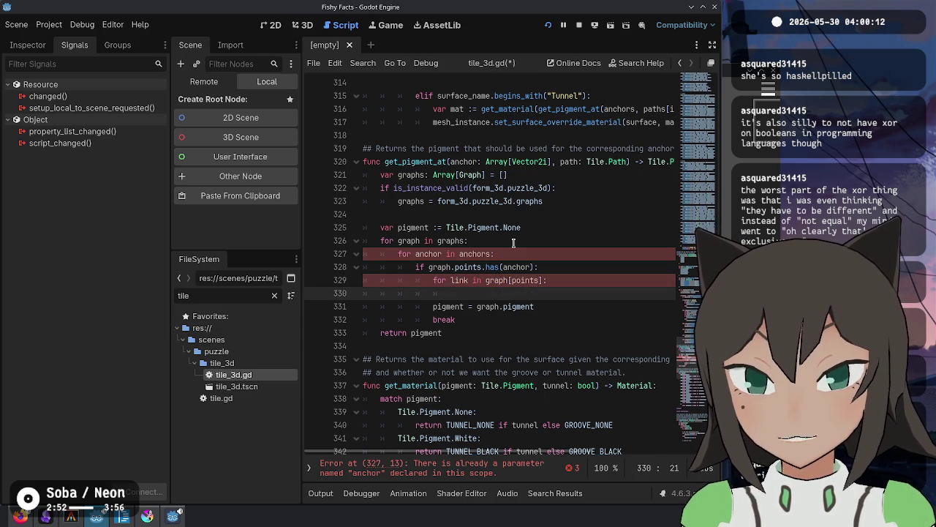
key("Up")
key("Left")
type(": Lin")
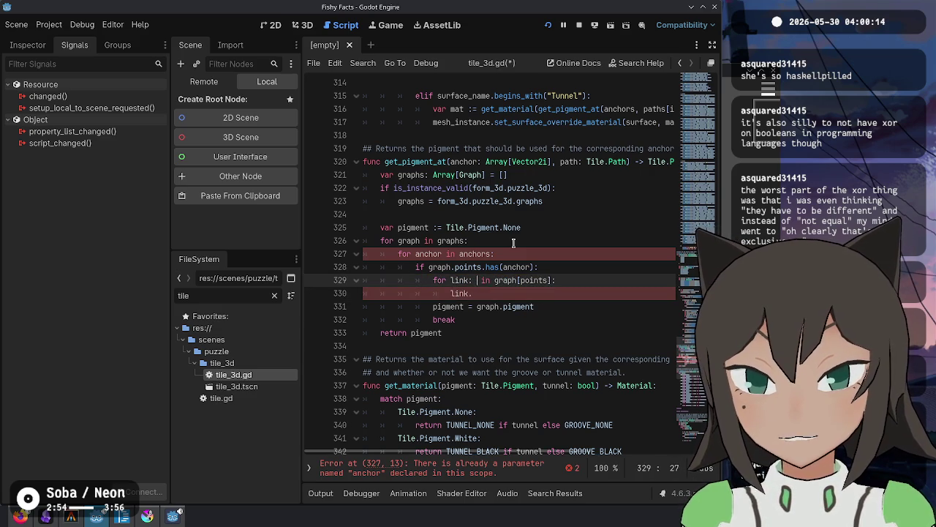
key("Return")
Add 'if link.path == path:' and indent the pigment assignment beneath it.
key("Down")
type("path == path:")
key("Down")
key("Home")
key("Tab")
key("Tab")
key("Up")
key("Home")
type("if")
Rename the get_pigment_at parameter from anchor to anchors.
key("Up")
key("Up")
key("Up")
key("End")
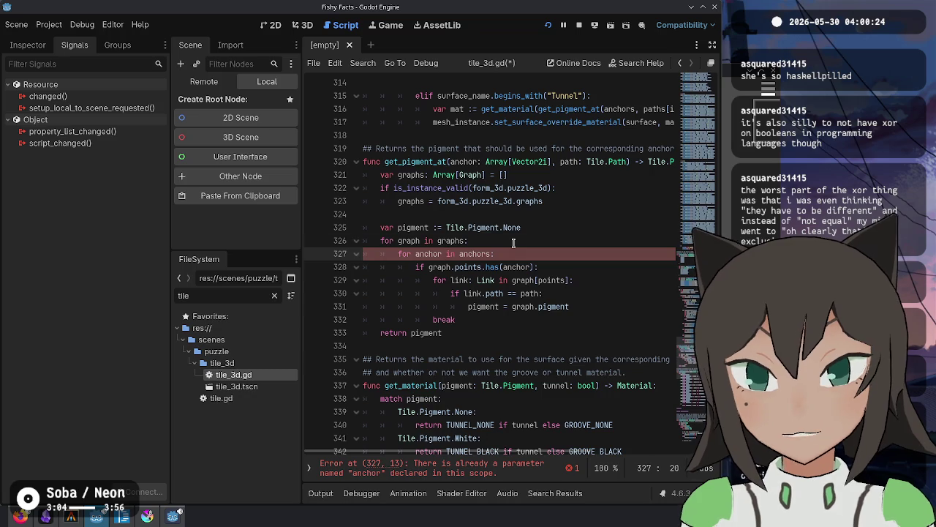
key("Up")
key("Up")
key("Up")
key("ctrl+Right")
type("s")
key("Down")
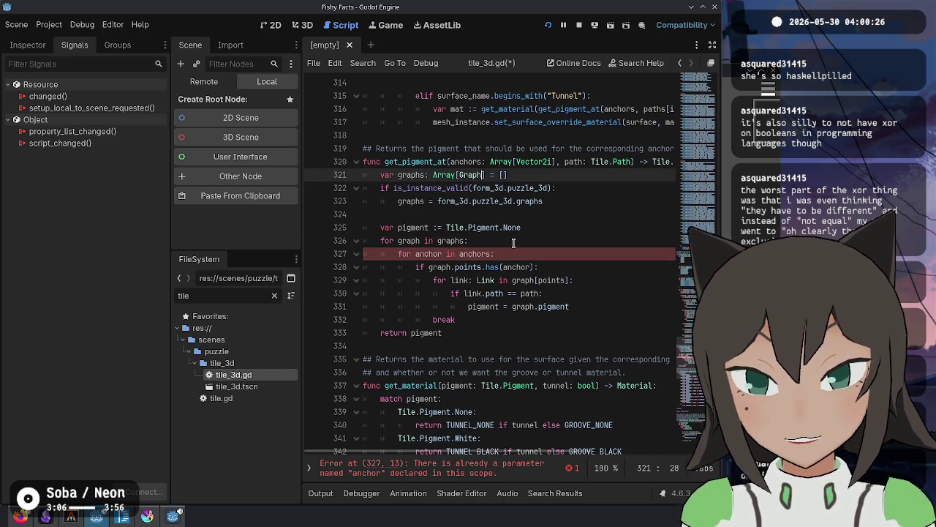
key("Down")
key("Down")
key("Down")
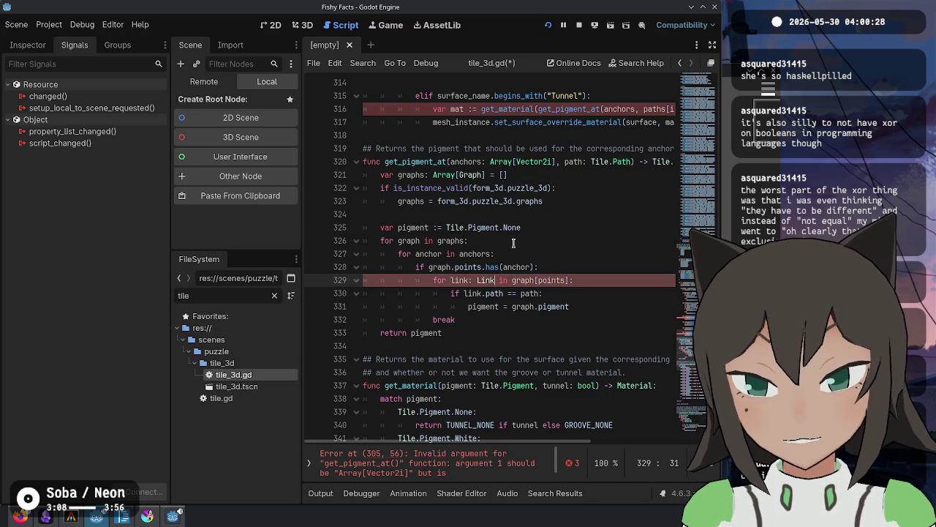
key("Up")
key("Up")
key("Up")
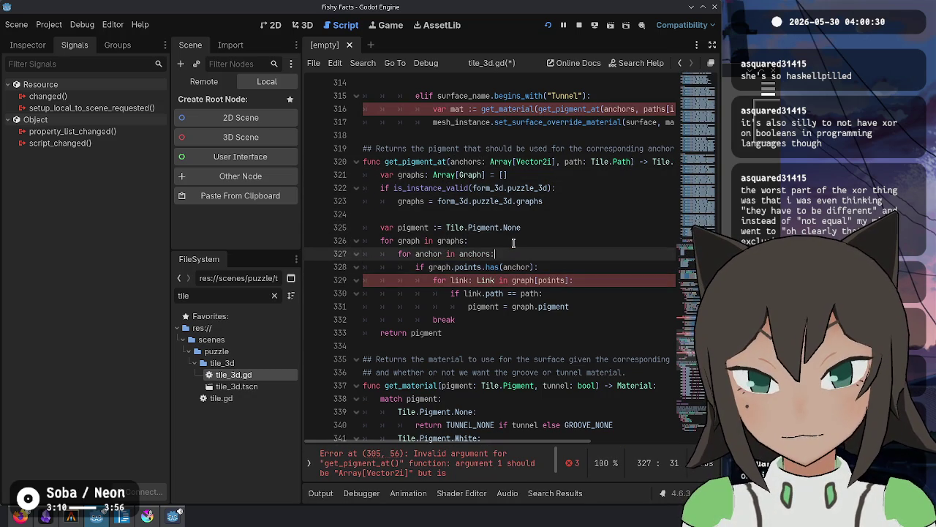
key("Up")
key("Up")
key("Up")
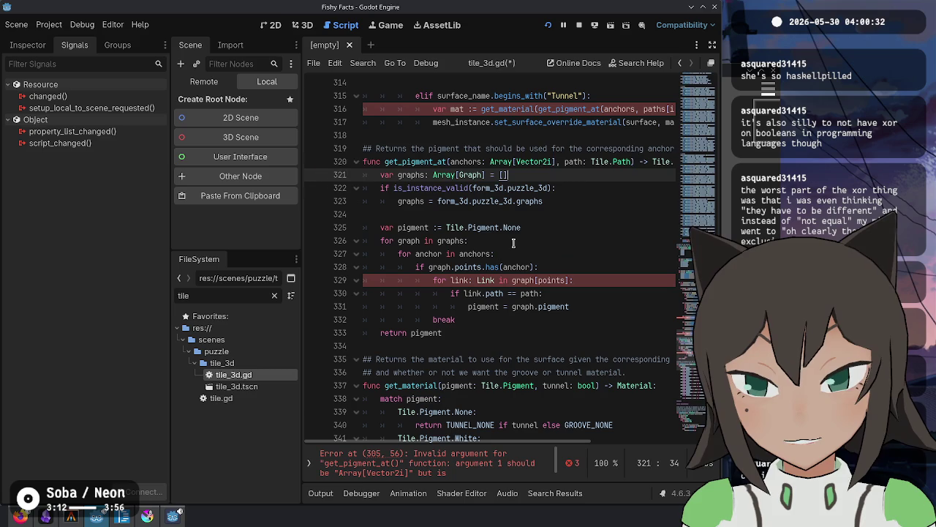
key("Up")
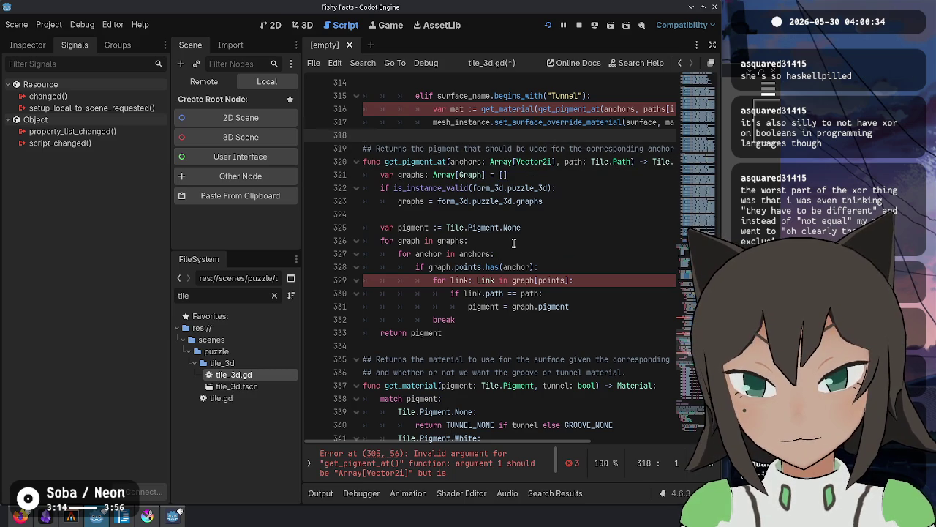
key("Down")
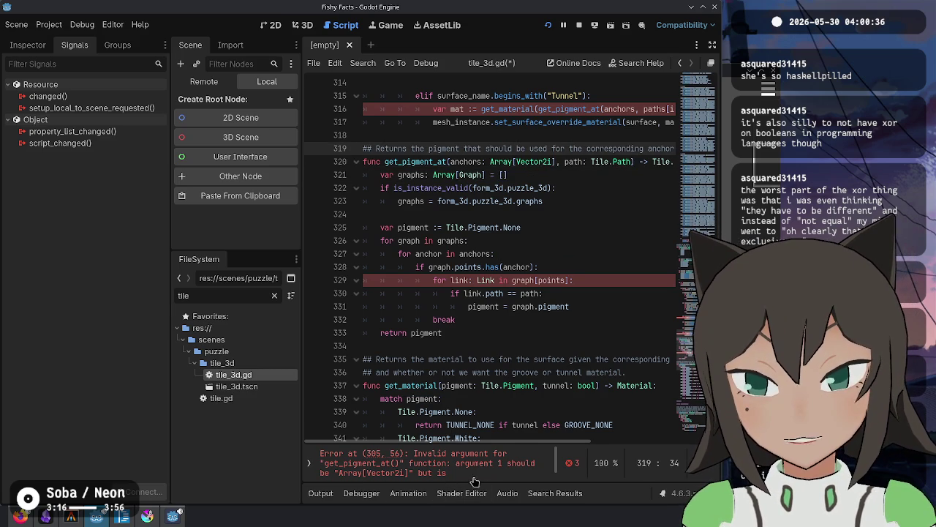
scroll(506, 463, "down", 1)
left_click(547, 173)
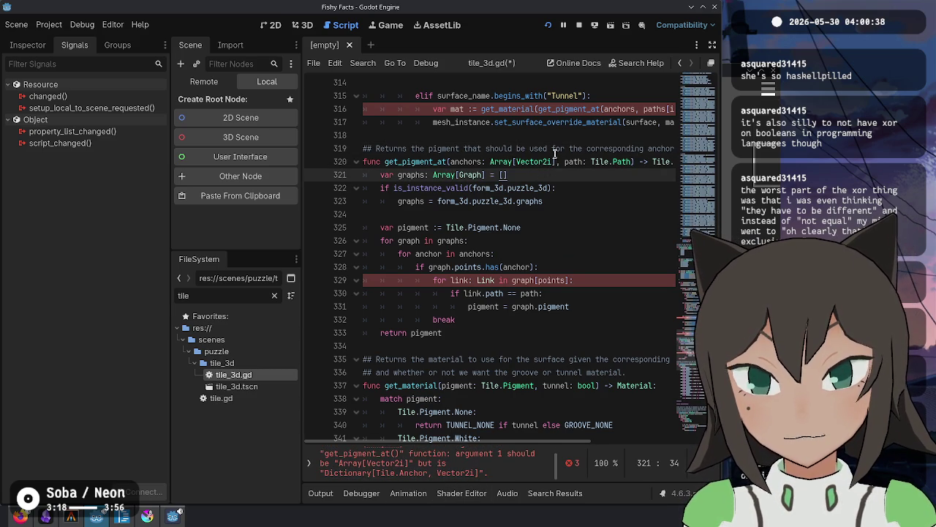
left_click(560, 161)
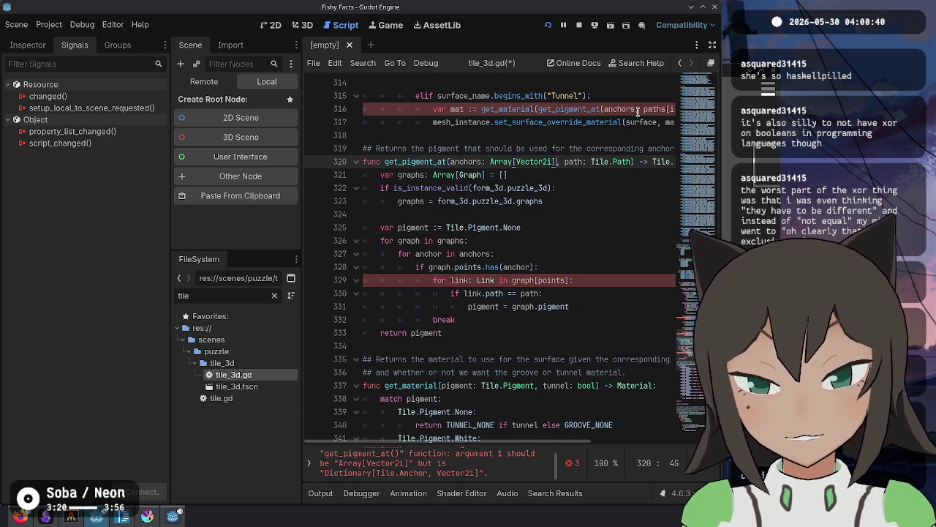
scroll(639, 110, "up", 15)
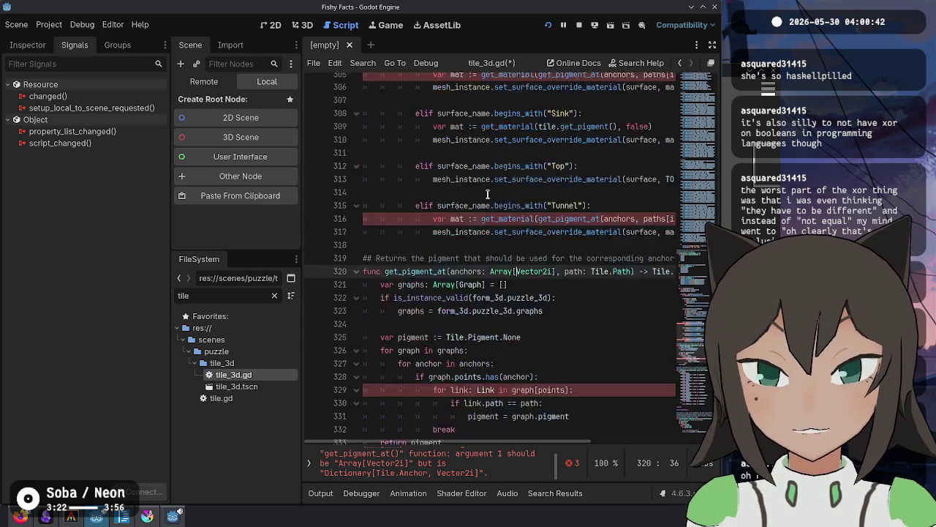
scroll(550, 196, "up", 2)
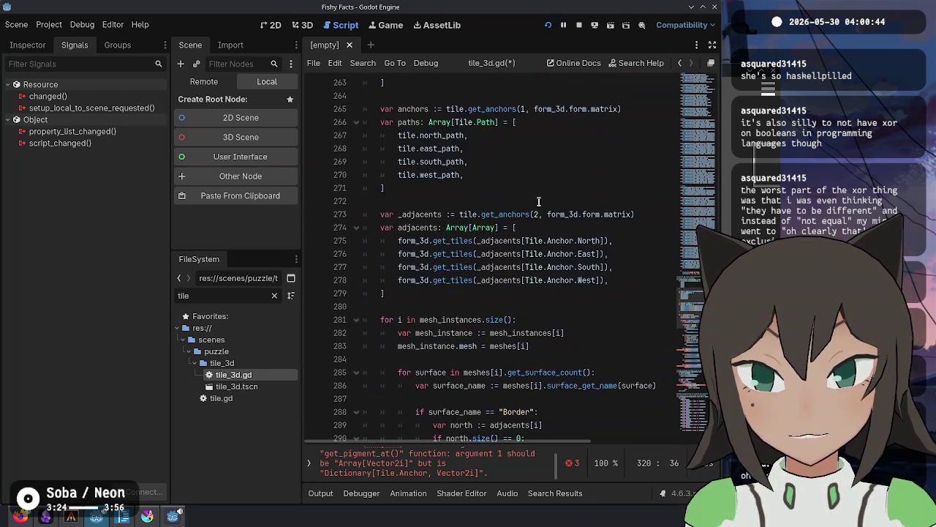
scroll(501, 152, "up", 3)
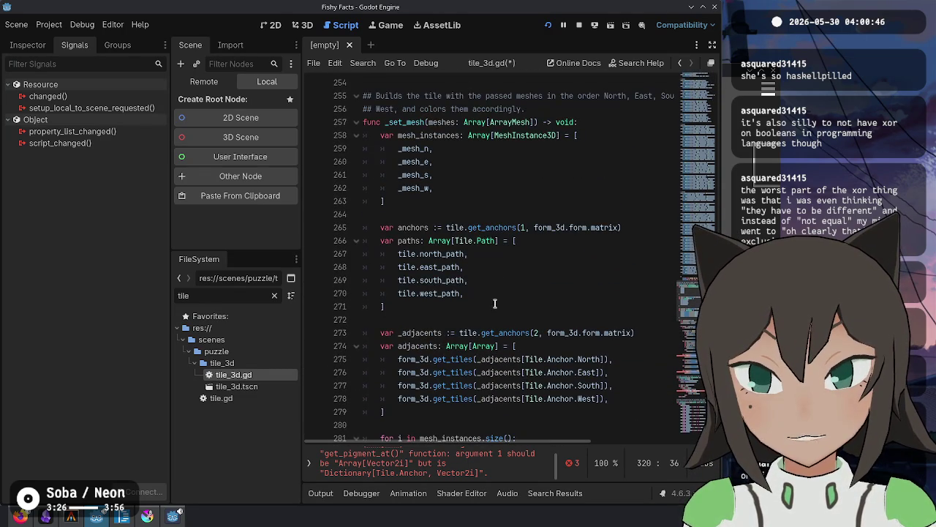
left_click(490, 284)
left_click(636, 228)
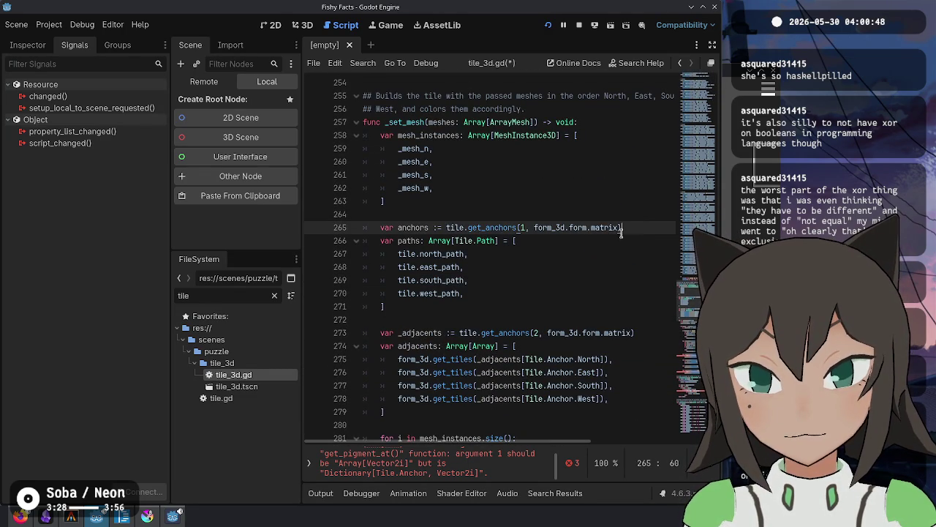
type(".values()")
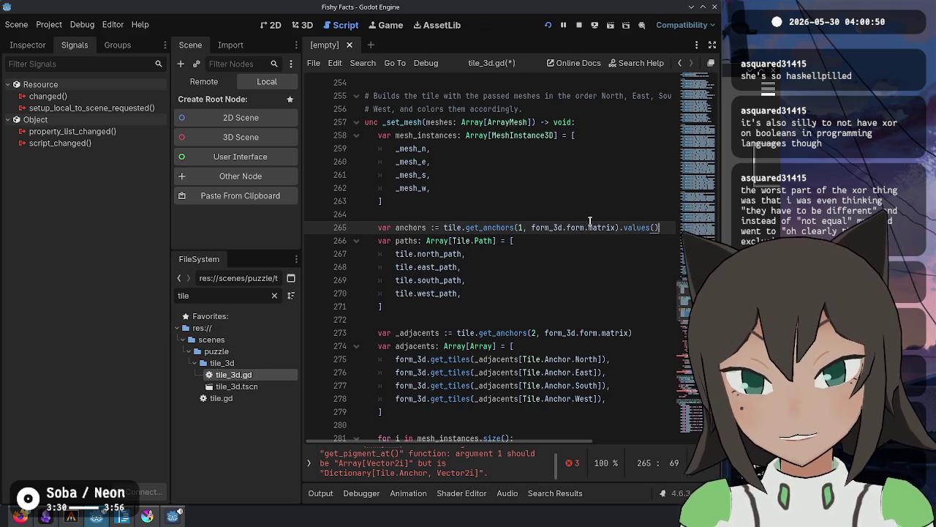
key("ctrl+s")
double_click(413, 227)
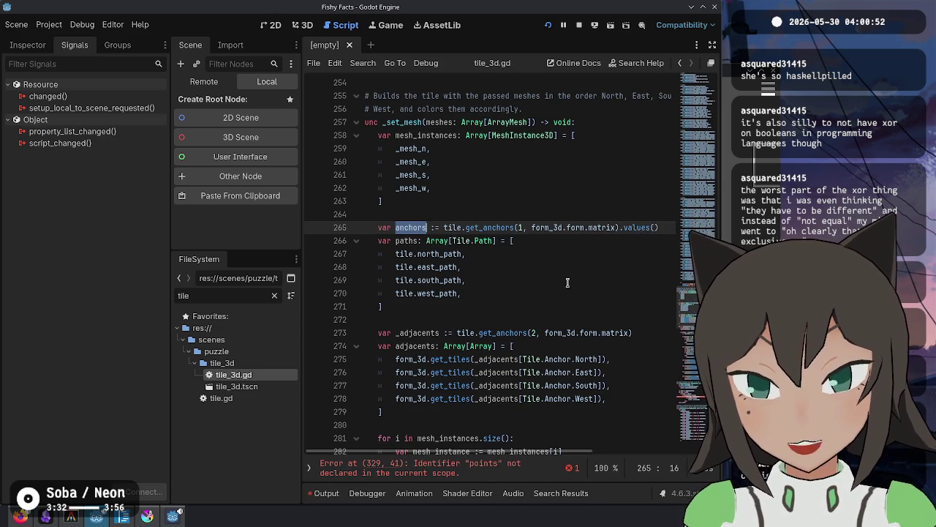
scroll(567, 276, "down", 7)
scroll(558, 241, "up", 4)
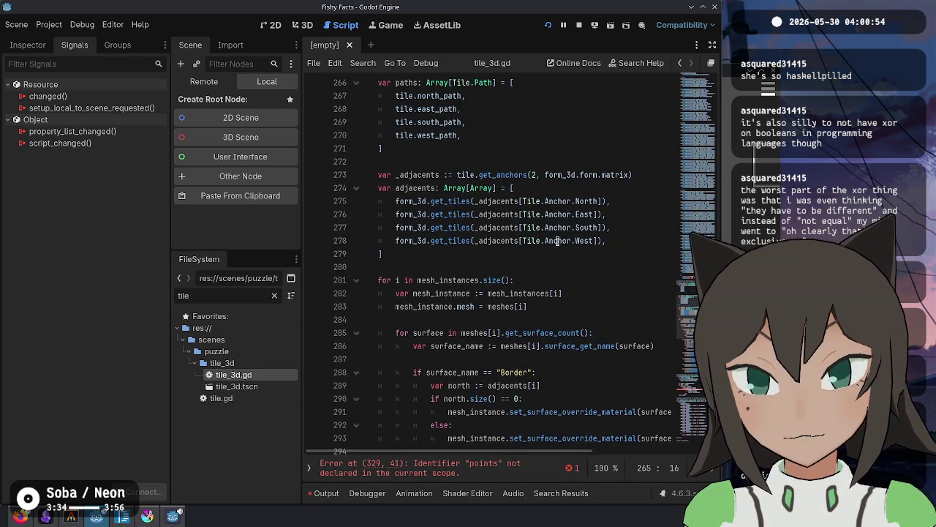
type(":= tile.get_anchors(1, form_3d.form.matrix)")
scroll(553, 220, "down", 7)
scroll(552, 221, "down", 6)
scroll(550, 227, "up", 1)
scroll(547, 238, "down", 6)
scroll(542, 253, "up", 3)
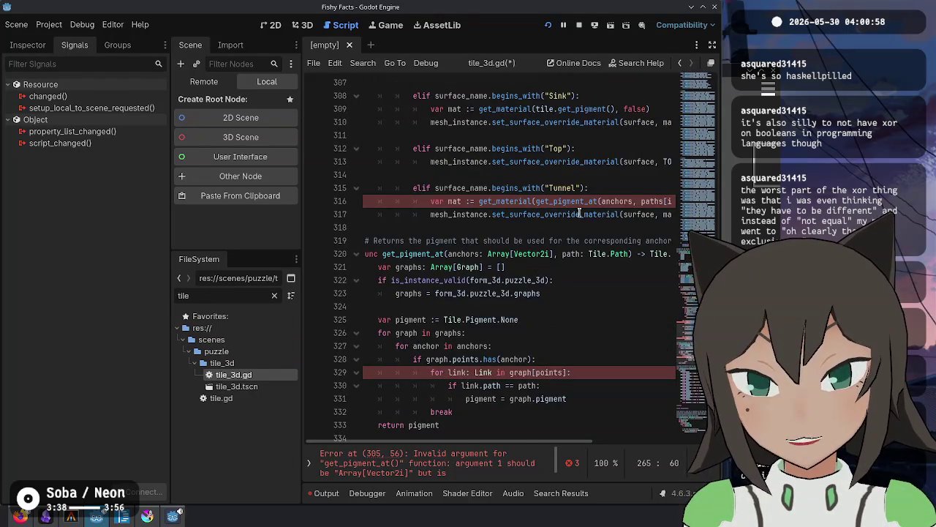
scroll(545, 259, "down", 2)
left_click(498, 175)
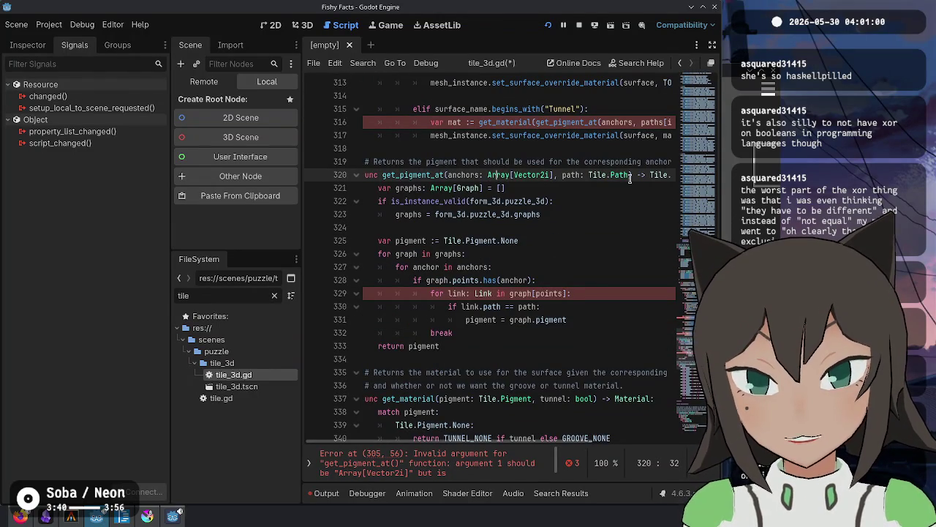
Change the anchors parameter type from Array to Dictionary[Tile.Anchor, Vector2i].
key("ctrl+shift+Right")
type("Dictionary[")
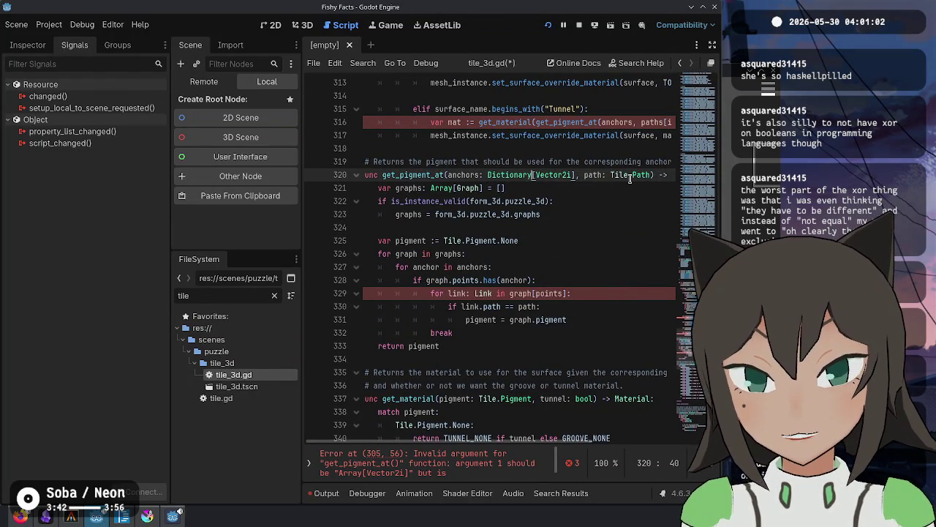
type("Tile.Anchor")
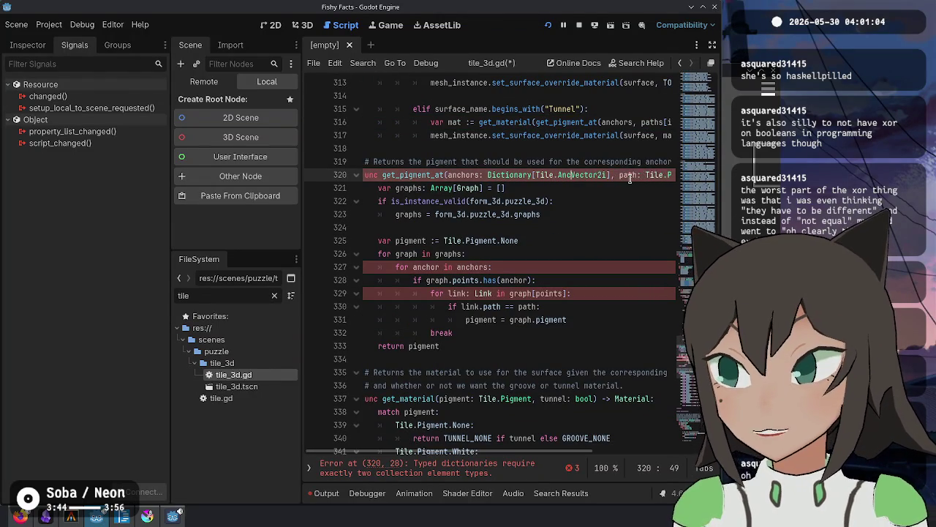
type(",")
key("Down")
key("Down")
key("Down")
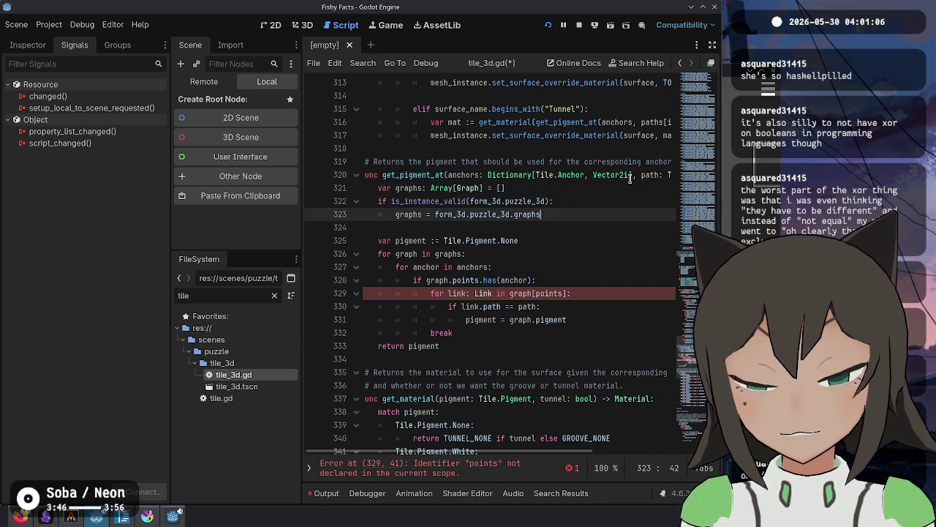
key("ctrl+Left")
key("ctrl+Left")
key("ctrl+Left")
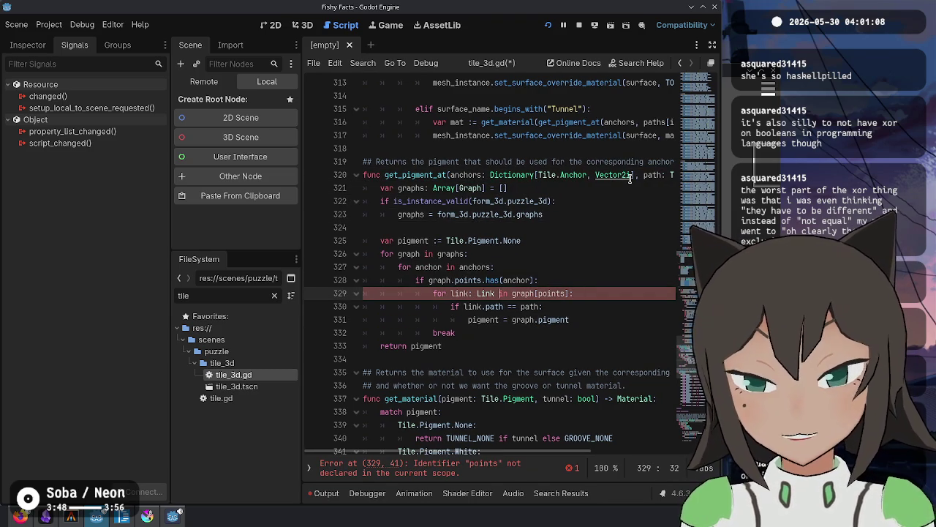
Drag the dock splitters left to widen the script editor.
mouse_move(171, 219)
left_mouse_down()
mouse_move(101, 220)
mouse_move(121, 221)
left_mouse_up()
left_click_drag(301, 220, 250, 221)
key("ctrl+Right")
key("ctrl+Right")
key("ctrl+Right")
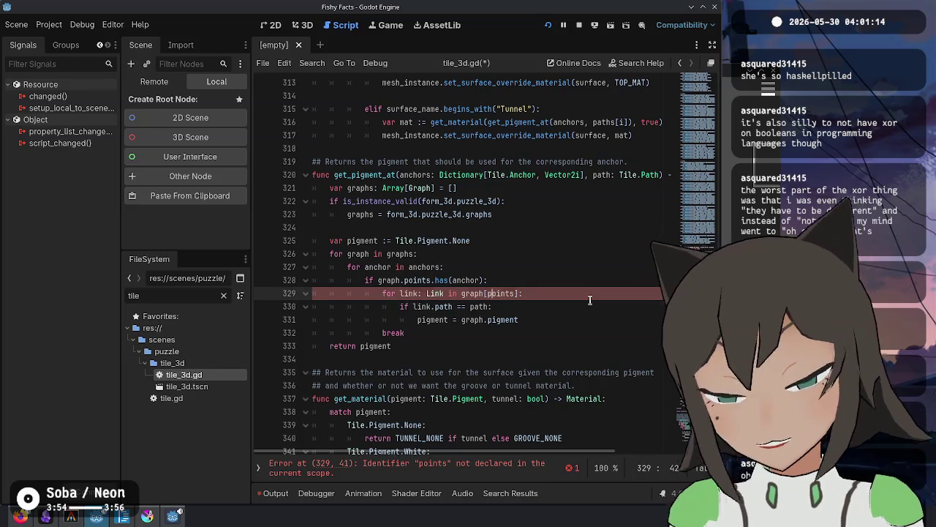
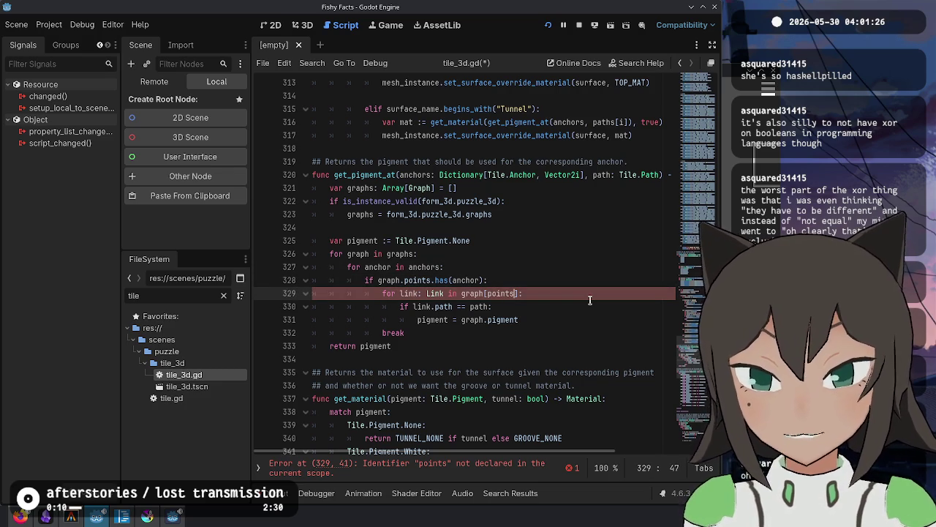
Change the links loop index on line 329 from points to anchor.
key("BackSpace")
key("BackSpace")
key("BackSpace")
type("anchor")
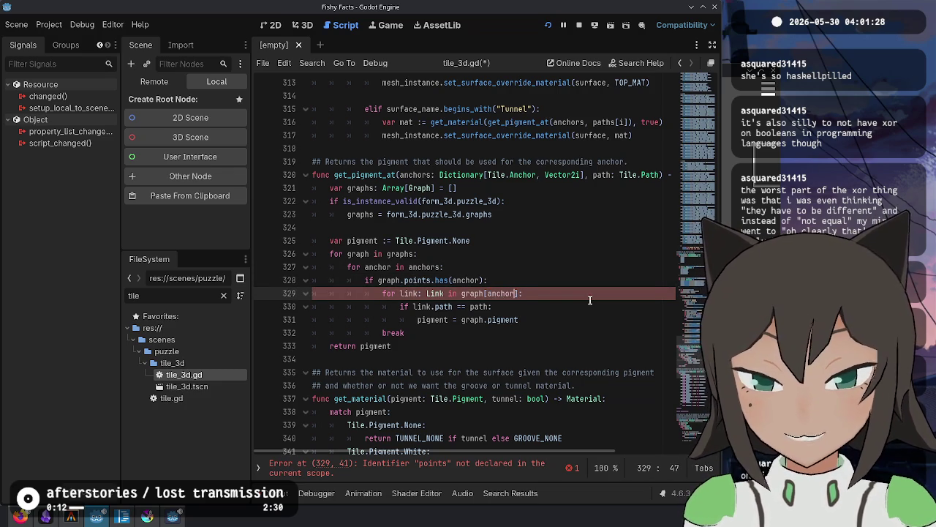
key("Down")
key("Up")
key("ctrl+Left")
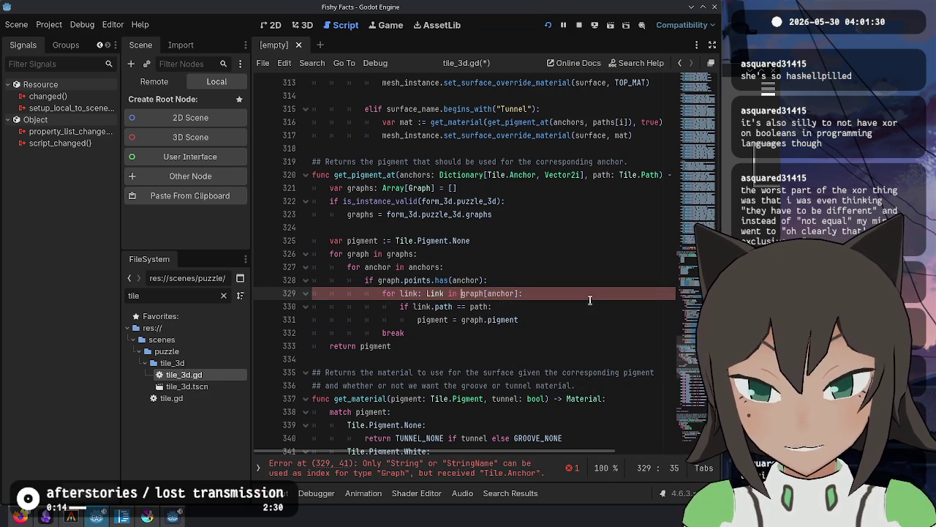
Make the line 327 loop iterate over anchors.values() and save the script.
scroll(590, 299, "up", 1)
key("Up")
key("Up")
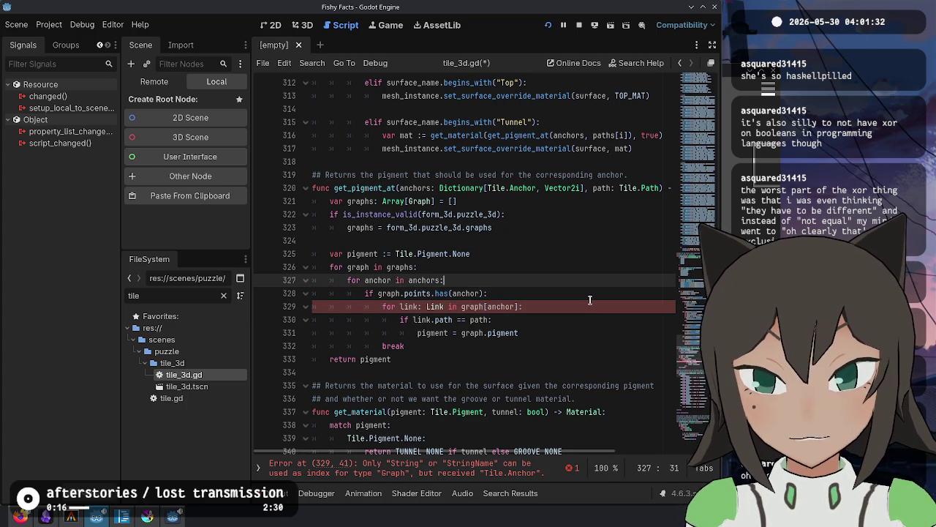
type("val")
key("Return")
key("ctrl+s")
Type the anchor loop variable on line 327 as Vector2i.
key("ctrl+Left")
key("ctrl+Left")
key("ctrl+Left")
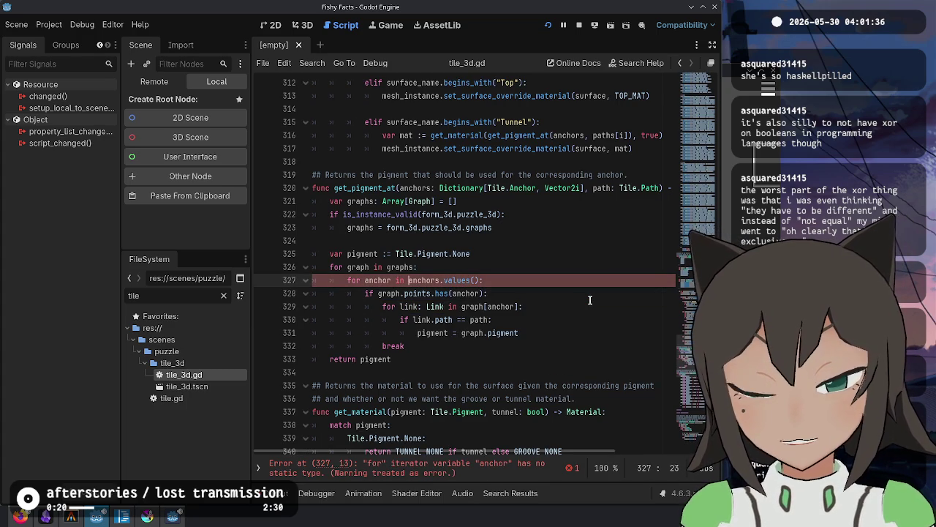
type(": Anchor")
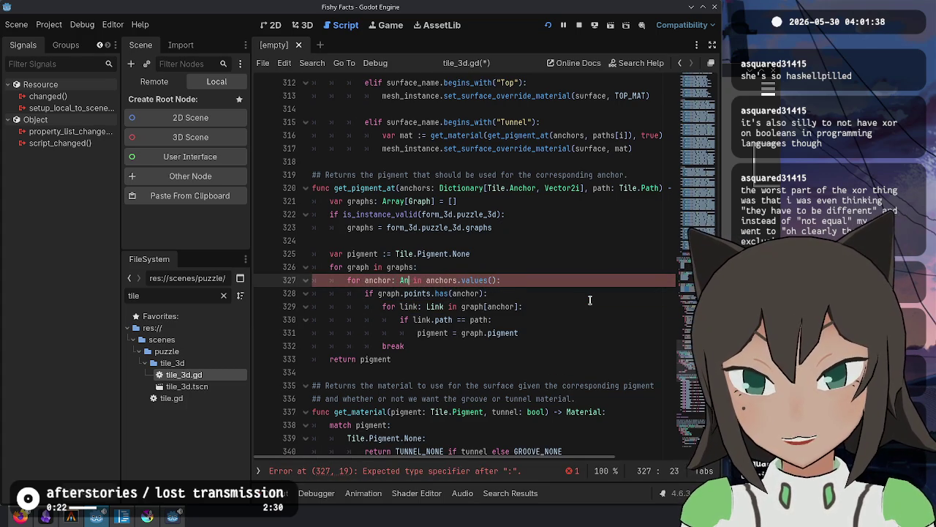
key("ctrl+BackSpace")
type("Vector2i")
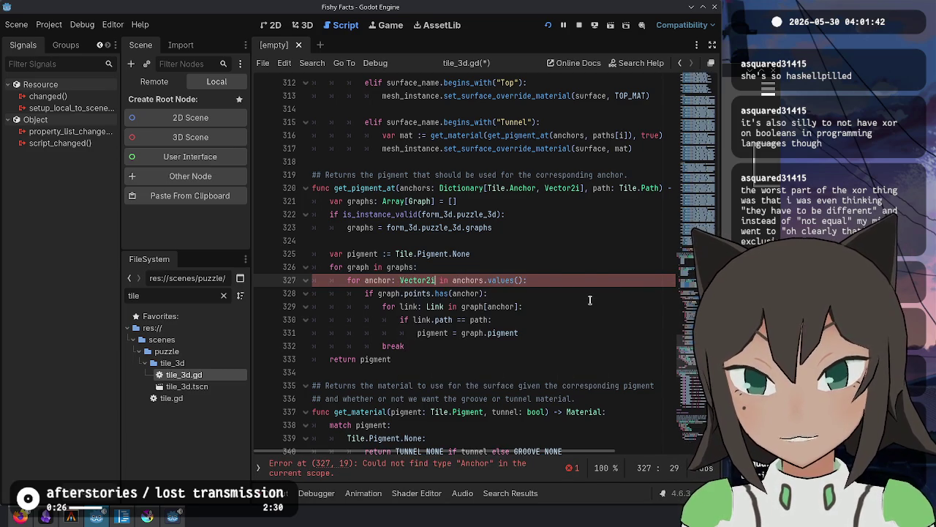
Change graph to graph.points in the line 329 links loop and save.
key("Down")
key("Down")
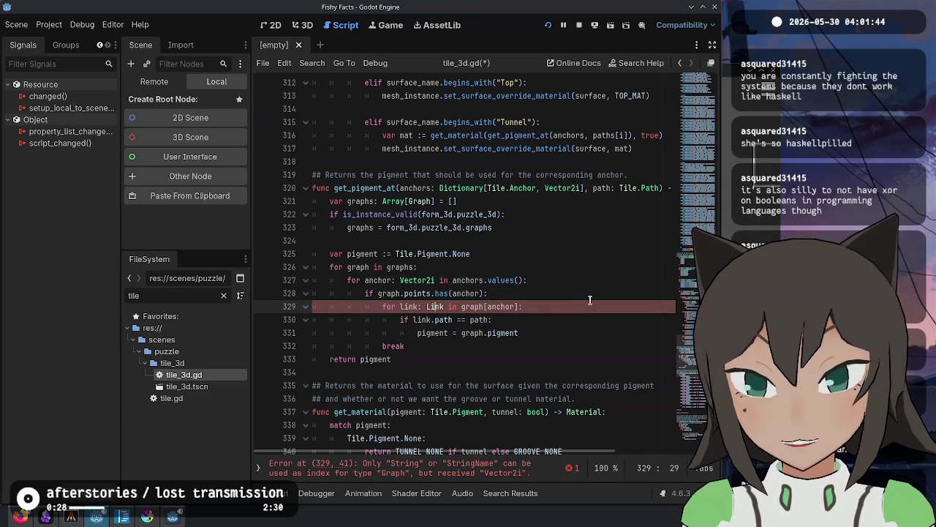
key("ctrl+Left")
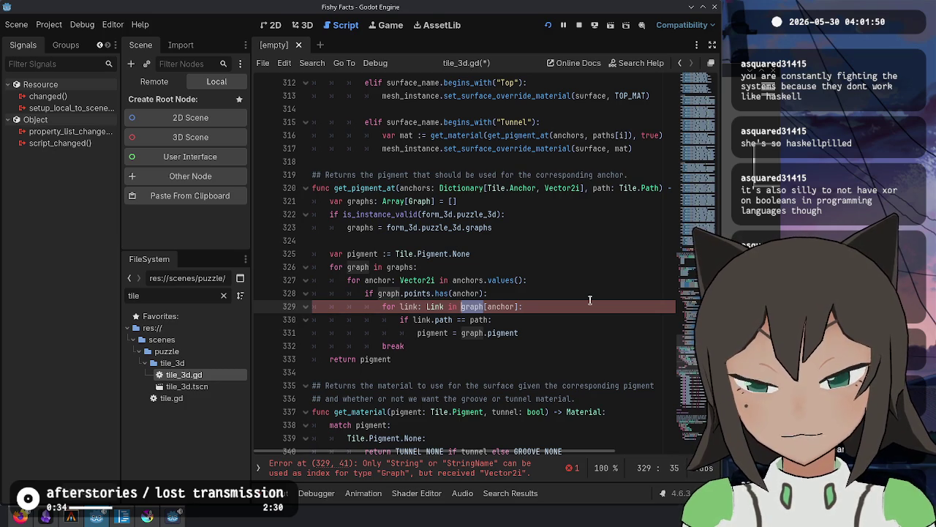
key("ctrl+Right")
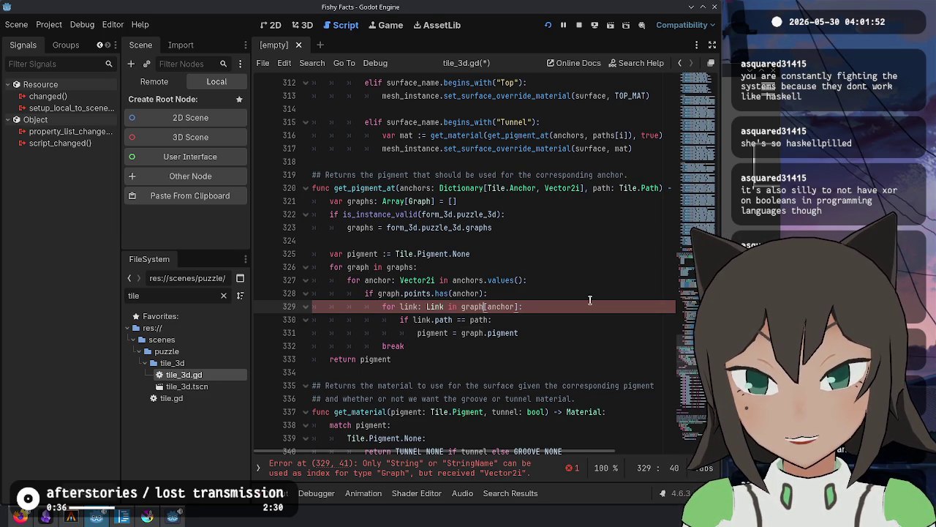
type(".points")
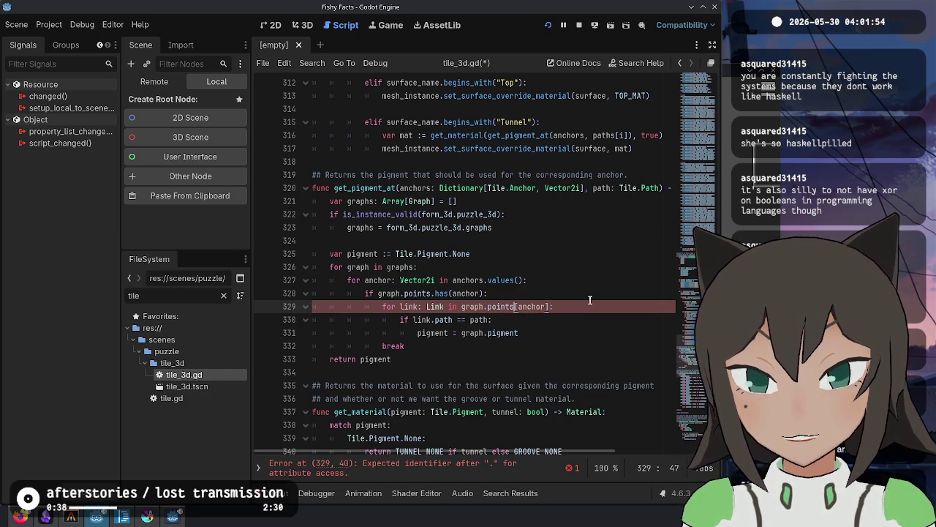
key("Down")
key("Down")
key("Down")
key("ctrl+s")
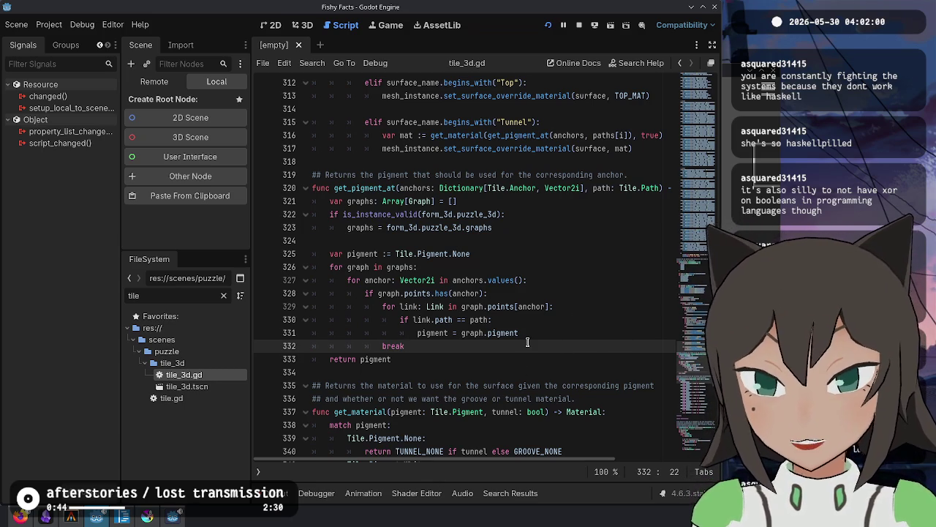
key("Home")
Nest break inside the link.path == path check and review the pigment assignment.
key("Tab")
key("Tab")
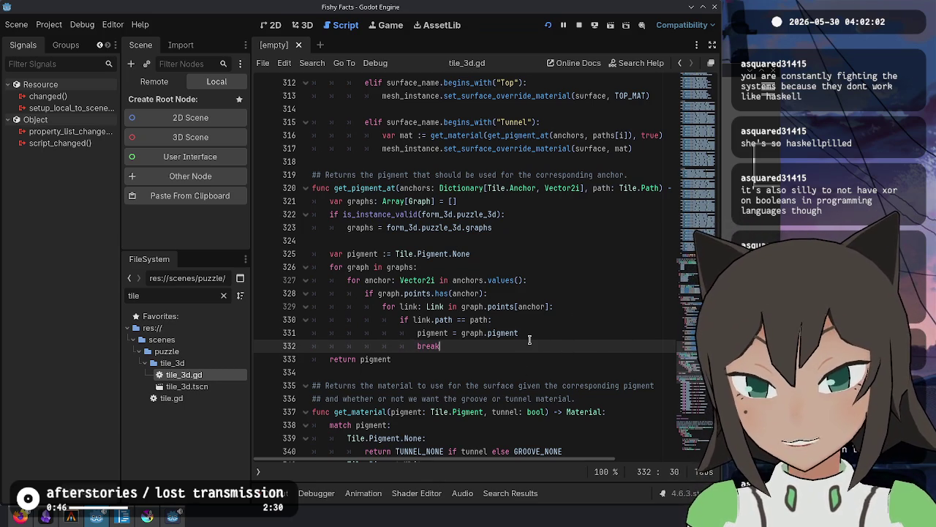
left_click(528, 311)
left_click(545, 254)
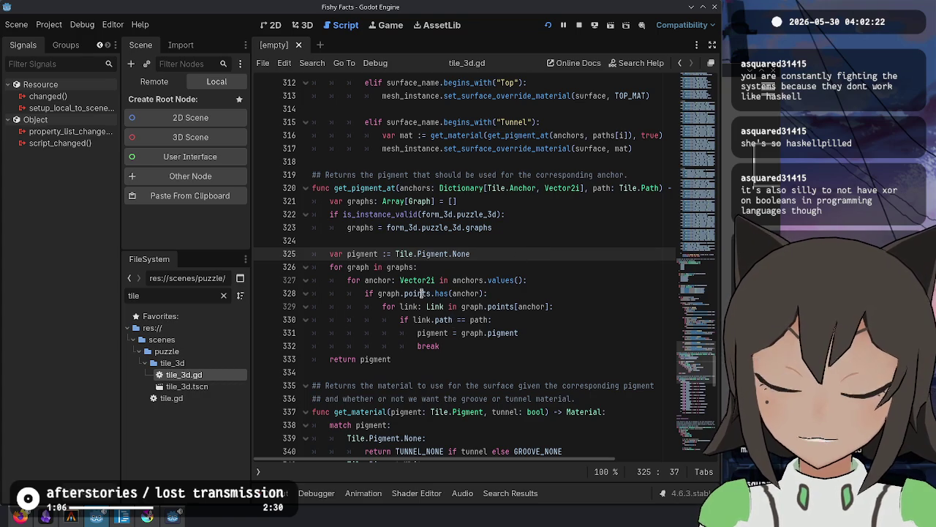
left_click(447, 266)
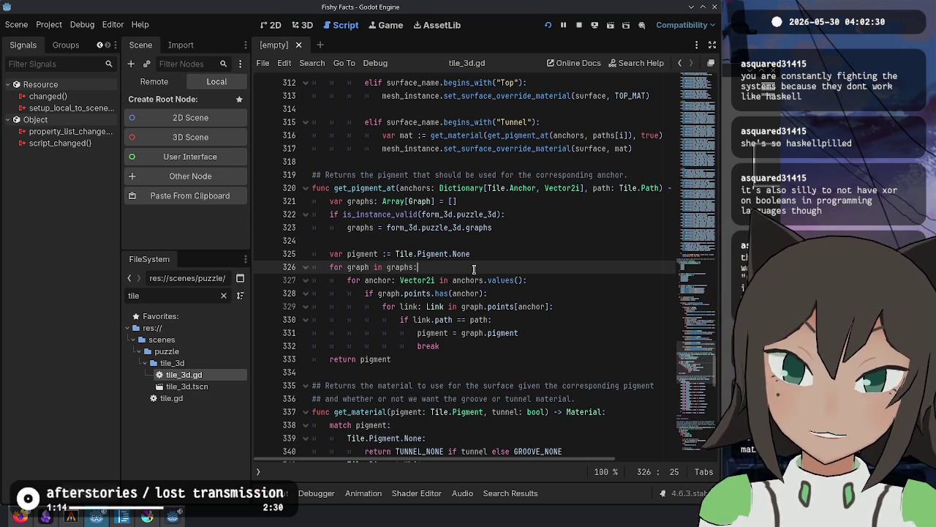
left_click(511, 324)
left_click(505, 358)
left_click(525, 343)
left_click(556, 333)
left_click(527, 344)
left_click(554, 324)
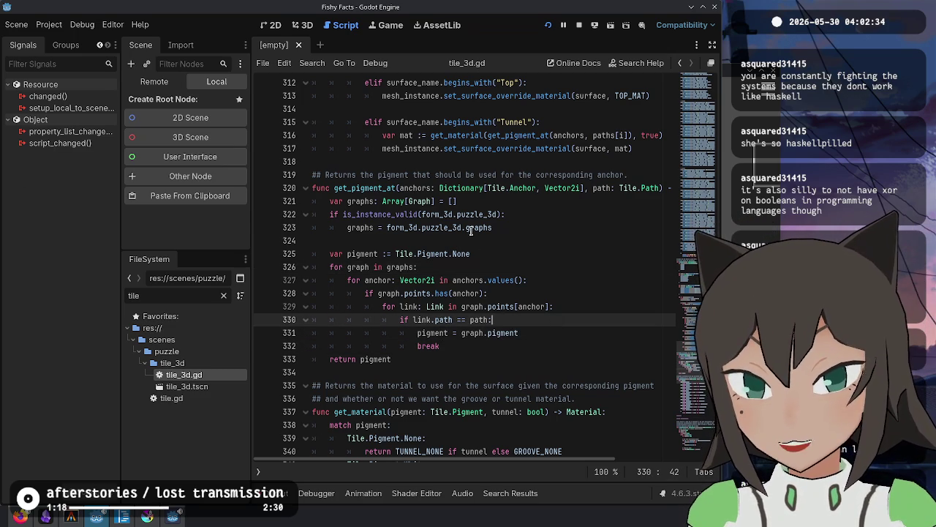
left_click(454, 343)
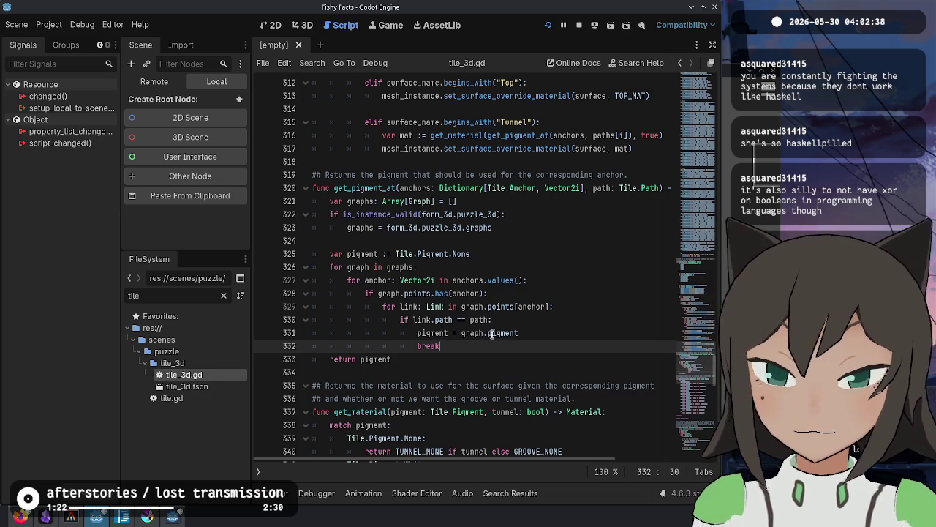
Review the anchors and graphs loops, then select the whole graphs loop, lines 326–332.
left_click(503, 322)
left_click(527, 336)
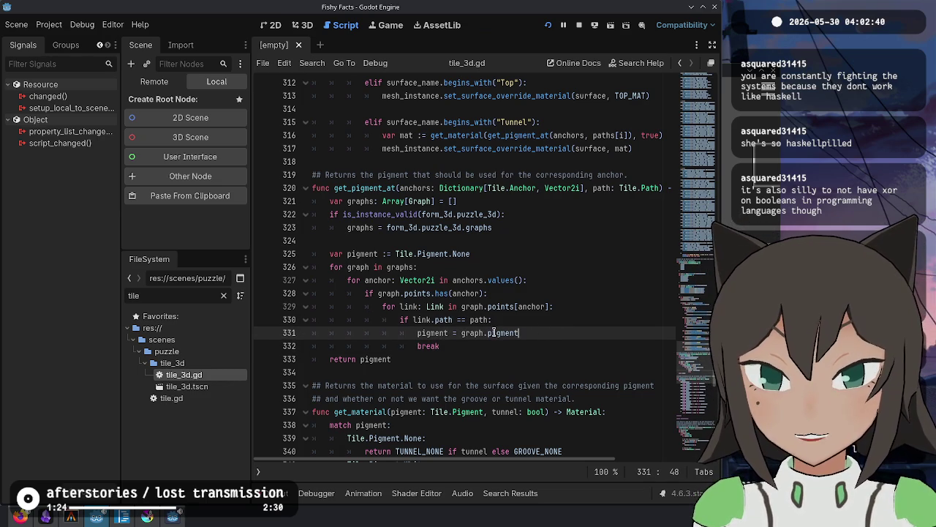
left_click(564, 283)
left_click(595, 292)
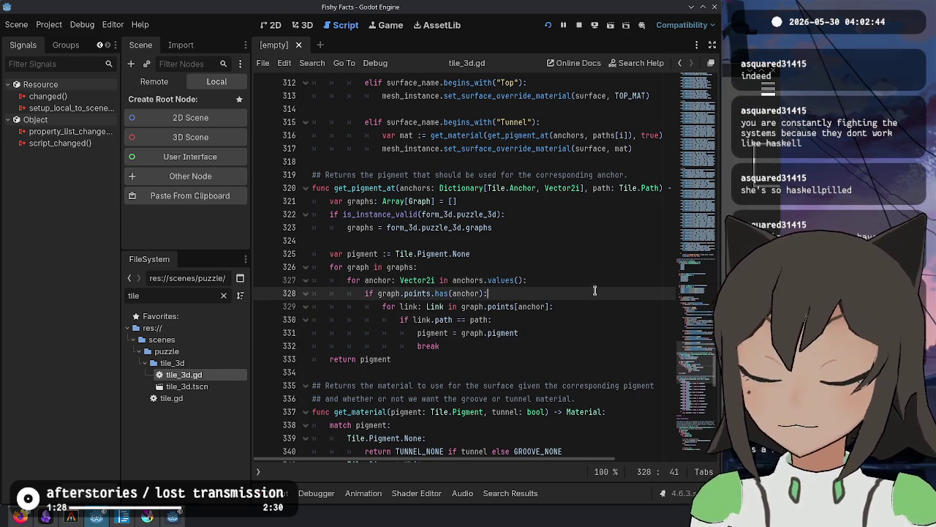
left_click(587, 315)
left_click(587, 307)
left_click(584, 293)
left_click(584, 281)
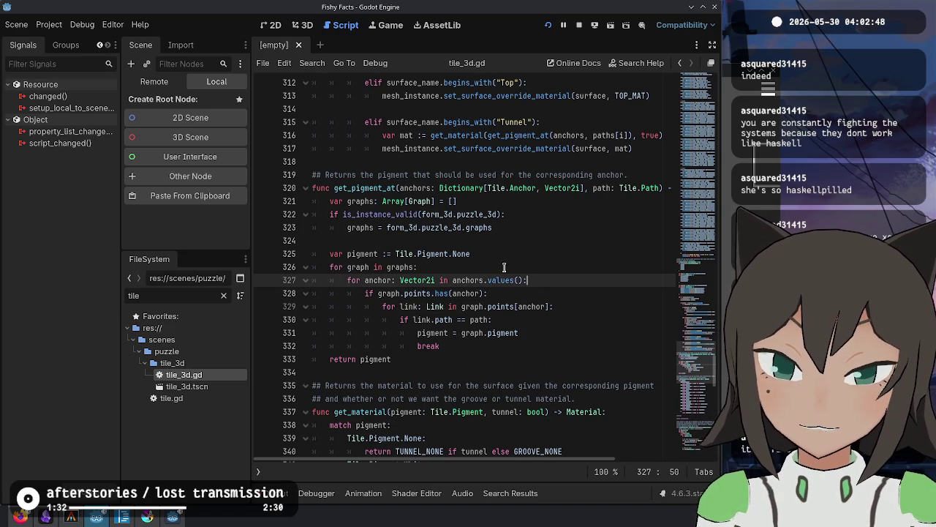
left_click(535, 259)
left_click(527, 267)
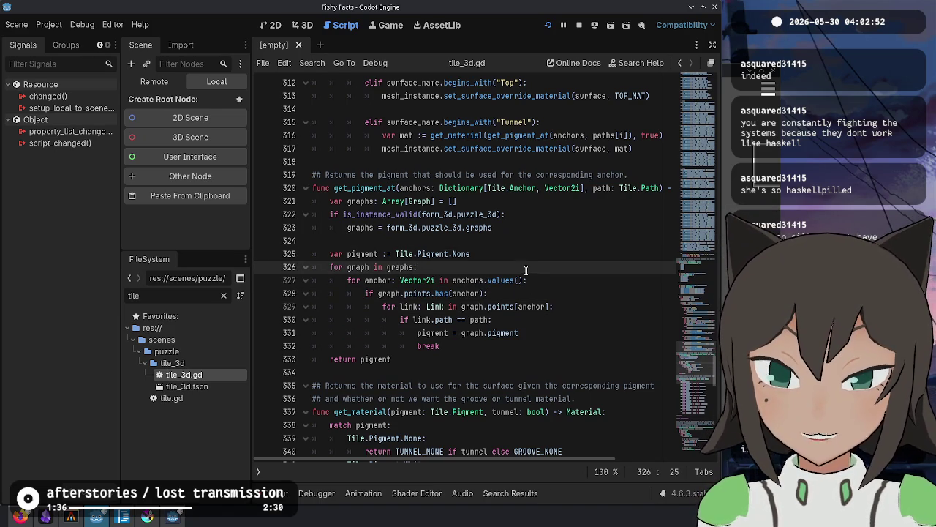
left_click(541, 292)
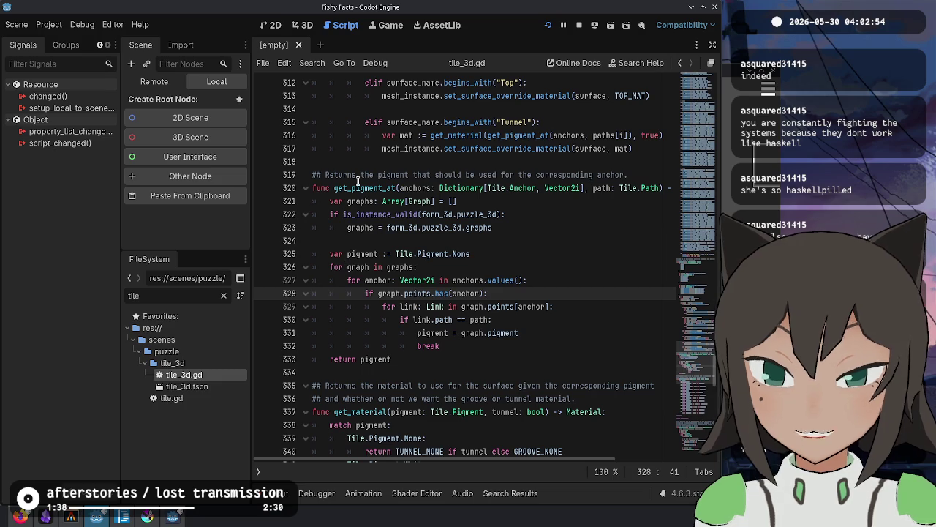
mouse_move(330, 267)
left_mouse_down()
mouse_move(424, 293)
mouse_move(508, 343)
left_mouse_up()
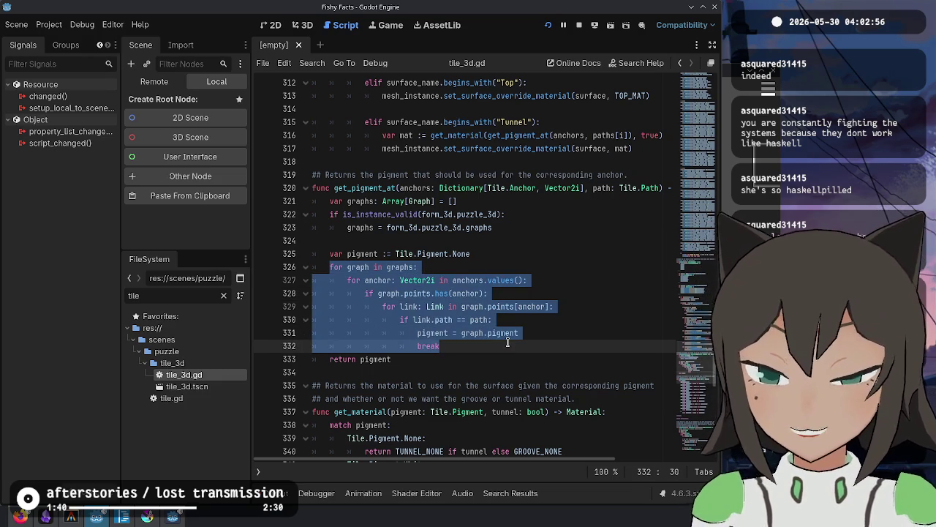
left_click(442, 279)
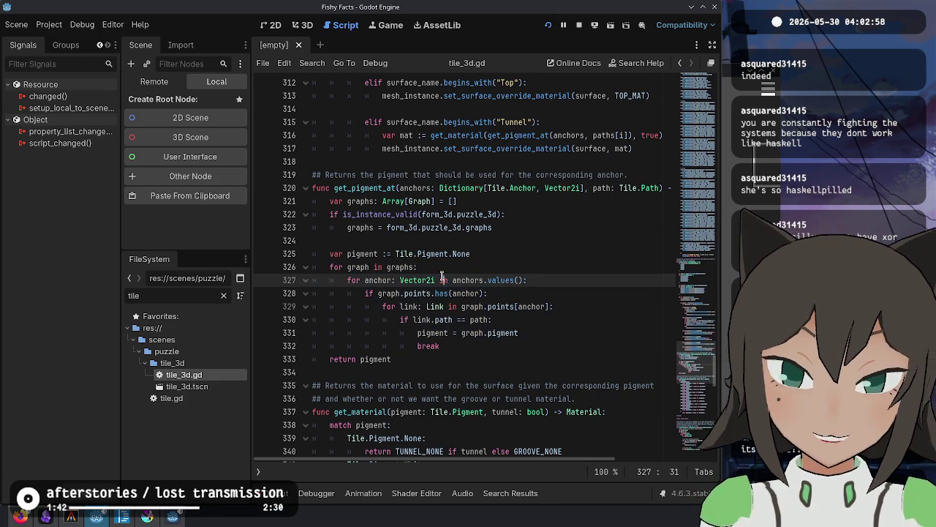
double_click(379, 188)
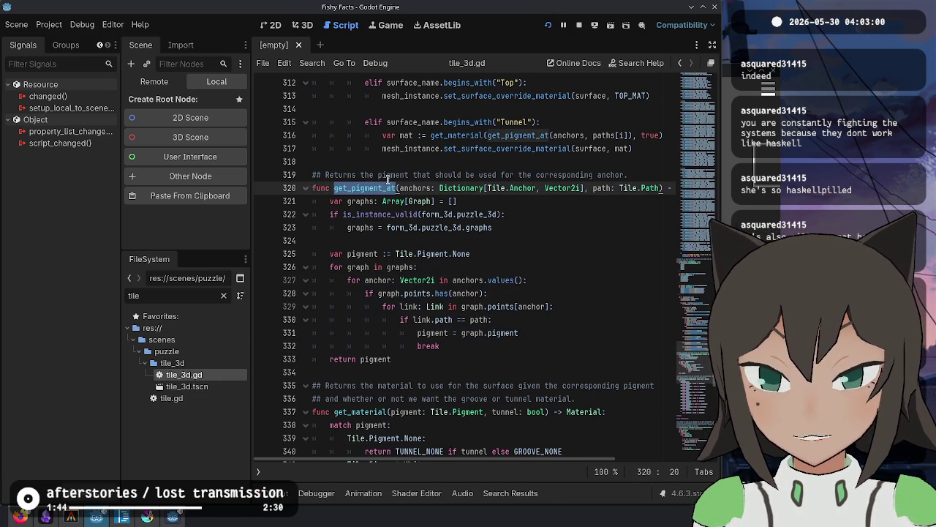
double_click(359, 267)
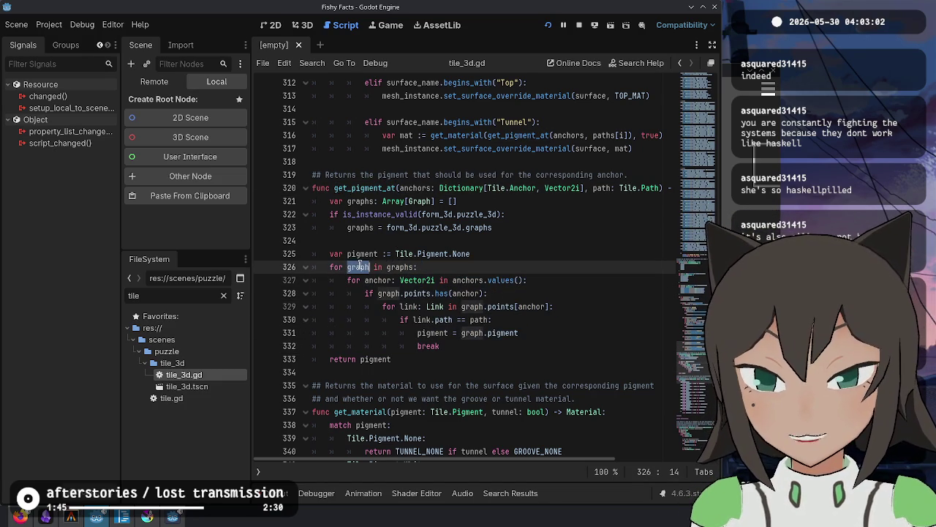
double_click(397, 267)
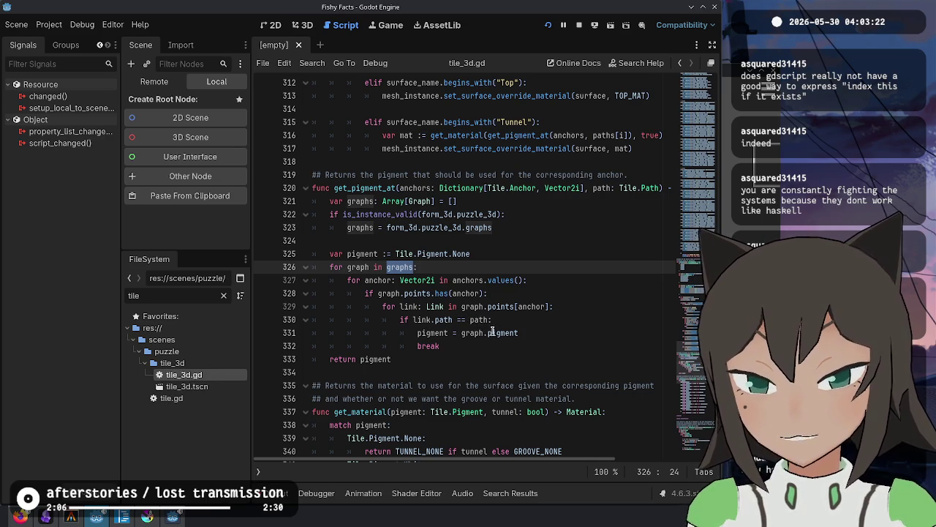
left_click(568, 347)
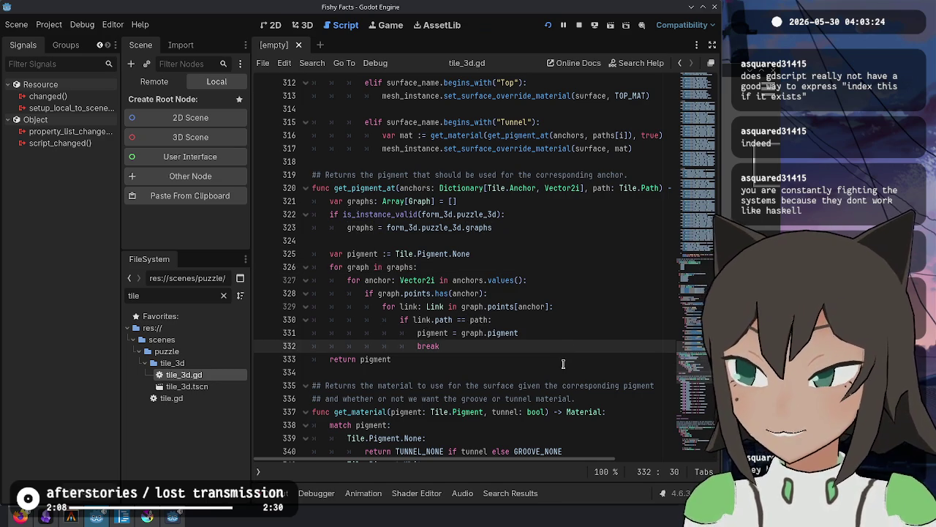
left_click(565, 319)
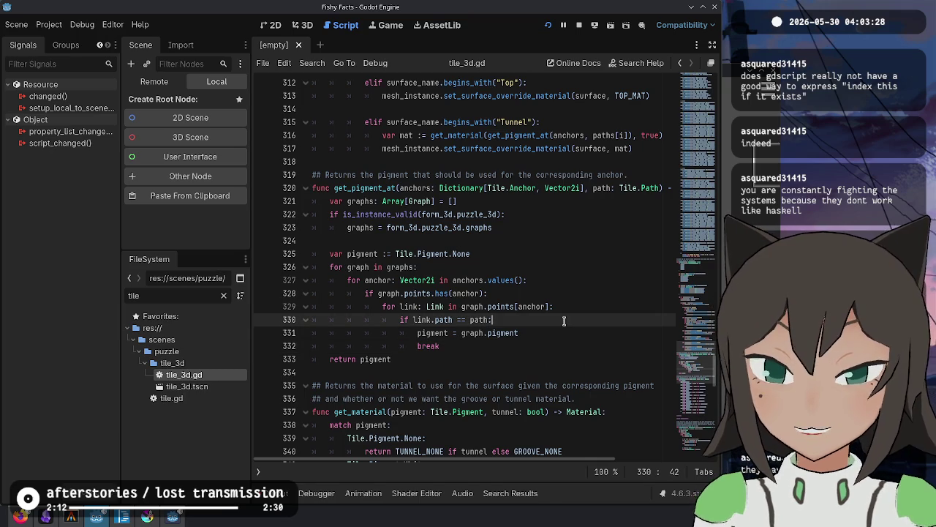
left_click(560, 294)
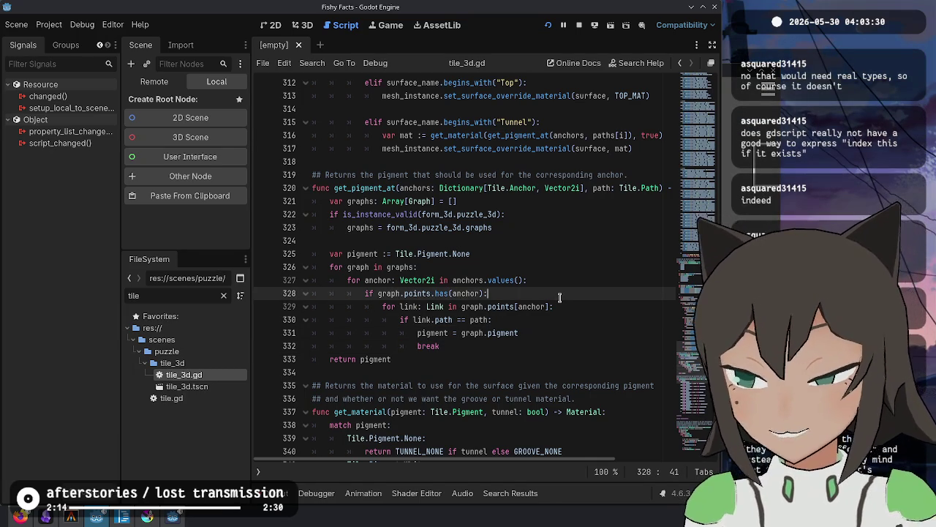
key("BackSpace")
key("BackSpace")
key("BackSpace")
type("get")
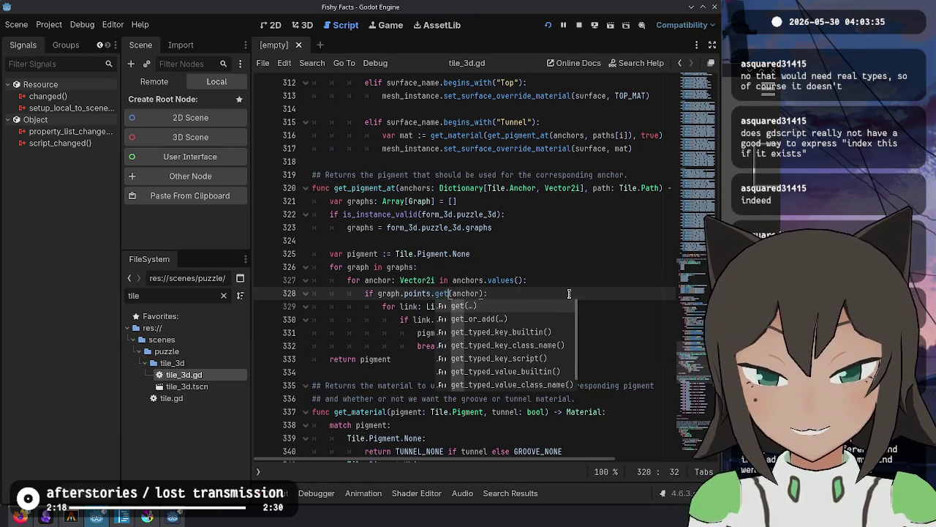
key("Return")
key("End")
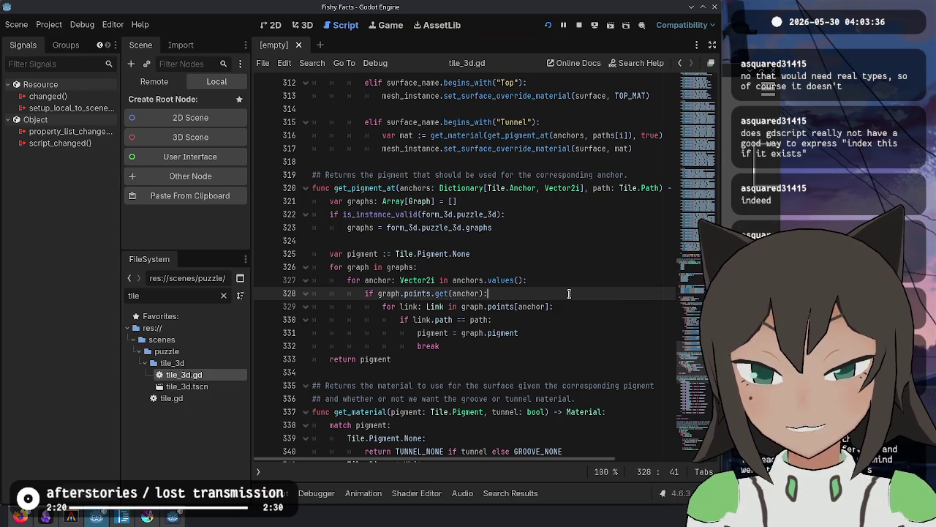
key("Left")
type(",")
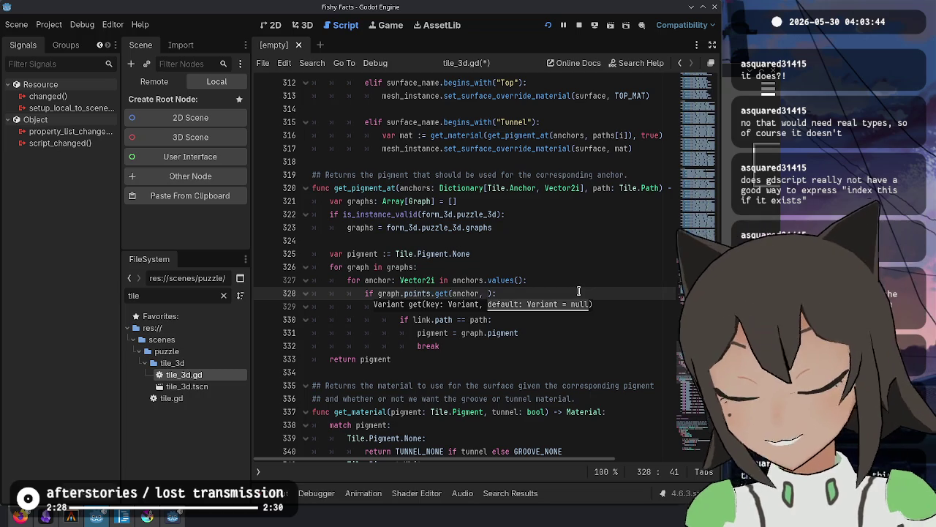
key("End")
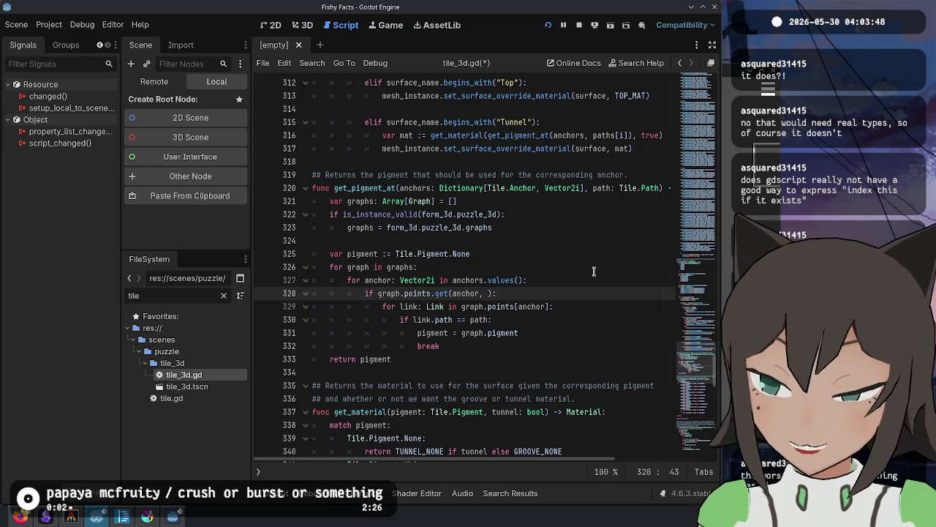
key("BackSpace")
type(":")
key("ctrl+Left")
key("ctrl+Left")
key("ctrl+Left")
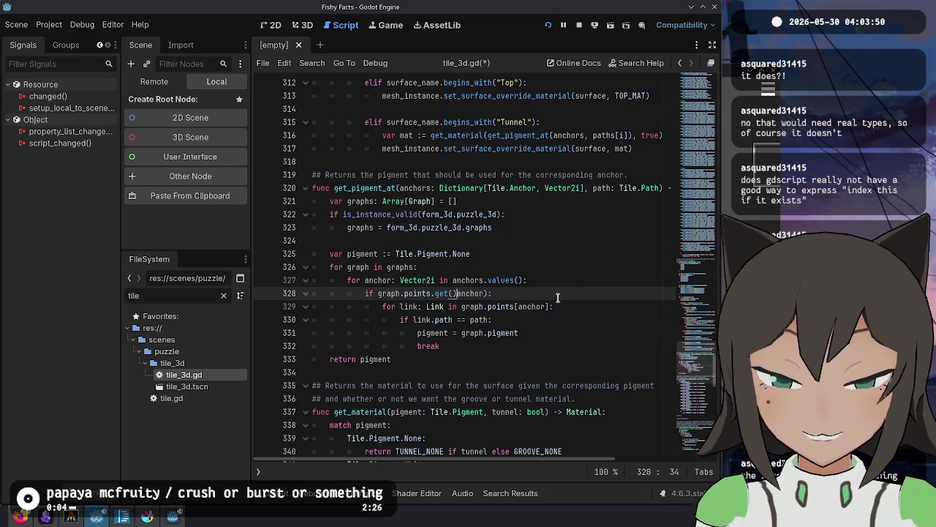
key("ctrl+s")
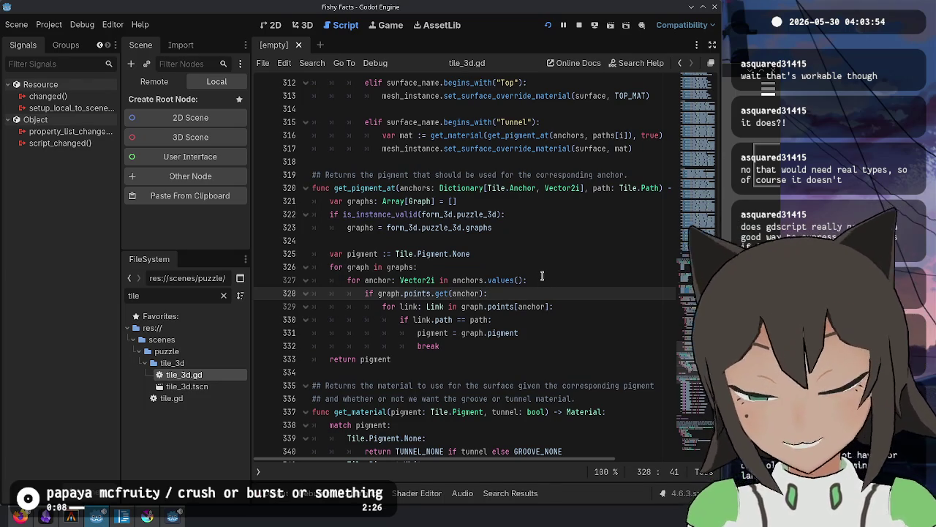
key("BackSpace")
key("BackSpace")
key("BackSpace")
type("has")
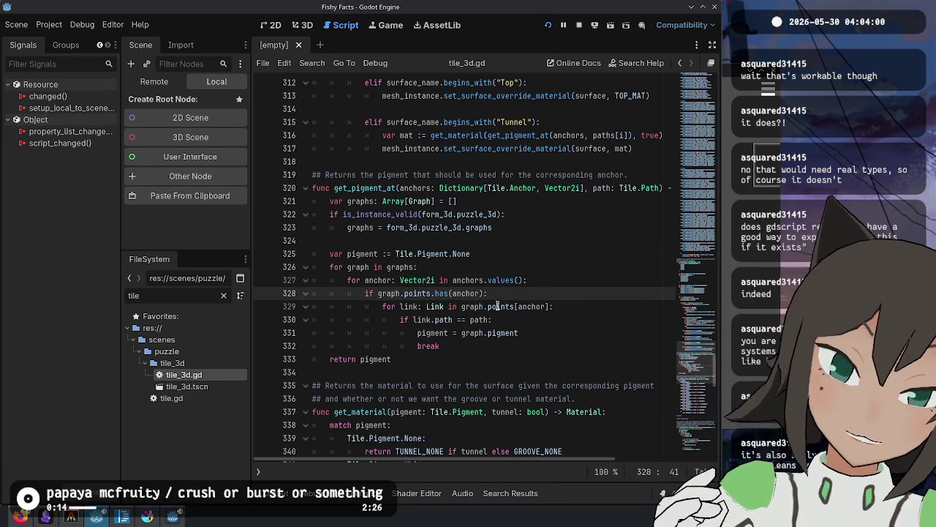
left_click(636, 64)
Open the Dictionary class documentation from the help search.
type("dist")
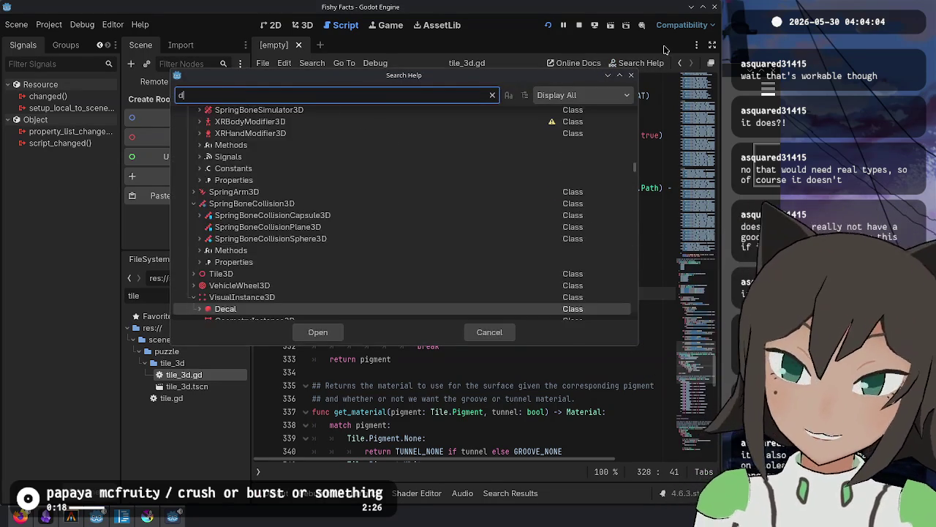
key("BackSpace")
key("BackSpace")
type("ction")
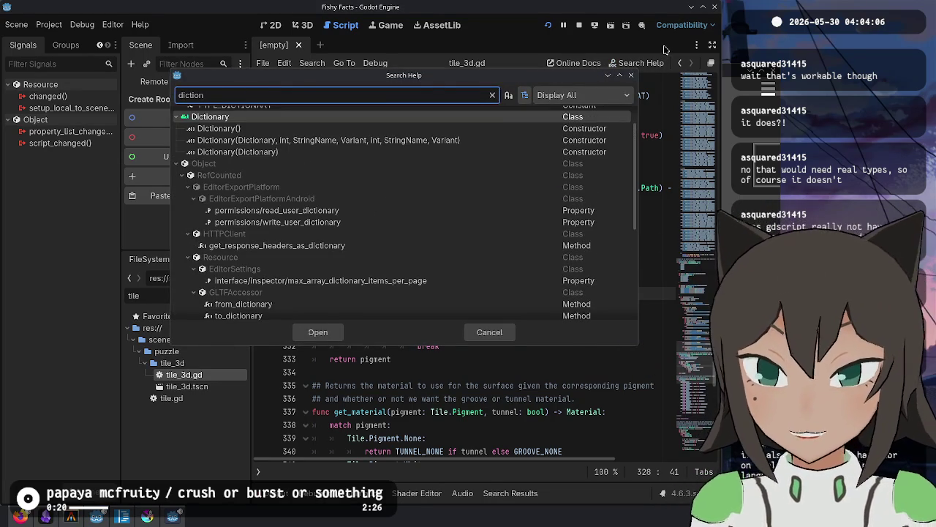
key("Return")
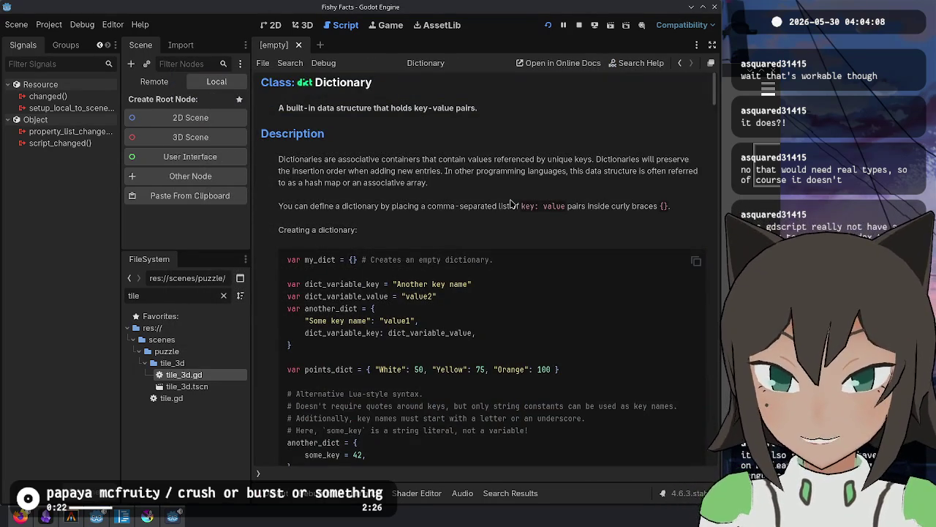
key("ctrl+o")
key("Escape")
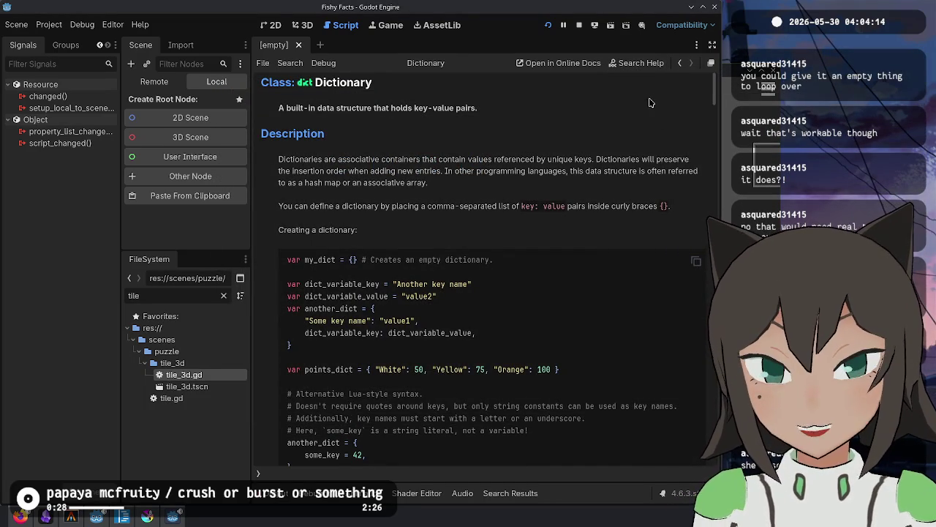
Read the Dictionary get() method description.
left_click(634, 64)
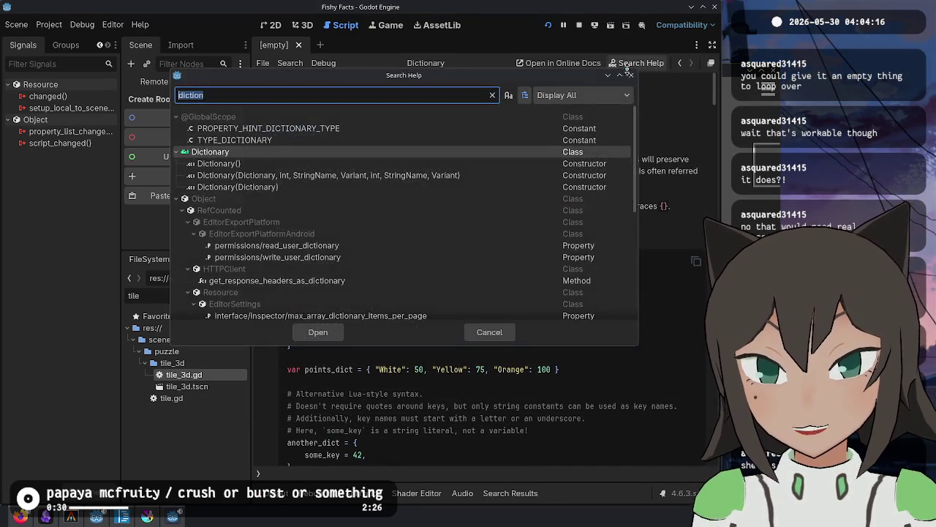
key("Escape")
scroll(428, 209, "down", 20)
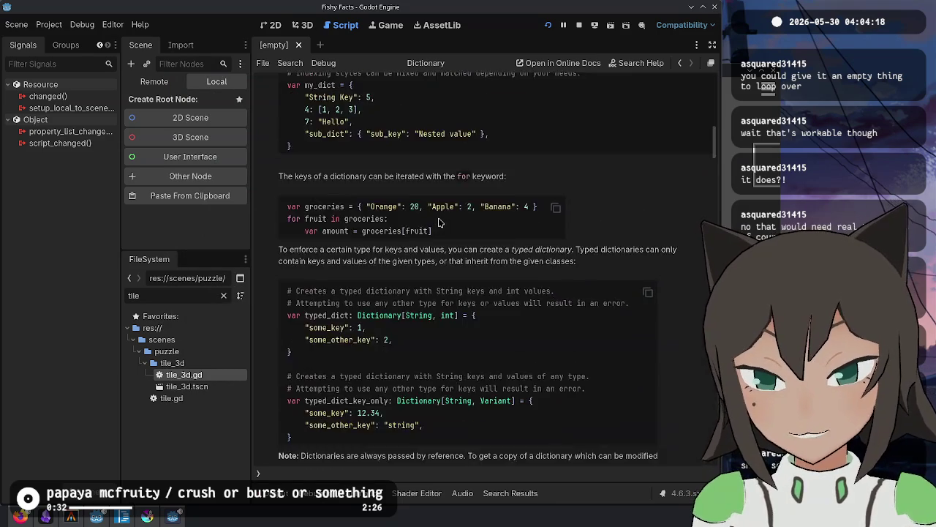
left_click(341, 245)
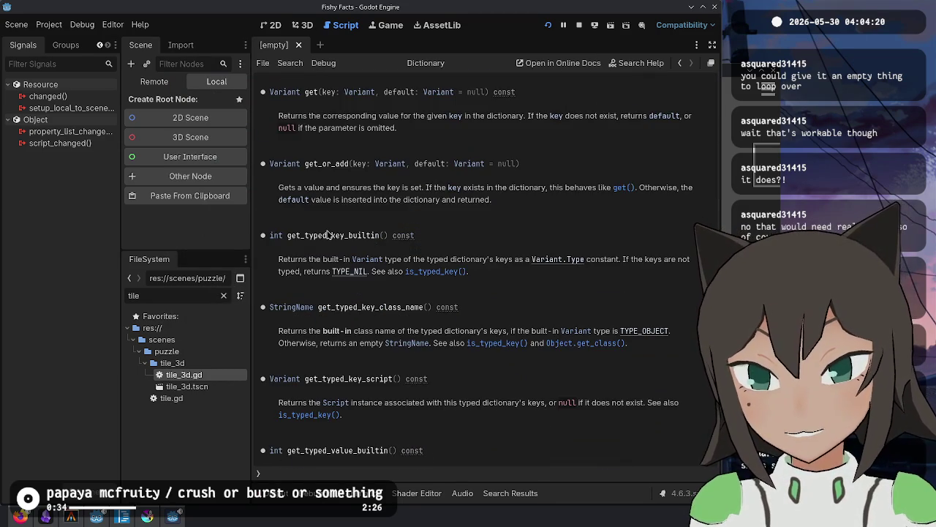
double_click(311, 92)
mouse_move(278, 116)
left_mouse_down()
mouse_move(589, 117)
mouse_move(629, 129)
mouse_move(627, 117)
mouse_move(679, 120)
mouse_move(302, 115)
left_mouse_up()
triple_click(302, 117)
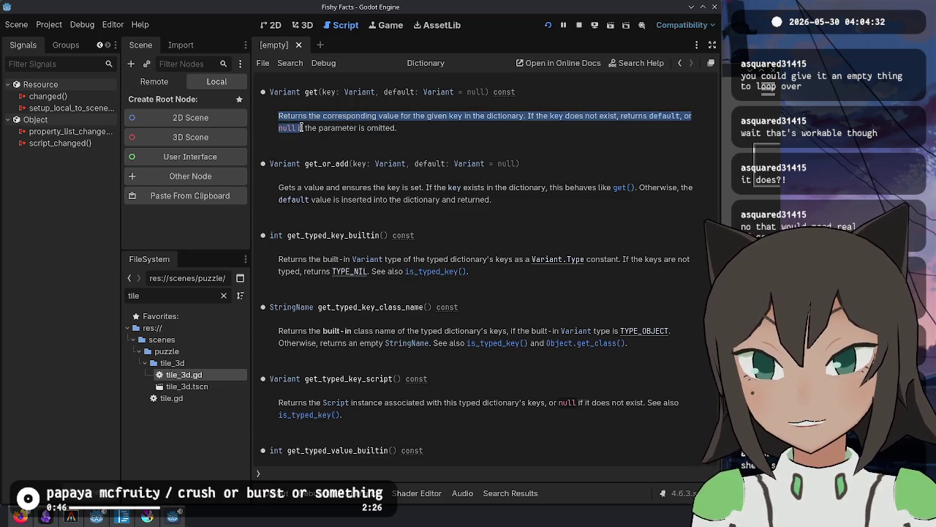
left_click(392, 128)
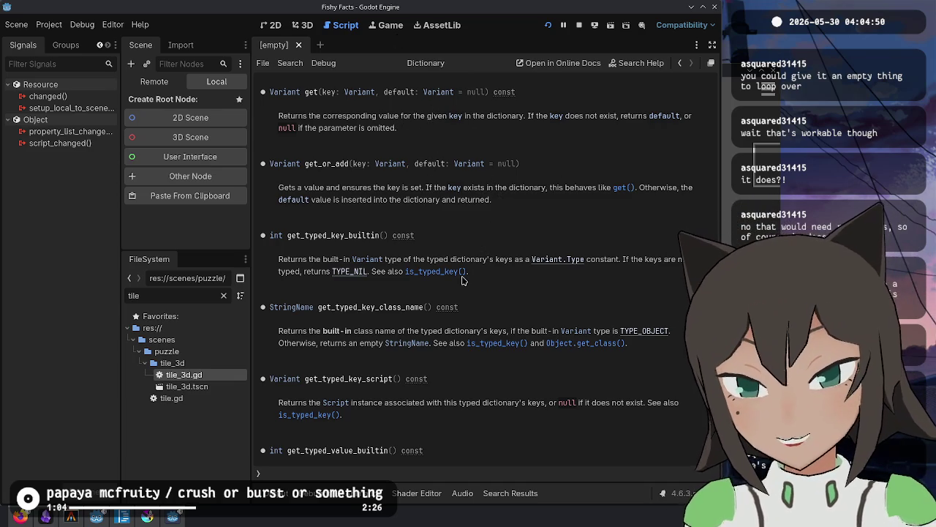
Return from the Dictionary reference to line 327 of tile_3d.gd.
scroll(429, 265, "up", 5)
scroll(426, 267, "up", 10)
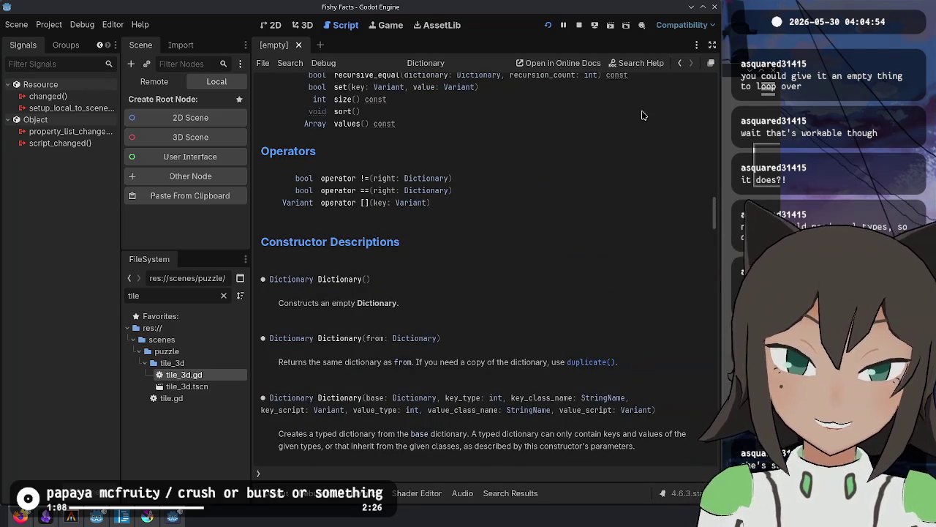
key("alt+Left")
left_click(543, 280)
key("Down")
key("Down")
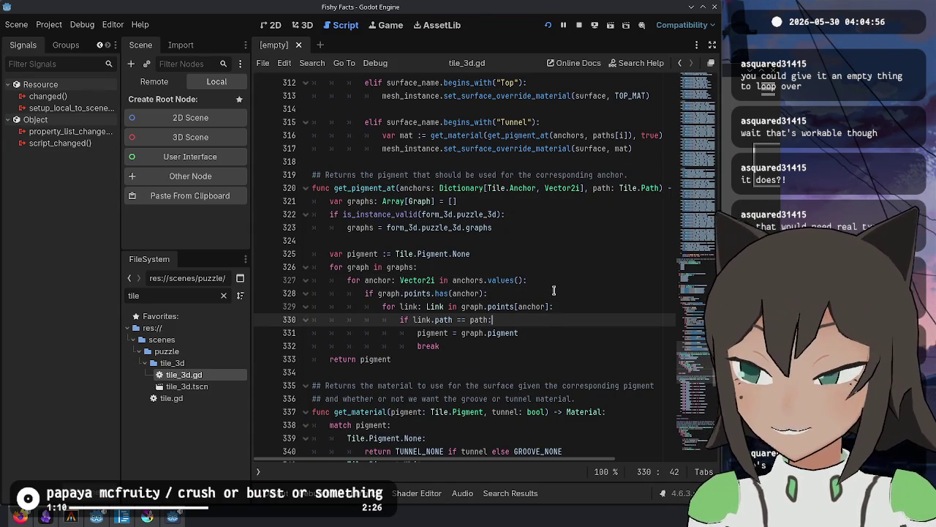
Rewrite line 328's has(anchor) check as graph.points.get(anchor, []).
key("Up")
key("Up")
left_click(548, 293)
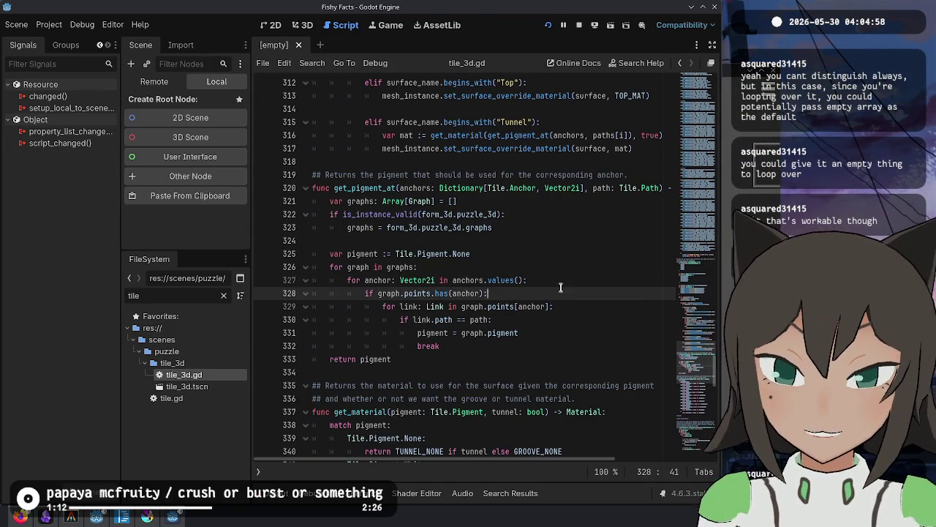
key("Left")
key("Left")
key("Left")
key("BackSpace")
key("BackSpace")
key("BackSpace")
type("get")
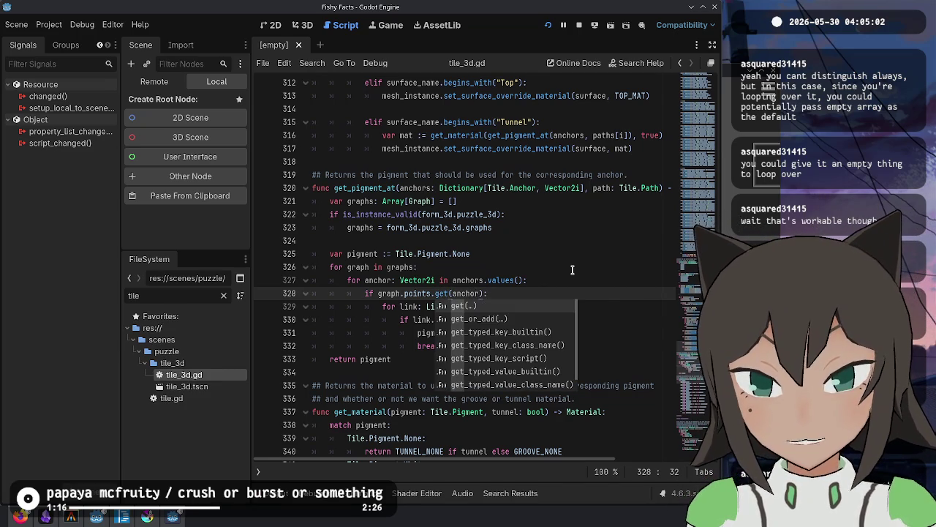
key("Right")
key("Right")
key("Right")
type(", []")
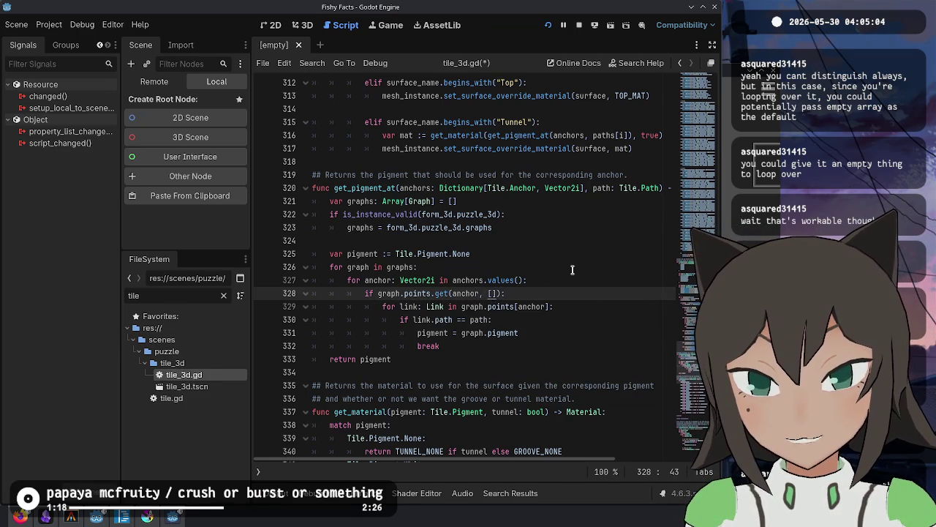
Cut the graph.points.get(anchor, []) expression out, leaving an empty if.
key("Down")
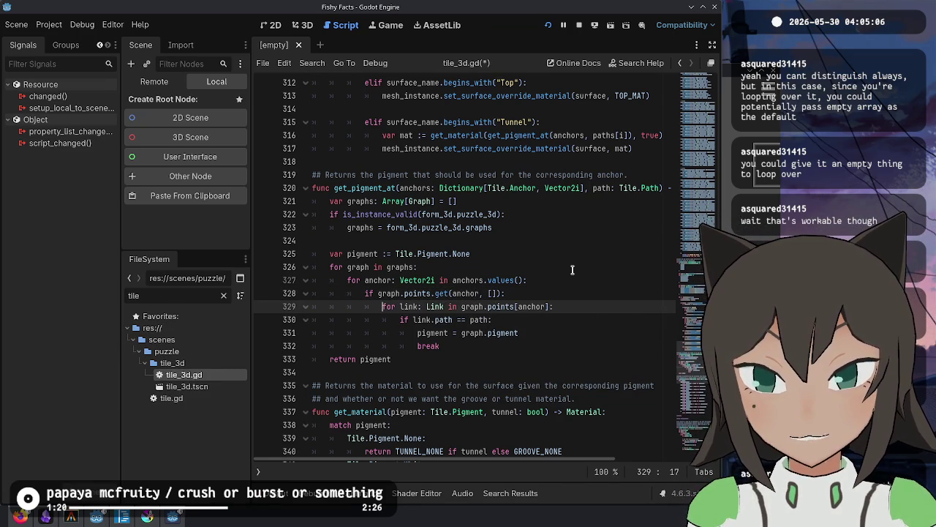
key("Up")
key("shift+End")
key("shift+Left")
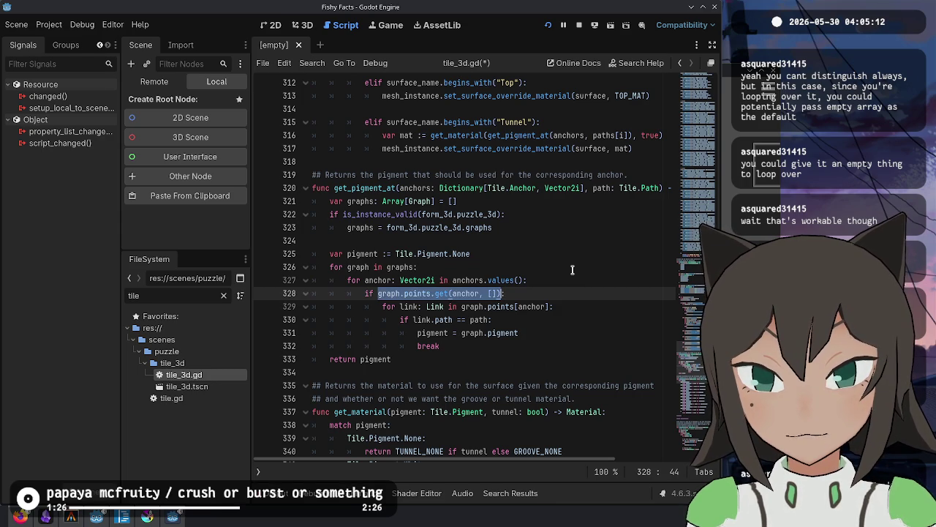
key("ctrl+x")
key("Down")
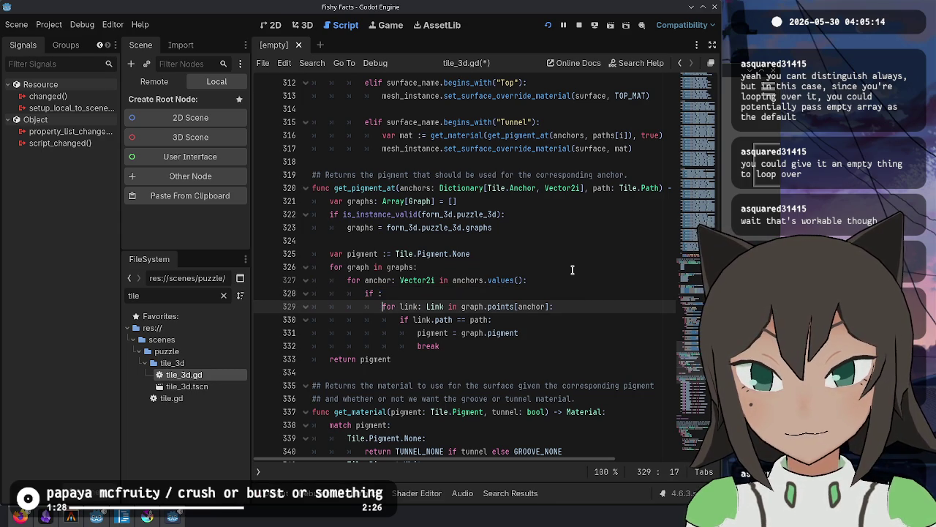
Paste get(anchor, []) over graph.points[anchor], delete the empty if line, and dedent the loop.
key("shift+End")
key("shift+Left")
key("ctrl+v")
key("Up")
key("ctrl+shift+k")
key("shift+Down")
key("shift+Down")
key("shift+Down")
key("shift+Down")
key("shift+Up")
key("Tab")
key("shift+Tab")
key("shift+Tab")
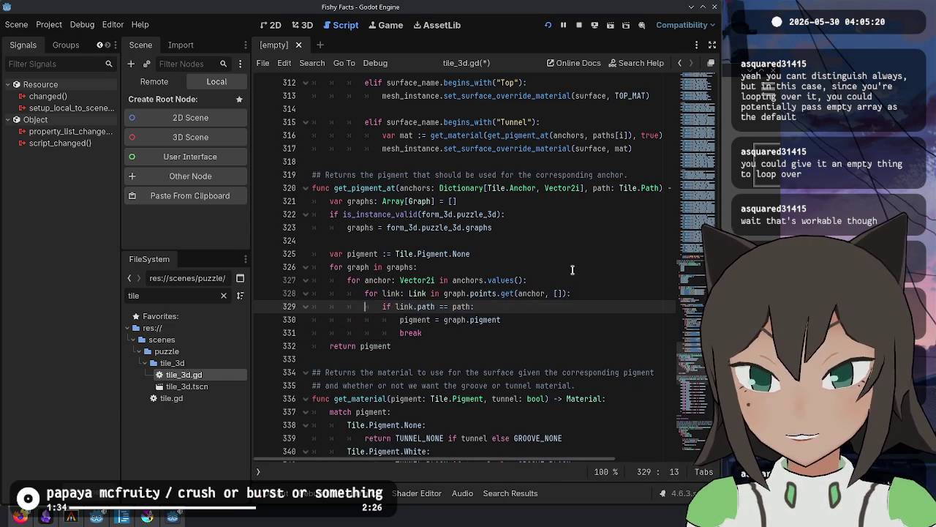
key("Left")
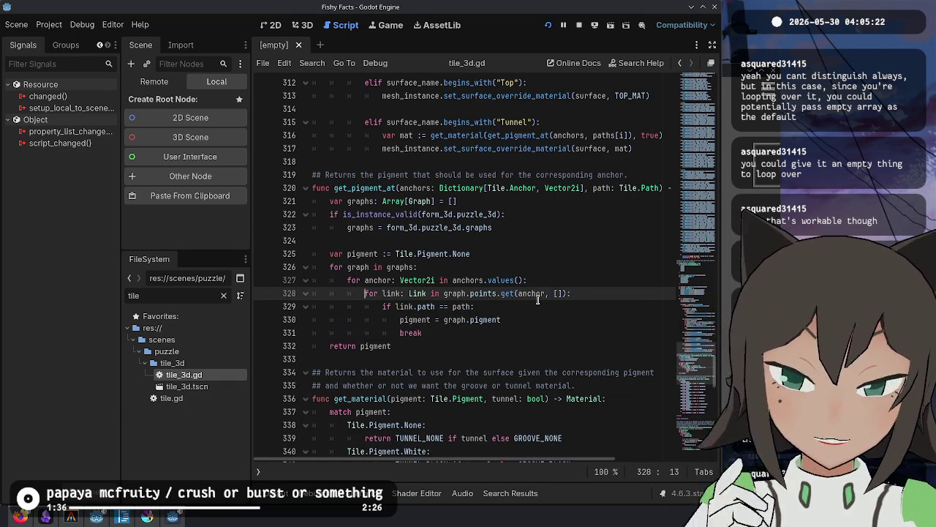
Fix the end of line 328 so the for loop ends with a colon.
left_click(537, 306)
double_click(419, 293)
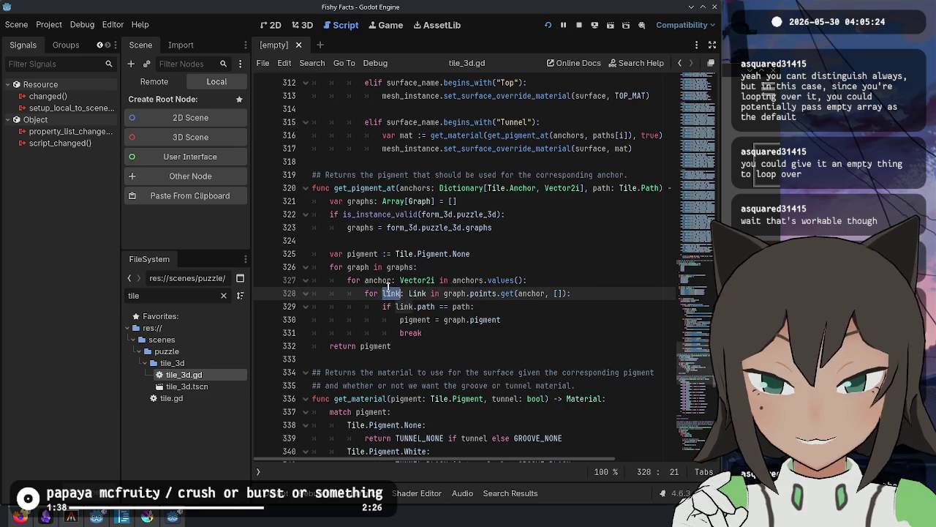
left_click(491, 307)
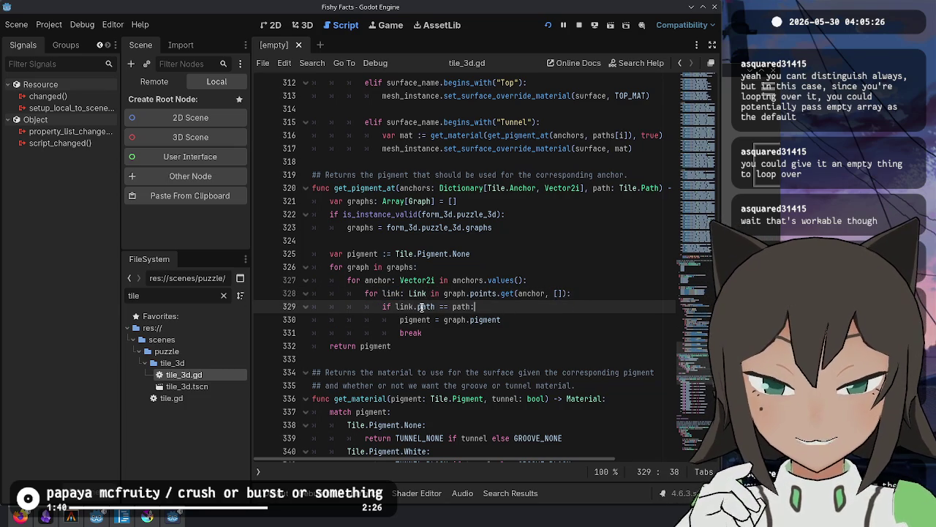
left_click(600, 288)
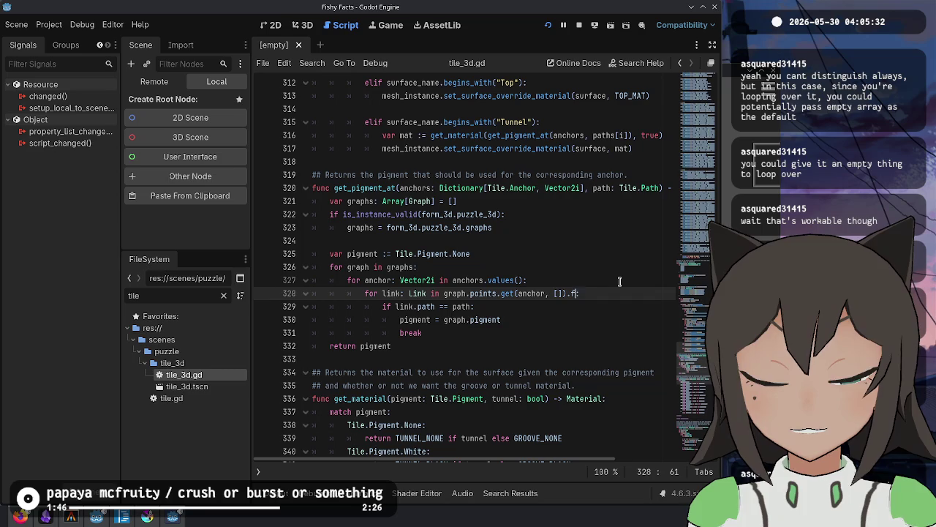
key("BackSpace")
key("BackSpace")
key("BackSpace")
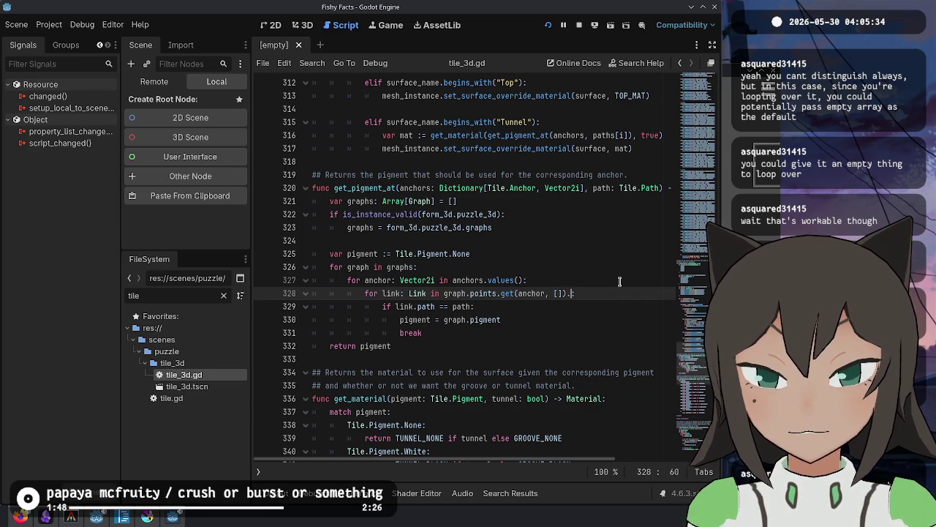
type(":")
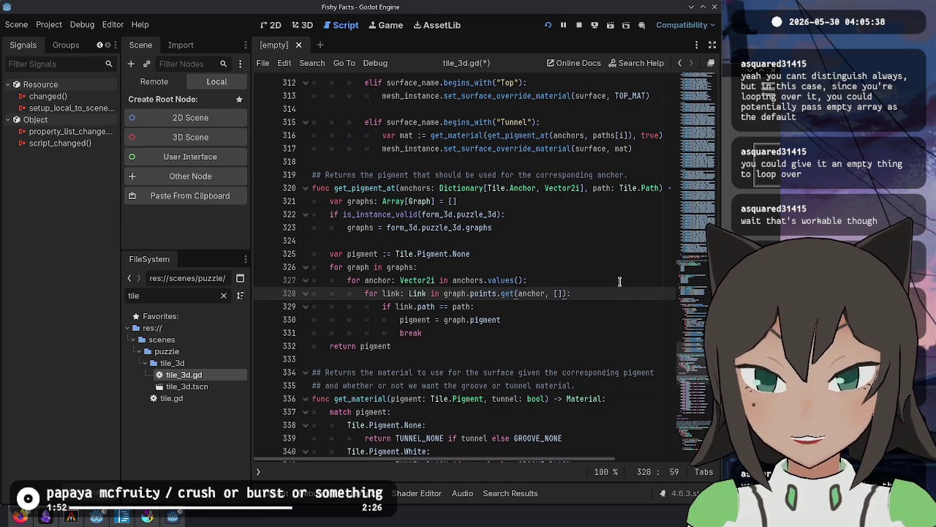
key("Up")
key("Up")
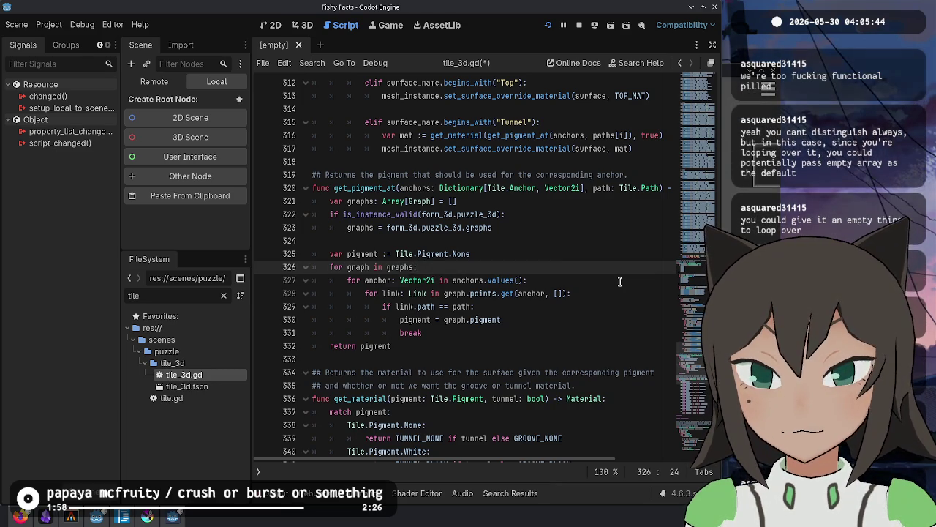
Review lines 327–328 of get_pigment_at and save tile_3d.gd.
key("Down")
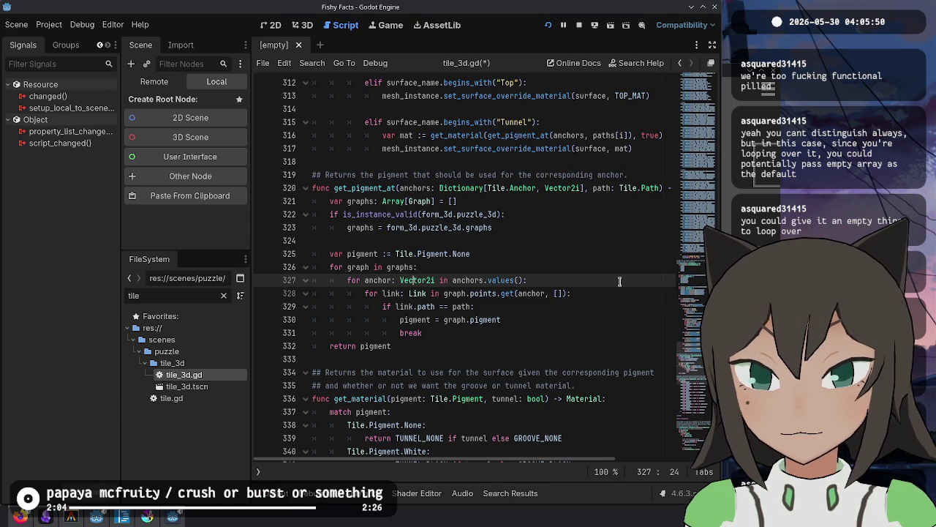
key("Down")
key("Down")
key("Down")
key("Up")
key("Up")
key("Up")
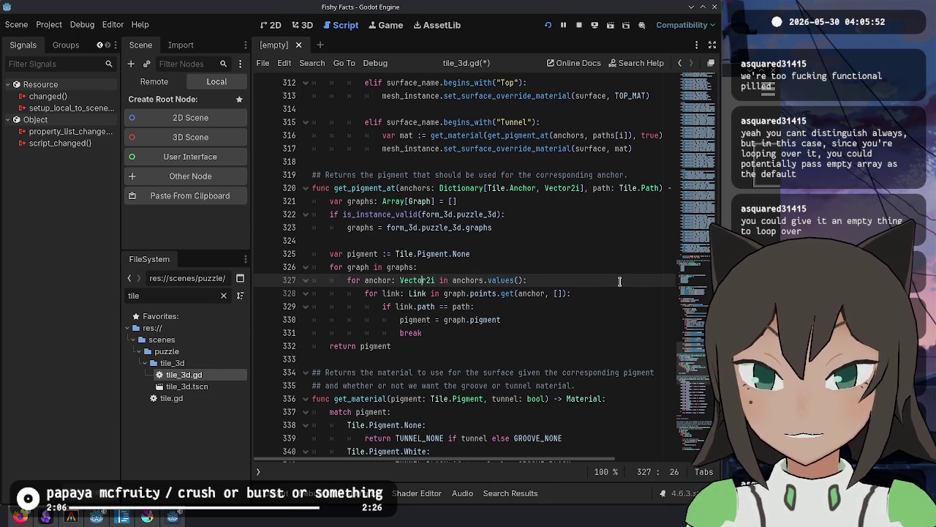
key("Up")
key("Down")
key("Down")
key("Down")
key("Up")
key("Up")
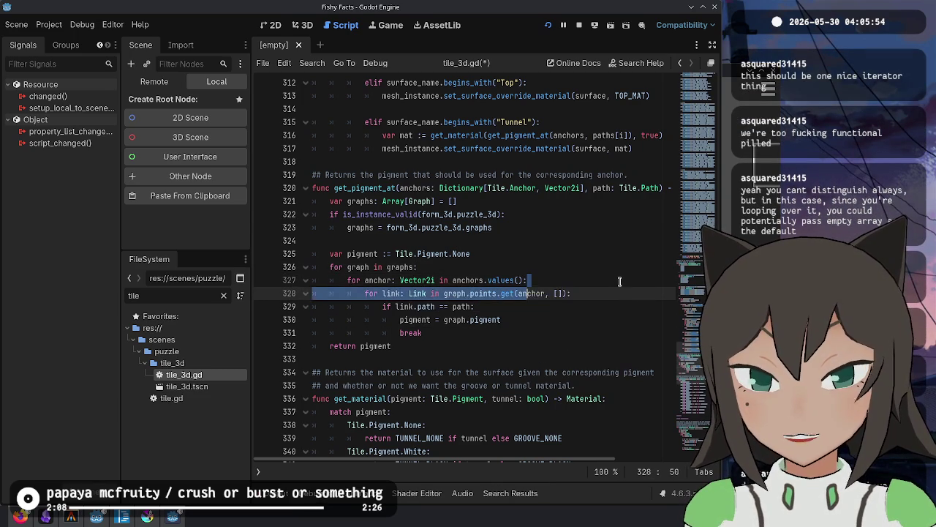
key("Down")
key("Down")
key("Down")
key("Up")
key("Up")
key("Up")
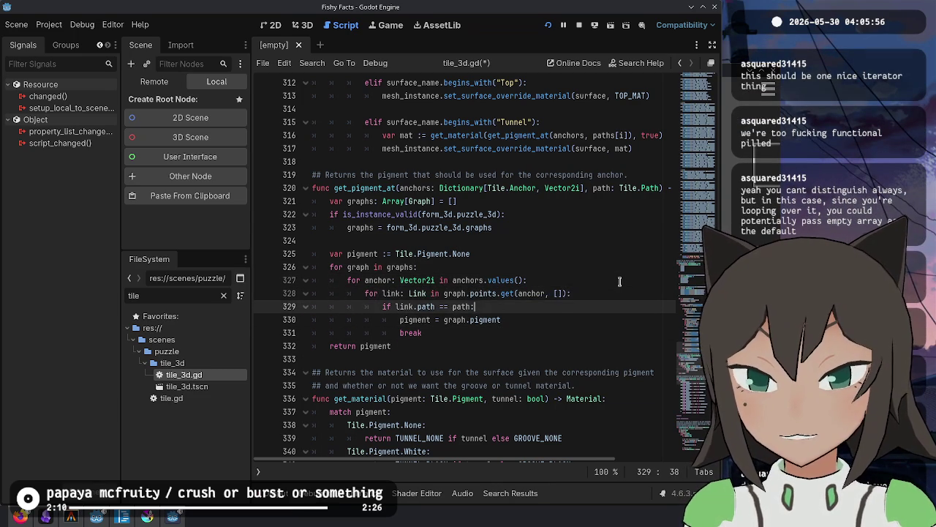
key("ctrl+s")
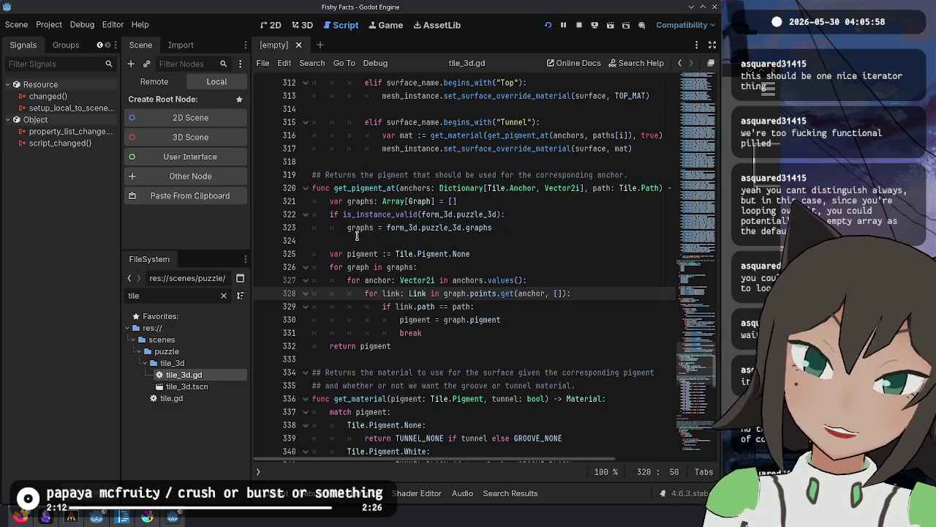
key("End")
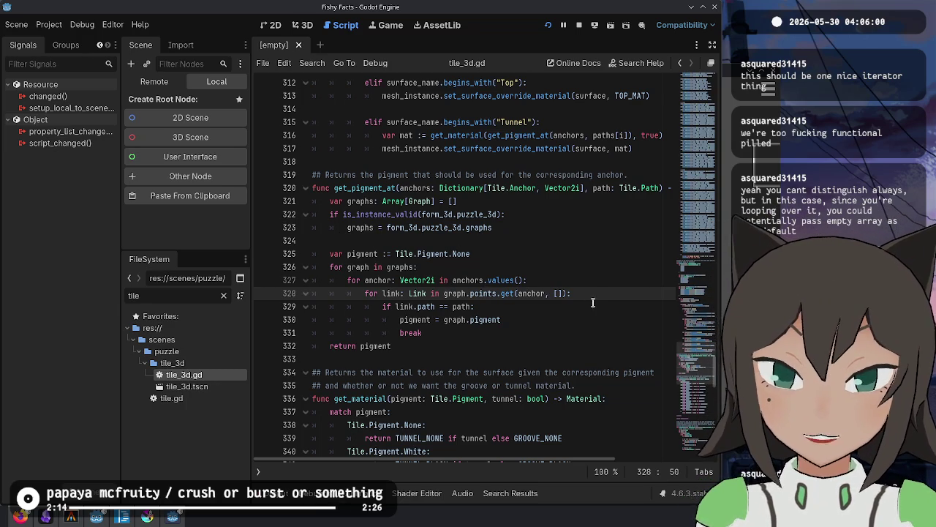